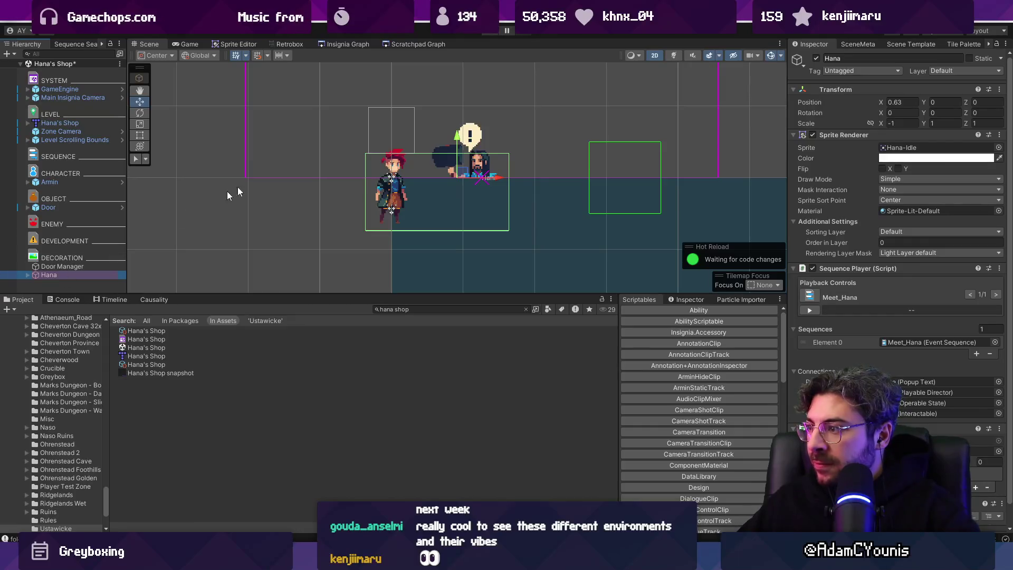
- Move Armin and Hana together down onto the floor of the Hana's Shop room
{"action": "scroll", "coordinate": [426, 139], "scroll_direction": "down", "scroll_amount": 5}
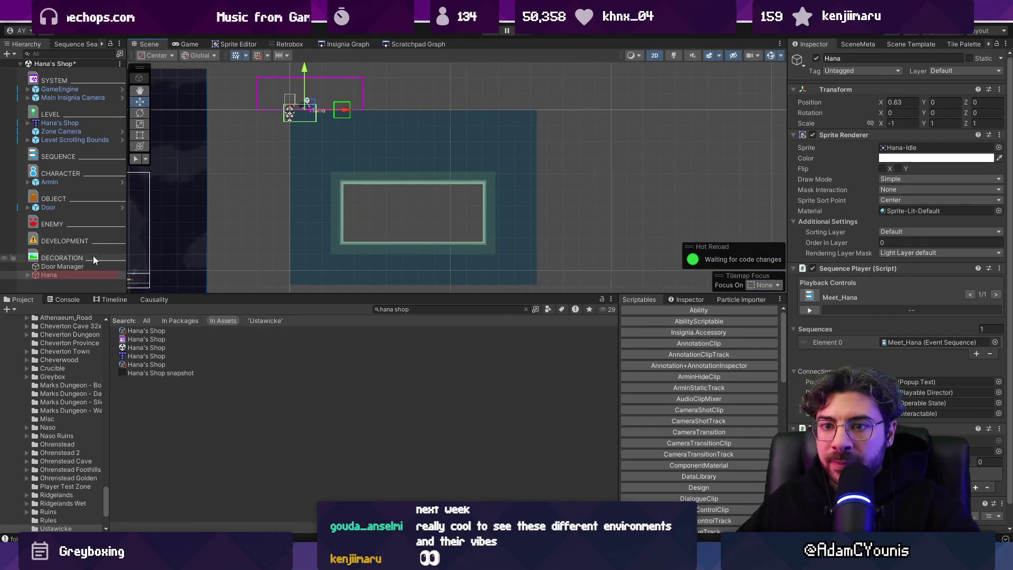
{"action": "left_click", "coordinate": [68, 182]}
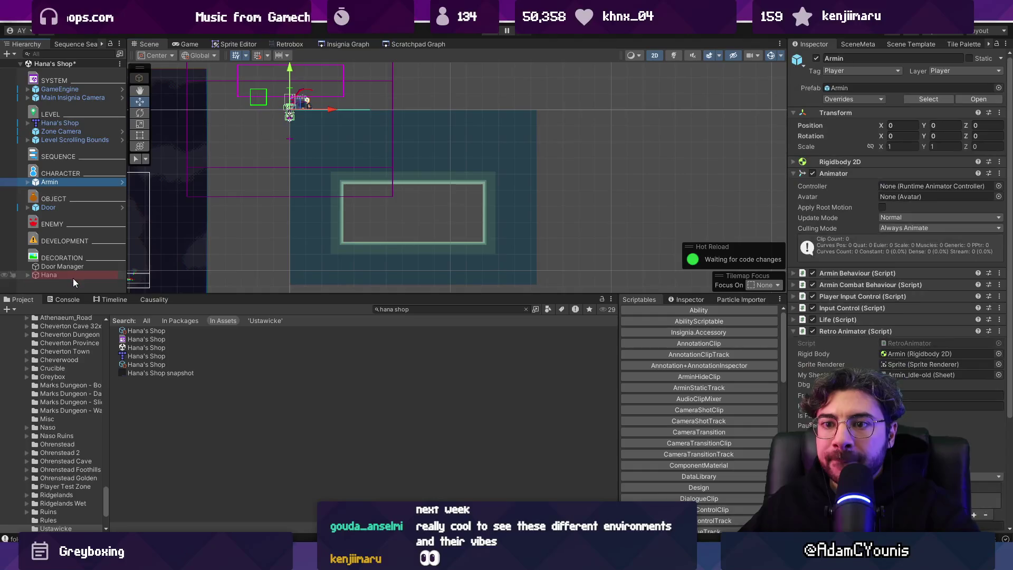
{"action": "left_click", "coordinate": [72, 275], "text": "ctrl"}
{"action": "left_click_drag", "start_coordinate": [308, 108], "coordinate": [415, 242]}
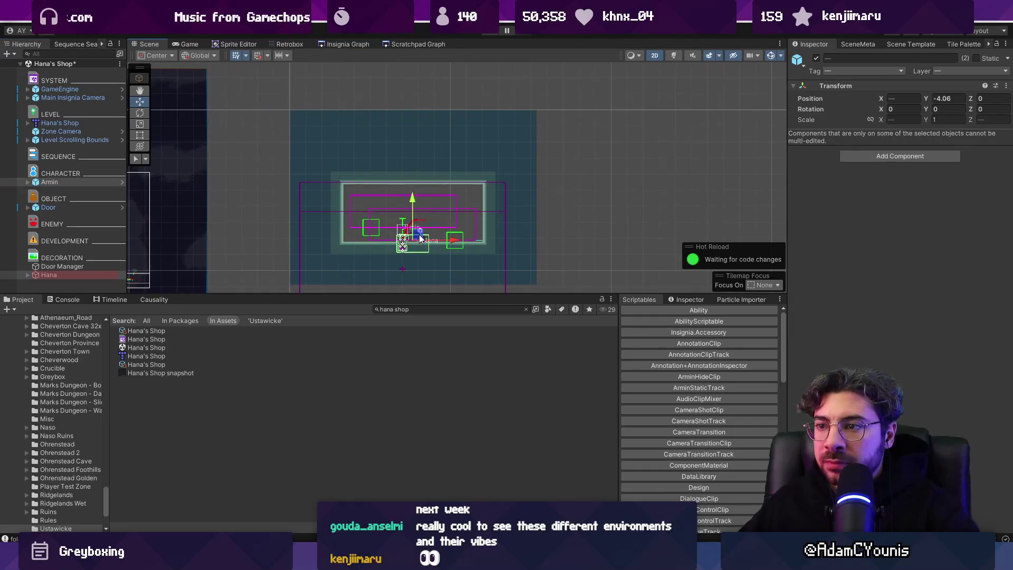
{"action": "scroll", "coordinate": [416, 243], "scroll_direction": "up", "scroll_amount": 5}
{"action": "left_click_drag", "start_coordinate": [411, 203], "coordinate": [411, 189]}
{"action": "scroll", "coordinate": [452, 222], "scroll_direction": "down", "scroll_amount": 3}
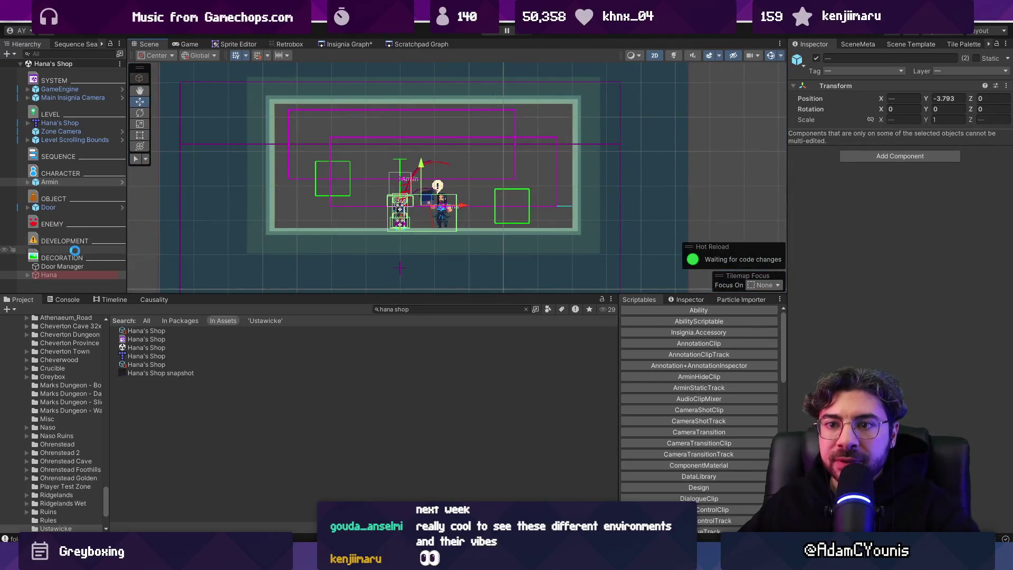
- Delete the Door Manager object and frame the Door in the scene
{"action": "left_click", "coordinate": [74, 266]}
{"action": "key", "text": "Delete"}
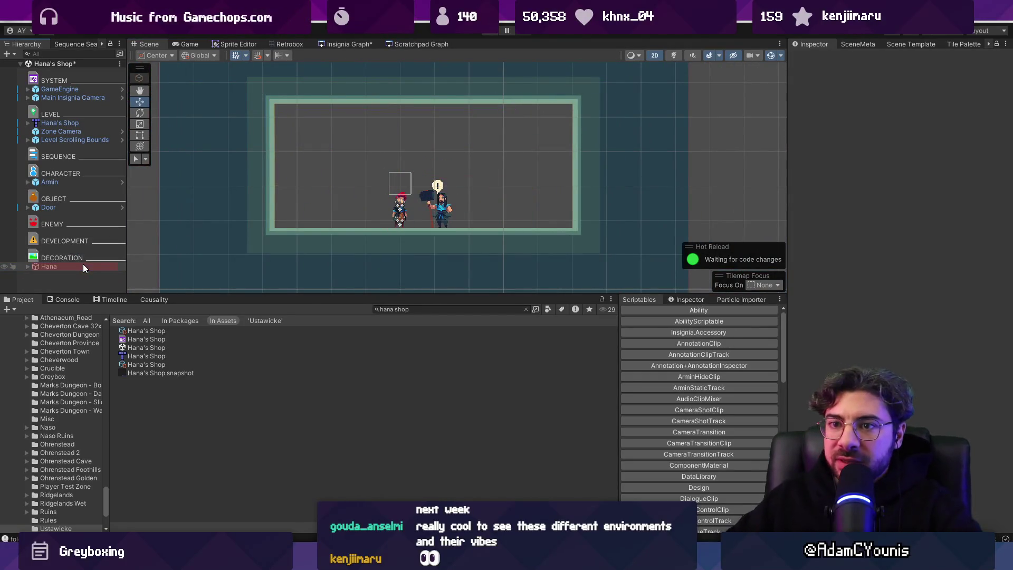
{"action": "double_click", "coordinate": [49, 207]}
{"action": "scroll", "coordinate": [349, 136], "scroll_direction": "down", "scroll_amount": 3}
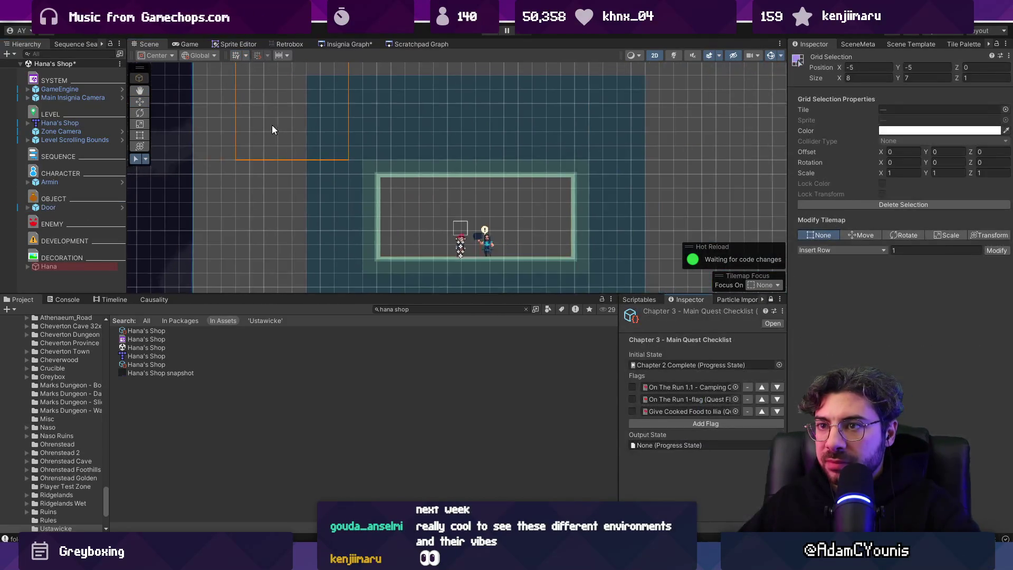
- Place the Door on the shop floor beside Armin, at 2.51, -4.1
{"action": "scroll", "coordinate": [273, 158], "scroll_direction": "up", "scroll_amount": 5}
{"action": "key", "text": "w"}
{"action": "left_click_drag", "start_coordinate": [271, 161], "coordinate": [431, 409]}
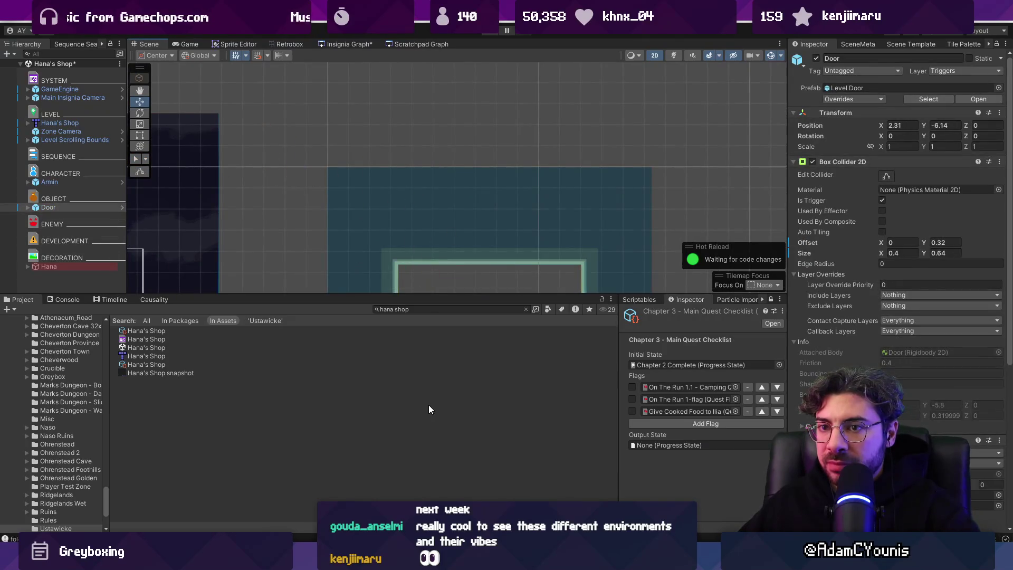
{"action": "mouse_move", "coordinate": [442, 283]}
{"action": "left_mouse_down"}
{"action": "mouse_move", "coordinate": [395, 148]}
{"action": "mouse_move", "coordinate": [393, 191]}
{"action": "left_mouse_up"}
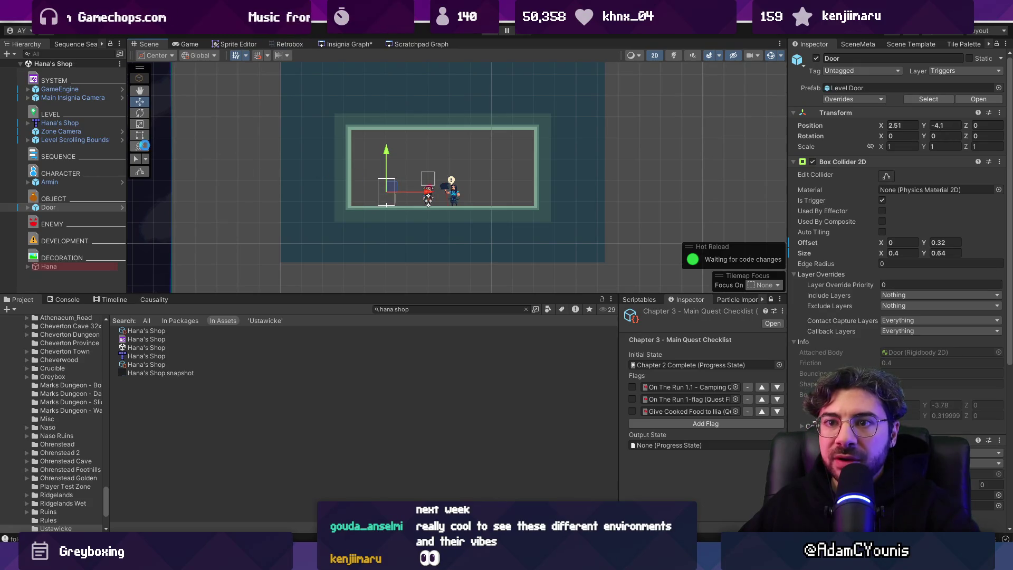
{"action": "left_click", "coordinate": [109, 139]}
{"action": "scroll", "coordinate": [275, 150], "scroll_direction": "down", "scroll_amount": 2}
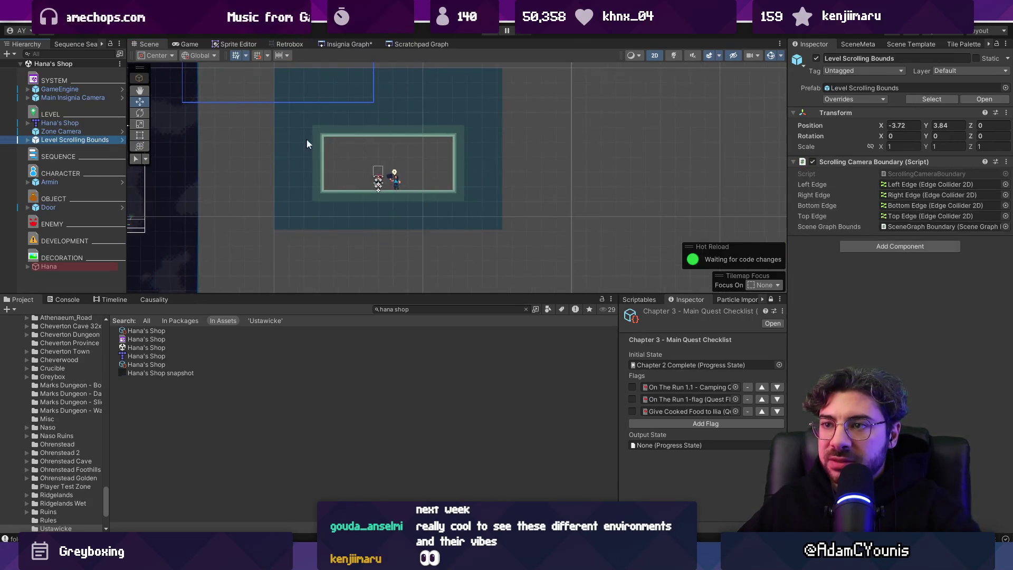
- Set the Level Scrolling Bounds position to 0, 0 and snap it to the room geometry
{"action": "left_click", "coordinate": [903, 125]}
{"action": "type", "text": "0"}
{"action": "key", "text": "Tab"}
{"action": "type", "text": "0"}
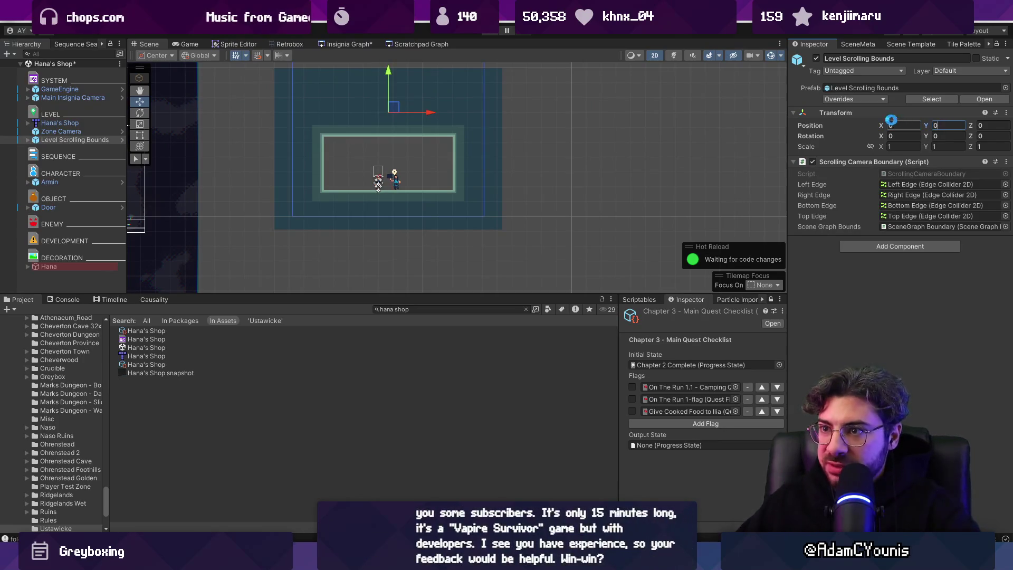
{"action": "left_click", "coordinate": [1006, 161]}
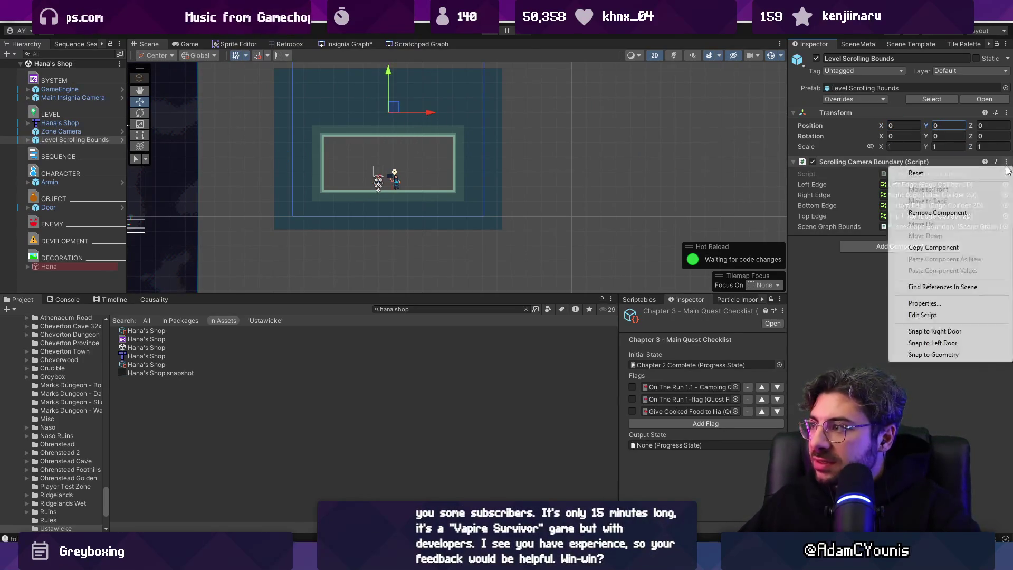
{"action": "left_click", "coordinate": [934, 354]}
- Save the Hana's Shop scene and check it in the Insignia Graph
{"action": "left_click", "coordinate": [349, 44]}
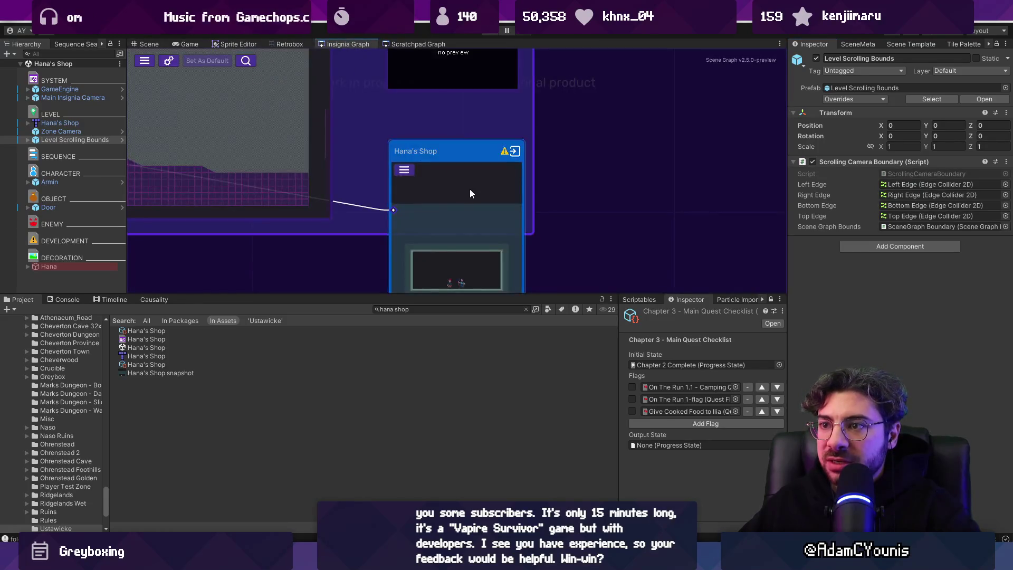
{"action": "scroll", "coordinate": [442, 164], "scroll_direction": "down", "scroll_amount": 2}
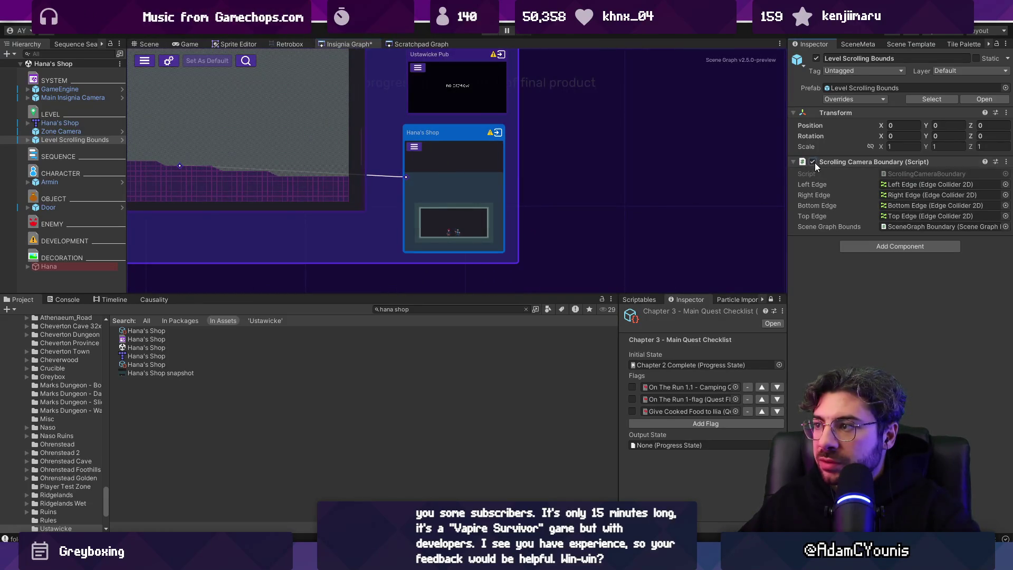
{"action": "key", "text": "ctrl+s"}
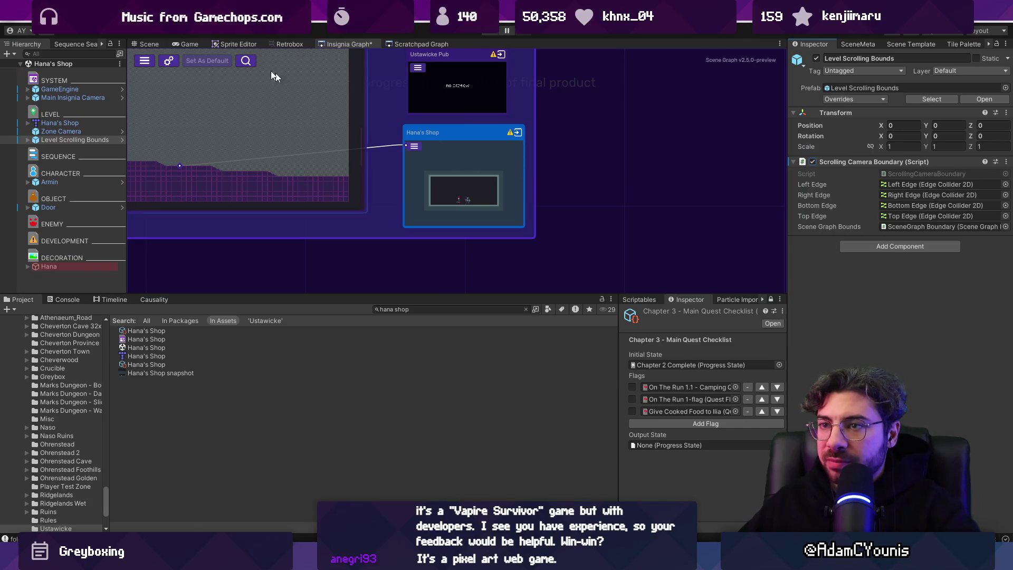
{"action": "left_click", "coordinate": [152, 44]}
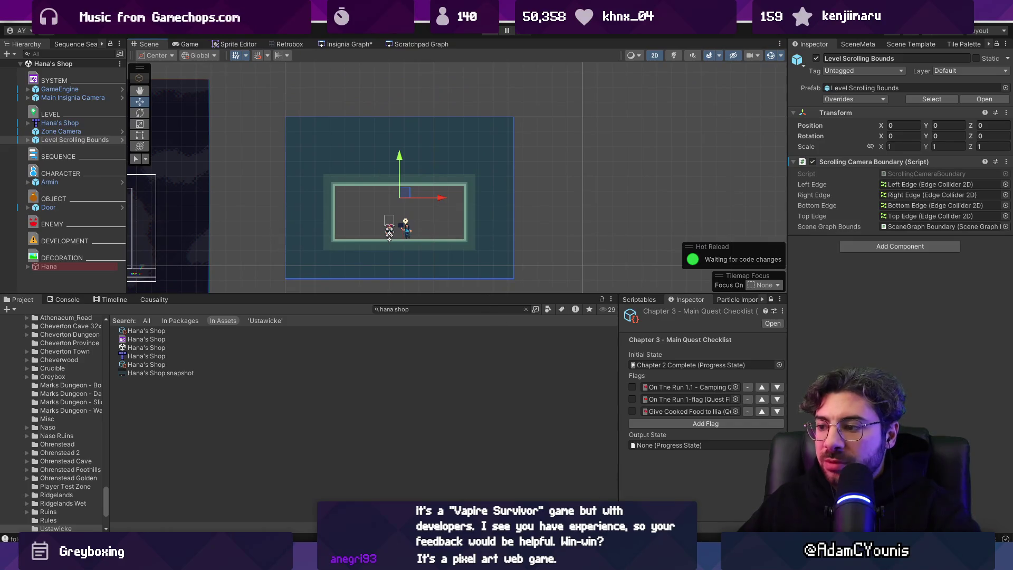
- Extend the map upward with tiles in Tiled, then check Hana's Shop node in the graph
{"action": "key", "text": "alt+Tab"}
{"action": "left_click_drag", "start_coordinate": [429, 245], "coordinate": [518, 245]}
{"action": "key", "text": "alt+Tab"}
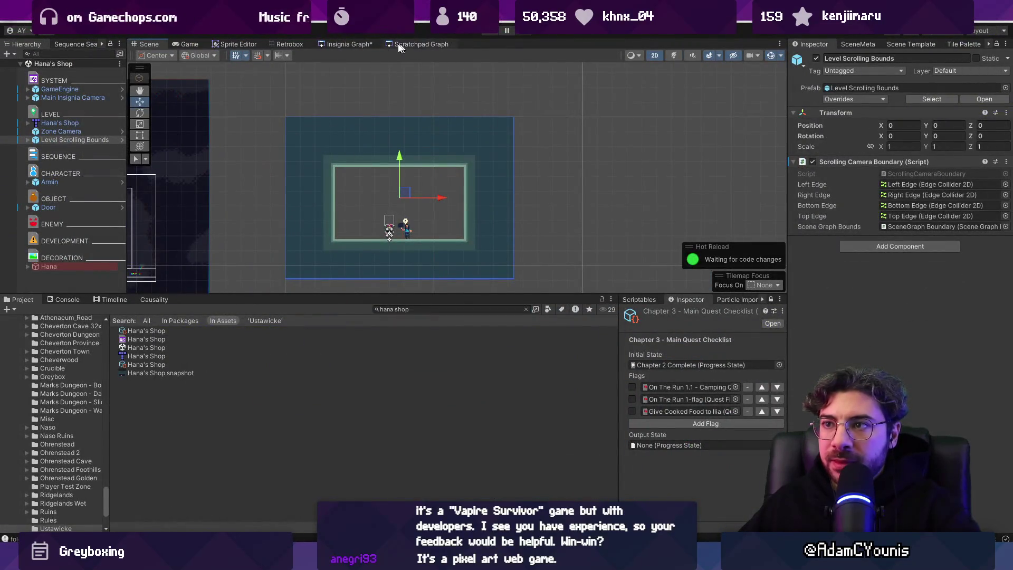
{"action": "left_click", "coordinate": [348, 44]}
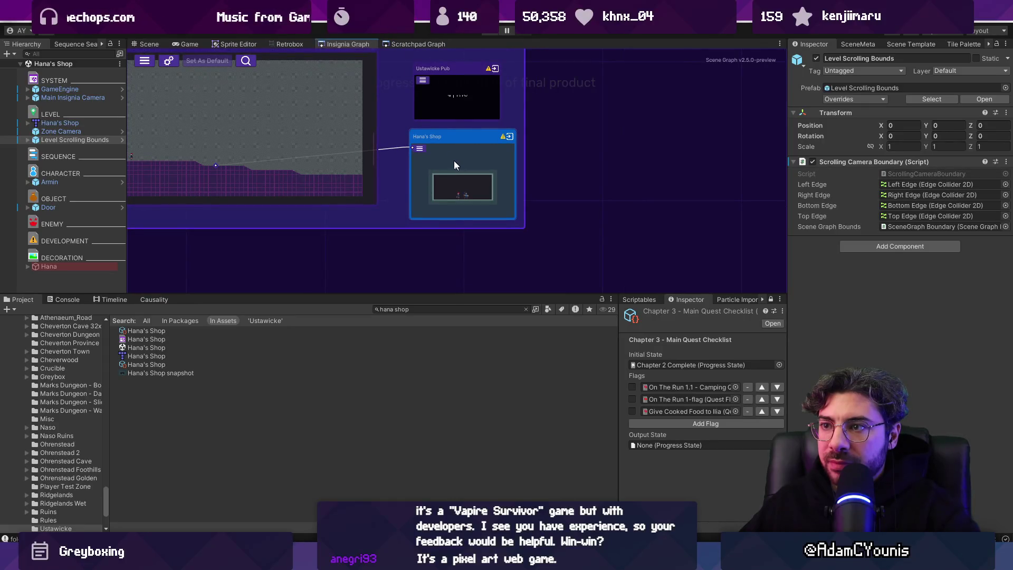
{"action": "left_click", "coordinate": [148, 44]}
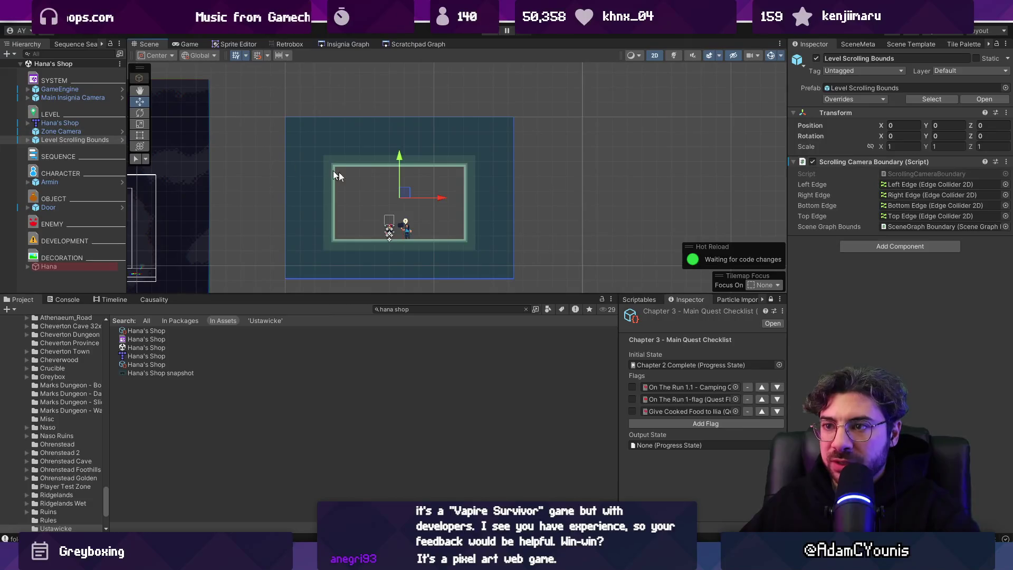
- Move the Right Edge of the scrolling bounds inward toward the shop wall
{"action": "left_click", "coordinate": [29, 141]}
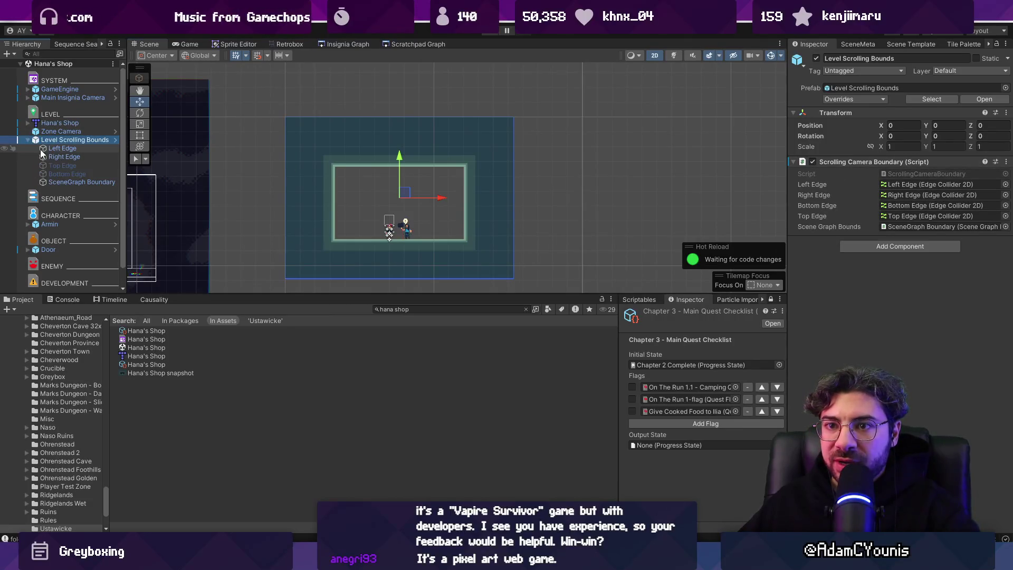
{"action": "left_click", "coordinate": [62, 148]}
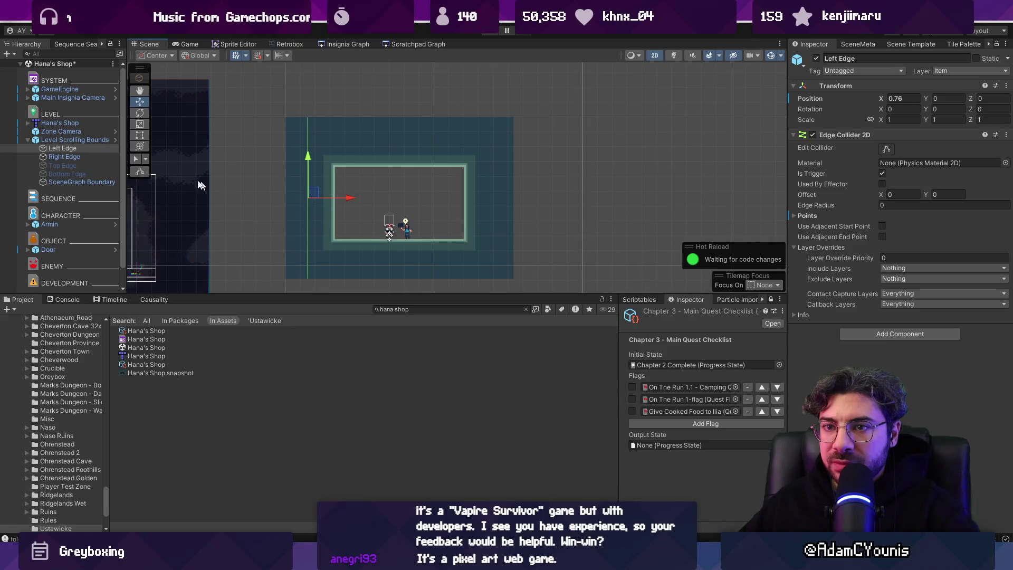
{"action": "left_click", "coordinate": [64, 157]}
{"action": "left_click_drag", "start_coordinate": [543, 198], "coordinate": [529, 200]}
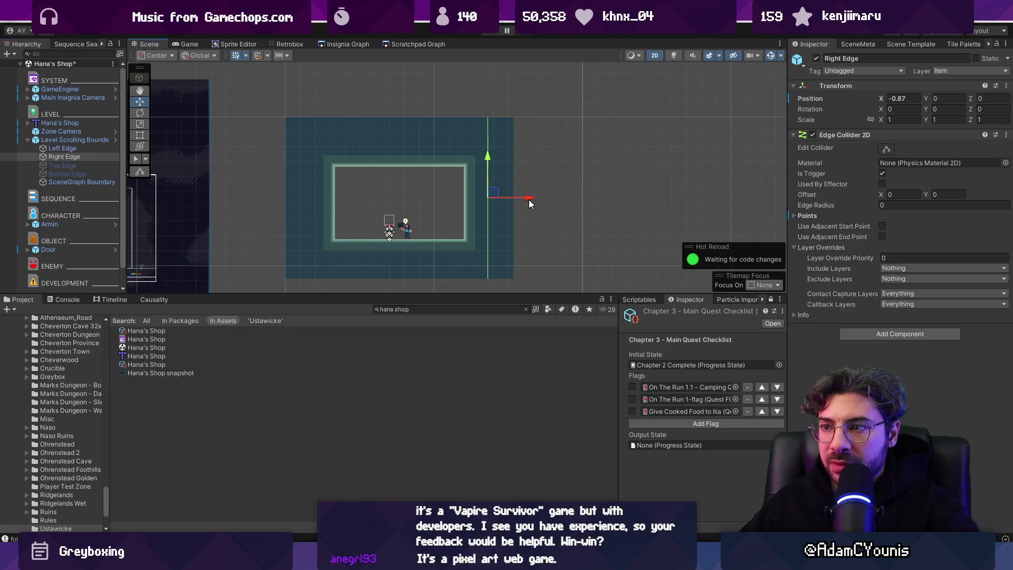
- Shorten the Left Edge collider by lowering its top point and raising its bottom point
{"action": "left_click", "coordinate": [62, 148]}
{"action": "left_click", "coordinate": [887, 149]}
{"action": "left_click_drag", "start_coordinate": [308, 118], "coordinate": [307, 147]}
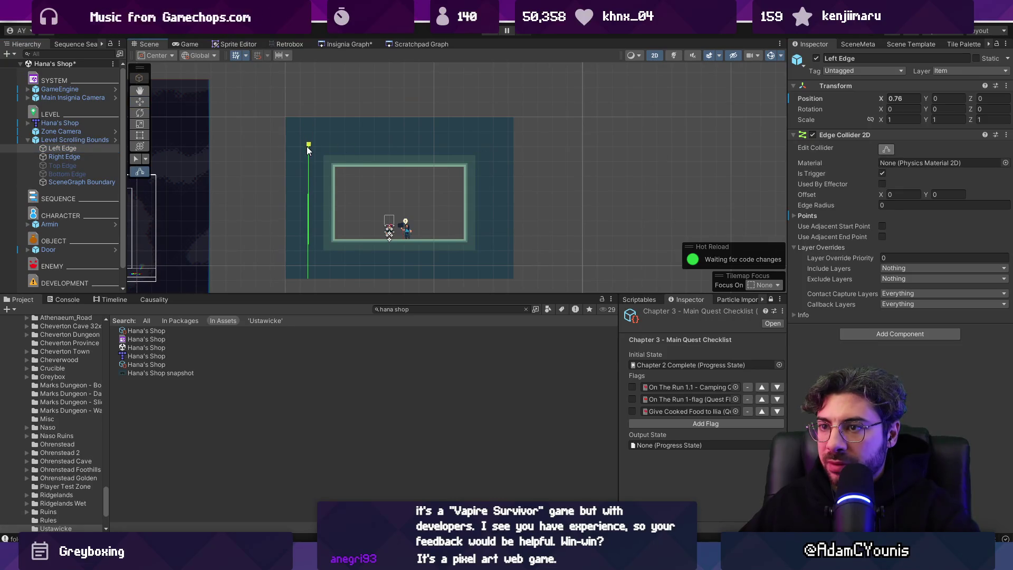
{"action": "left_click_drag", "start_coordinate": [308, 278], "coordinate": [309, 259]}
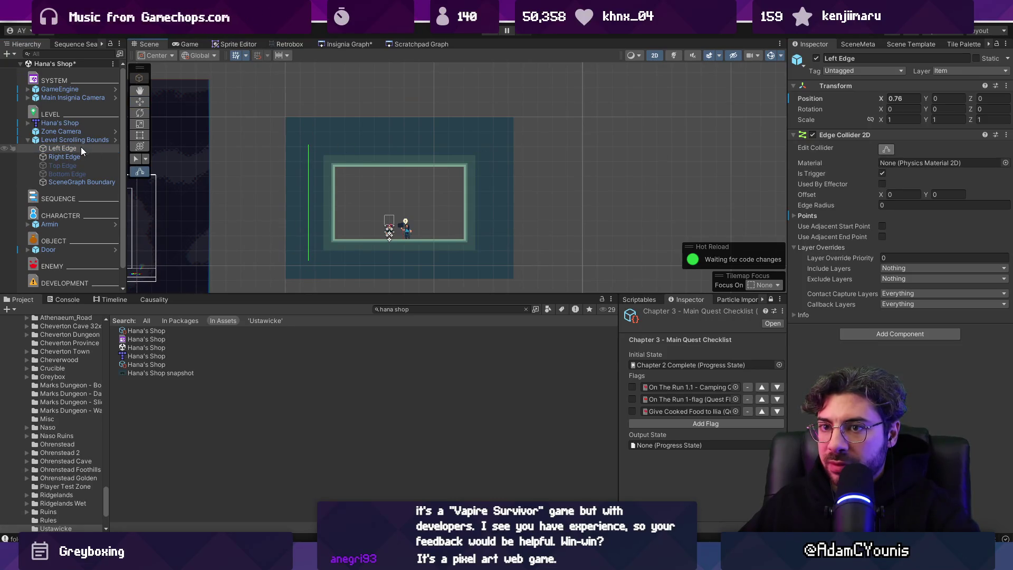
- Shorten the Right Edge collider's top and bottom points, then show the Insignia Graph
{"action": "left_click", "coordinate": [64, 156]}
{"action": "left_click_drag", "start_coordinate": [486, 121], "coordinate": [487, 144]}
{"action": "mouse_move", "coordinate": [483, 274]}
{"action": "left_mouse_down"}
{"action": "mouse_move", "coordinate": [491, 278]}
{"action": "mouse_move", "coordinate": [489, 255]}
{"action": "left_mouse_up"}
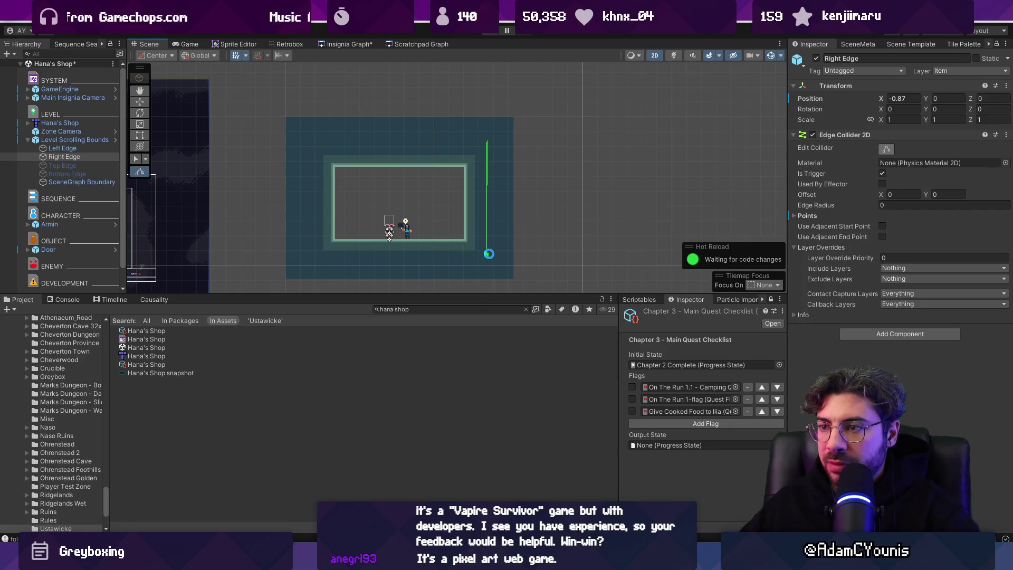
{"action": "left_click", "coordinate": [72, 140]}
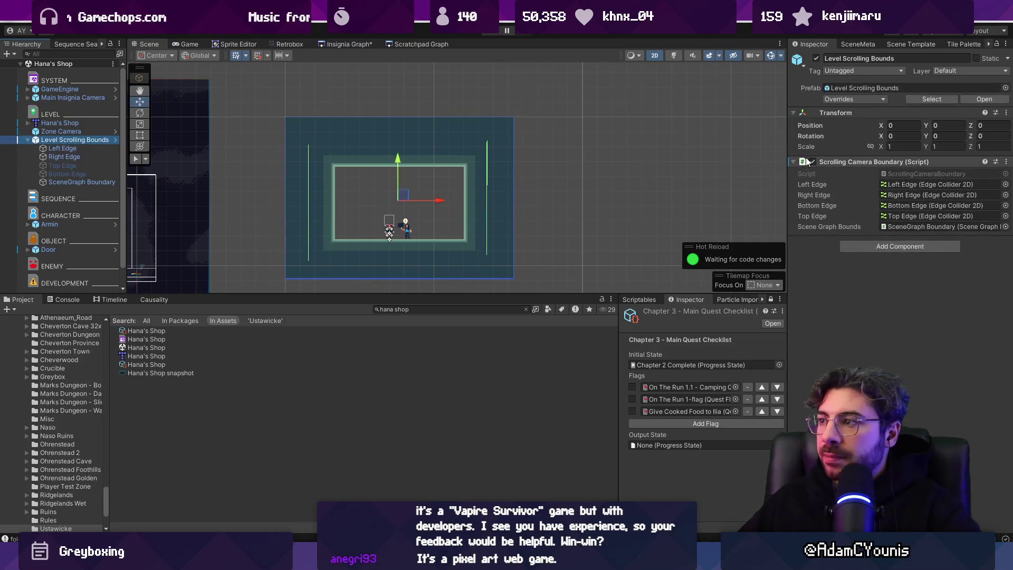
{"action": "left_click", "coordinate": [345, 45]}
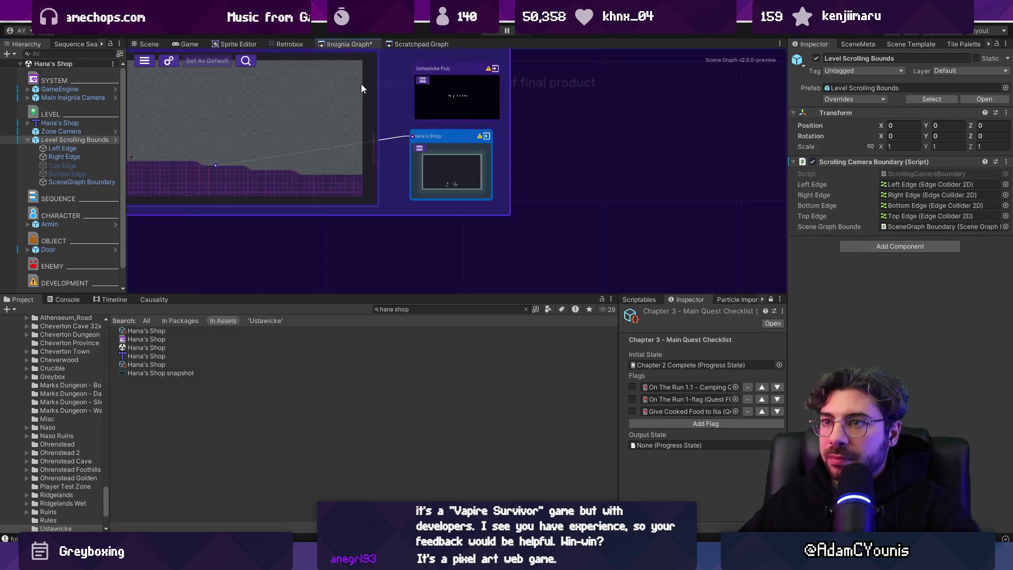
- Open the Ustawicke scene, edit its map in Tiled, and return to Unity's Scene view
{"action": "double_click", "coordinate": [512, 184]}
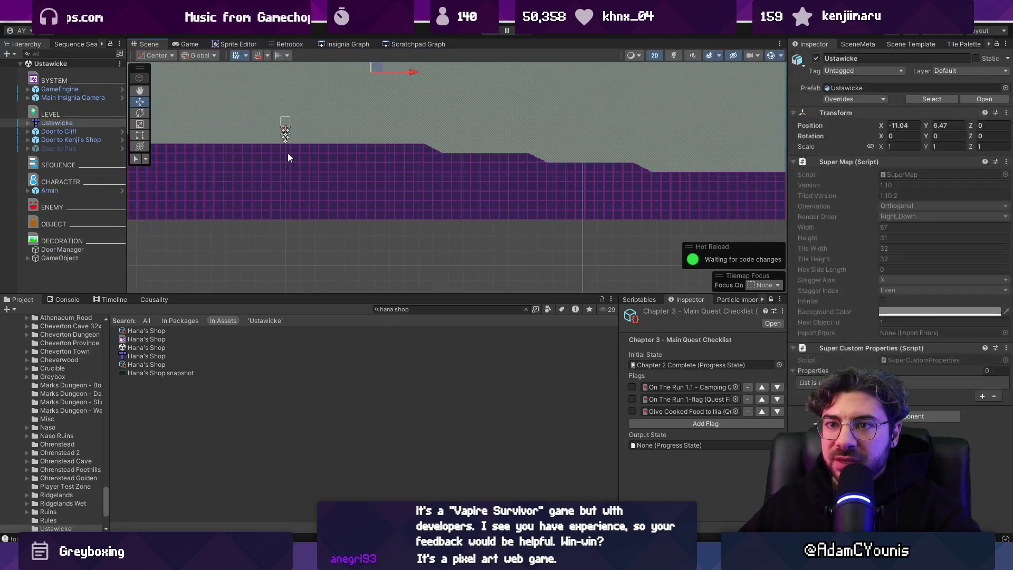
{"action": "right_click", "coordinate": [63, 123]}
{"action": "mouse_move", "coordinate": [133, 239]}
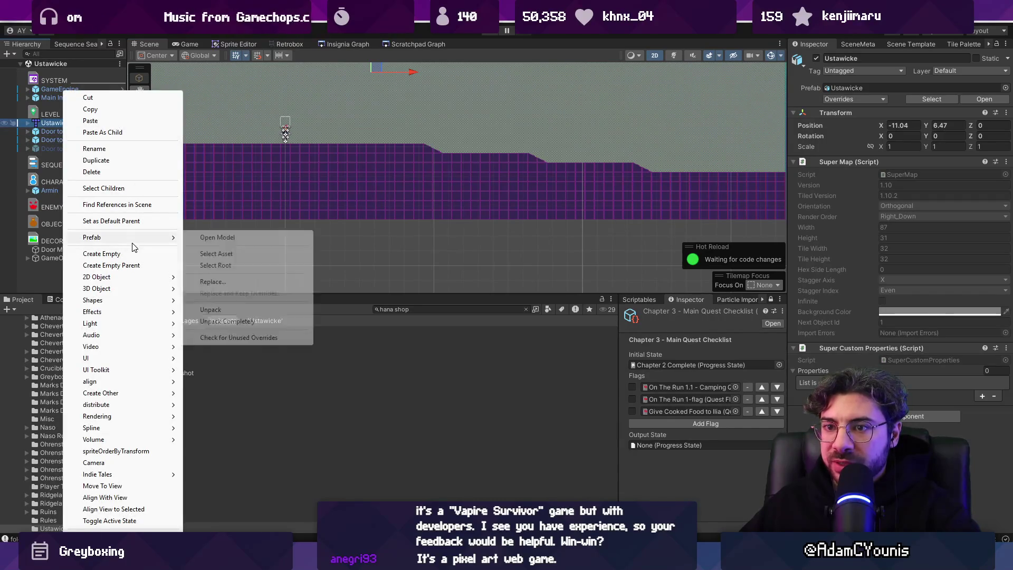
{"action": "left_click", "coordinate": [217, 237]}
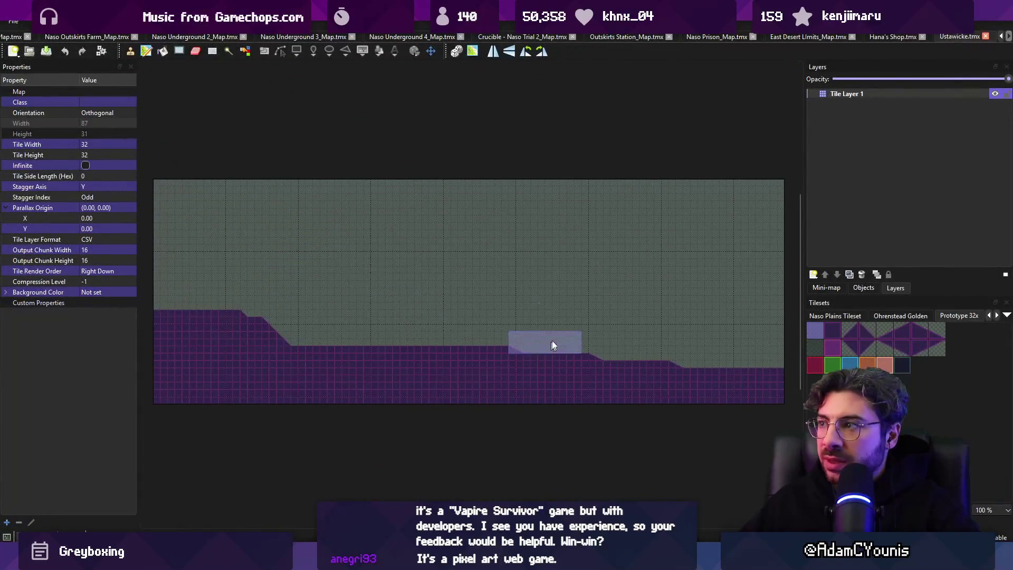
{"action": "key", "text": "alt+Tab"}
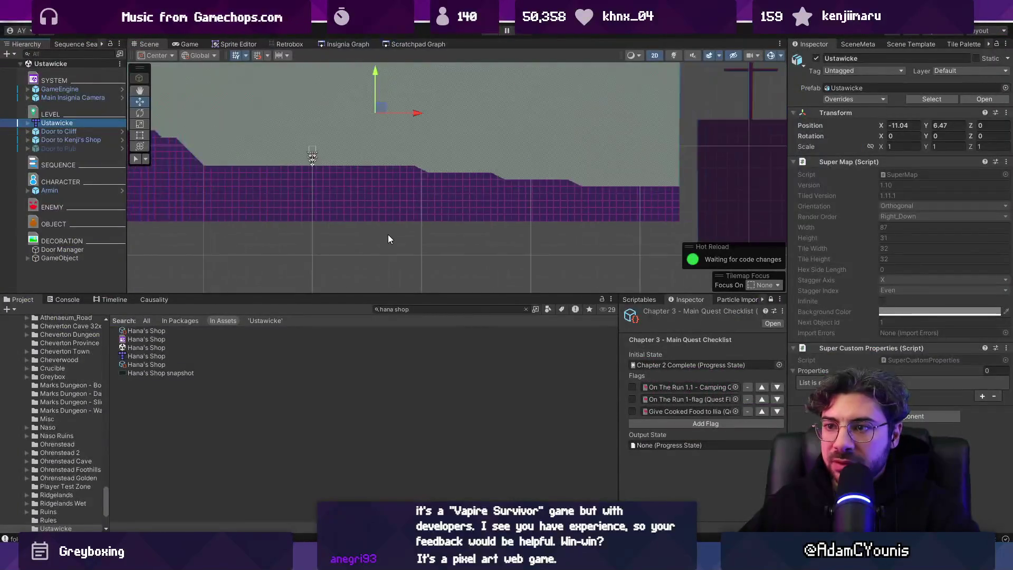
{"action": "scroll", "coordinate": [430, 155], "scroll_direction": "down", "scroll_amount": 3}
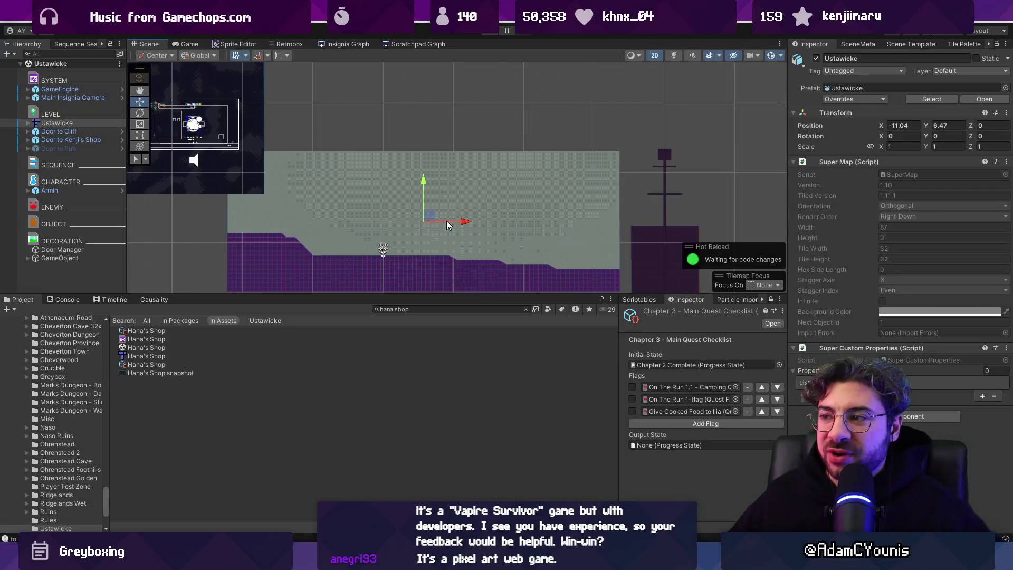
- Enlarge the Scene view and add the Level Scrolling Bounds prefab to the Ustawicke scene
{"action": "left_click_drag", "start_coordinate": [531, 295], "coordinate": [531, 364]}
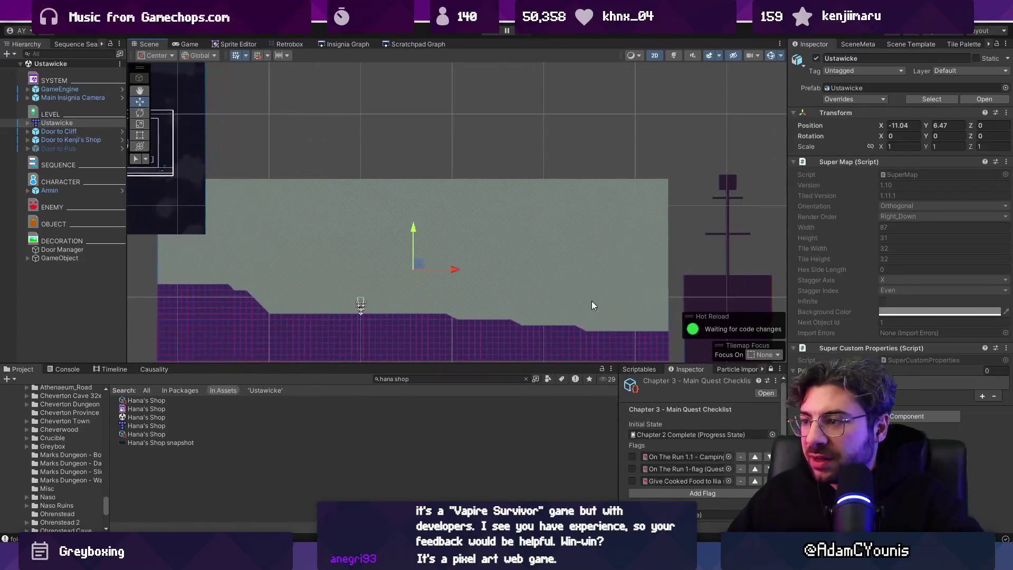
{"action": "scroll", "coordinate": [583, 267], "scroll_direction": "up", "scroll_amount": 3}
{"action": "left_click", "coordinate": [540, 226]}
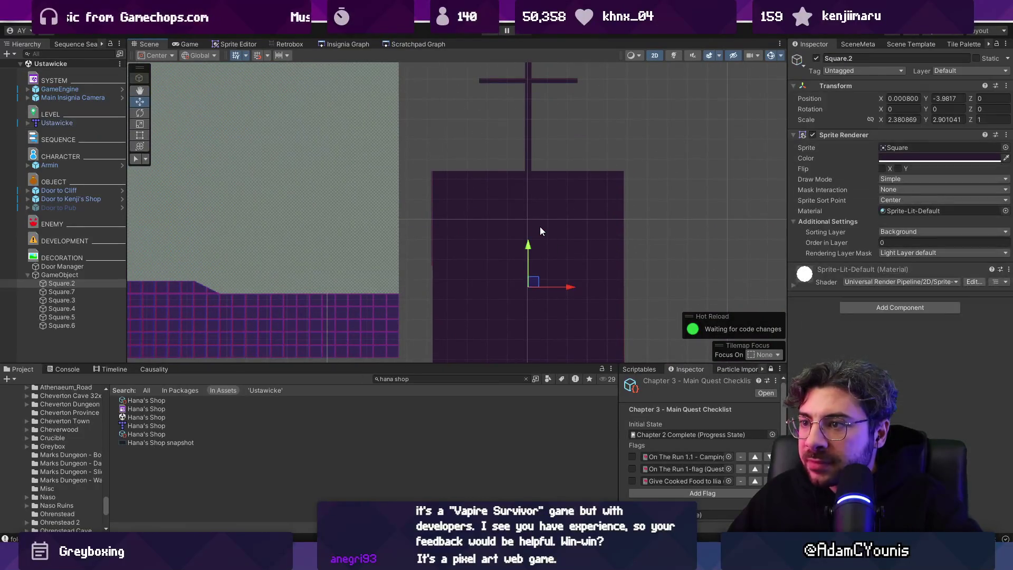
{"action": "scroll", "coordinate": [140, 278], "scroll_direction": "down", "scroll_amount": 3}
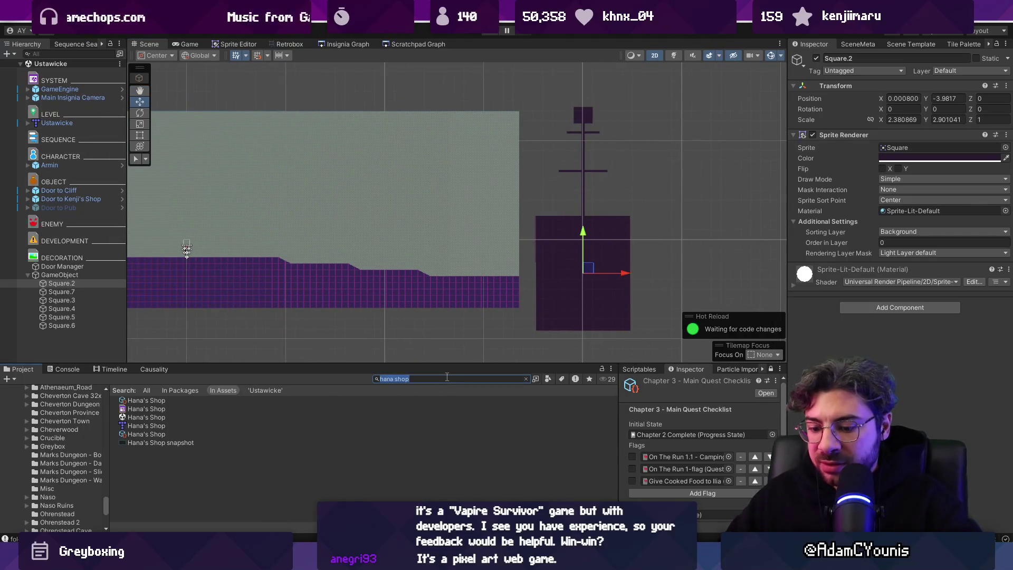
{"action": "key", "text": "BackSpace"}
{"action": "type", "text": "level scrollin"}
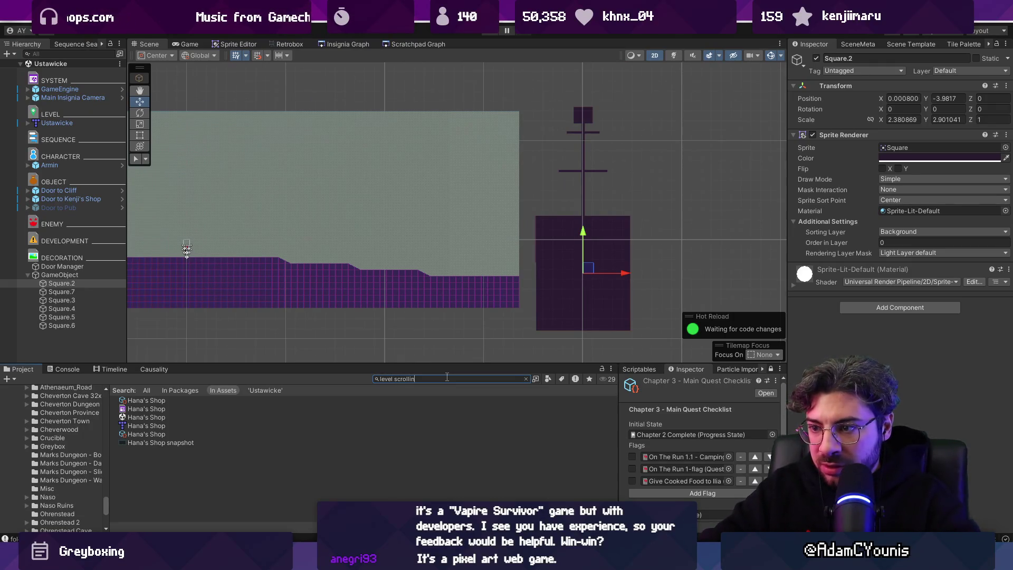
{"action": "type", "text": "g"}
{"action": "mouse_move", "coordinate": [196, 400]}
{"action": "left_mouse_down"}
{"action": "mouse_move", "coordinate": [202, 313]}
{"action": "mouse_move", "coordinate": [59, 340]}
{"action": "left_mouse_up"}
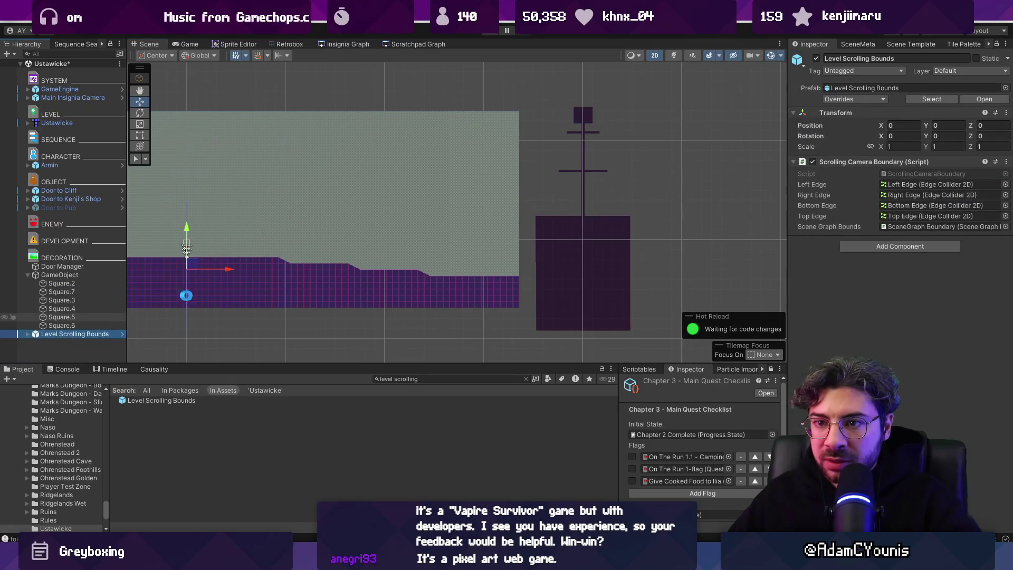
- Move the scrolling bounds' Right Edge out to the level's right end
{"action": "key", "text": "f"}
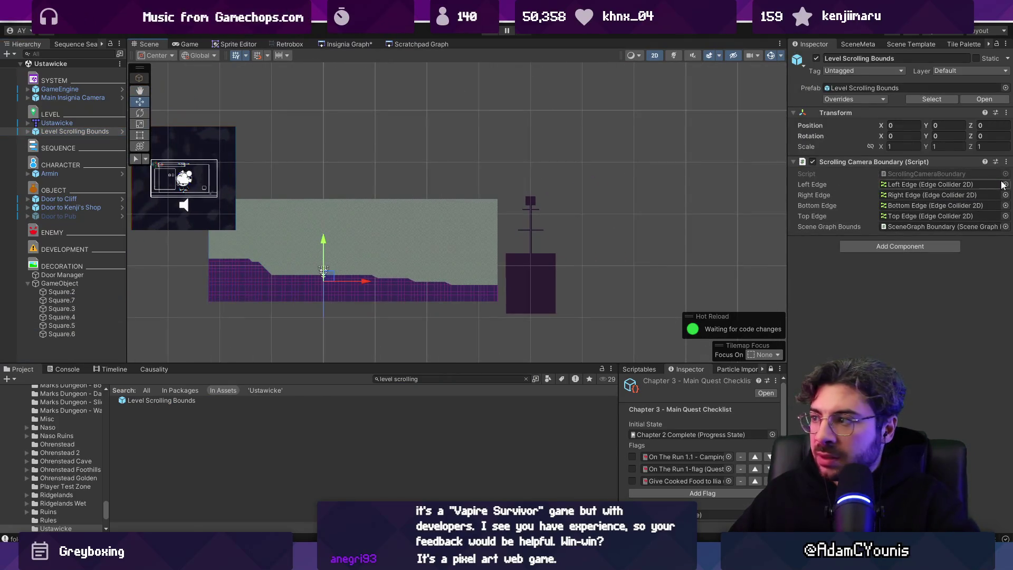
{"action": "left_click", "coordinate": [1007, 161]}
{"action": "left_click", "coordinate": [819, 325]}
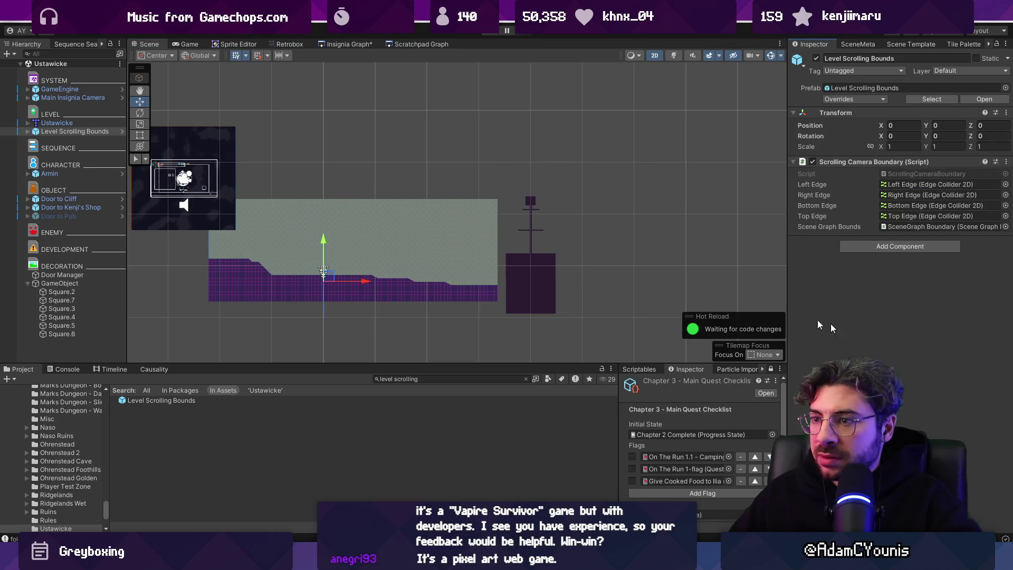
{"action": "left_click", "coordinate": [28, 131]}
{"action": "left_click", "coordinate": [48, 140]}
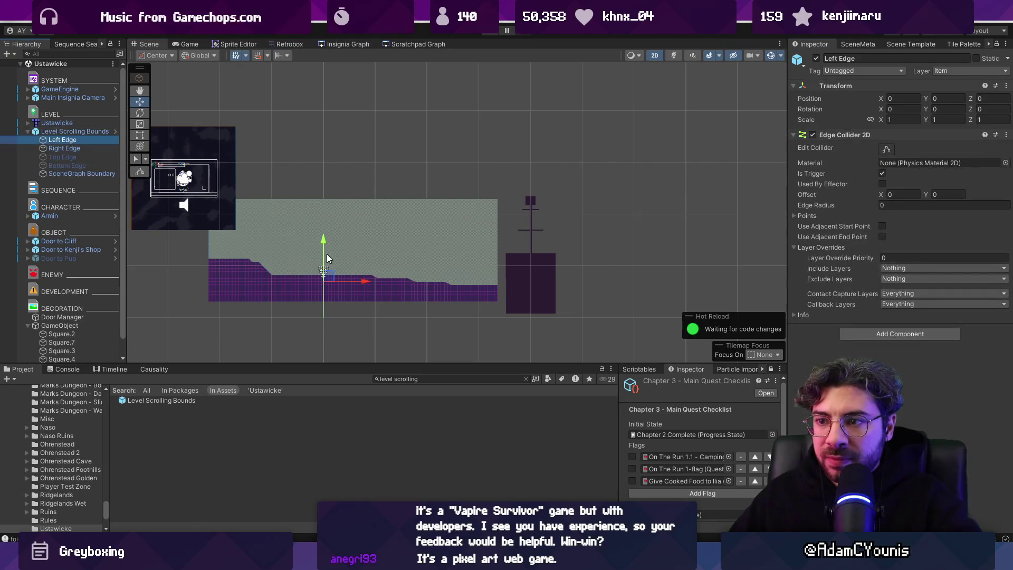
{"action": "left_click", "coordinate": [323, 272]}
{"action": "left_click_drag", "start_coordinate": [329, 279], "coordinate": [556, 259]}
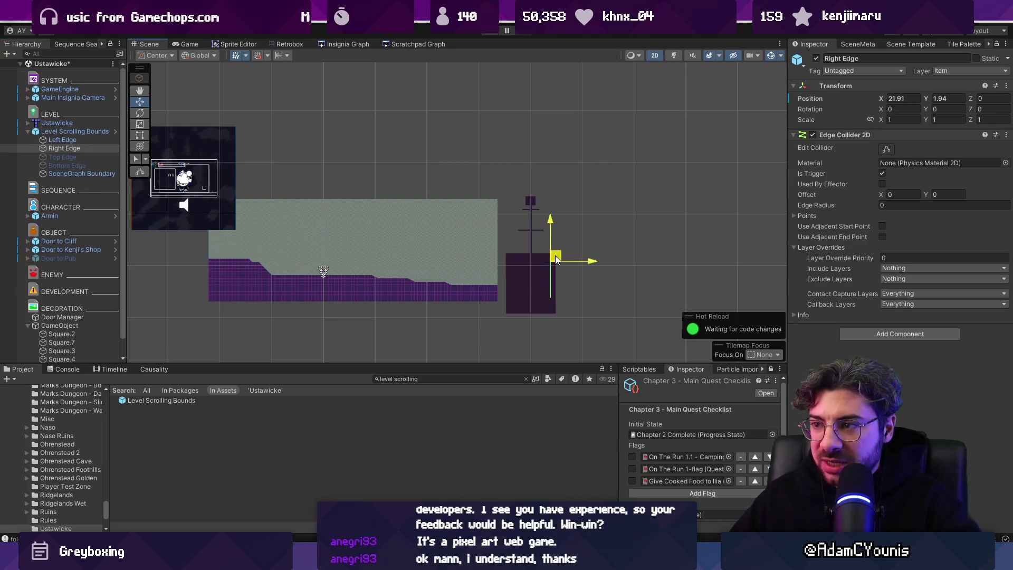
- Shift the dark tower block 2.5 units left and save the Ustawicke scene
{"action": "left_click", "coordinate": [524, 273]}
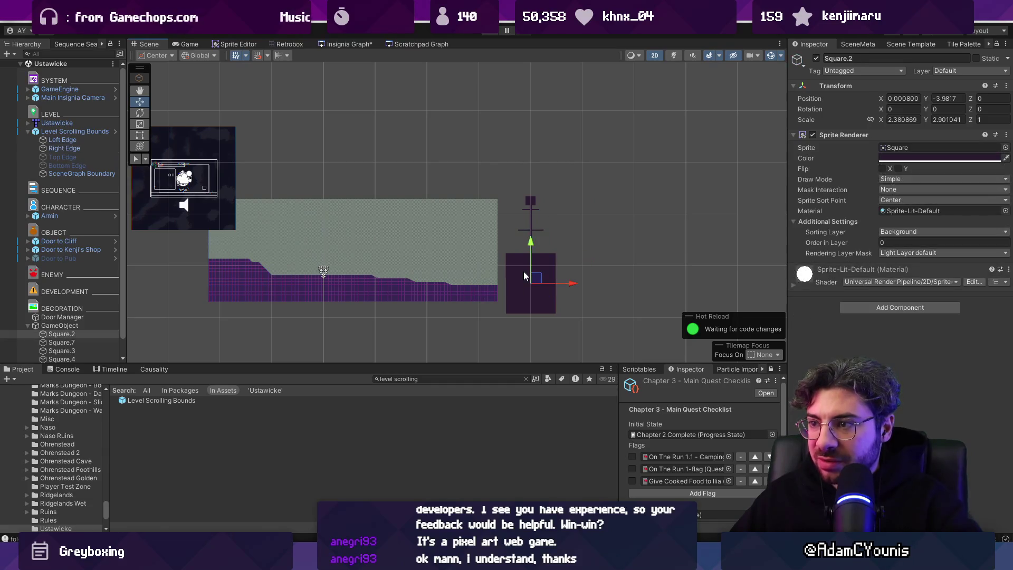
{"action": "left_click", "coordinate": [85, 327]}
{"action": "left_click_drag", "start_coordinate": [570, 255], "coordinate": [551, 257]}
{"action": "key", "text": "ctrl+s"}
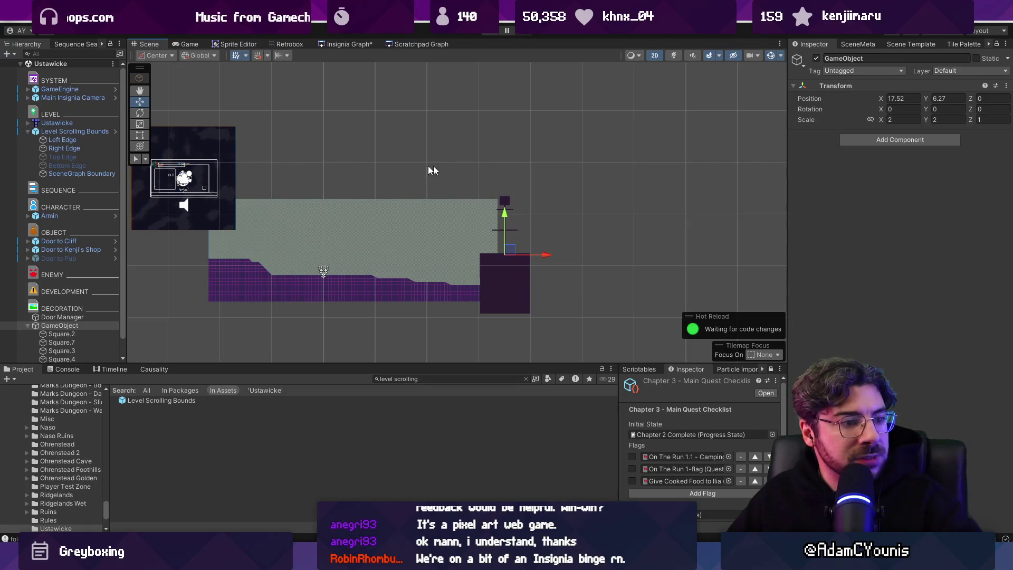
- Recompute Ustawicke's camera bounds rectangle from the Level Scrolling Bounds
{"action": "left_click", "coordinate": [341, 44]}
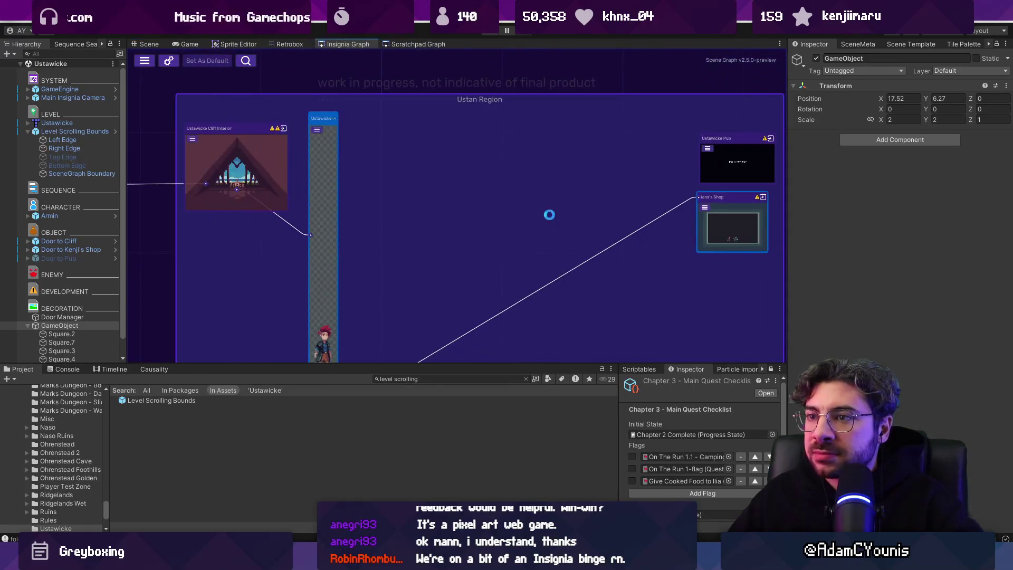
{"action": "key", "text": "ctrl+1"}
{"action": "left_click", "coordinate": [66, 140]}
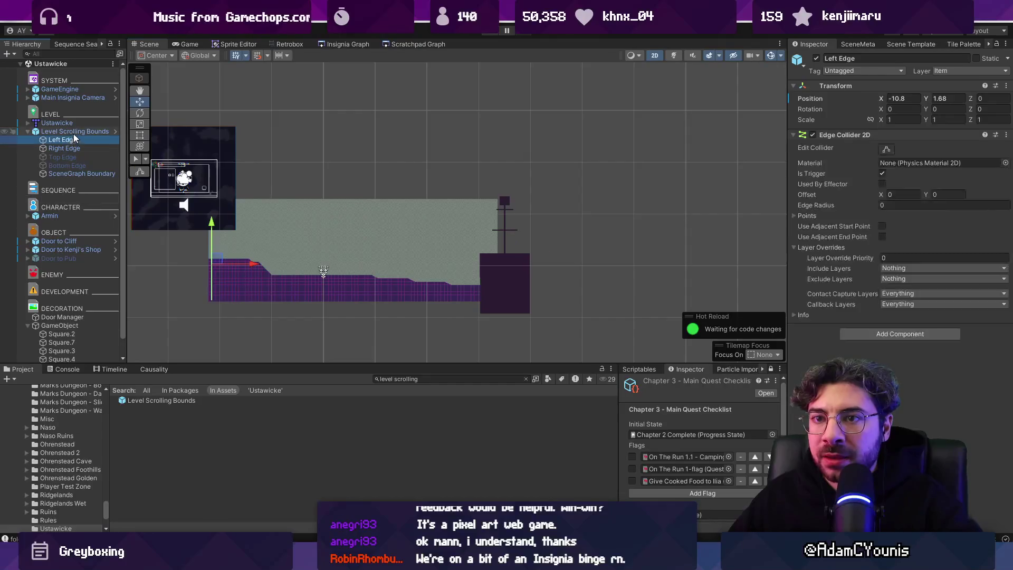
{"action": "left_click", "coordinate": [75, 132]}
{"action": "left_click", "coordinate": [805, 163]}
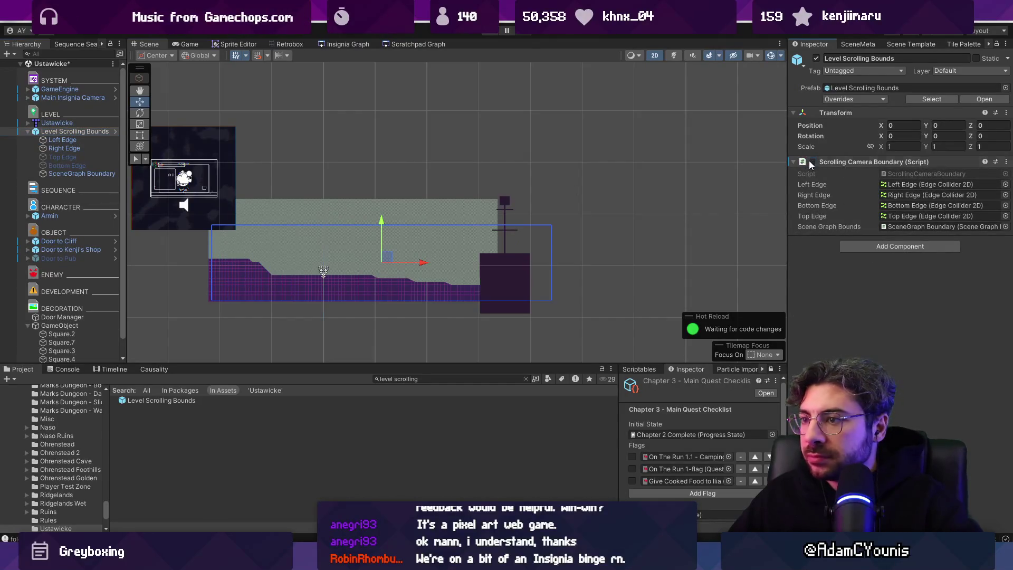
- Move the Iana's Shop and Ustawicke Pub nodes below Ustawicke in the Insignia Graph
{"action": "left_click", "coordinate": [351, 45]}
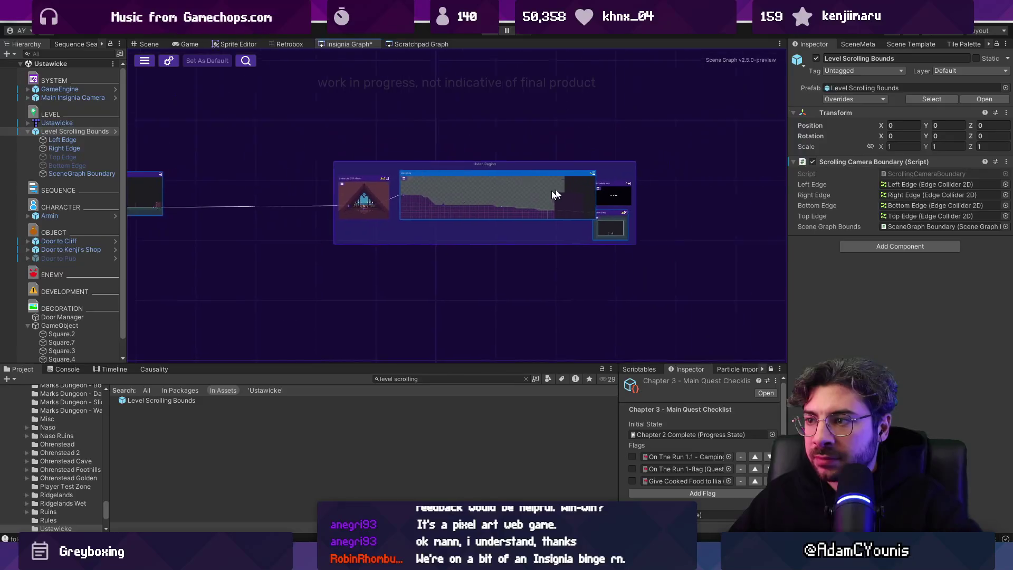
{"action": "left_click_drag", "start_coordinate": [643, 261], "coordinate": [457, 258]}
{"action": "mouse_move", "coordinate": [659, 205]}
{"action": "left_mouse_down"}
{"action": "mouse_move", "coordinate": [616, 269]}
{"action": "mouse_move", "coordinate": [329, 271]}
{"action": "left_mouse_up"}
{"action": "scroll", "coordinate": [305, 247], "scroll_direction": "up", "scroll_amount": 2}
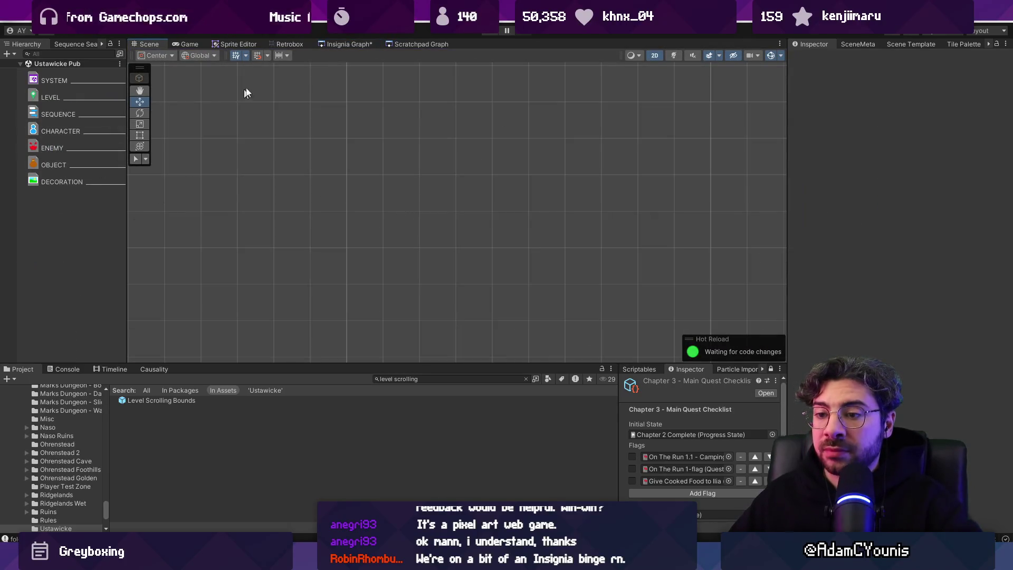
- Search the Project for 'ustawicke pub' and delete the extra duplicate assets
{"action": "left_click", "coordinate": [331, 44]}
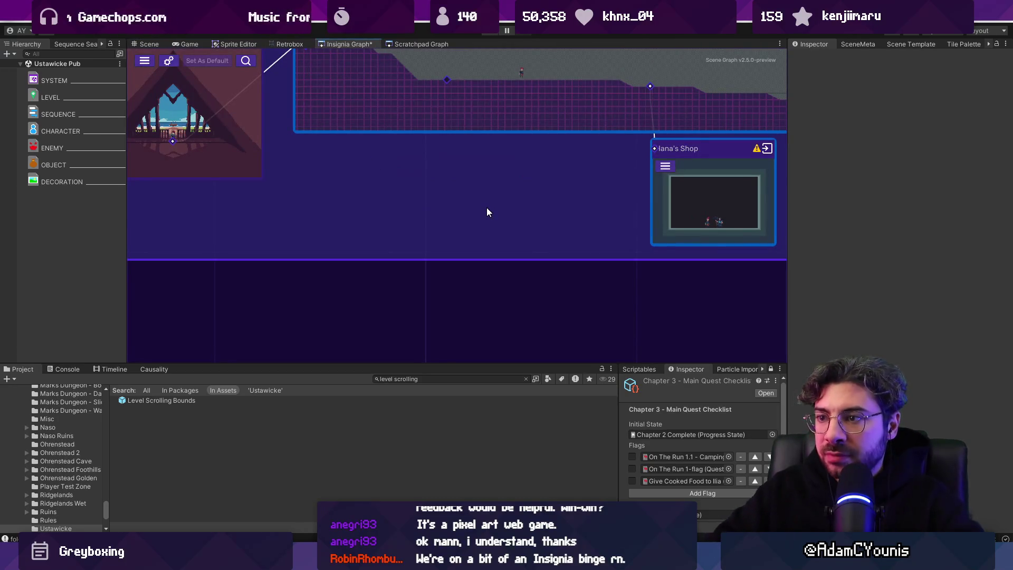
{"action": "left_click", "coordinate": [441, 379]}
{"action": "type", "text": "usta"}
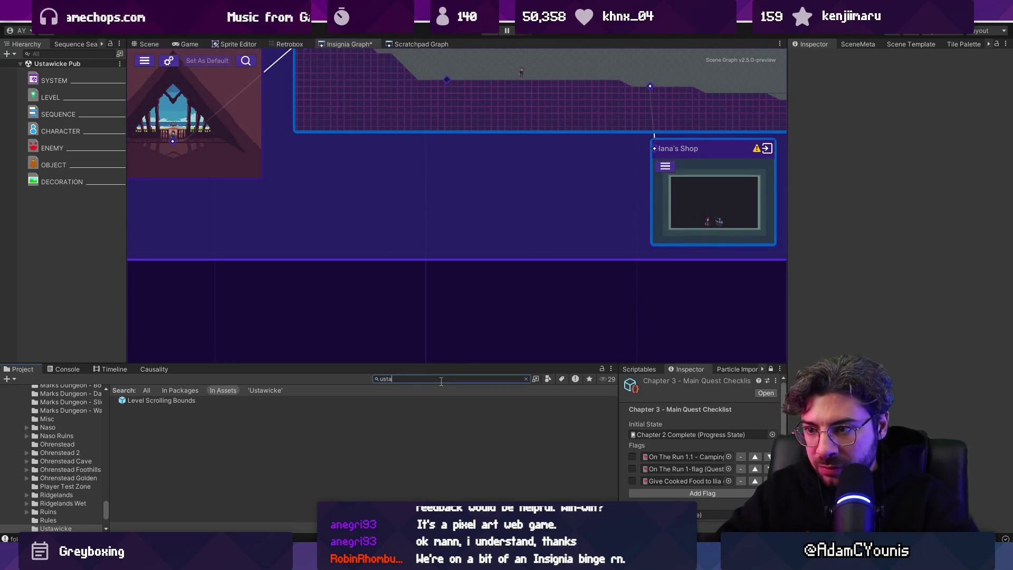
{"action": "type", "text": "wicke pub"}
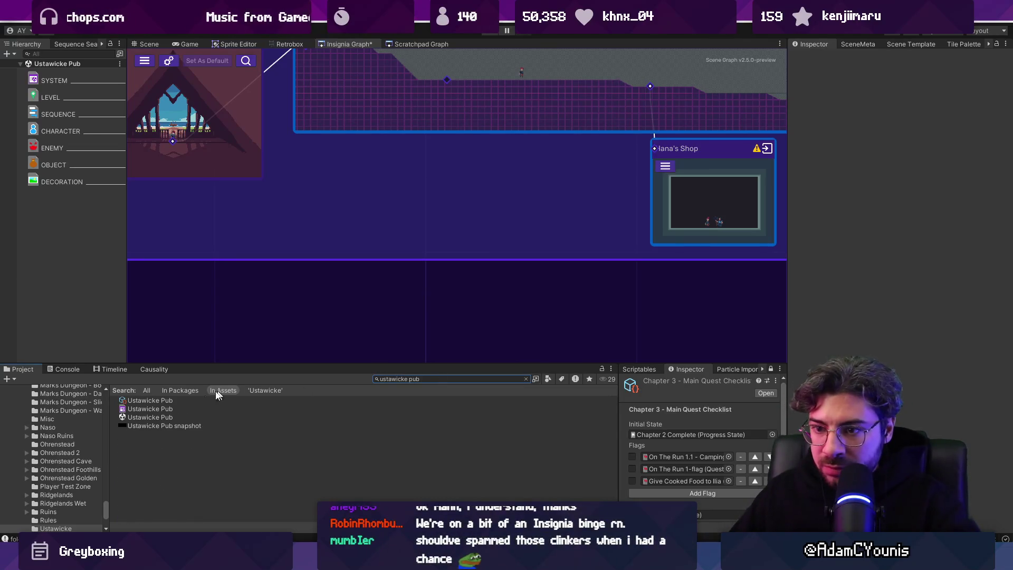
{"action": "left_click", "coordinate": [204, 417]}
{"action": "left_click", "coordinate": [186, 402], "text": "shift"}
{"action": "left_click", "coordinate": [204, 425], "text": "ctrl"}
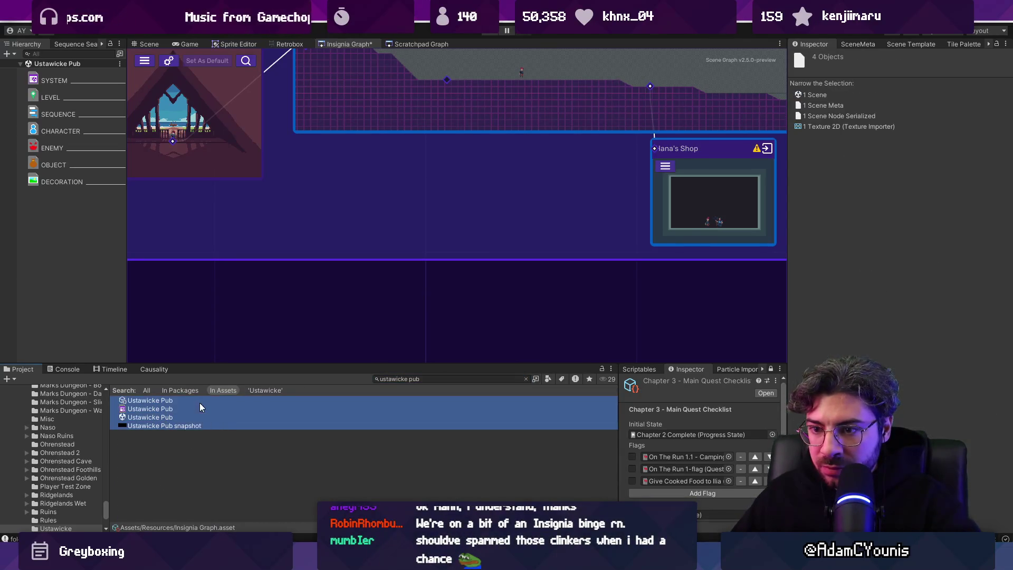
{"action": "key", "text": "shift+Delete"}
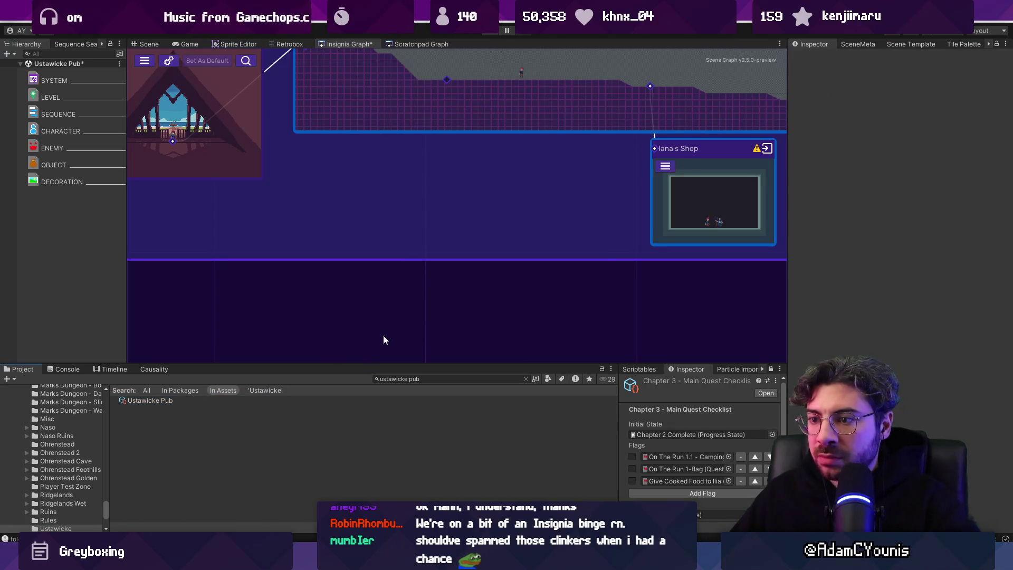
- Place the remaining Ustawicke Pub scene under Ustawicke in the graph and save it
{"action": "left_click", "coordinate": [229, 404]}
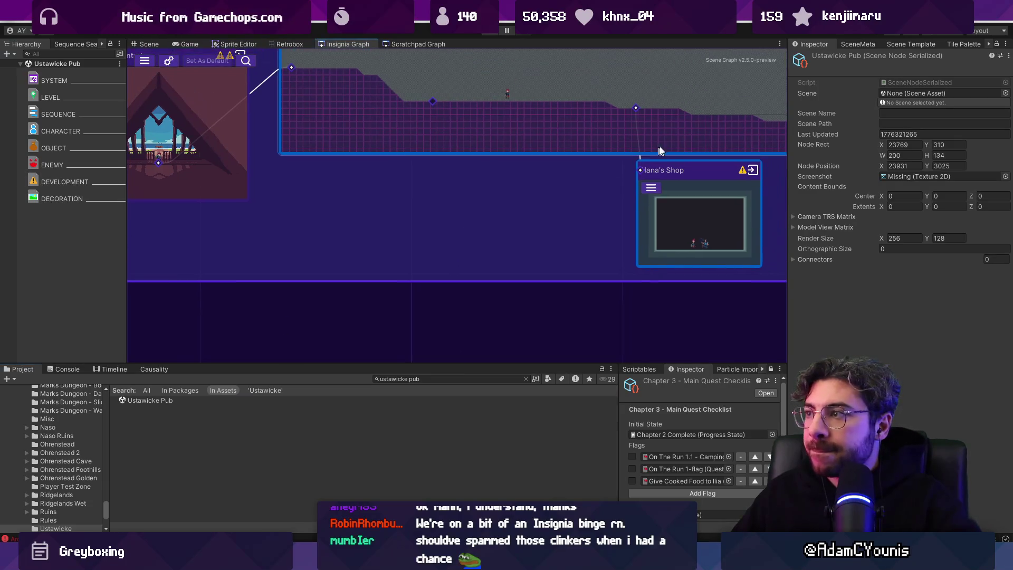
{"action": "left_click", "coordinate": [872, 45]}
{"action": "left_click", "coordinate": [901, 45]}
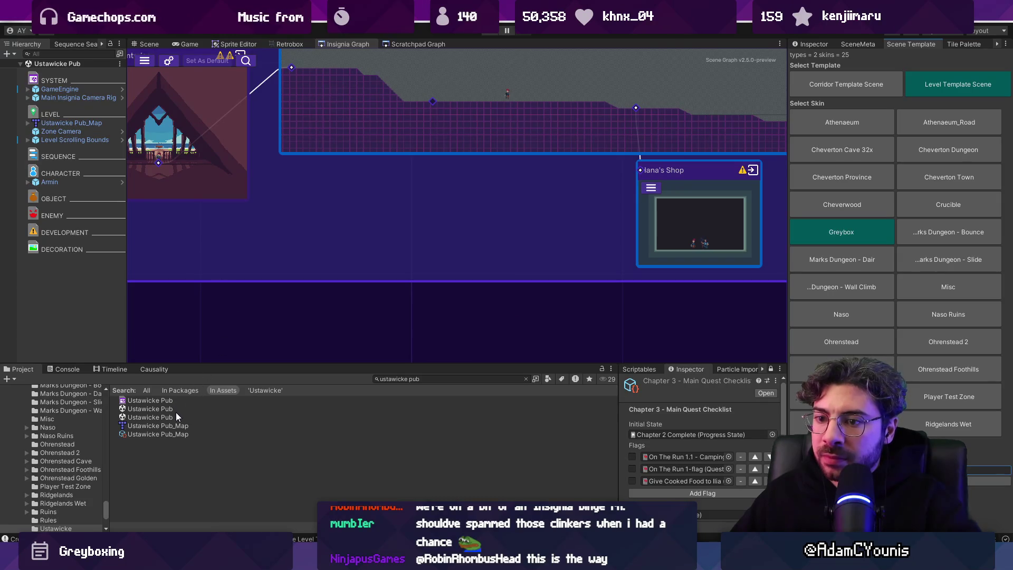
{"action": "mouse_move", "coordinate": [170, 417]}
{"action": "left_mouse_down"}
{"action": "mouse_move", "coordinate": [416, 241]}
{"action": "mouse_move", "coordinate": [487, 255]}
{"action": "left_mouse_up"}
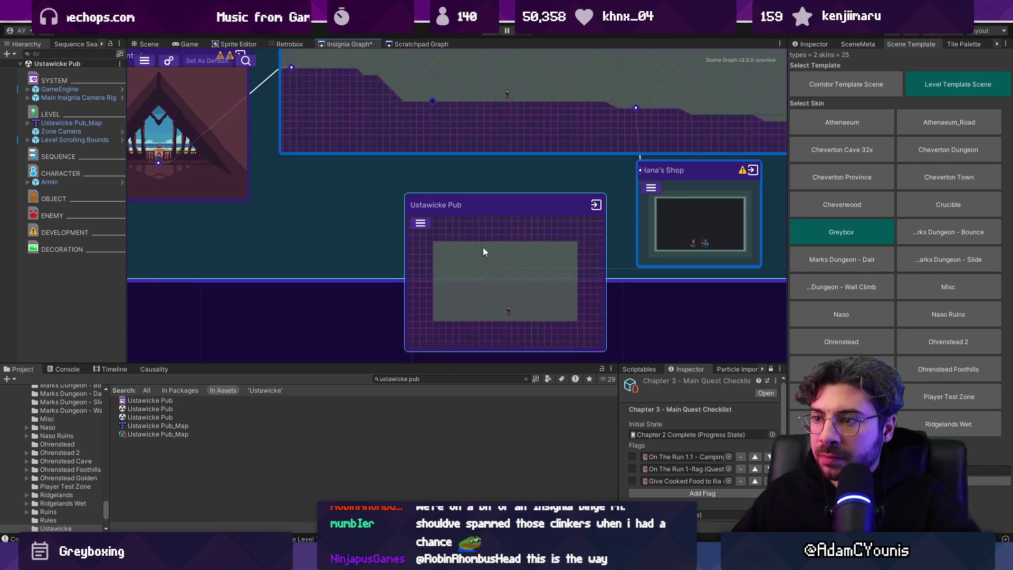
{"action": "scroll", "coordinate": [416, 233], "scroll_direction": "down", "scroll_amount": 5}
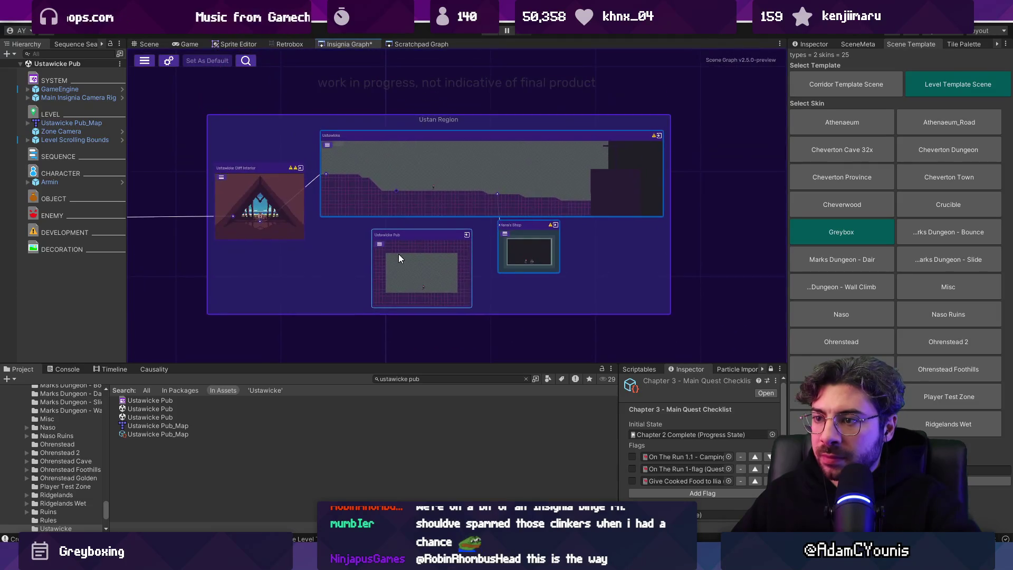
{"action": "scroll", "coordinate": [400, 258], "scroll_direction": "up", "scroll_amount": 3}
{"action": "key", "text": "ctrl+s"}
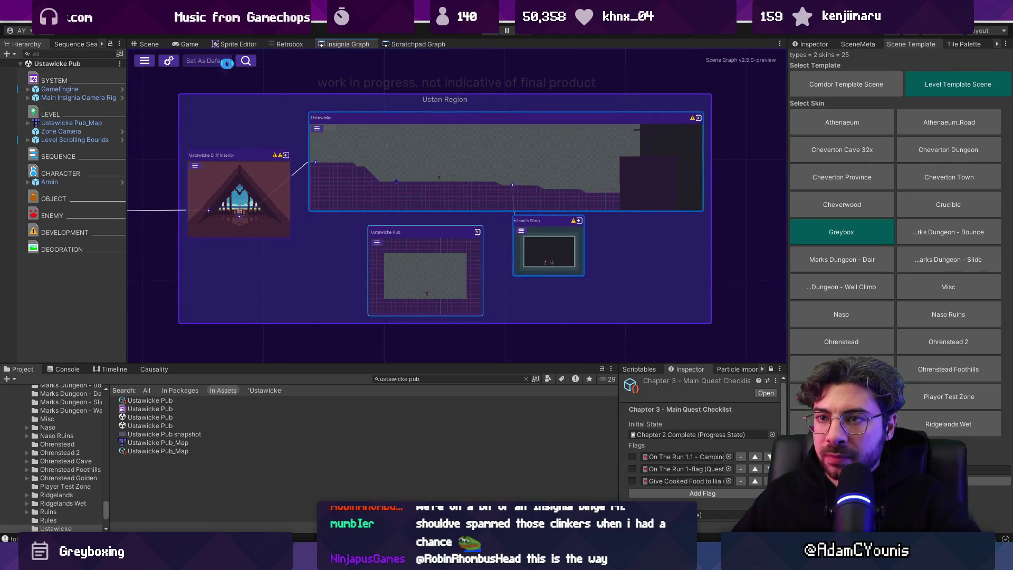
- Open the templated Ustawicke Pub scene, discarding changes to the previous scene
{"action": "left_click", "coordinate": [149, 44]}
{"action": "right_click", "coordinate": [69, 122]}
{"action": "key", "text": "Escape"}
{"action": "left_click", "coordinate": [167, 418]}
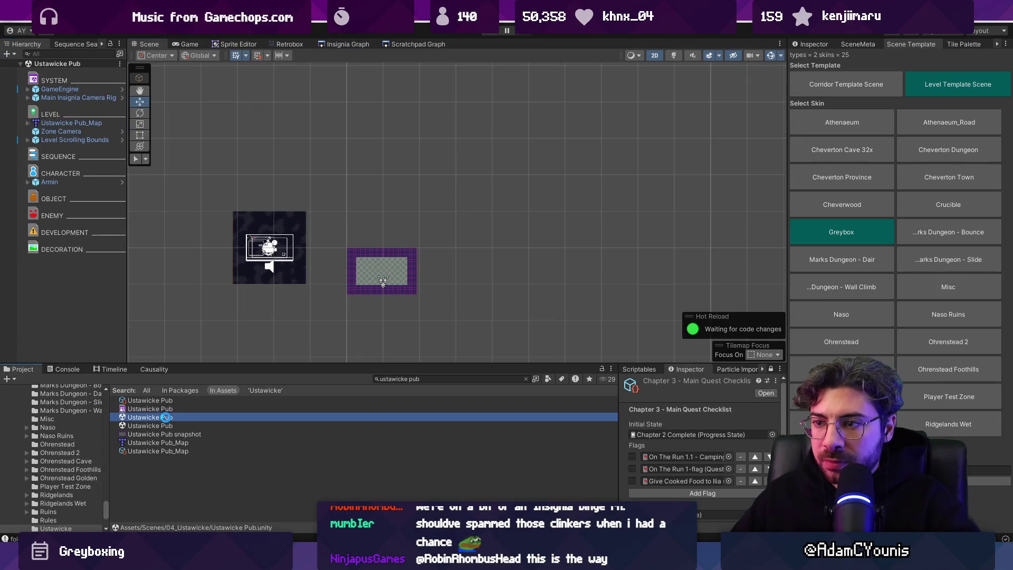
{"action": "left_click", "coordinate": [165, 417]}
{"action": "key", "text": "Return"}
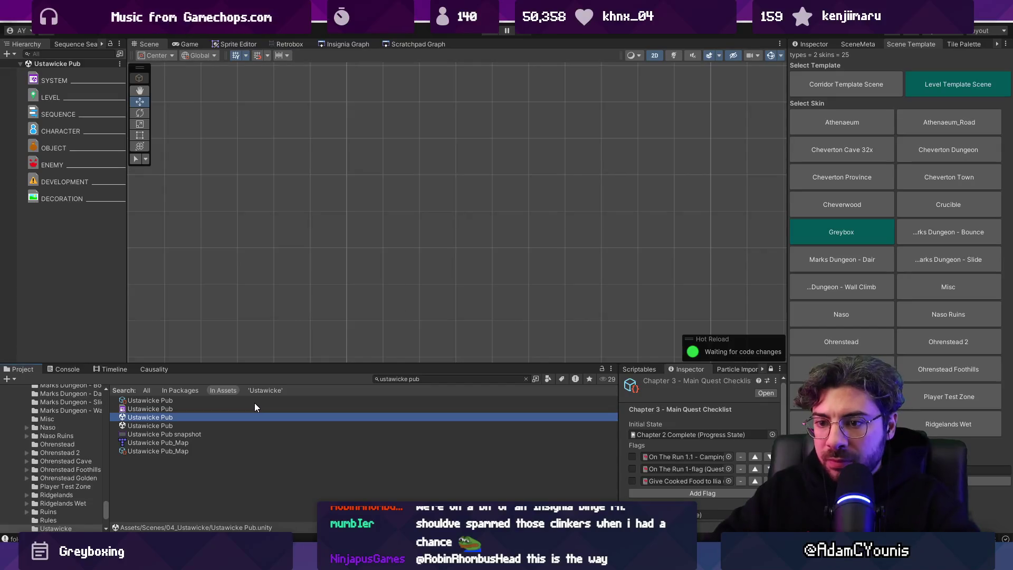
{"action": "double_click", "coordinate": [167, 417]}
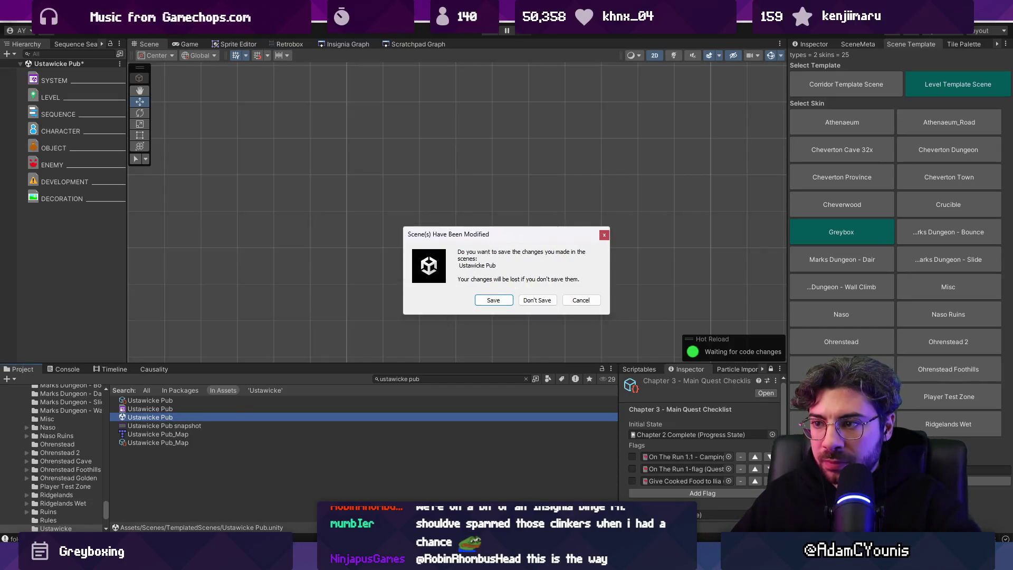
{"action": "left_click", "coordinate": [523, 300]}
{"action": "right_click", "coordinate": [73, 123]}
- Open the Pub_Map in Tiled and mark its prototype layer unity:ignore
{"action": "mouse_move", "coordinate": [159, 238]}
{"action": "left_click", "coordinate": [231, 235]}
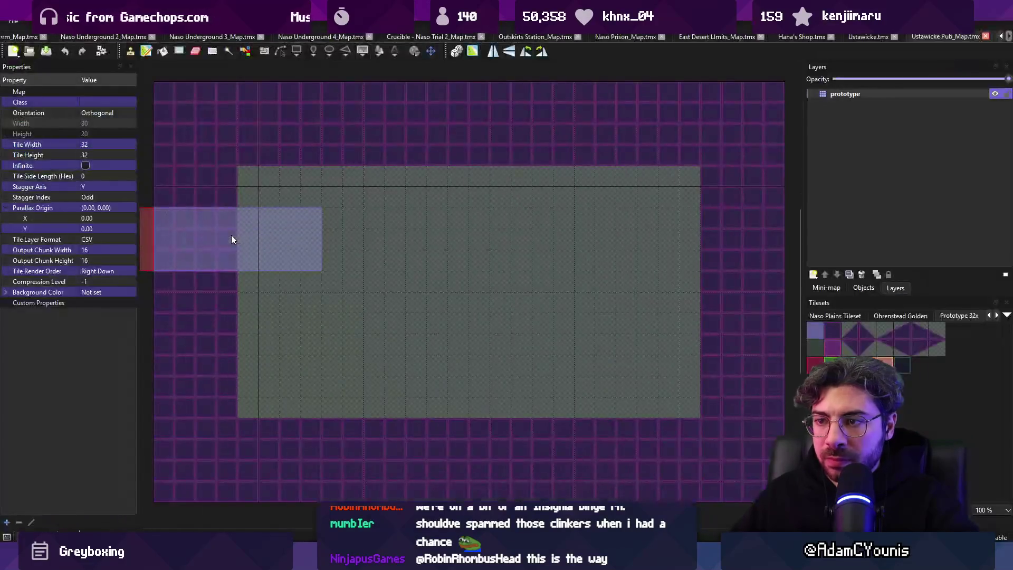
{"action": "left_click", "coordinate": [843, 104]}
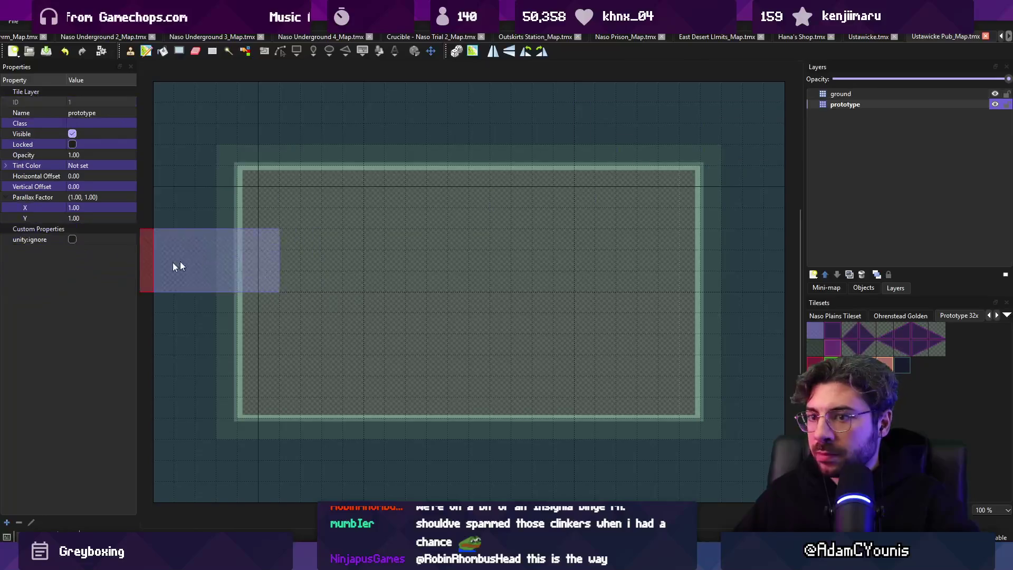
{"action": "left_click", "coordinate": [74, 235]}
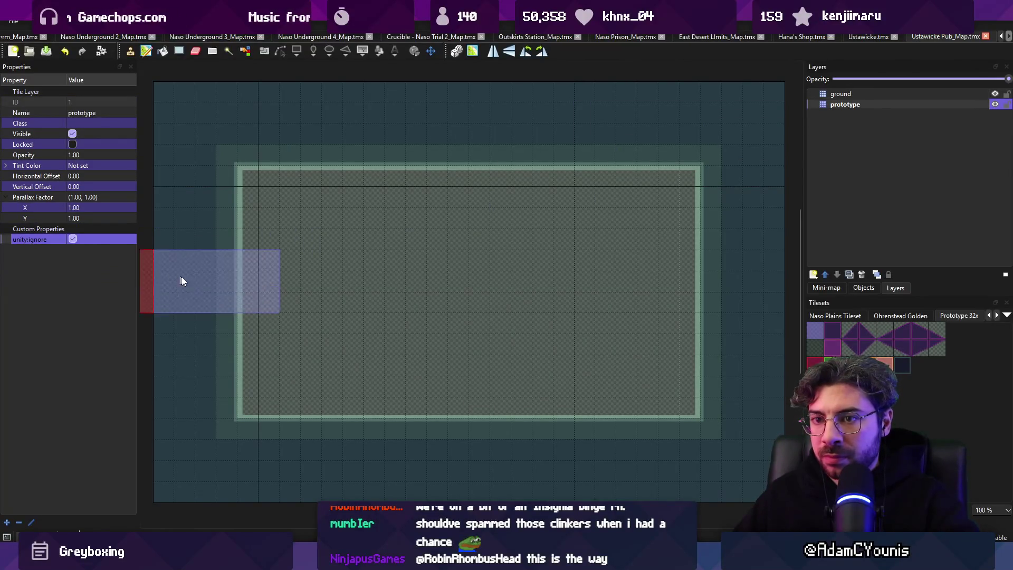
- Paint a middle ledge strip, lower-wall ledge notches and a top-wall notch into the pub room
{"action": "left_click_drag", "start_coordinate": [681, 283], "coordinate": [201, 283]}
{"action": "left_click_drag", "start_coordinate": [322, 313], "coordinate": [468, 372]}
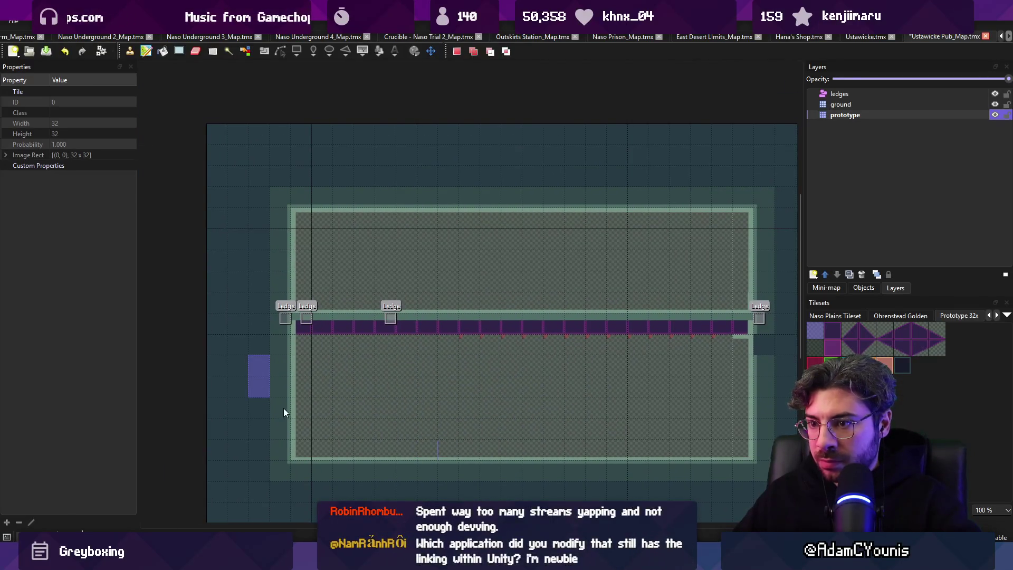
{"action": "left_click", "coordinate": [738, 427]}
{"action": "right_click", "coordinate": [667, 400]}
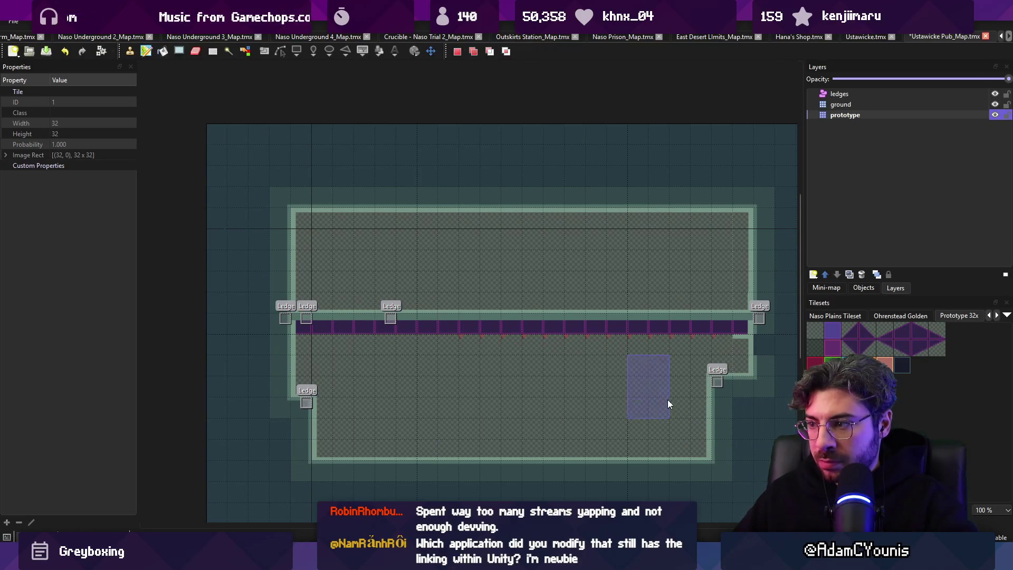
{"action": "left_click", "coordinate": [713, 418]}
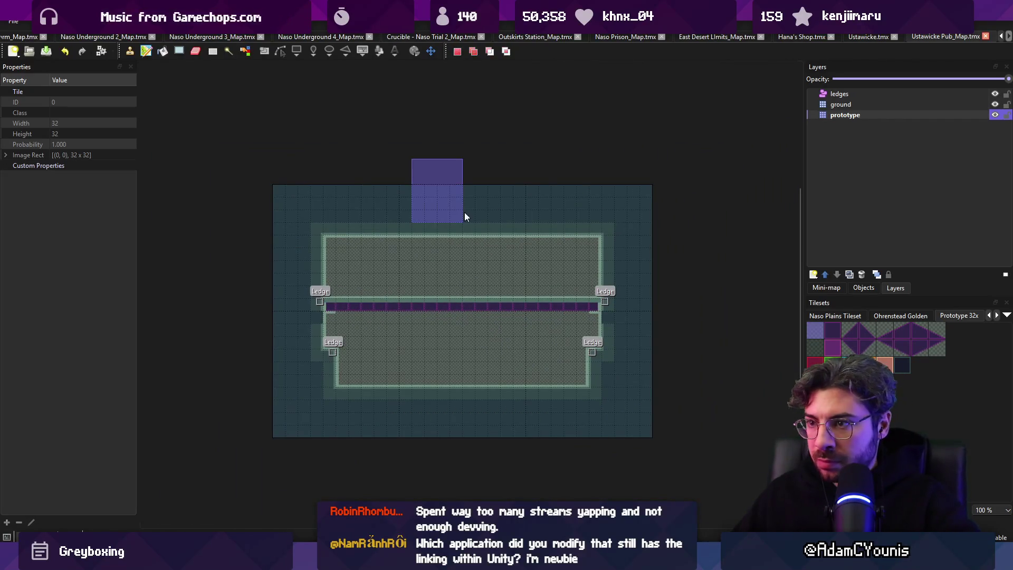
{"action": "left_click", "coordinate": [463, 253]}
{"action": "right_click", "coordinate": [474, 197]}
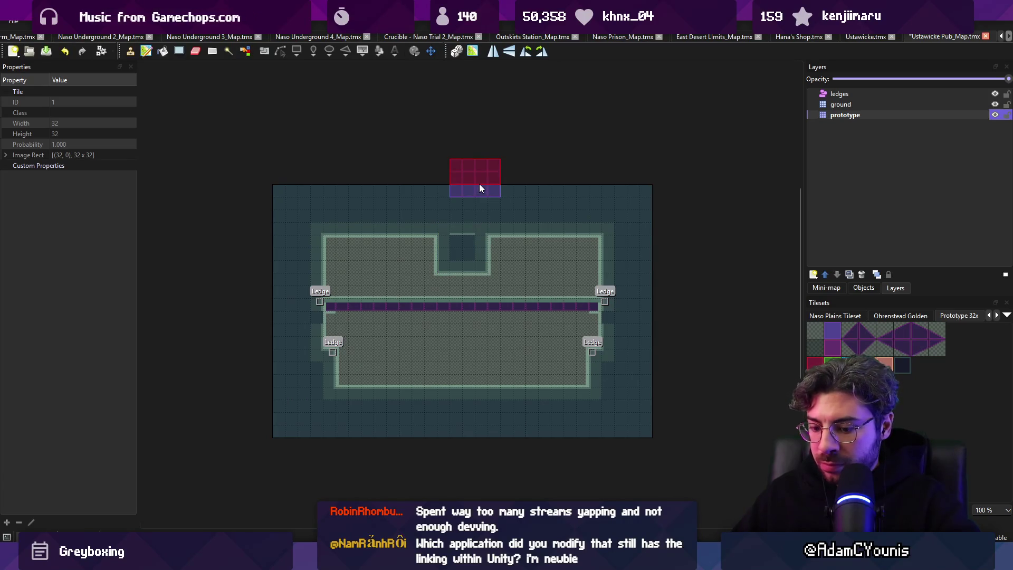
{"action": "key", "text": "alt+Tab"}
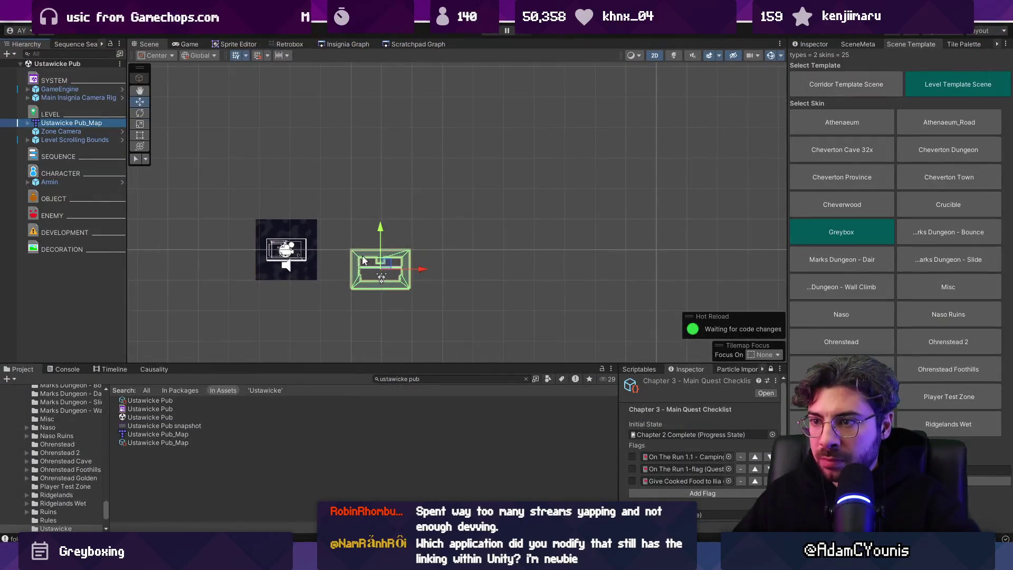
- Snap the Level Scrolling Bounds' camera bounds to the left door
{"action": "scroll", "coordinate": [160, 158], "scroll_direction": "up", "scroll_amount": 2}
{"action": "left_click", "coordinate": [75, 139]}
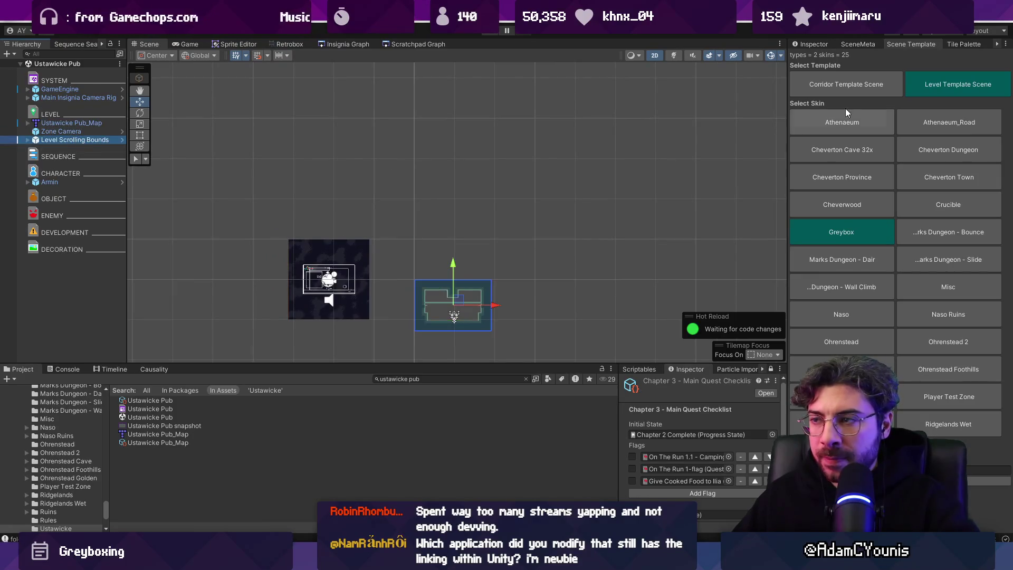
{"action": "left_click", "coordinate": [811, 44]}
{"action": "left_click", "coordinate": [1007, 161]}
{"action": "left_click", "coordinate": [933, 354]}
- Place a Level Door prefab, found by searching 'door level', inside the Ustawicke Pub room
{"action": "left_click", "coordinate": [343, 44]}
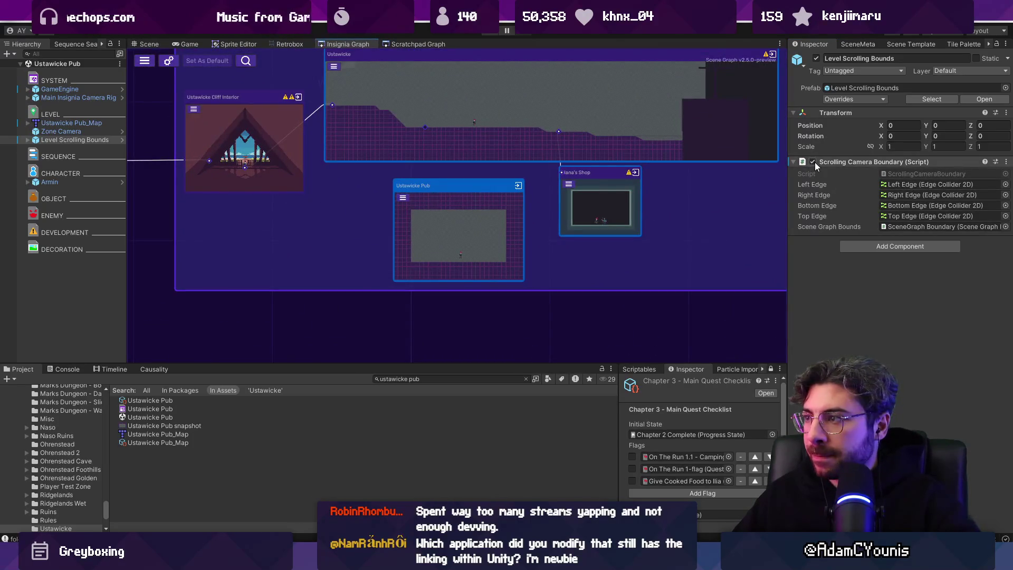
{"action": "scroll", "coordinate": [494, 221], "scroll_direction": "up", "scroll_amount": 2}
{"action": "double_click", "coordinate": [458, 227]}
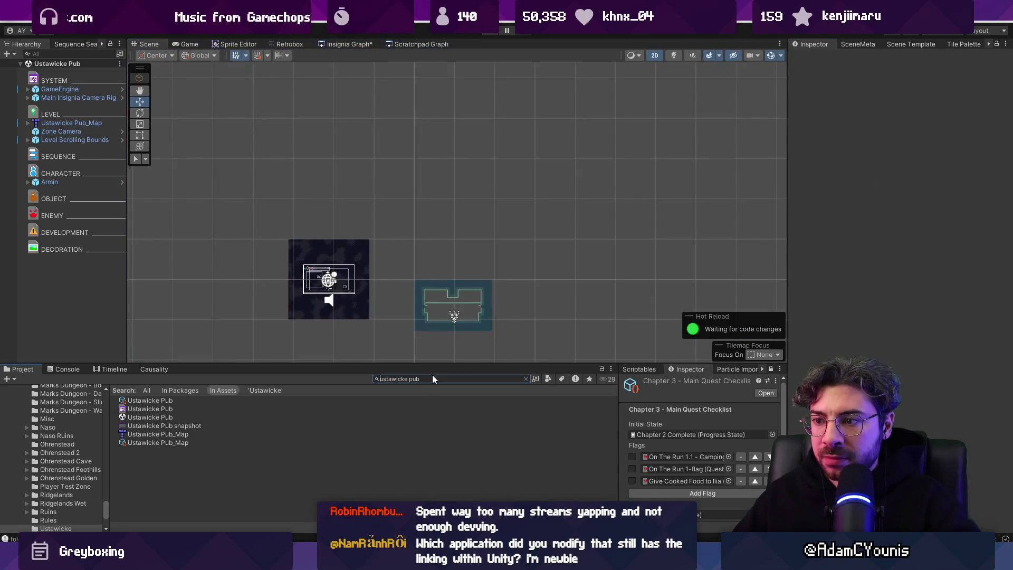
{"action": "key", "text": "ctrl+a"}
{"action": "type", "text": "door level"}
{"action": "mouse_move", "coordinate": [144, 400]}
{"action": "left_mouse_down"}
{"action": "mouse_move", "coordinate": [403, 349]}
{"action": "mouse_move", "coordinate": [461, 312]}
{"action": "left_mouse_up"}
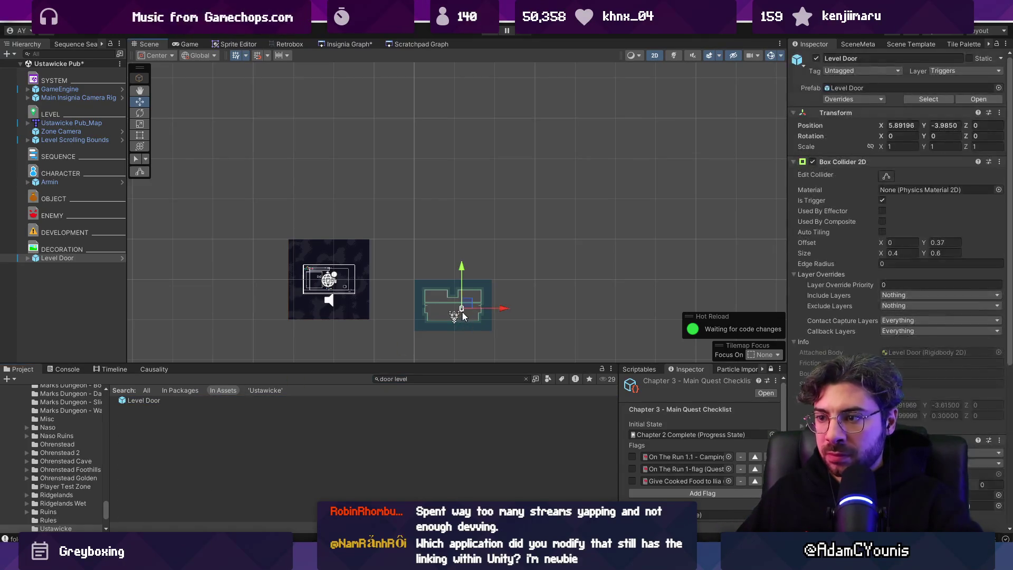
{"action": "scroll", "coordinate": [461, 311], "scroll_direction": "up", "scroll_amount": 15}
{"action": "left_click_drag", "start_coordinate": [468, 249], "coordinate": [350, 301]}
- Move the Ustawicke Pub's middle ledge band one tile lower in Tiled and view the updated room in the Insignia Graph
{"action": "key", "text": "alt+Tab"}
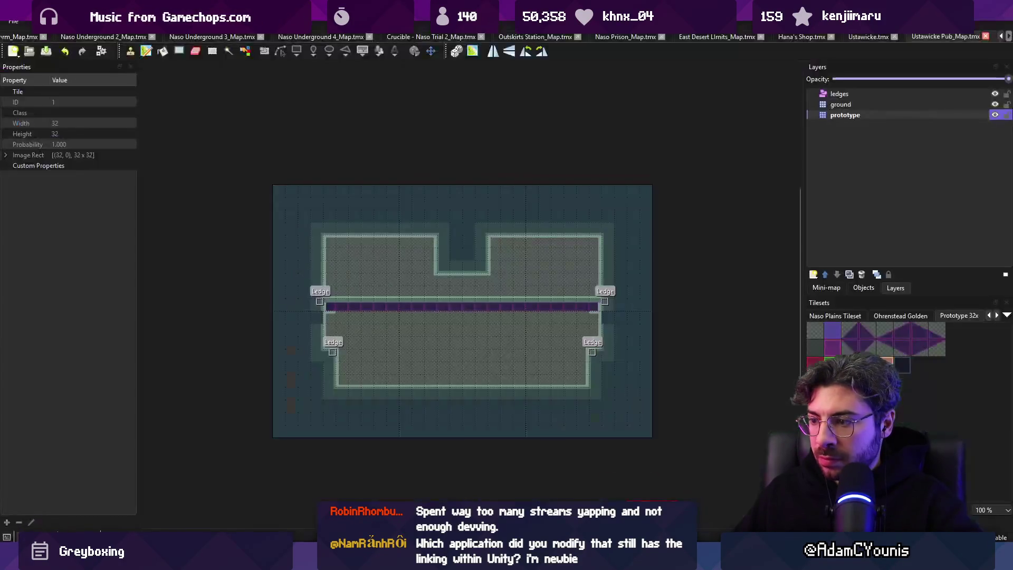
{"action": "left_click_drag", "start_coordinate": [296, 280], "coordinate": [622, 313]}
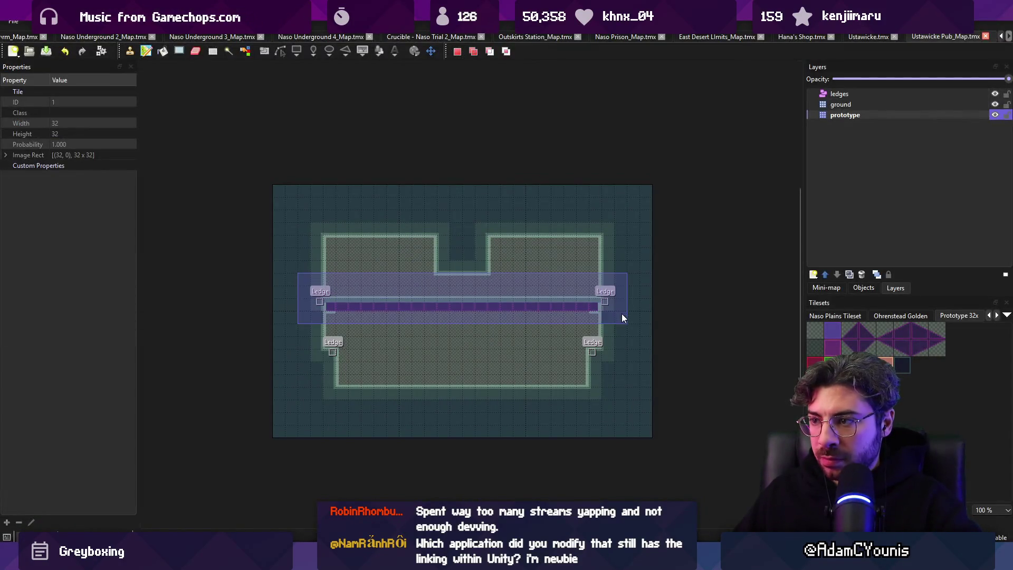
{"action": "left_click", "coordinate": [472, 315]}
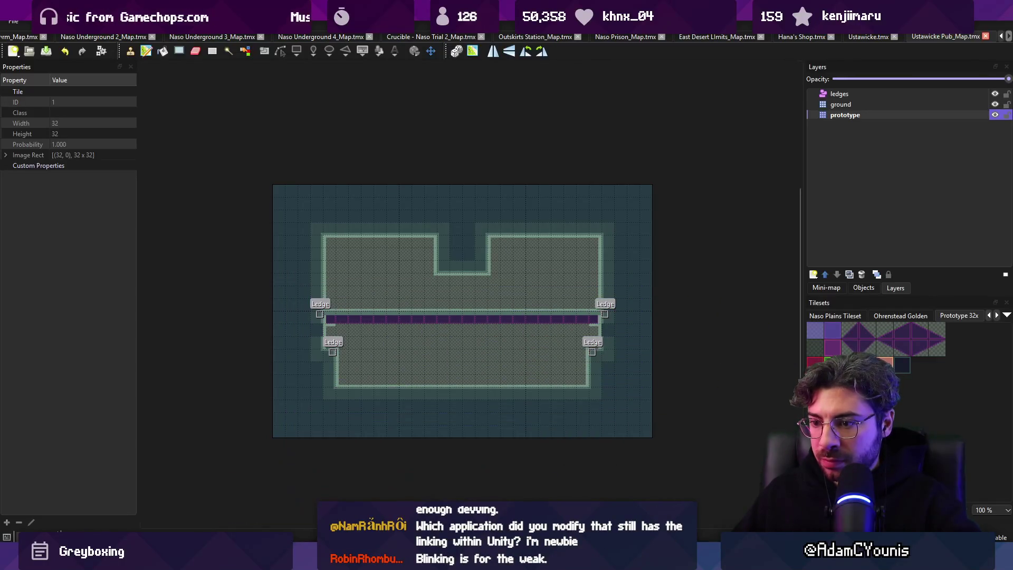
{"action": "key", "text": "alt+Tab"}
{"action": "left_click", "coordinate": [341, 44]}
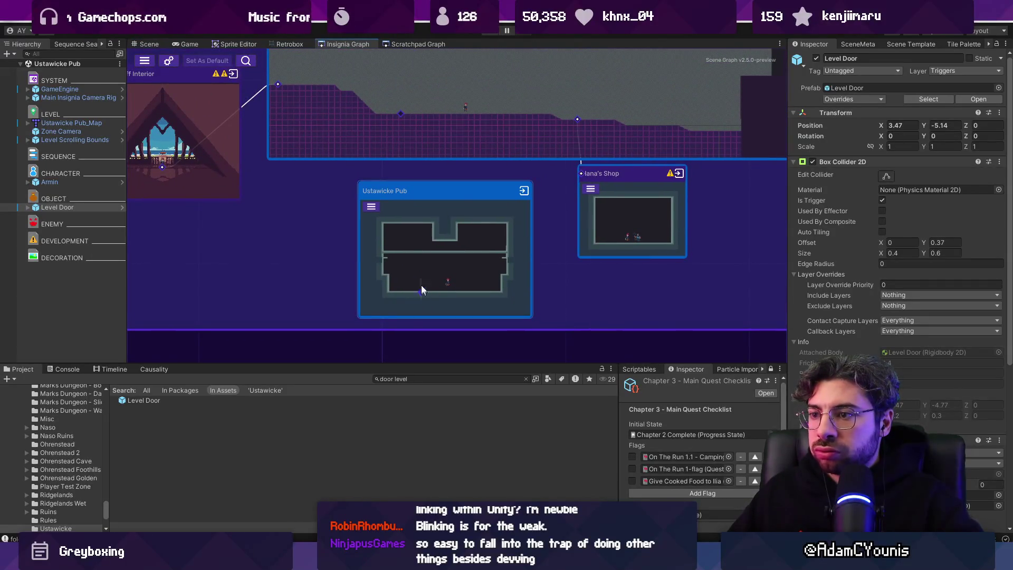
{"action": "scroll", "coordinate": [604, 256], "scroll_direction": "down", "scroll_amount": 5}
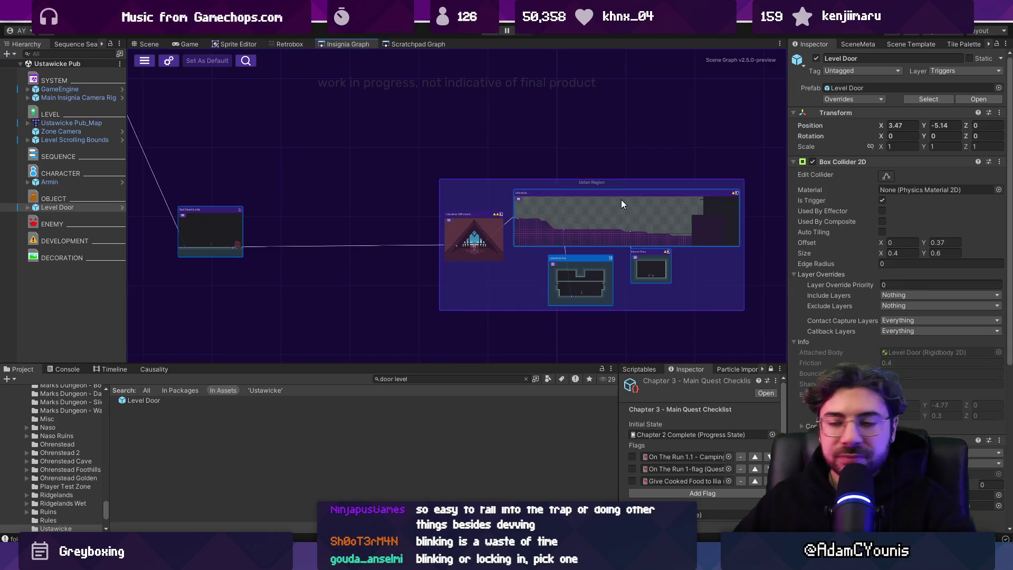
- Move the lone room node into the Ustan Region group and save the graph
{"action": "scroll", "coordinate": [622, 205], "scroll_direction": "down", "scroll_amount": 3}
{"action": "scroll", "coordinate": [509, 214], "scroll_direction": "up", "scroll_amount": 2}
{"action": "mouse_move", "coordinate": [499, 226]}
{"action": "left_mouse_down"}
{"action": "mouse_move", "coordinate": [644, 216]}
{"action": "mouse_move", "coordinate": [442, 229]}
{"action": "left_mouse_up"}
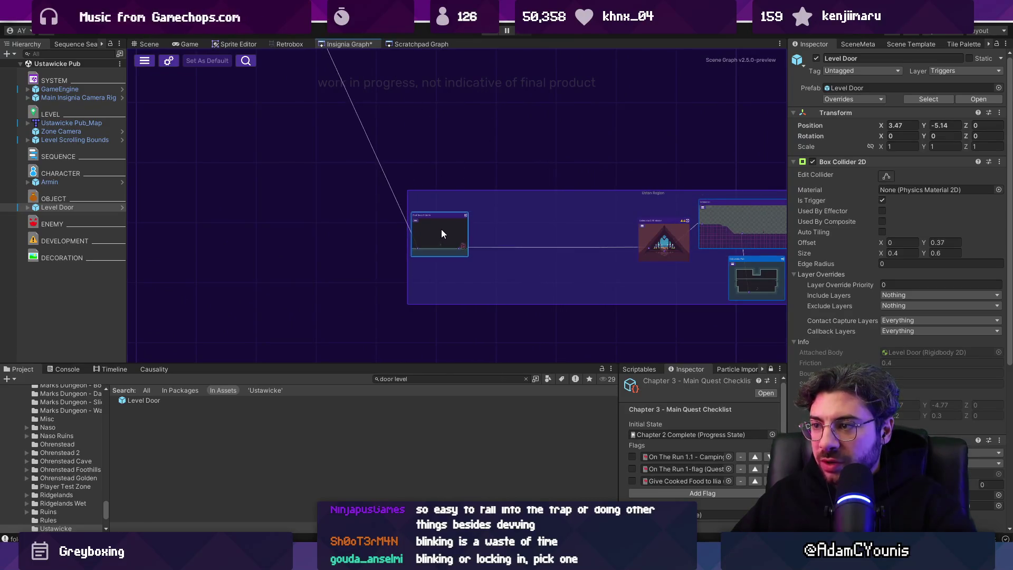
{"action": "scroll", "coordinate": [441, 229], "scroll_direction": "down", "scroll_amount": 3}
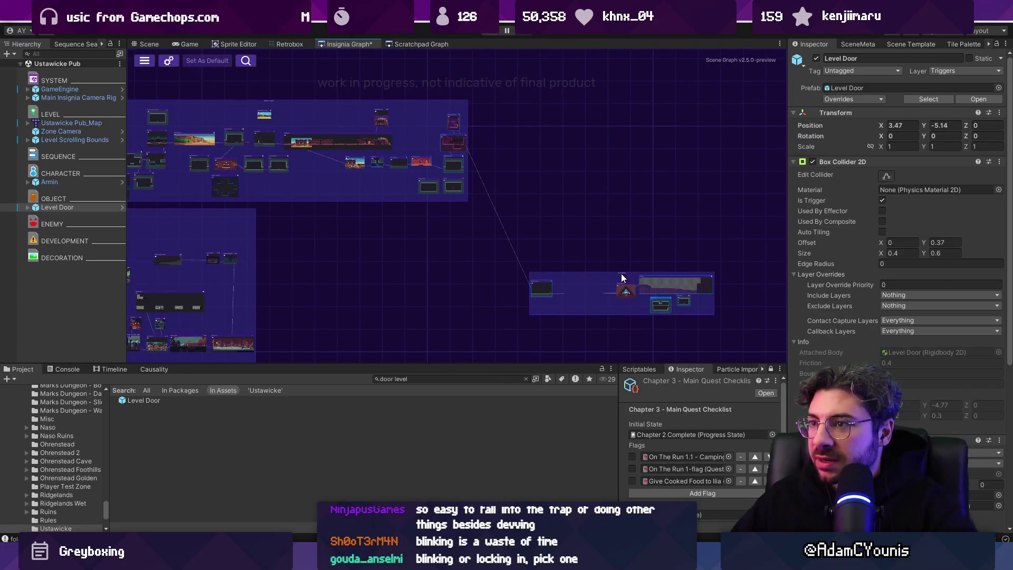
{"action": "scroll", "coordinate": [414, 186], "scroll_direction": "up", "scroll_amount": 3}
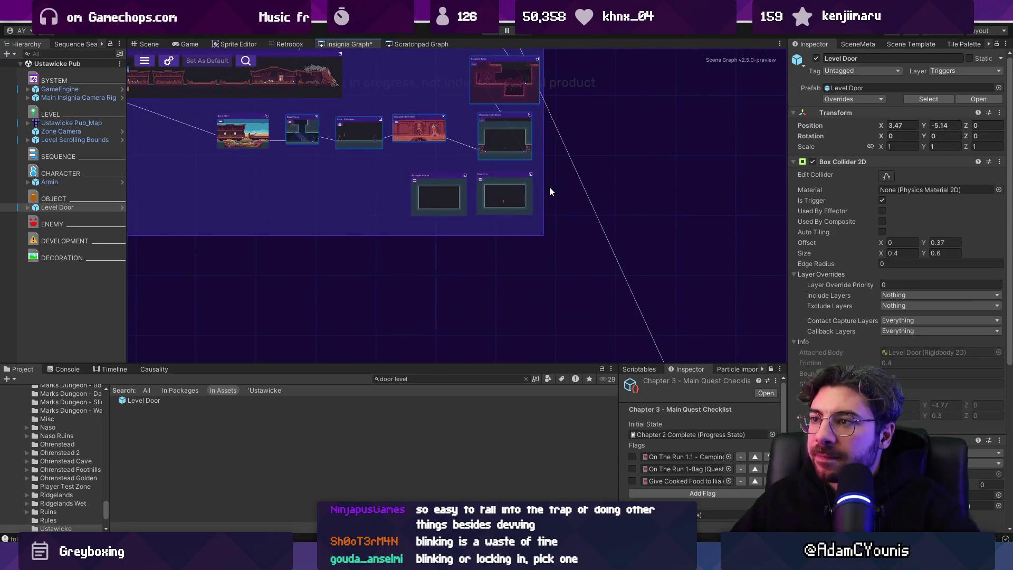
{"action": "scroll", "coordinate": [609, 206], "scroll_direction": "down", "scroll_amount": 3}
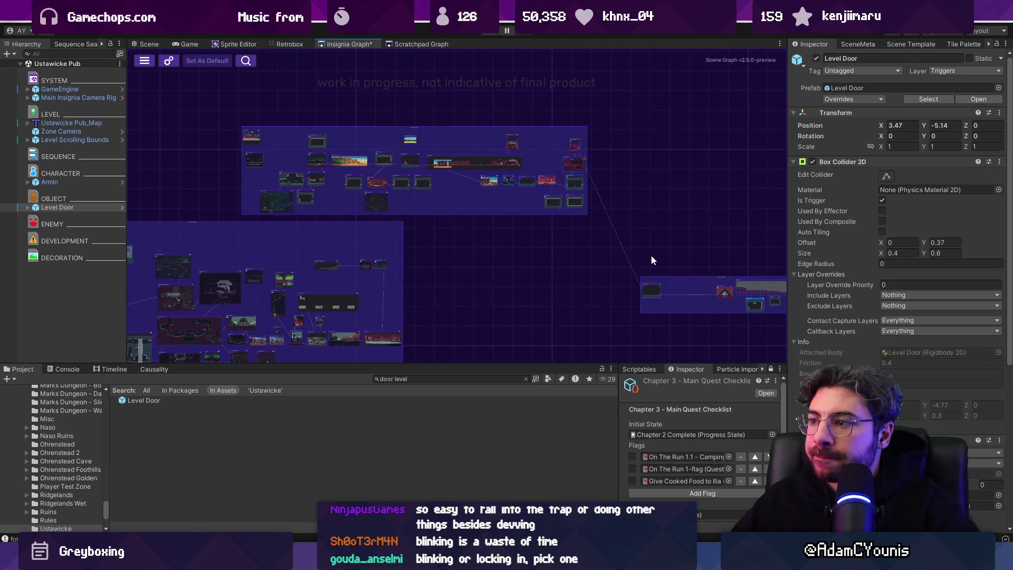
{"action": "left_click_drag", "start_coordinate": [657, 257], "coordinate": [538, 196]}
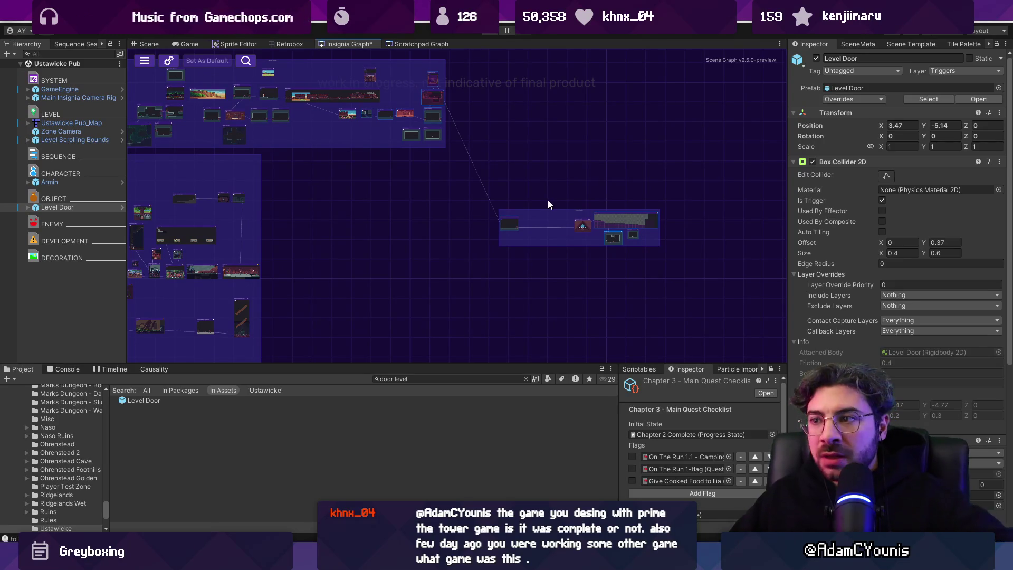
{"action": "key", "text": "ctrl+s"}
- Shift the Ustan Region group up-left and the large central node cluster upward, then save
{"action": "left_click_drag", "start_coordinate": [575, 210], "coordinate": [548, 198]}
{"action": "left_click_drag", "start_coordinate": [753, 214], "coordinate": [558, 213]}
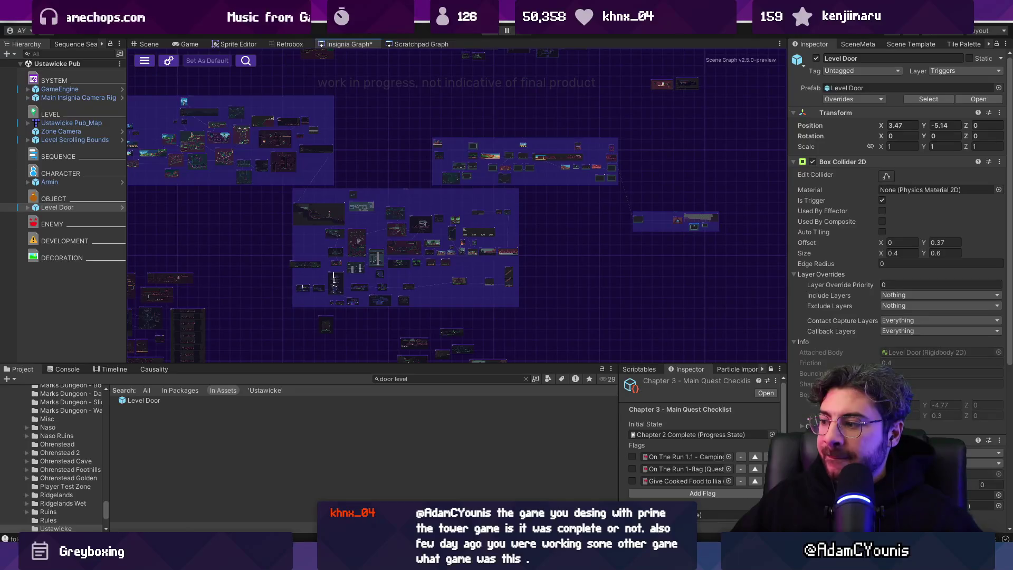
{"action": "left_click_drag", "start_coordinate": [546, 362], "coordinate": [552, 352]}
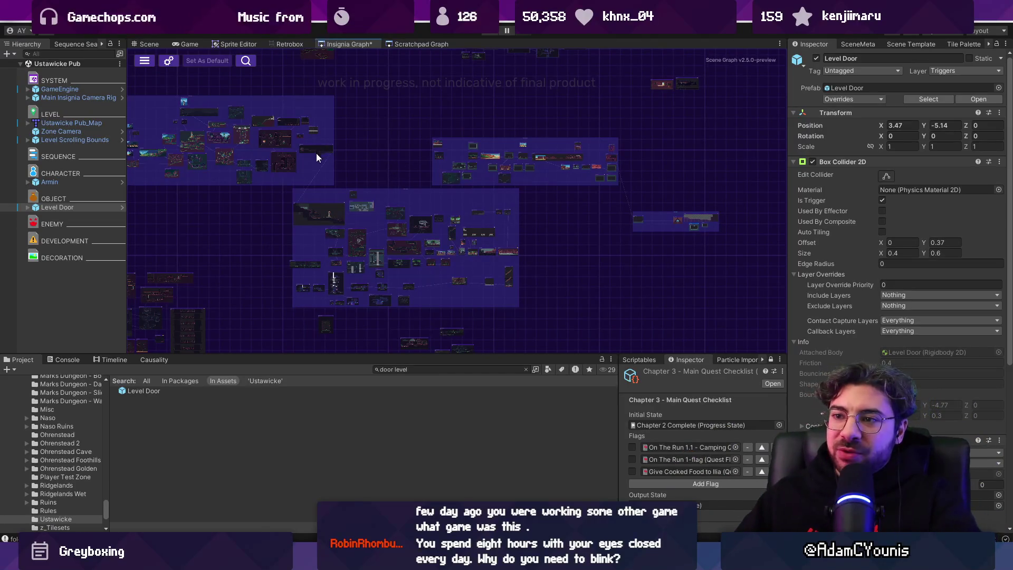
{"action": "scroll", "coordinate": [317, 158], "scroll_direction": "up", "scroll_amount": 3}
{"action": "mouse_move", "coordinate": [447, 201]}
{"action": "left_mouse_down"}
{"action": "mouse_move", "coordinate": [467, 89]}
{"action": "mouse_move", "coordinate": [479, 91]}
{"action": "mouse_move", "coordinate": [473, 150]}
{"action": "mouse_move", "coordinate": [479, 145]}
{"action": "left_mouse_up"}
{"action": "left_click_drag", "start_coordinate": [701, 328], "coordinate": [669, 326]}
{"action": "mouse_move", "coordinate": [485, 325]}
{"action": "left_mouse_down"}
{"action": "mouse_move", "coordinate": [473, 318]}
{"action": "mouse_move", "coordinate": [475, 273]}
{"action": "left_mouse_up"}
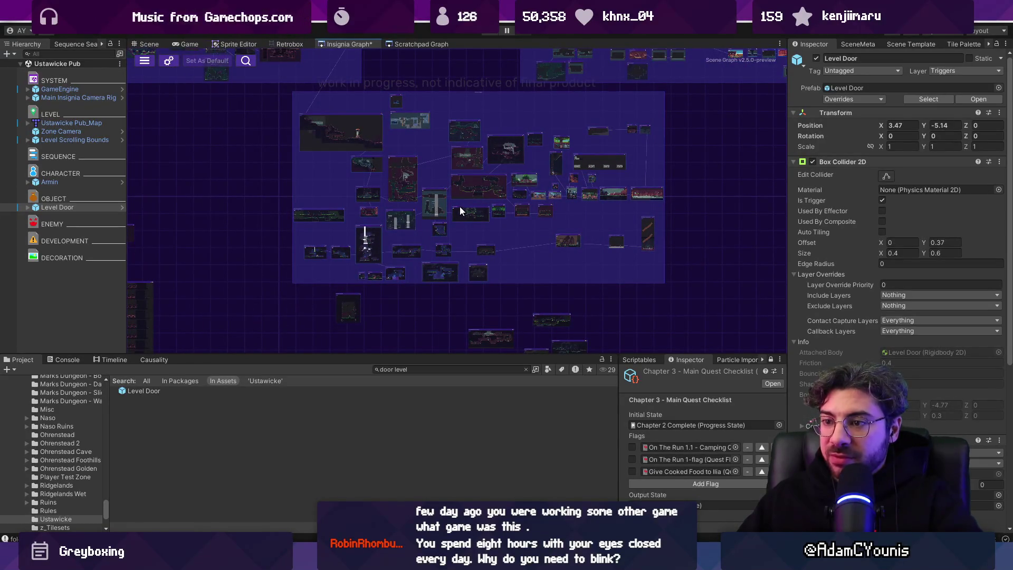
{"action": "key", "text": "ctrl+s"}
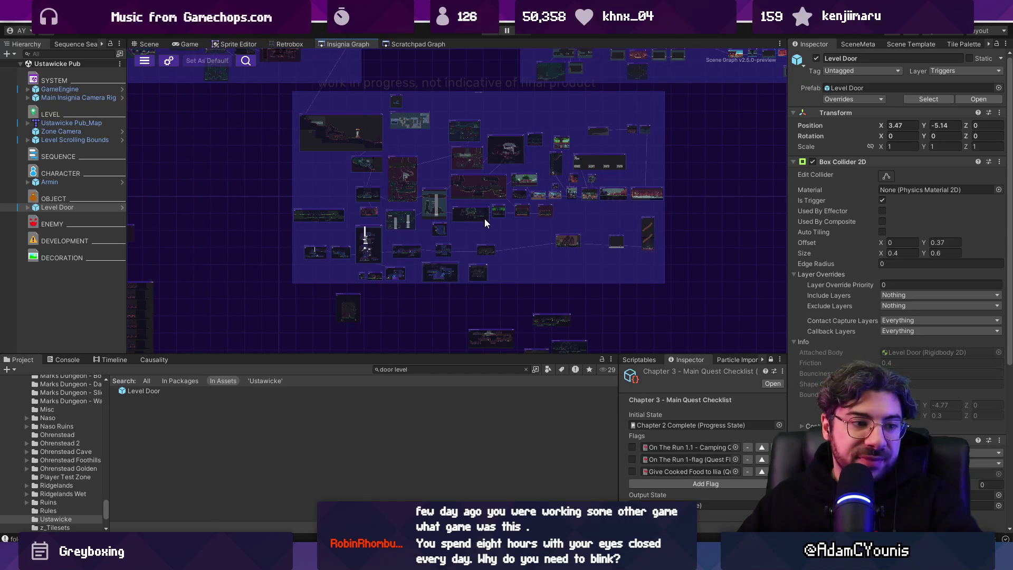
- Nudge the lower scene group and the Ustawicke Dungeon Stairs node slightly right
{"action": "scroll", "coordinate": [479, 214], "scroll_direction": "down", "scroll_amount": 2}
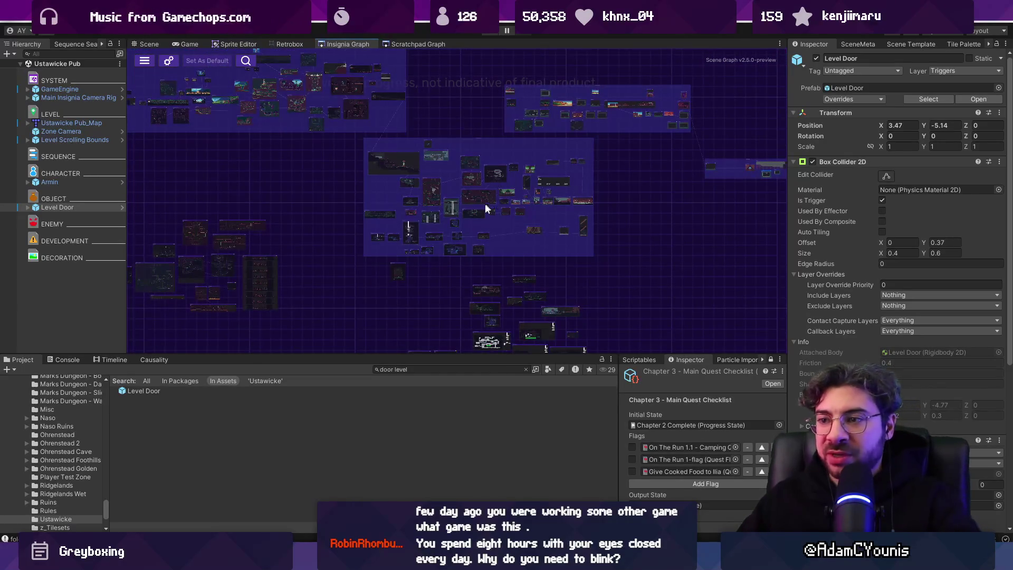
{"action": "scroll", "coordinate": [442, 202], "scroll_direction": "up", "scroll_amount": 3}
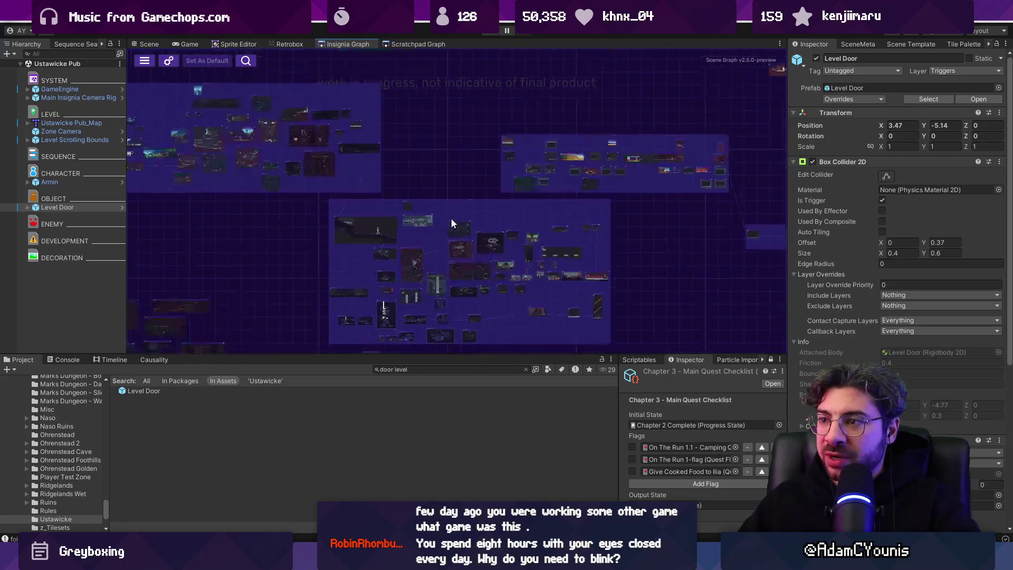
{"action": "left_click_drag", "start_coordinate": [488, 182], "coordinate": [499, 180]}
{"action": "scroll", "coordinate": [499, 180], "scroll_direction": "down", "scroll_amount": 2}
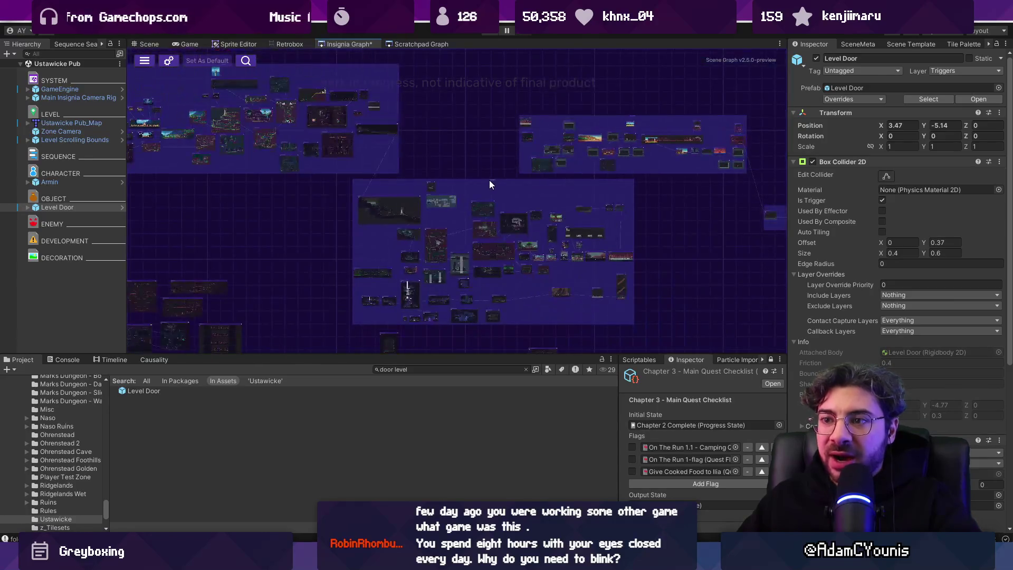
{"action": "scroll", "coordinate": [360, 281], "scroll_direction": "up", "scroll_amount": 5}
{"action": "left_click_drag", "start_coordinate": [411, 243], "coordinate": [436, 238]}
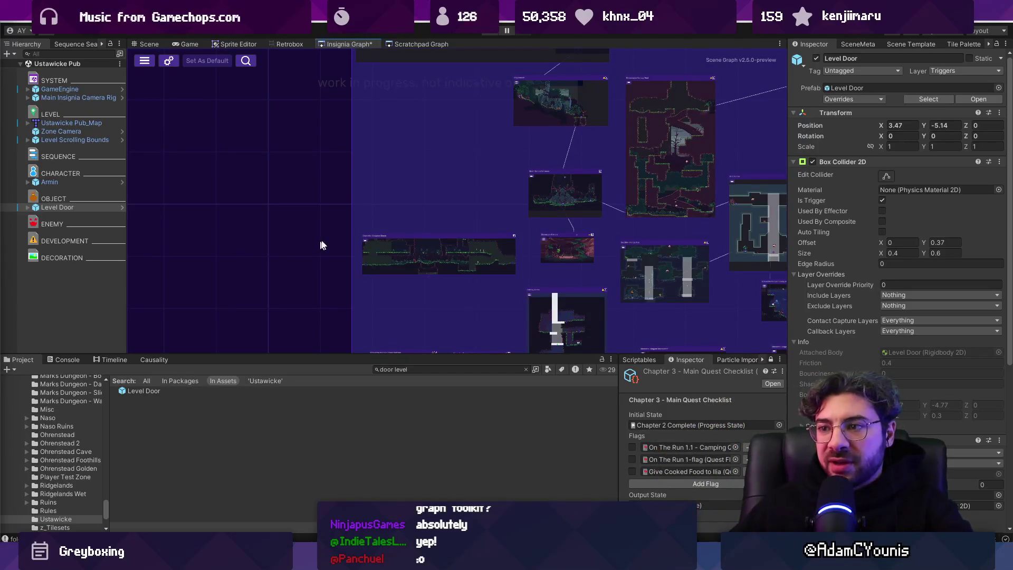
- Move the bottom-right scene group up and left in the Insignia Graph
{"action": "scroll", "coordinate": [321, 242], "scroll_direction": "down", "scroll_amount": 5}
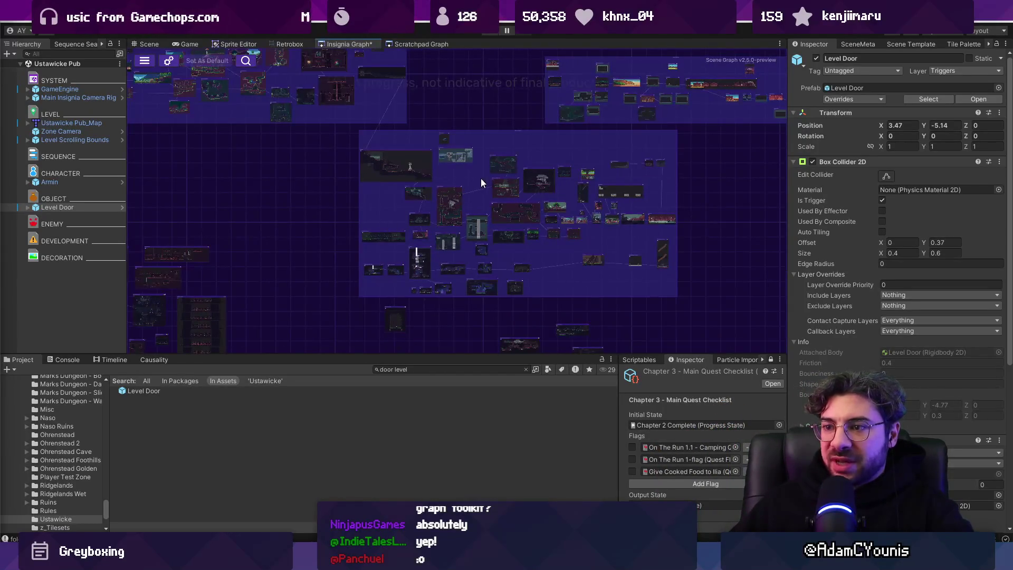
{"action": "mouse_move", "coordinate": [483, 129]}
{"action": "left_mouse_down"}
{"action": "mouse_move", "coordinate": [502, 210]}
{"action": "mouse_move", "coordinate": [781, 240]}
{"action": "mouse_move", "coordinate": [790, 256]}
{"action": "mouse_move", "coordinate": [389, 233]}
{"action": "mouse_move", "coordinate": [498, 231]}
{"action": "left_mouse_up"}
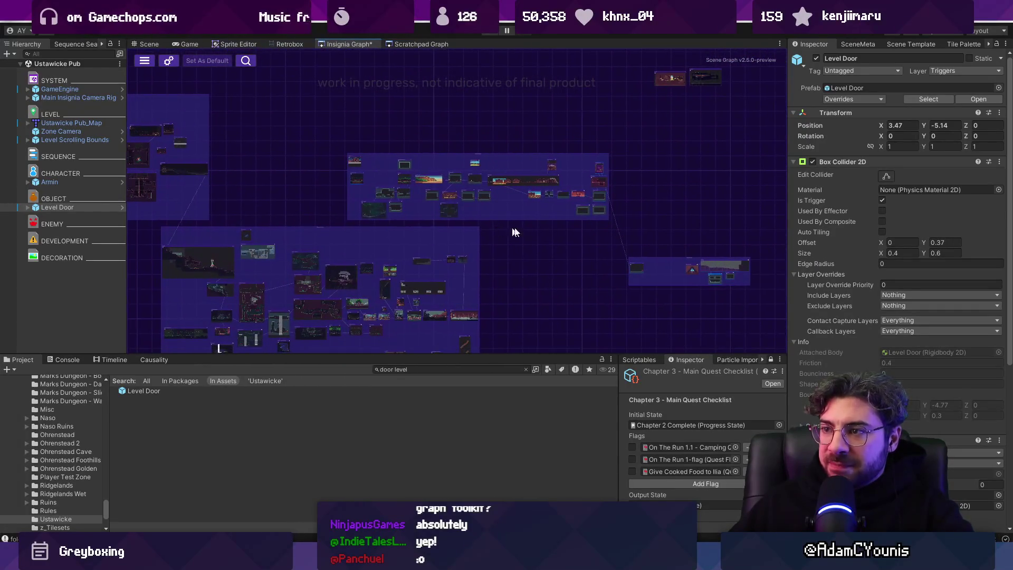
{"action": "scroll", "coordinate": [605, 238], "scroll_direction": "up", "scroll_amount": 3}
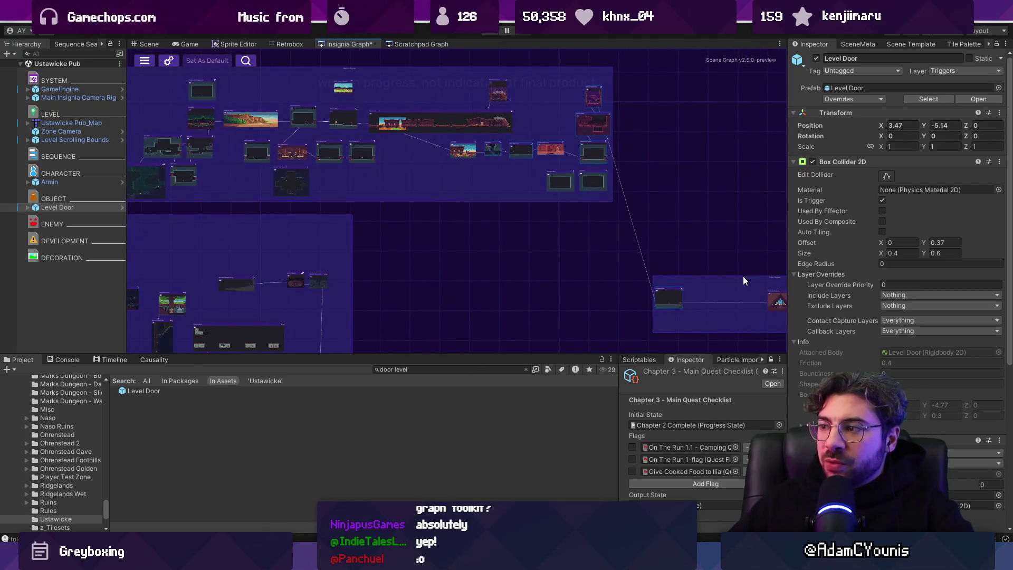
{"action": "mouse_move", "coordinate": [776, 281]}
{"action": "left_mouse_down"}
{"action": "mouse_move", "coordinate": [667, 261]}
{"action": "mouse_move", "coordinate": [694, 254]}
{"action": "mouse_move", "coordinate": [687, 105]}
{"action": "mouse_move", "coordinate": [712, 229]}
{"action": "mouse_move", "coordinate": [681, 248]}
{"action": "mouse_move", "coordinate": [694, 223]}
{"action": "left_mouse_up"}
- Bring the Ustan Region and Masalyaar nodes into view and show the scene template and skin choices
{"action": "scroll", "coordinate": [600, 218], "scroll_direction": "up", "scroll_amount": 3}
{"action": "left_click_drag", "start_coordinate": [588, 217], "coordinate": [420, 210]}
{"action": "mouse_move", "coordinate": [372, 177]}
{"action": "left_mouse_down"}
{"action": "mouse_move", "coordinate": [389, 178]}
{"action": "mouse_move", "coordinate": [460, 271]}
{"action": "left_mouse_up"}
{"action": "scroll", "coordinate": [369, 269], "scroll_direction": "up", "scroll_amount": 5}
{"action": "scroll", "coordinate": [343, 270], "scroll_direction": "down", "scroll_amount": 5}
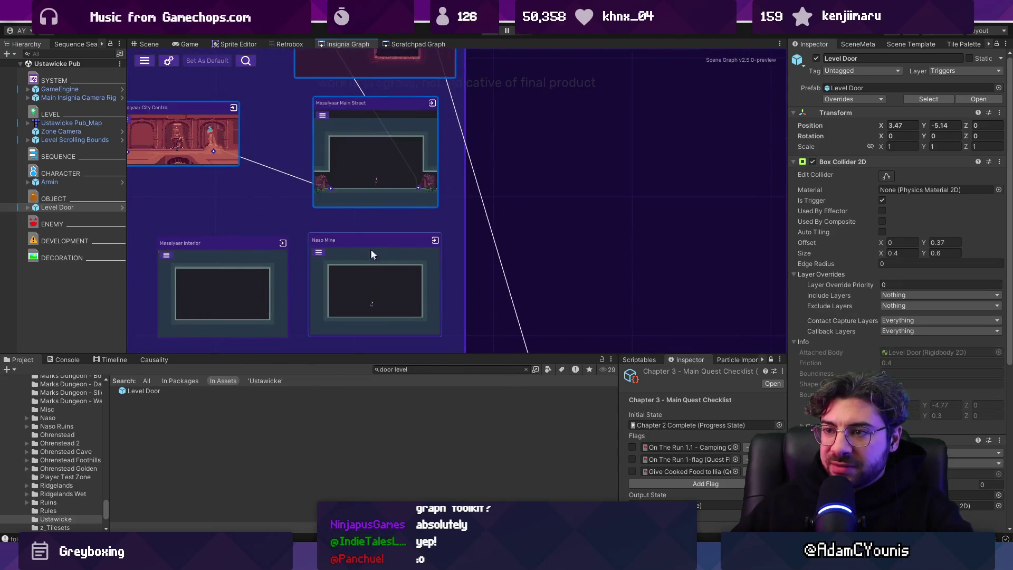
{"action": "left_click_drag", "start_coordinate": [480, 226], "coordinate": [368, 179]}
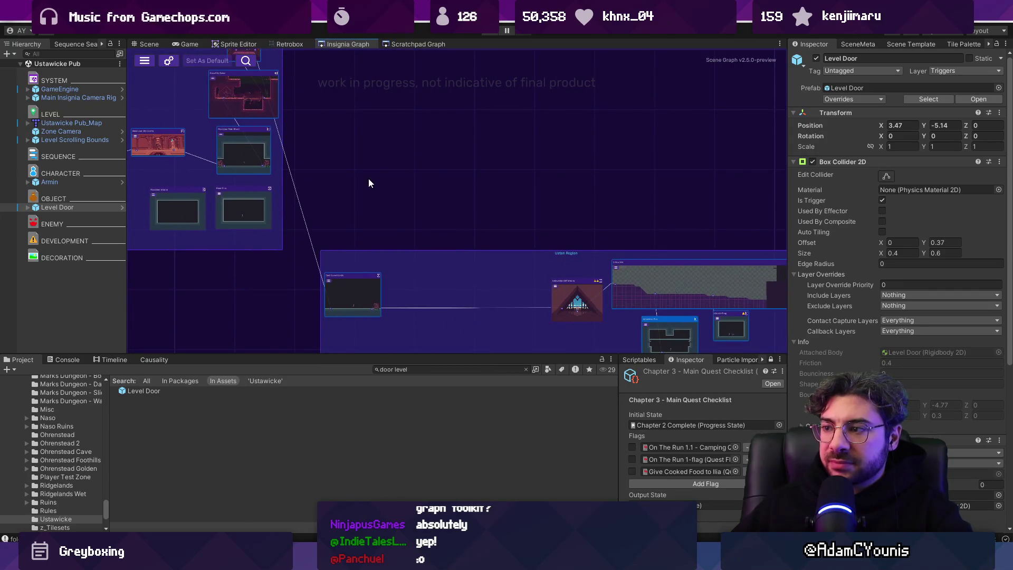
{"action": "scroll", "coordinate": [369, 178], "scroll_direction": "down", "scroll_amount": 5}
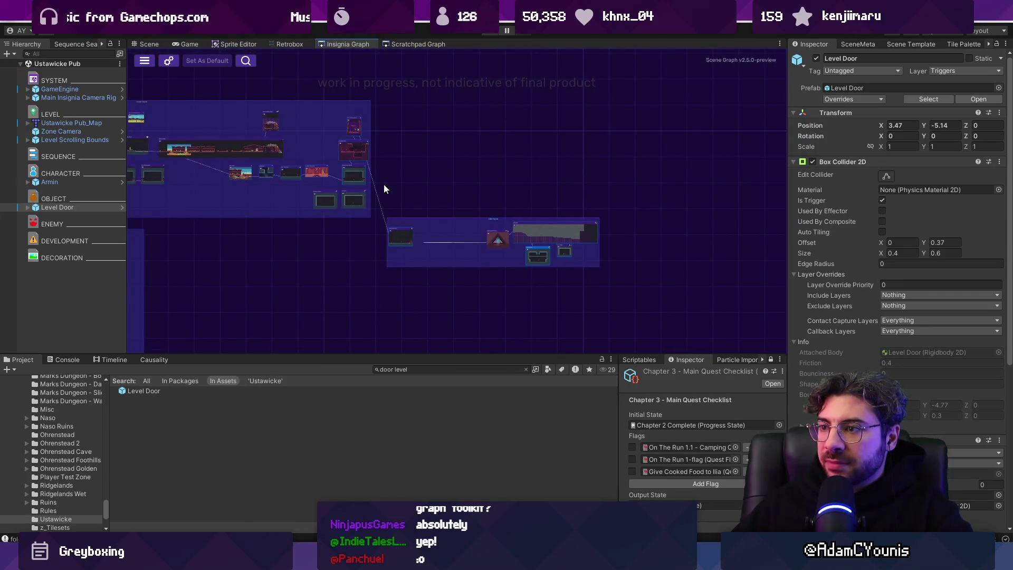
{"action": "scroll", "coordinate": [416, 214], "scroll_direction": "up", "scroll_amount": 3}
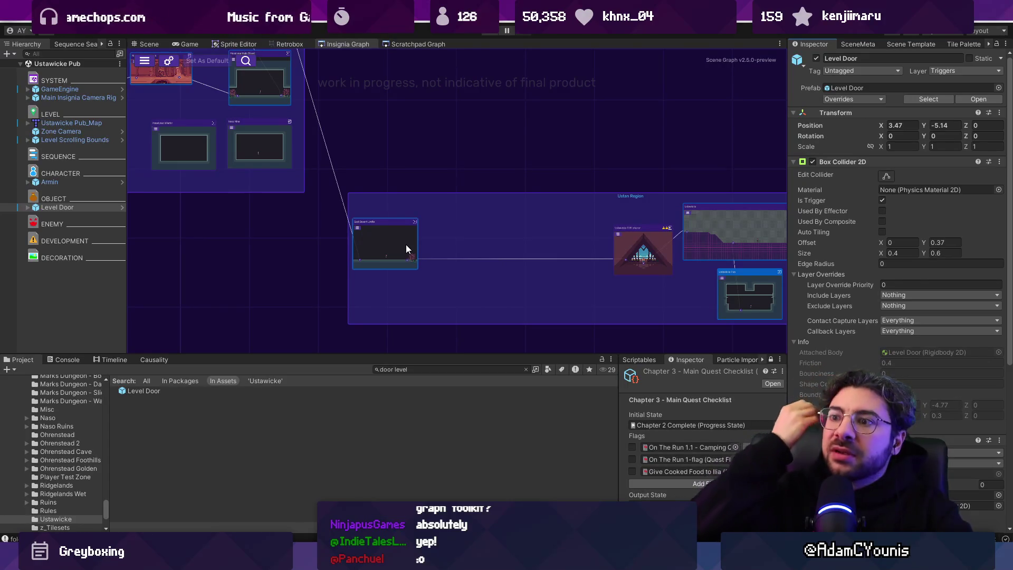
{"action": "scroll", "coordinate": [488, 249], "scroll_direction": "up", "scroll_amount": 3}
{"action": "scroll", "coordinate": [470, 247], "scroll_direction": "down", "scroll_amount": 1}
{"action": "mouse_move", "coordinate": [558, 240]}
{"action": "left_mouse_down"}
{"action": "mouse_move", "coordinate": [387, 222]}
{"action": "mouse_move", "coordinate": [411, 223]}
{"action": "left_mouse_up"}
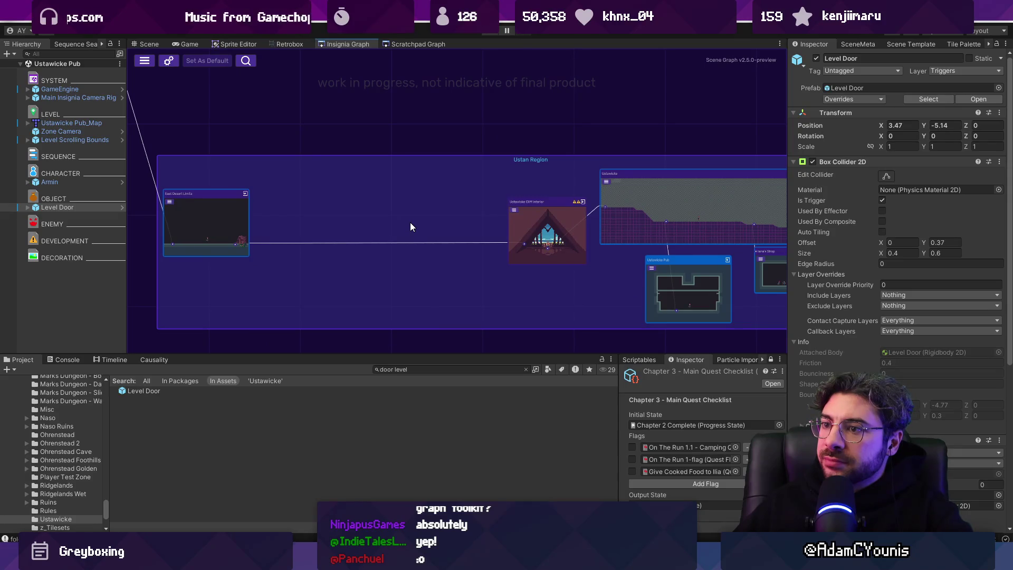
{"action": "scroll", "coordinate": [410, 223], "scroll_direction": "up", "scroll_amount": 1}
{"action": "left_click", "coordinate": [912, 44]}
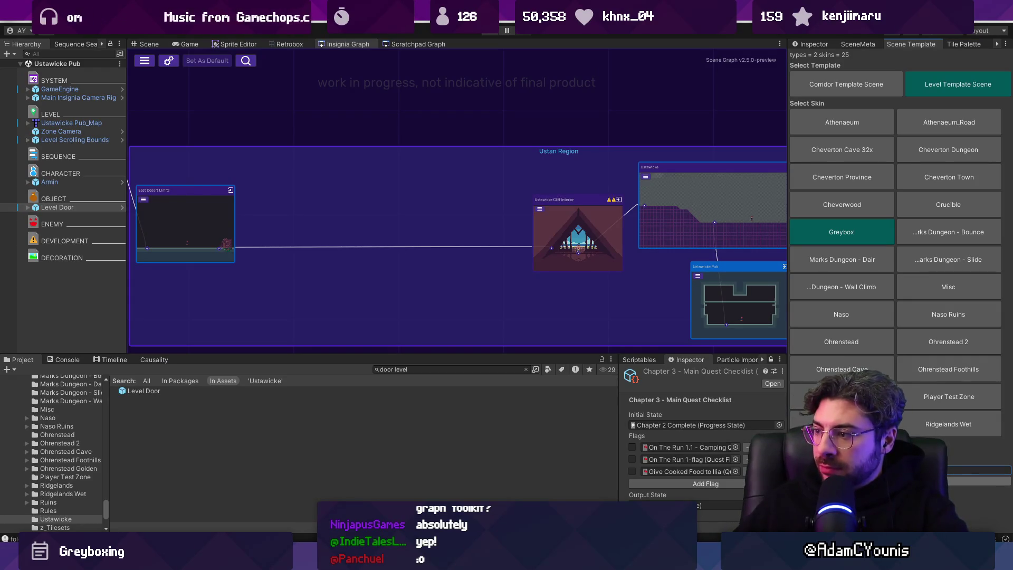
- Create a greybox 'Seaview Path' scene, place it in the Ustan Region graph, open it, and search 'door level'
{"action": "left_click", "coordinate": [417, 367]}
{"action": "type", "text": "seaview path"}
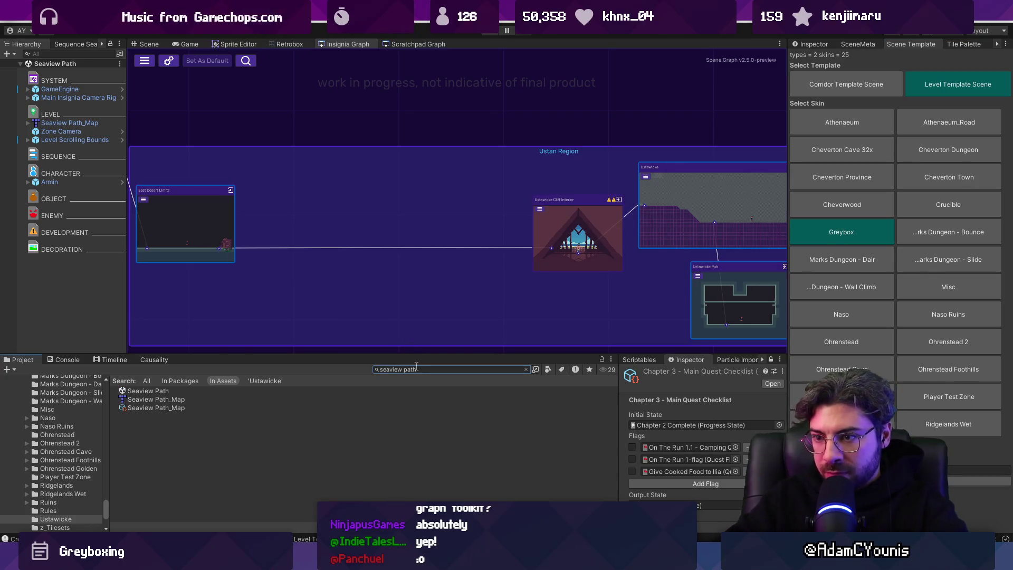
{"action": "mouse_move", "coordinate": [334, 226]}
{"action": "left_mouse_down"}
{"action": "mouse_move", "coordinate": [363, 245]}
{"action": "mouse_move", "coordinate": [357, 221]}
{"action": "mouse_move", "coordinate": [483, 231]}
{"action": "left_mouse_up"}
{"action": "left_click", "coordinate": [817, 44]}
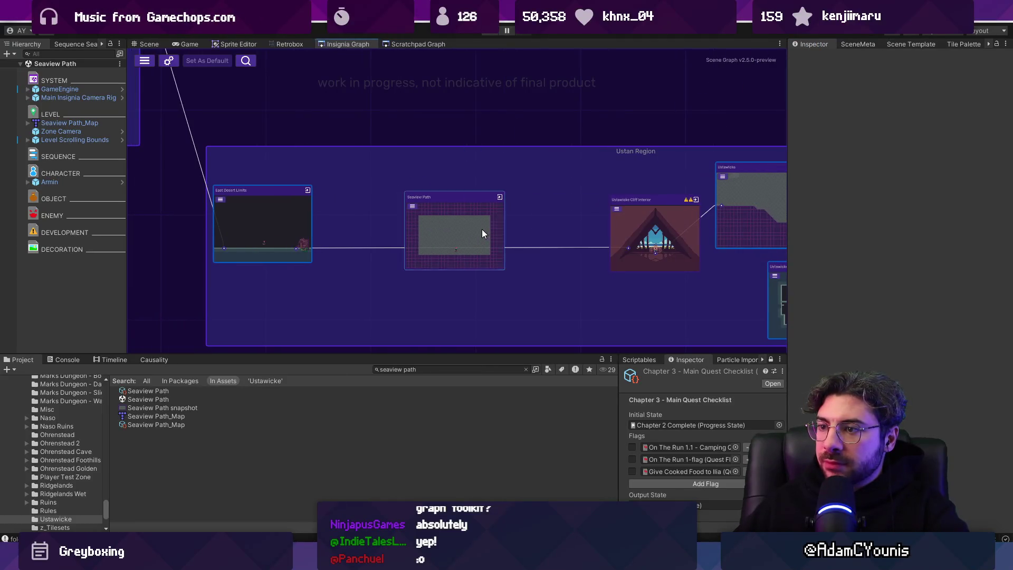
{"action": "double_click", "coordinate": [441, 236]}
{"action": "left_click", "coordinate": [392, 369]}
{"action": "type", "text": "door"}
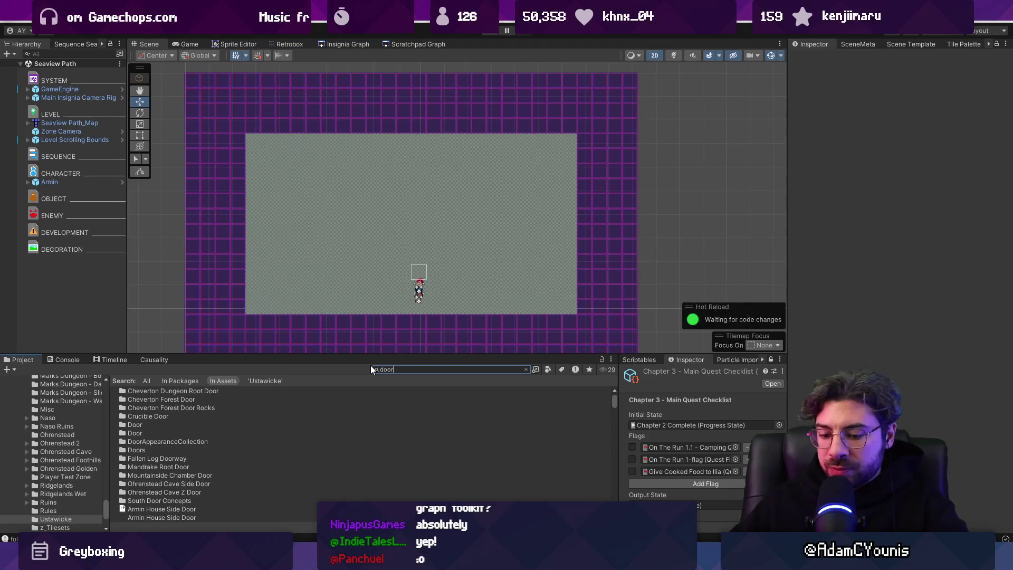
{"action": "type", "text": " level"}
- Place two Level Doors at the room's left and right sides and set both to Y -5.22
{"action": "left_click_drag", "start_coordinate": [250, 306], "coordinate": [296, 304]}
{"action": "left_click_drag", "start_coordinate": [143, 391], "coordinate": [536, 285]}
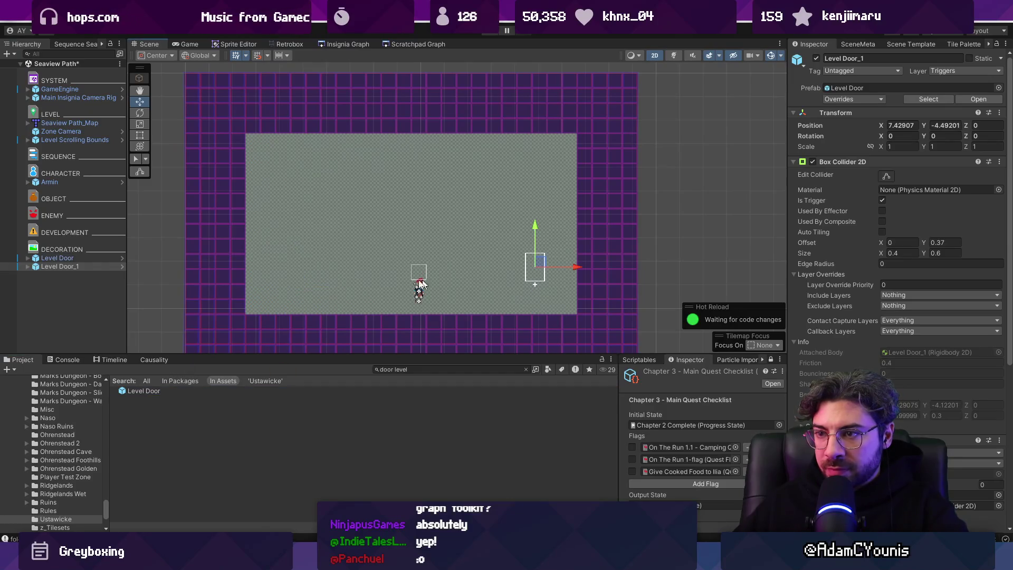
{"action": "left_click", "coordinate": [93, 258], "text": "ctrl"}
{"action": "left_click_drag", "start_coordinate": [920, 125], "coordinate": [906, 126]}
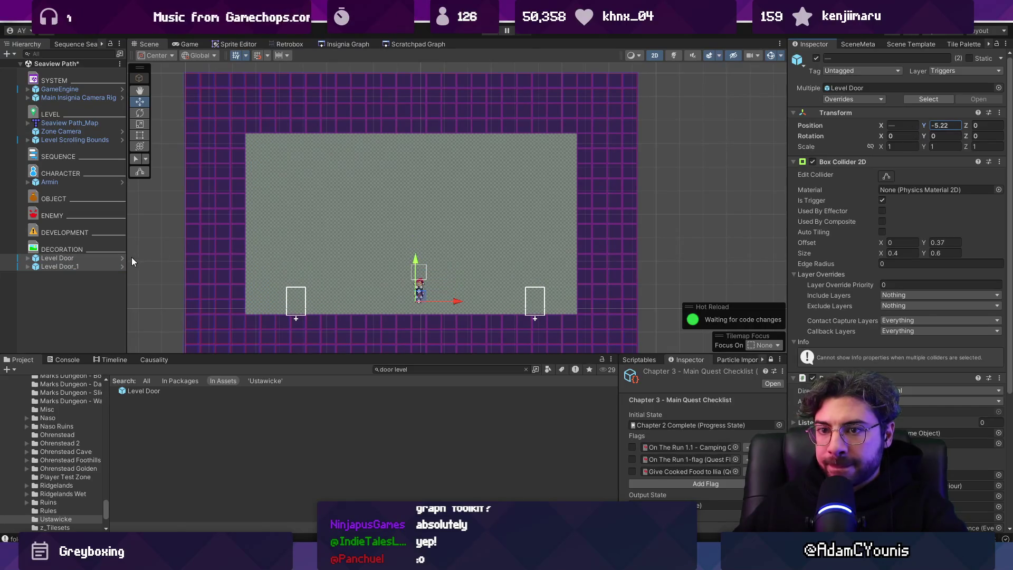
- Extend the left door's trigger outward and give both doors the bush appearance
{"action": "left_click", "coordinate": [97, 257]}
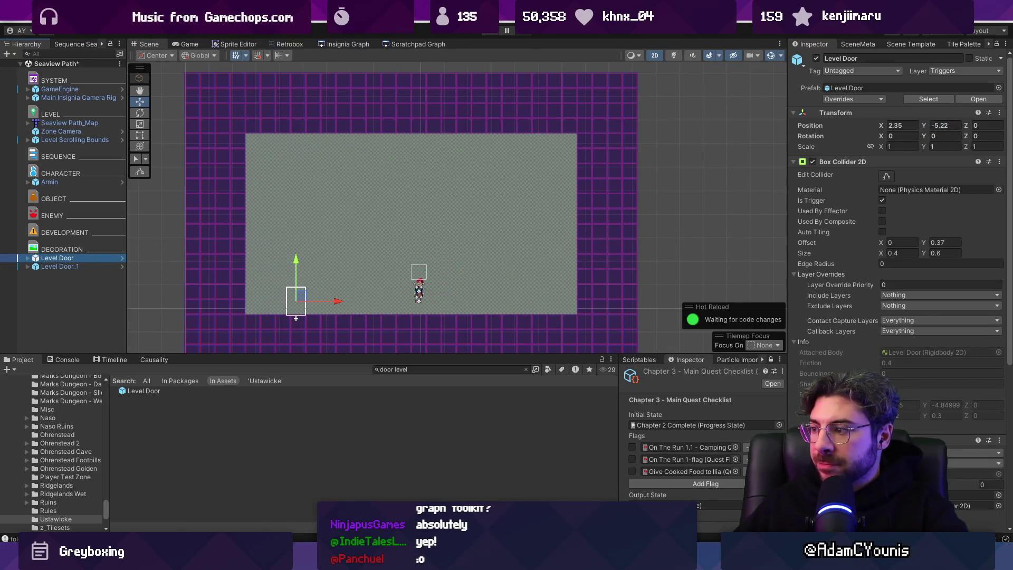
{"action": "left_click", "coordinate": [977, 453]}
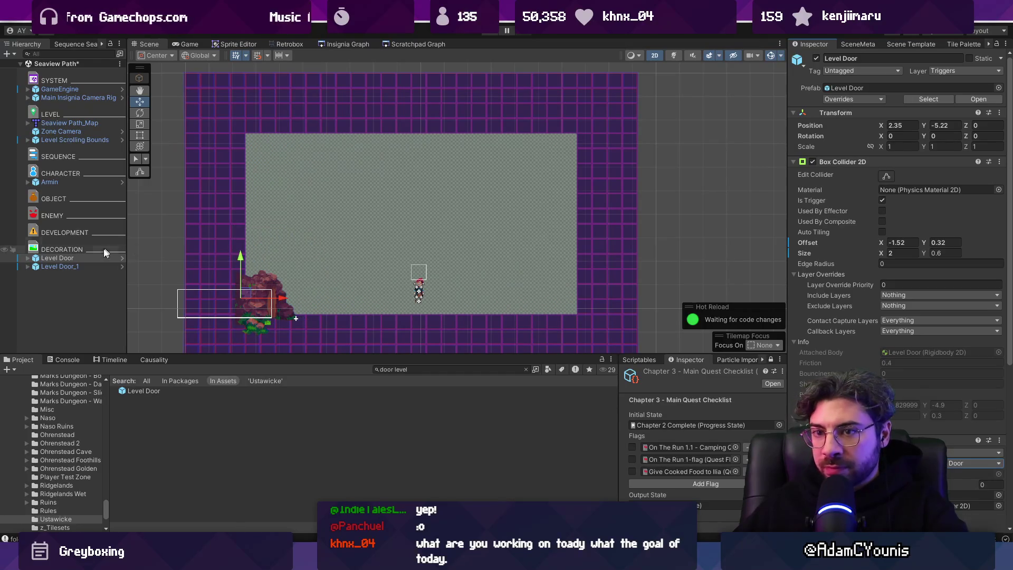
{"action": "left_click", "coordinate": [78, 267]}
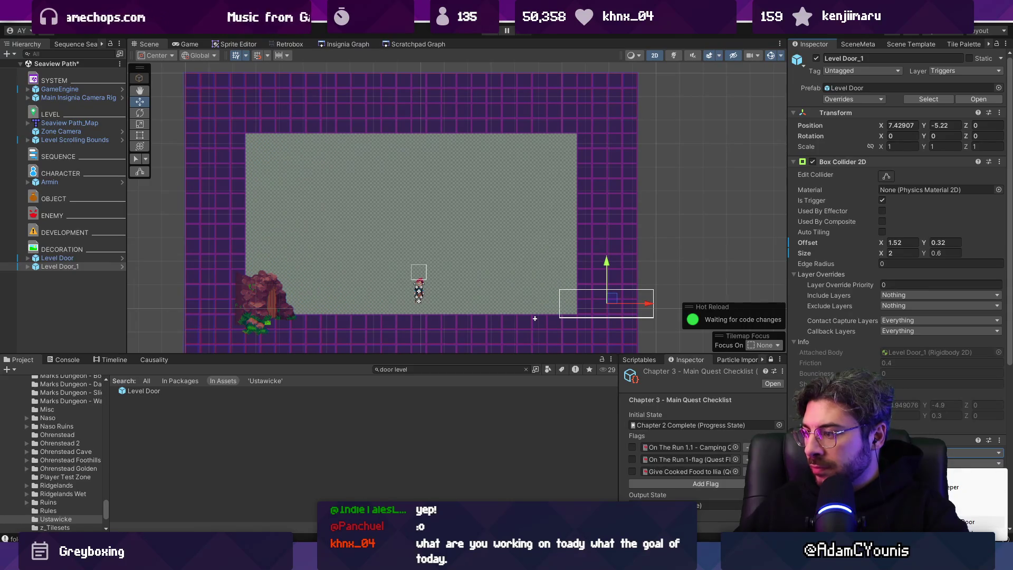
{"action": "left_click", "coordinate": [969, 521]}
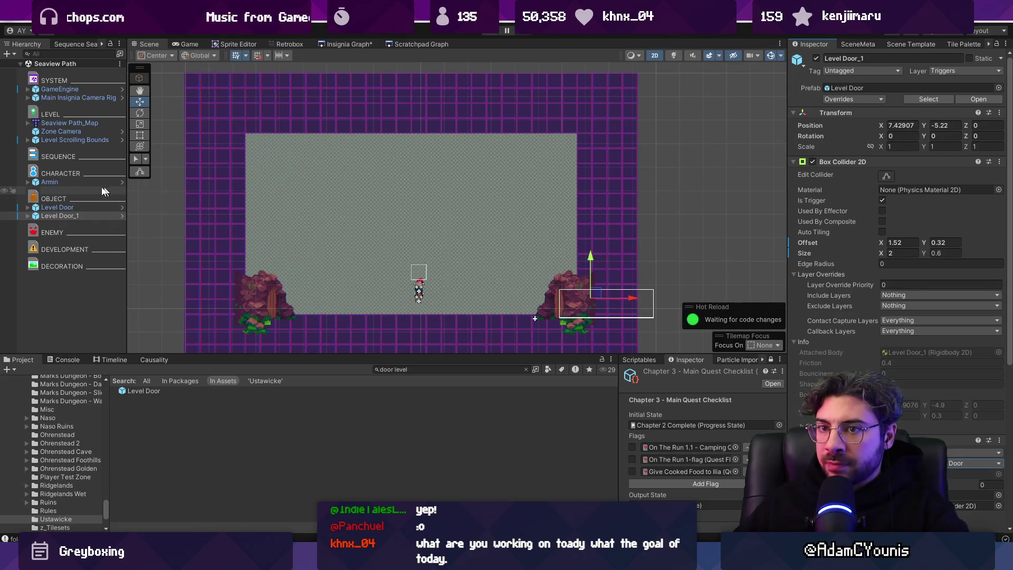
{"action": "right_click", "coordinate": [59, 123]}
- Open the Seaview Path map in Tiled from its Unity object's menu
{"action": "mouse_move", "coordinate": [114, 237]}
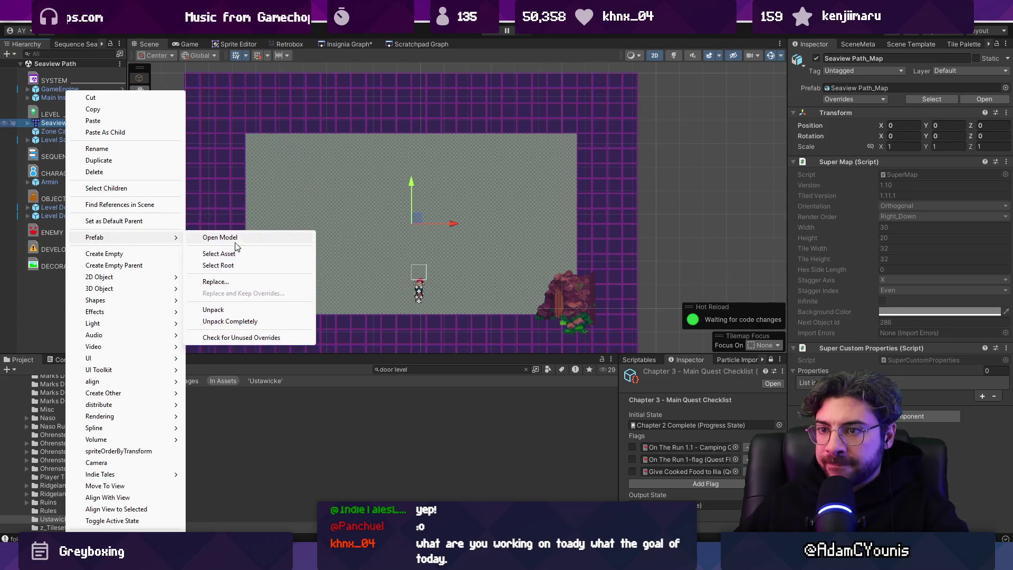
{"action": "left_click", "coordinate": [237, 239]}
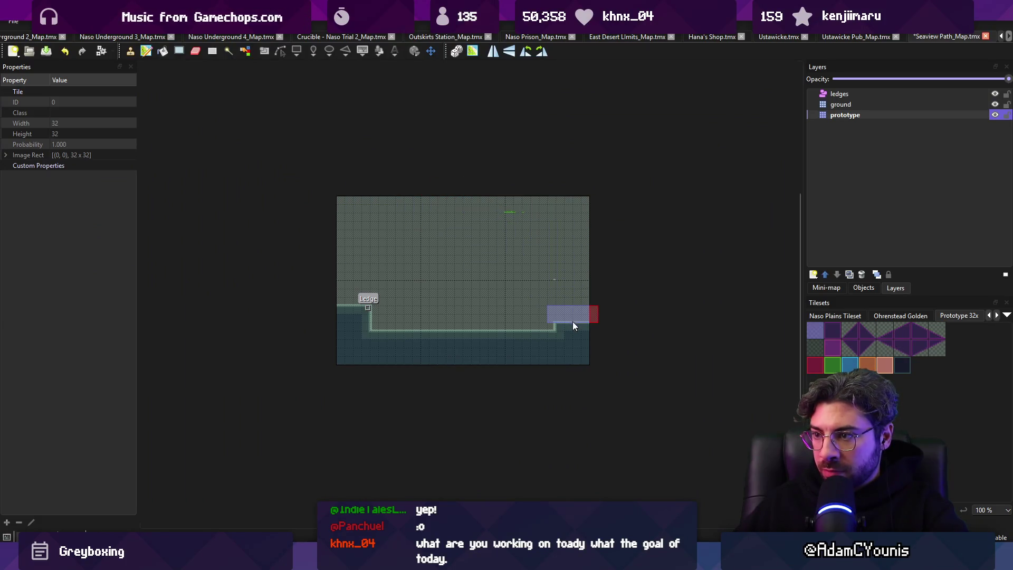
{"action": "key", "text": "ctrl+n"}
{"action": "key", "text": "Escape"}
{"action": "key", "text": "alt+Tab"}
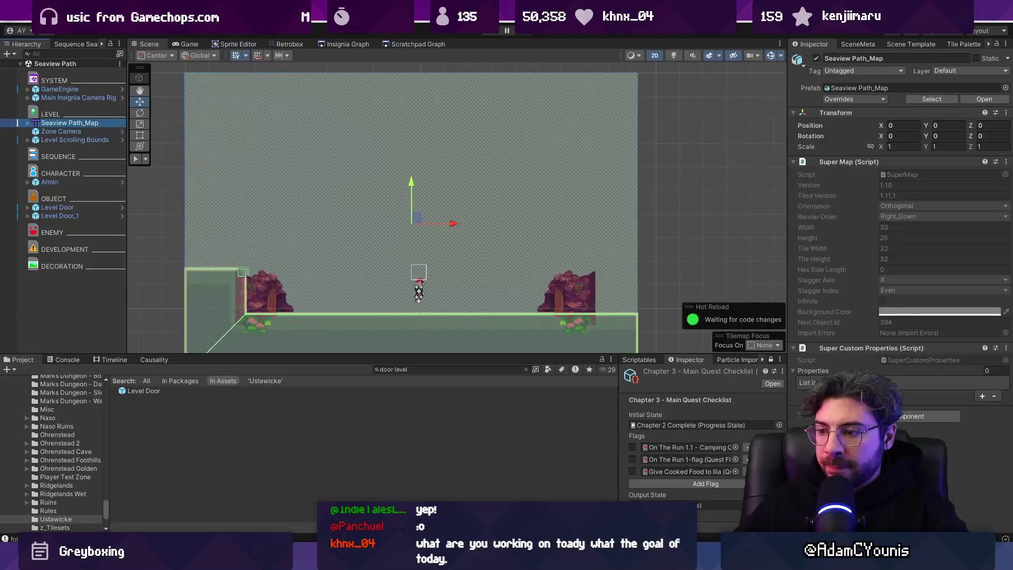
{"action": "key", "text": "alt+Tab"}
- Turn on unity:ignore for the prototype layer and save the map
{"action": "left_click", "coordinate": [860, 114]}
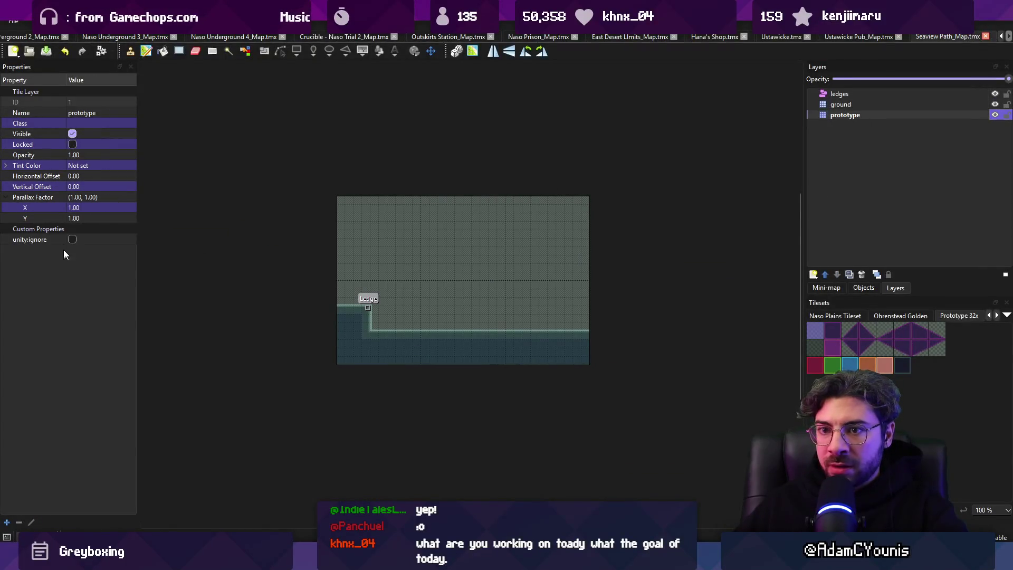
{"action": "left_click", "coordinate": [80, 242]}
{"action": "left_click", "coordinate": [73, 239]}
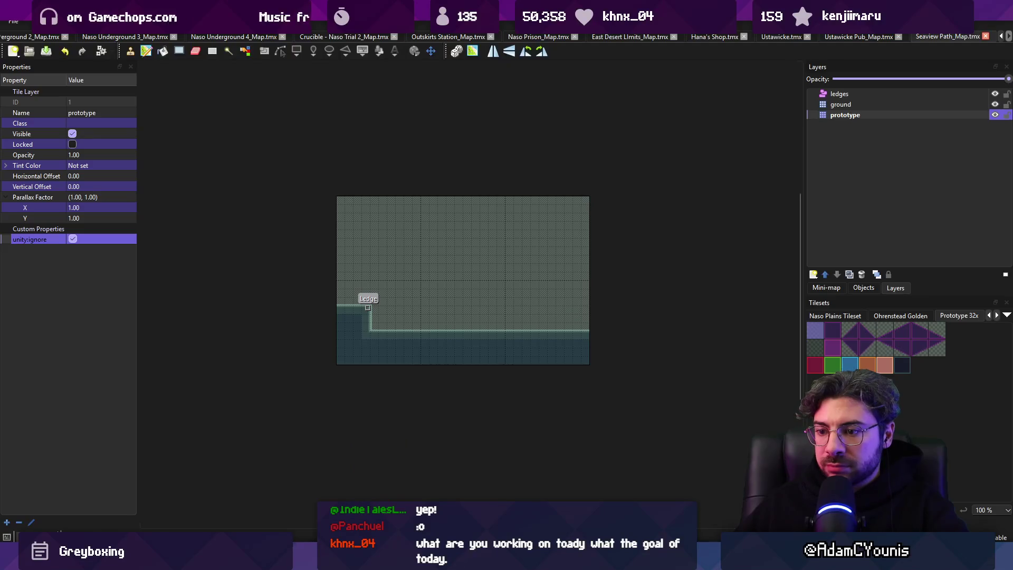
{"action": "key", "text": "alt+Tab"}
{"action": "left_click", "coordinate": [348, 44]}
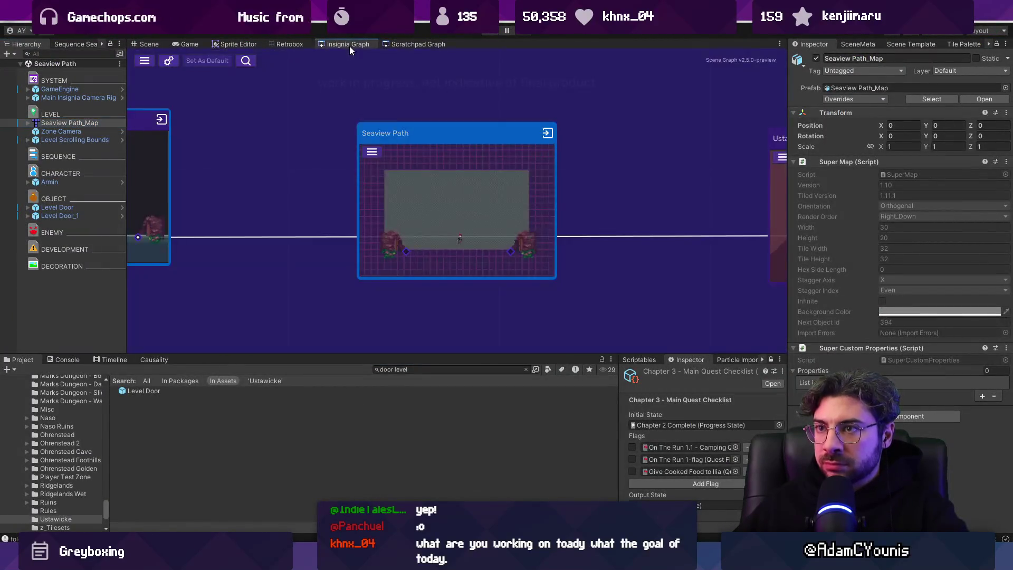
- Link Seaview Path to the Ustawicke Cliff Interior scene and save the graph
{"action": "scroll", "coordinate": [235, 239], "scroll_direction": "up", "scroll_amount": 2}
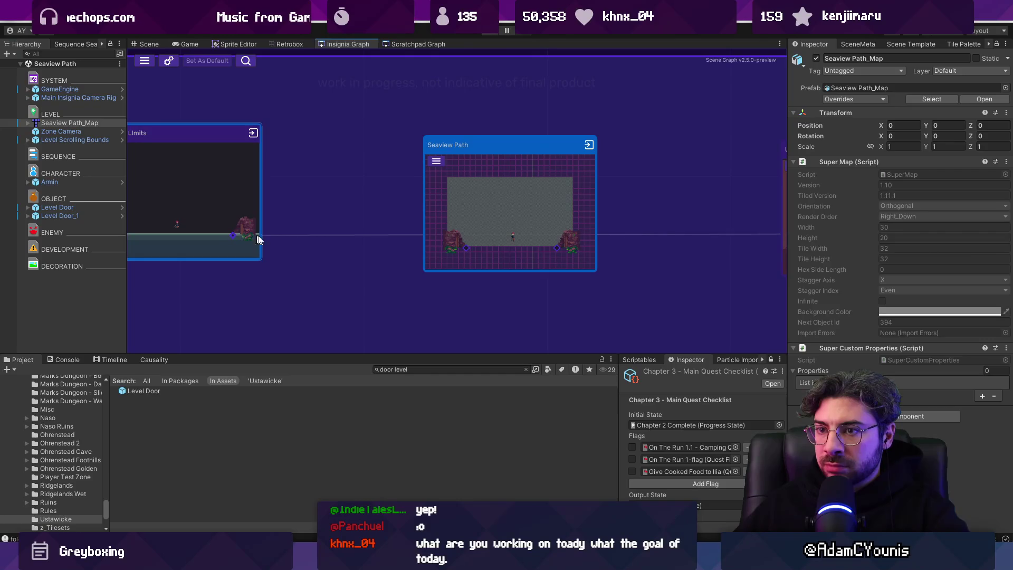
{"action": "scroll", "coordinate": [462, 252], "scroll_direction": "right", "scroll_amount": 3}
{"action": "left_click_drag", "start_coordinate": [401, 254], "coordinate": [658, 240]}
{"action": "key", "text": "ctrl+s"}
- Nudge the Seaview Path node slightly and open the Seaview Path level for editing
{"action": "left_click", "coordinate": [859, 45]}
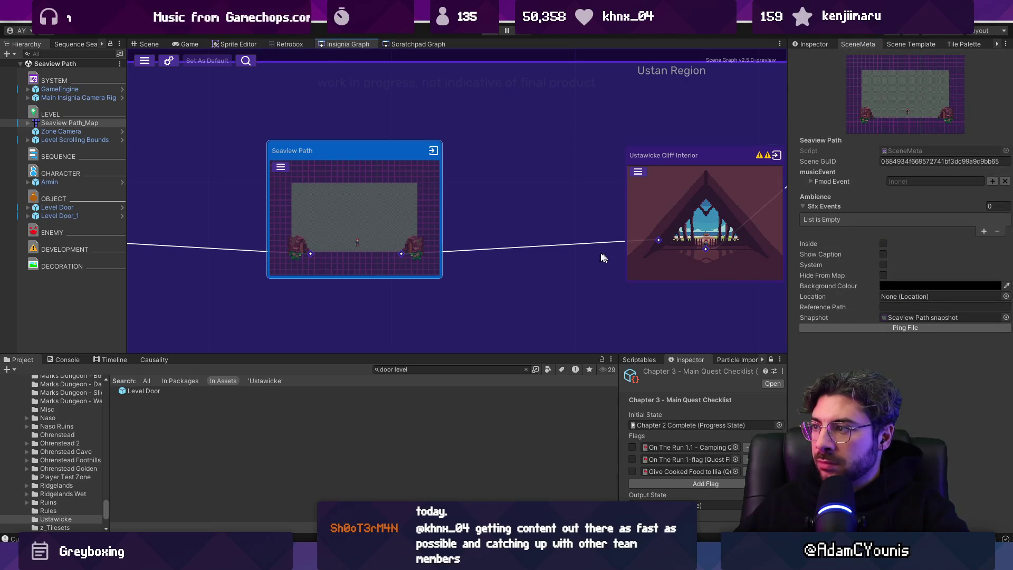
{"action": "right_click", "coordinate": [384, 222]}
{"action": "left_click_drag", "start_coordinate": [380, 205], "coordinate": [383, 208]}
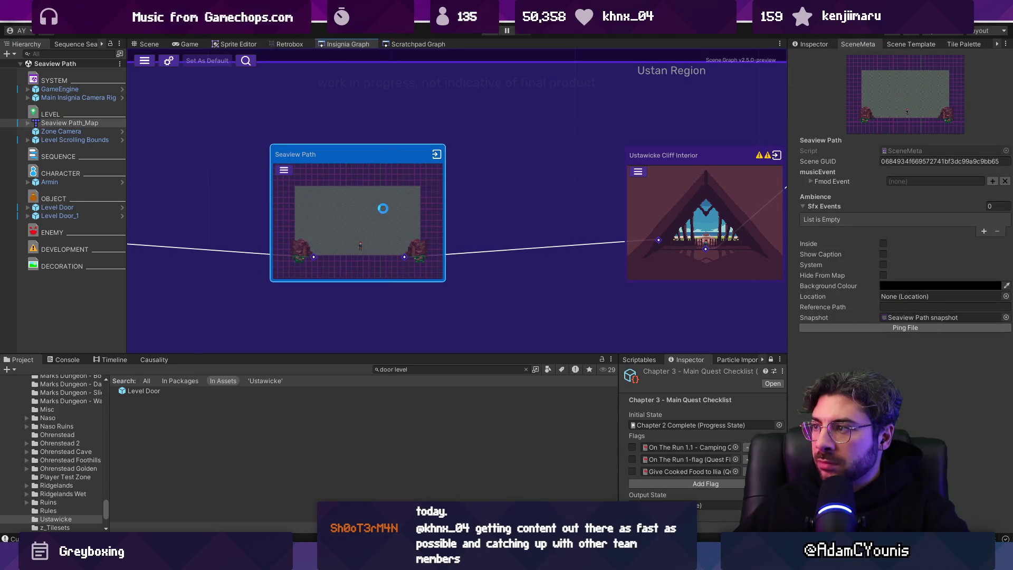
{"action": "double_click", "coordinate": [383, 213]}
{"action": "left_click", "coordinate": [149, 46]}
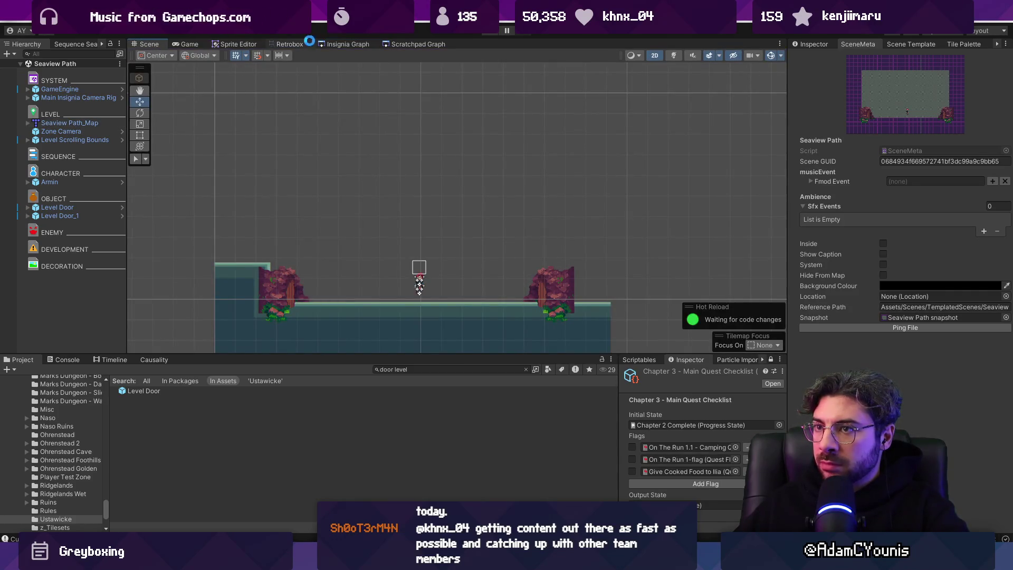
{"action": "left_click", "coordinate": [328, 43]}
- Snap the Level Scrolling Bounds to the level geometry, then zoom out over the world graph
{"action": "scroll", "coordinate": [438, 179], "scroll_direction": "down", "scroll_amount": 3}
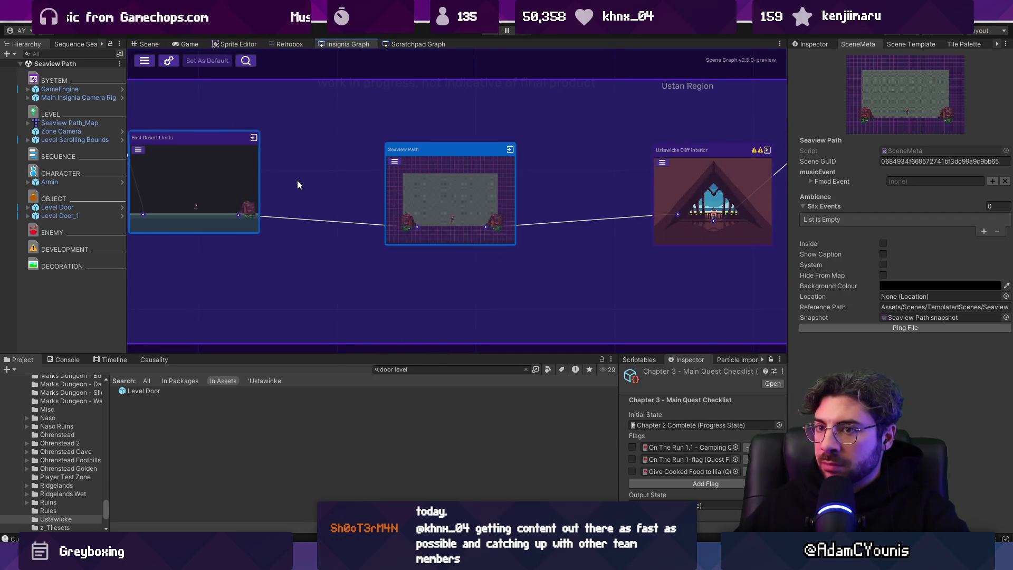
{"action": "left_click", "coordinate": [75, 140]}
{"action": "left_click", "coordinate": [819, 47]}
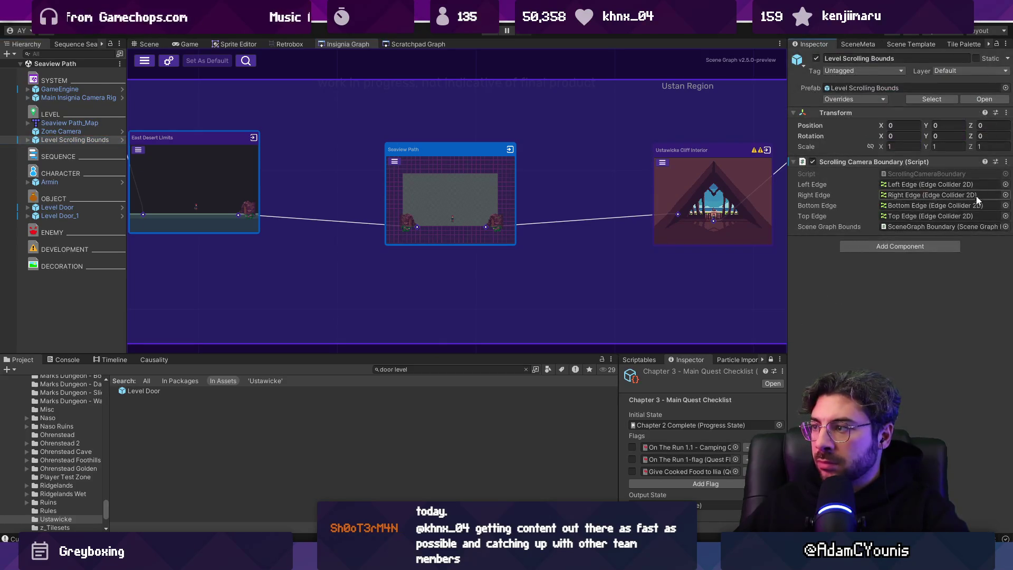
{"action": "left_click", "coordinate": [1006, 162]}
{"action": "left_click", "coordinate": [933, 367]}
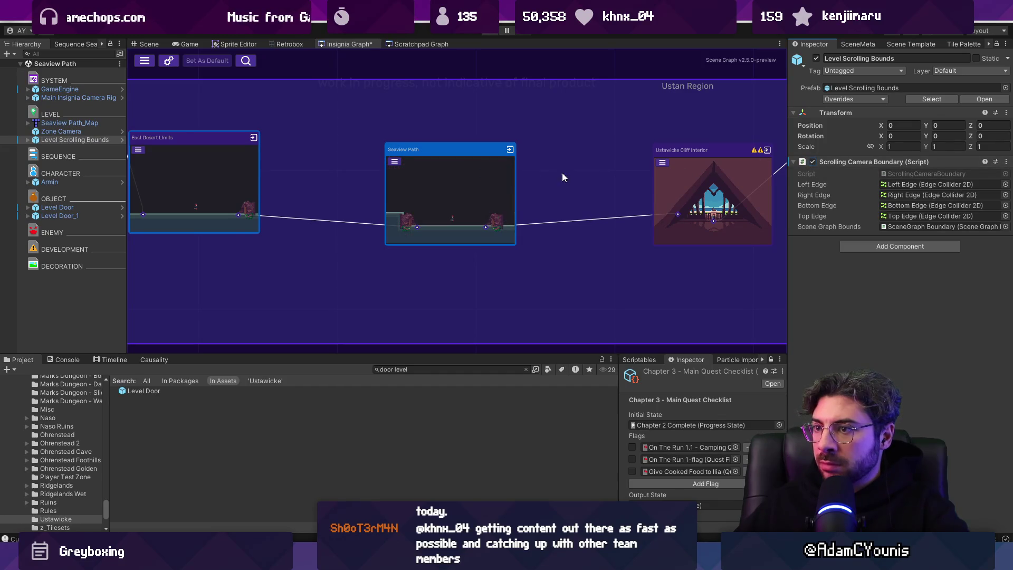
{"action": "scroll", "coordinate": [524, 169], "scroll_direction": "right", "scroll_amount": 5}
{"action": "scroll", "coordinate": [459, 196], "scroll_direction": "down", "scroll_amount": 1}
{"action": "scroll", "coordinate": [459, 196], "scroll_direction": "down", "scroll_amount": 4}
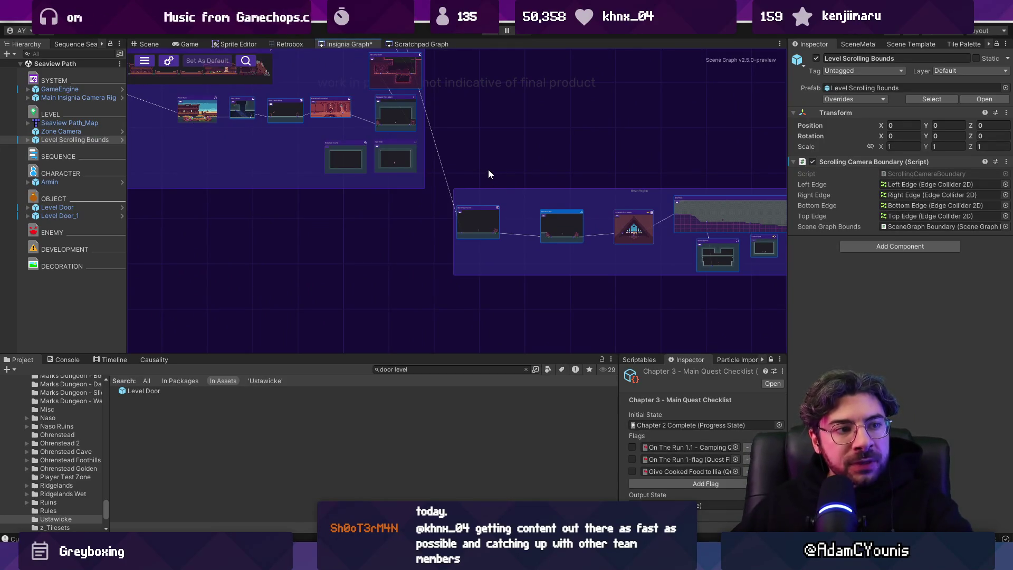
{"action": "scroll", "coordinate": [568, 196], "scroll_direction": "down", "scroll_amount": 4}
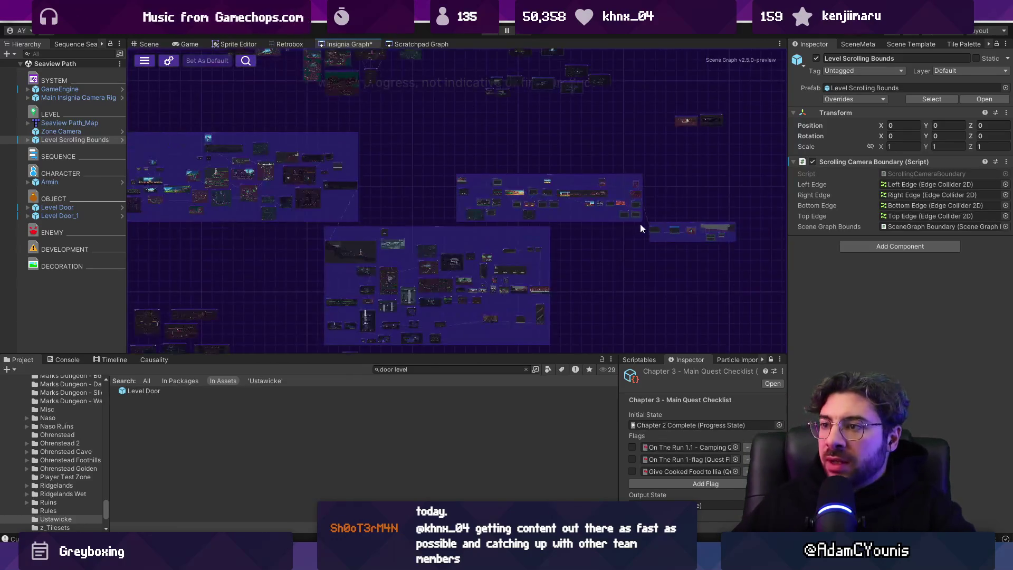
- Enlarge the scene graph area with the panel dividers and pan to another level region
{"action": "mouse_move", "coordinate": [515, 354]}
{"action": "left_mouse_down"}
{"action": "mouse_move", "coordinate": [581, 396]}
{"action": "mouse_move", "coordinate": [633, 411]}
{"action": "left_mouse_up"}
{"action": "left_click_drag", "start_coordinate": [789, 300], "coordinate": [863, 300]}
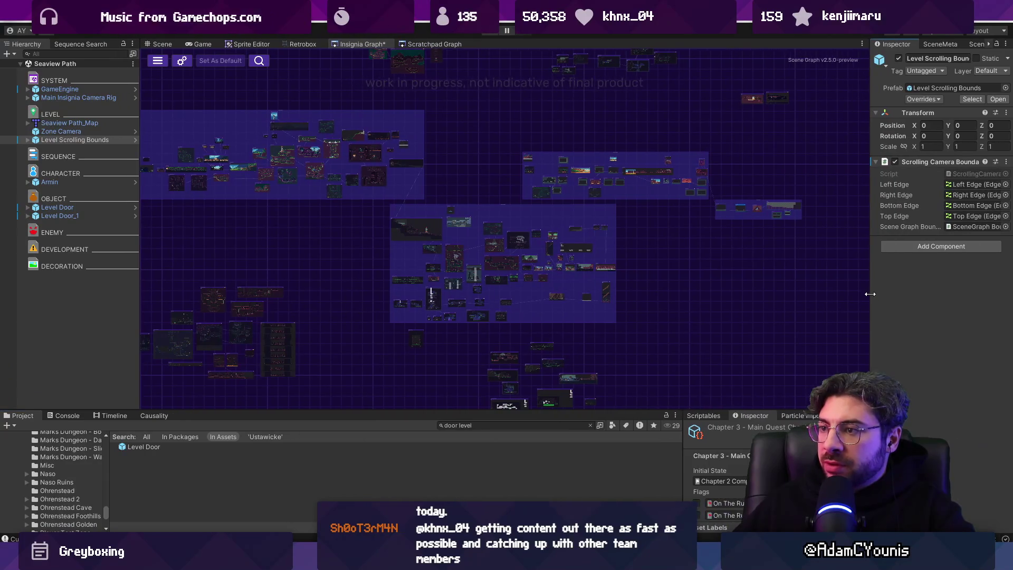
{"action": "left_click_drag", "start_coordinate": [590, 276], "coordinate": [537, 258]}
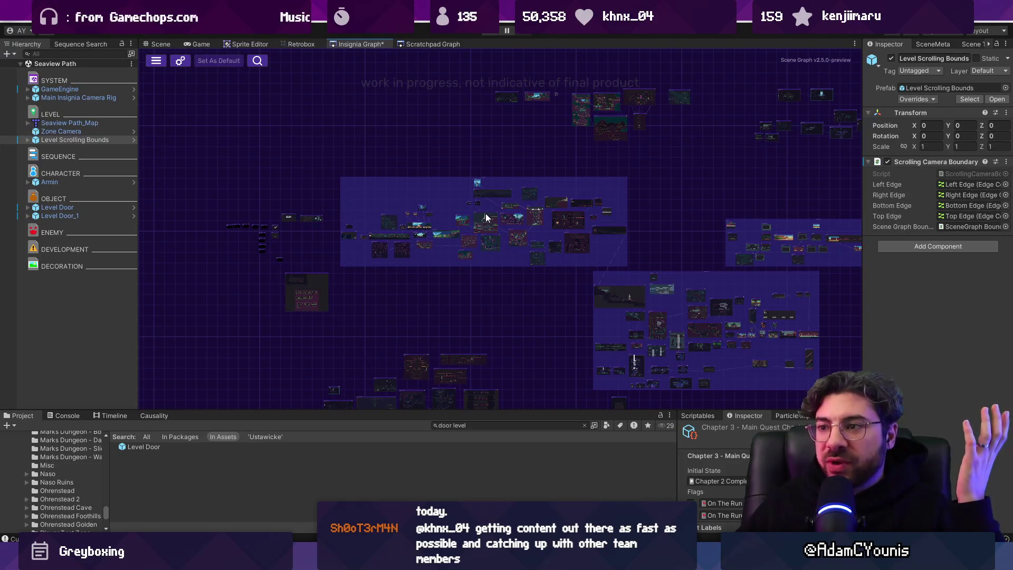
{"action": "scroll", "coordinate": [486, 218], "scroll_direction": "up", "scroll_amount": 3}
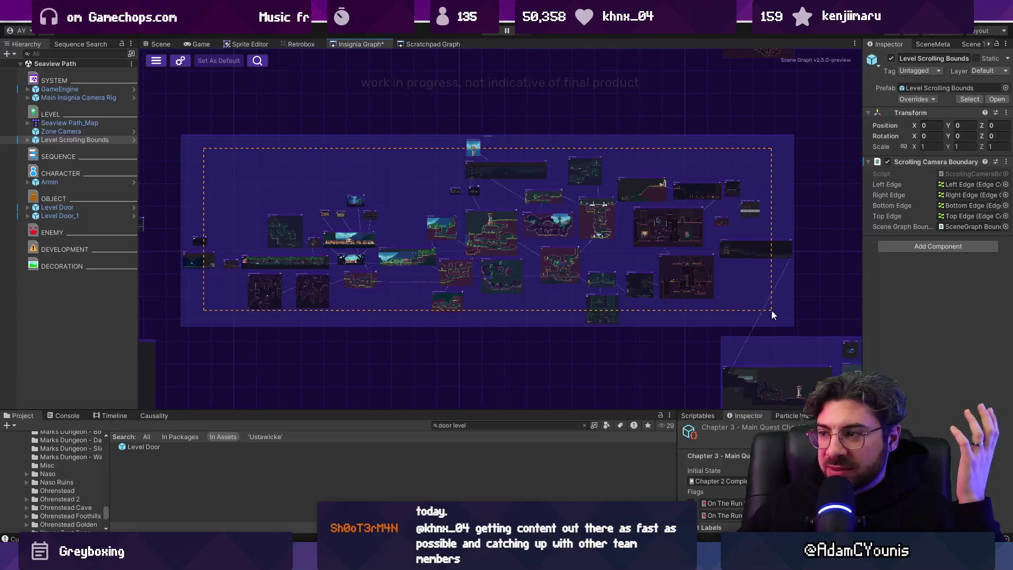
{"action": "mouse_move", "coordinate": [772, 303]}
{"action": "left_mouse_down"}
{"action": "mouse_move", "coordinate": [360, 186]}
{"action": "mouse_move", "coordinate": [383, 137]}
{"action": "left_mouse_up"}
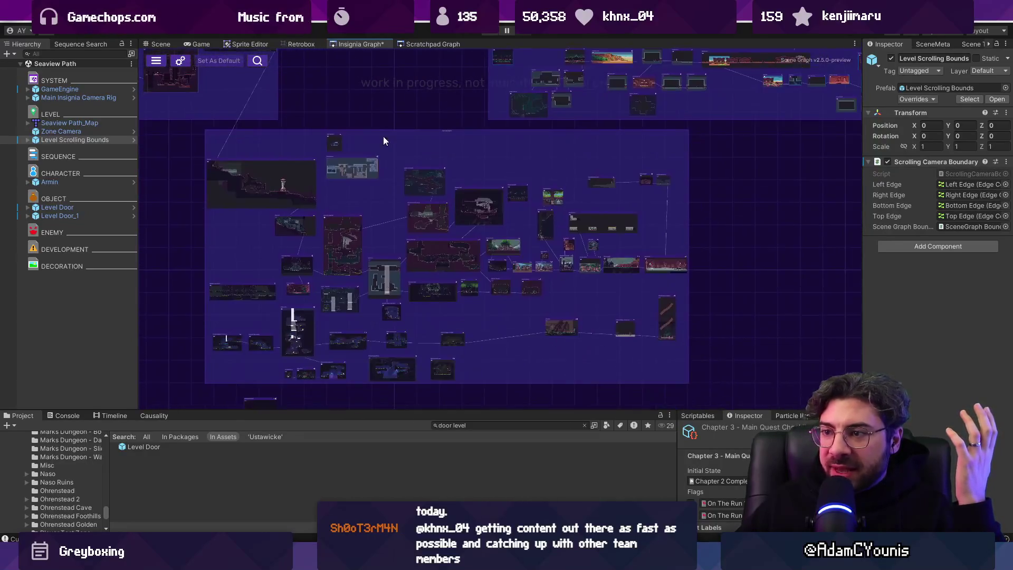
- Marquee-select level node groups and centre both node groups in the view
{"action": "mouse_move", "coordinate": [257, 144]}
{"action": "left_mouse_down"}
{"action": "mouse_move", "coordinate": [660, 331]}
{"action": "mouse_move", "coordinate": [667, 371]}
{"action": "left_mouse_up"}
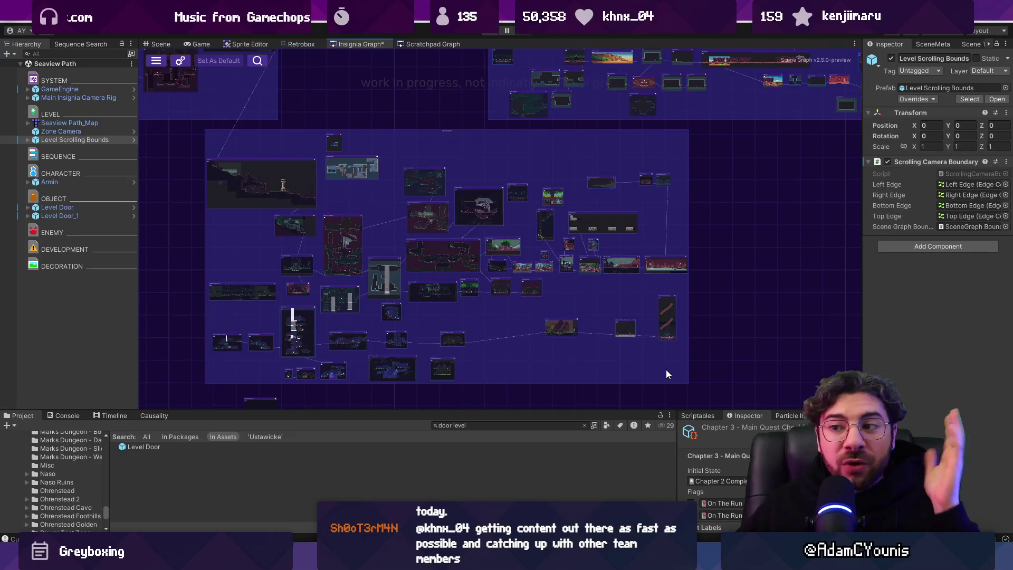
{"action": "mouse_move", "coordinate": [471, 258]}
{"action": "left_mouse_down"}
{"action": "mouse_move", "coordinate": [588, 323]}
{"action": "mouse_move", "coordinate": [623, 309]}
{"action": "mouse_move", "coordinate": [613, 295]}
{"action": "mouse_move", "coordinate": [324, 195]}
{"action": "left_mouse_up"}
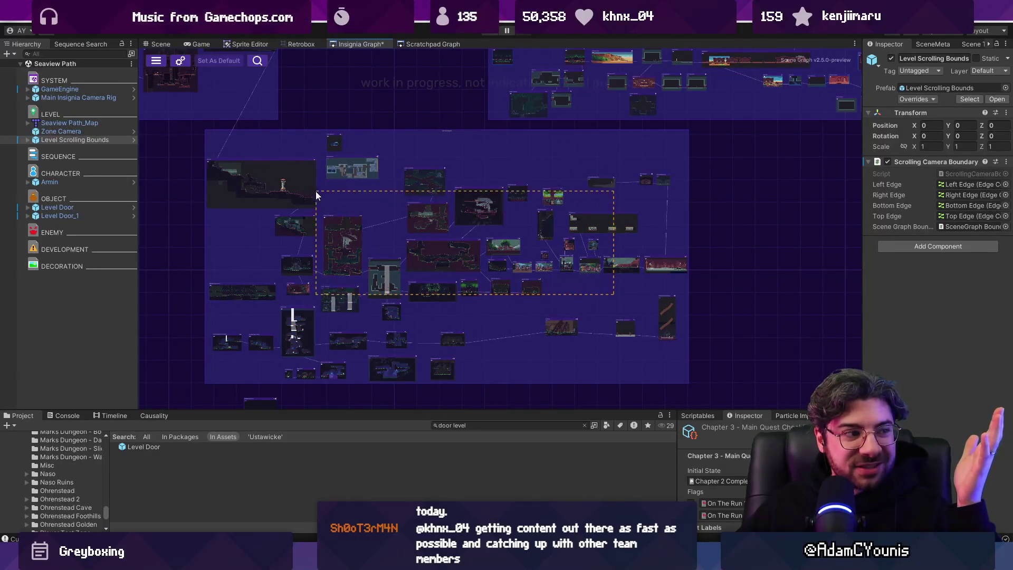
{"action": "mouse_move", "coordinate": [484, 163]}
{"action": "left_mouse_down"}
{"action": "mouse_move", "coordinate": [424, 244]}
{"action": "mouse_move", "coordinate": [313, 185]}
{"action": "left_mouse_up"}
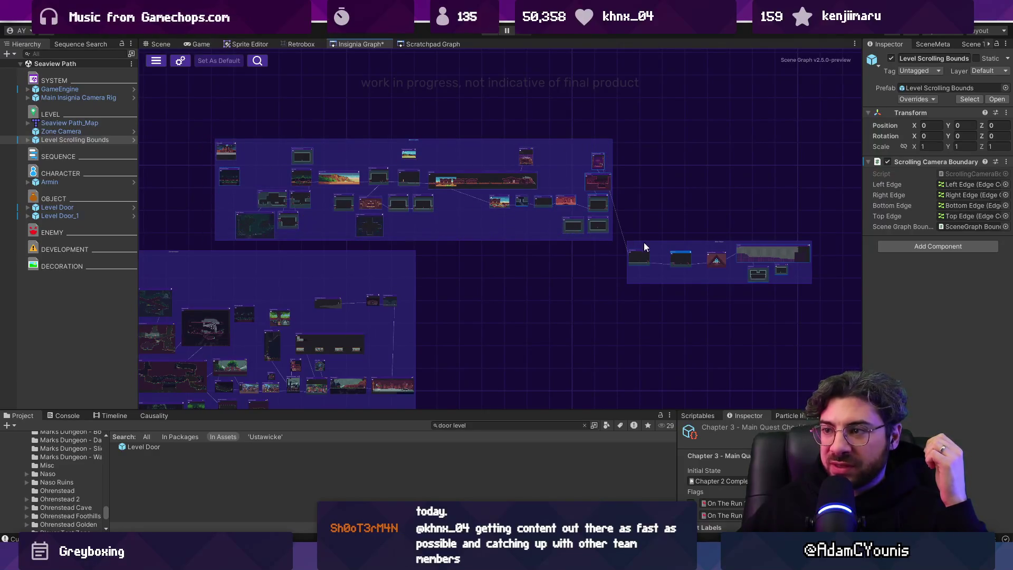
{"action": "mouse_move", "coordinate": [640, 296]}
{"action": "left_mouse_down"}
{"action": "mouse_move", "coordinate": [559, 255]}
{"action": "mouse_move", "coordinate": [525, 185]}
{"action": "mouse_move", "coordinate": [547, 250]}
{"action": "left_mouse_up"}
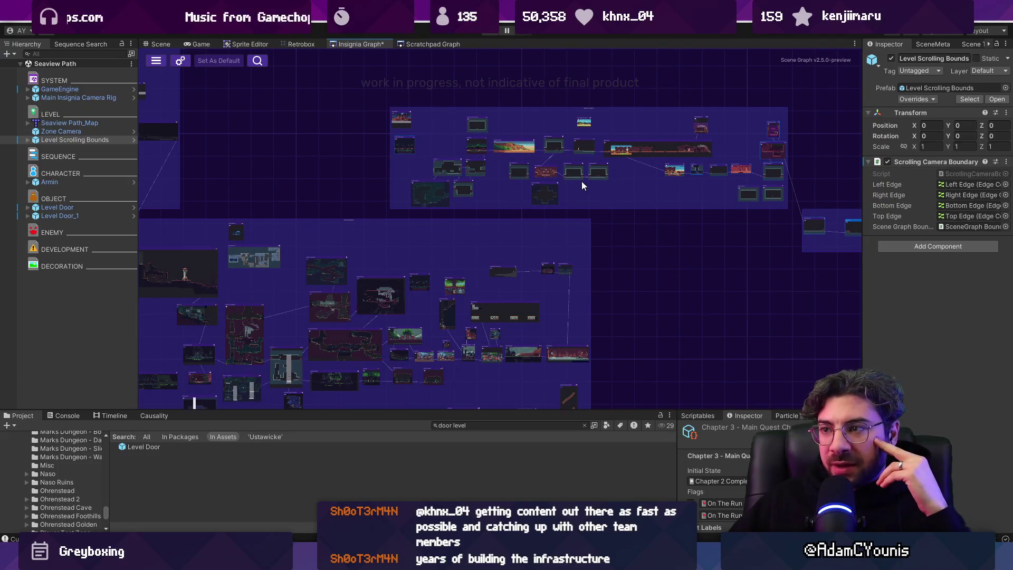
- Zoom in on the Naso region and marquee-select several of its level nodes
{"action": "scroll", "coordinate": [579, 189], "scroll_direction": "up", "scroll_amount": 6}
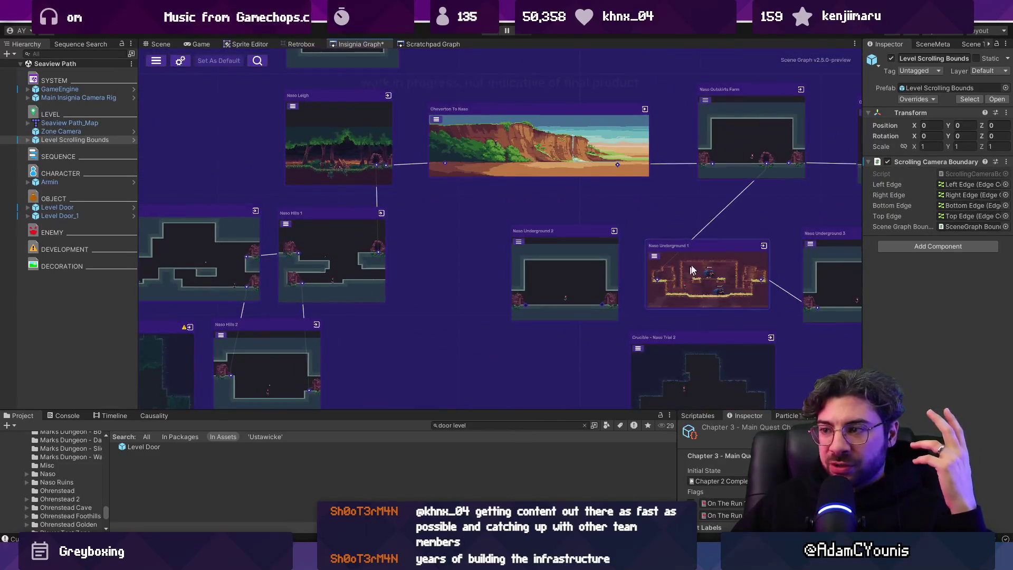
{"action": "scroll", "coordinate": [672, 279], "scroll_direction": "right", "scroll_amount": 5}
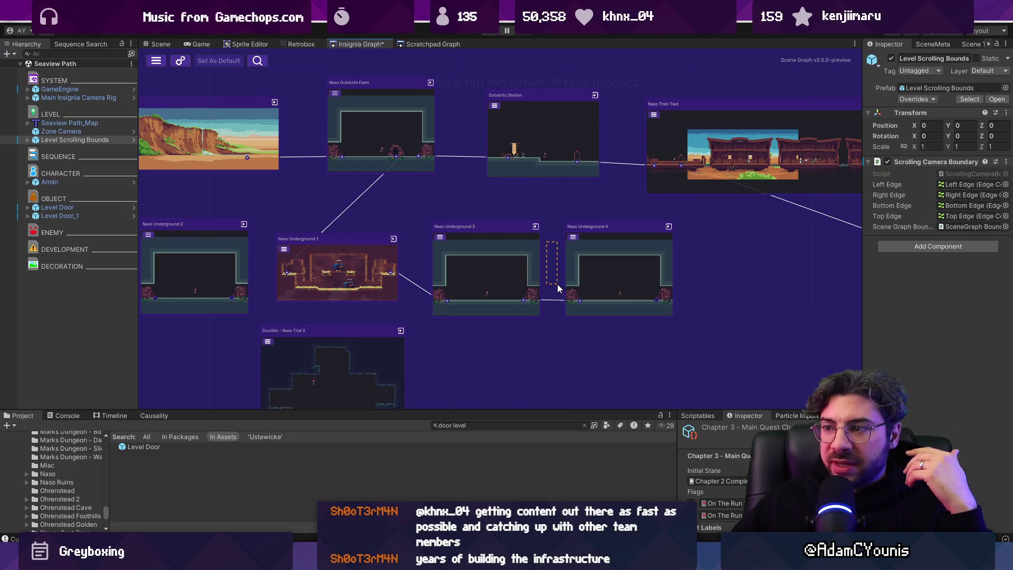
{"action": "scroll", "coordinate": [553, 265], "scroll_direction": "down", "scroll_amount": 6}
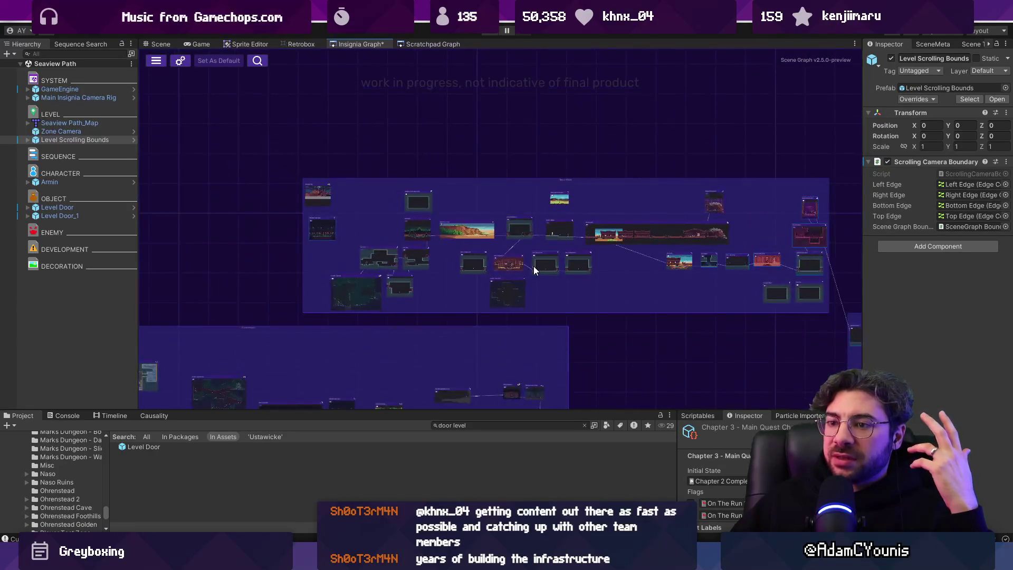
{"action": "scroll", "coordinate": [531, 278], "scroll_direction": "up", "scroll_amount": 6}
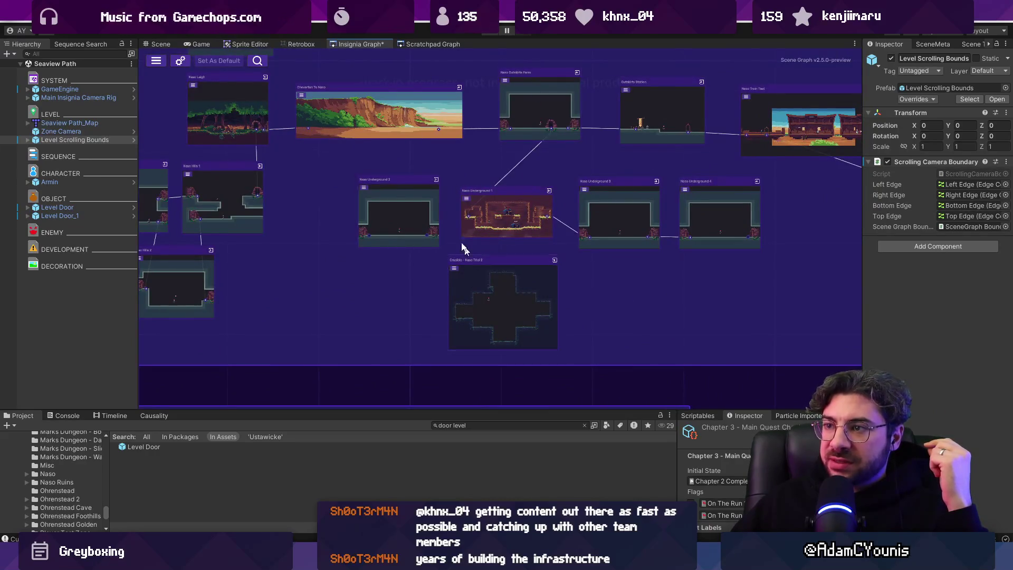
{"action": "scroll", "coordinate": [563, 273], "scroll_direction": "down", "scroll_amount": 3}
{"action": "scroll", "coordinate": [503, 281], "scroll_direction": "up", "scroll_amount": 4}
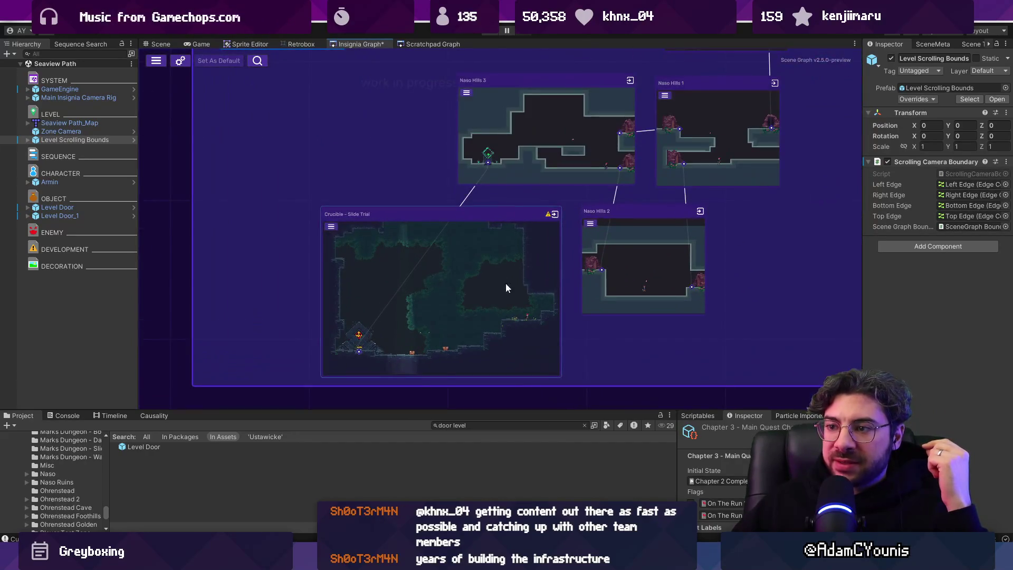
{"action": "scroll", "coordinate": [394, 334], "scroll_direction": "down", "scroll_amount": 2}
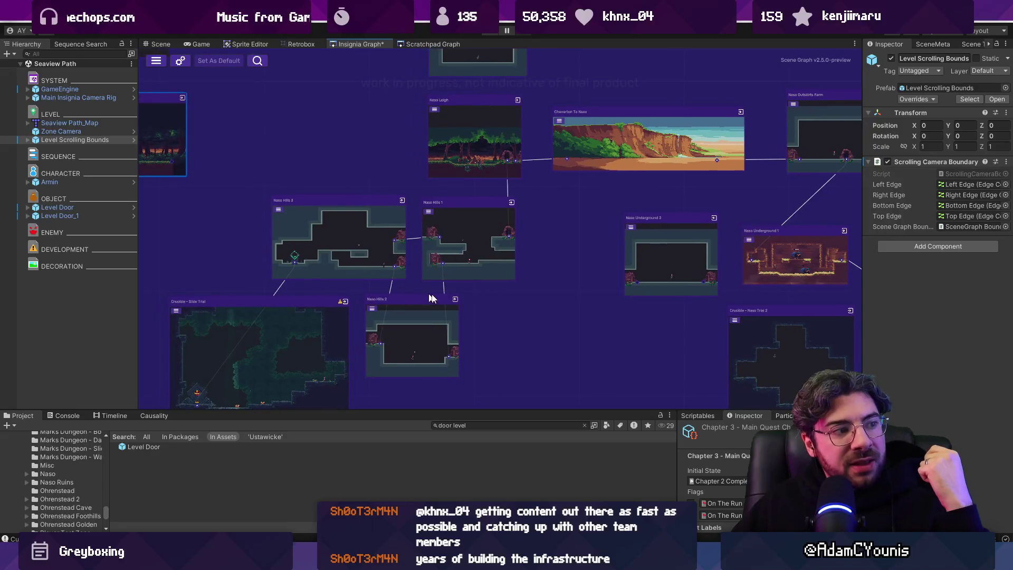
{"action": "left_click_drag", "start_coordinate": [642, 394], "coordinate": [641, 394]}
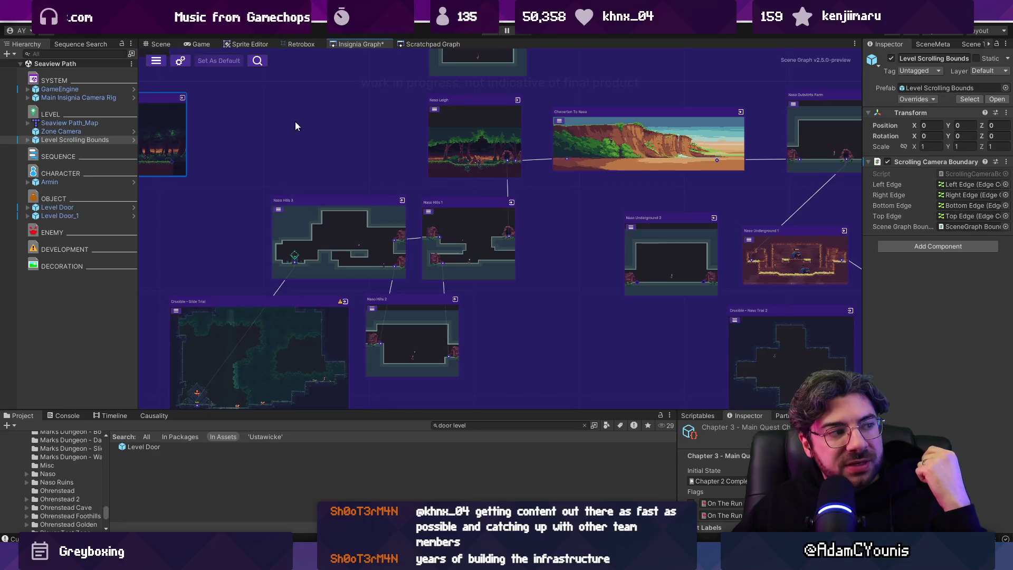
{"action": "scroll", "coordinate": [223, 245], "scroll_direction": "down", "scroll_amount": 3}
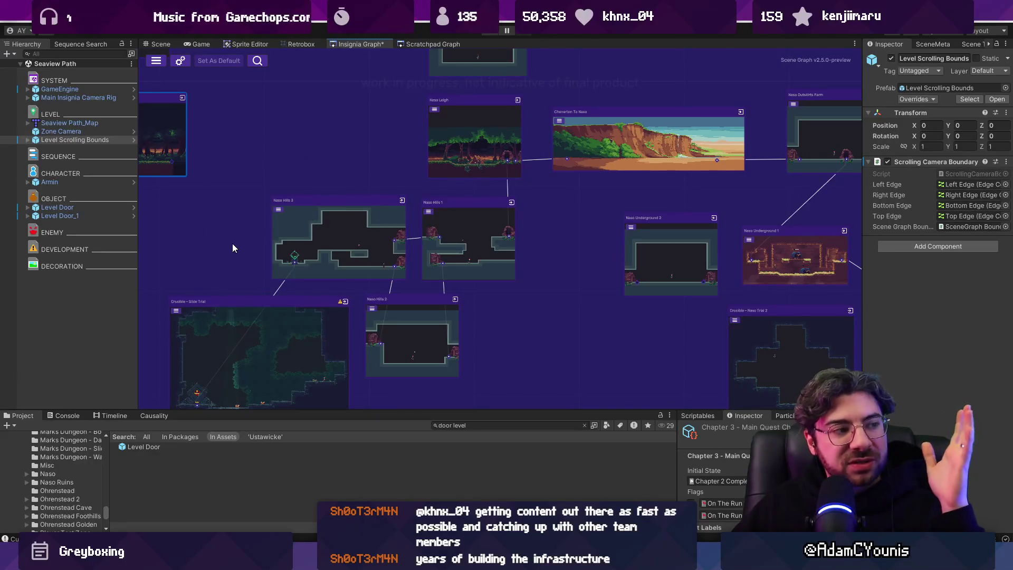
{"action": "left_click_drag", "start_coordinate": [334, 274], "coordinate": [333, 274]}
{"action": "left_click", "coordinate": [407, 288]}
{"action": "left_click_drag", "start_coordinate": [776, 268], "coordinate": [777, 269]}
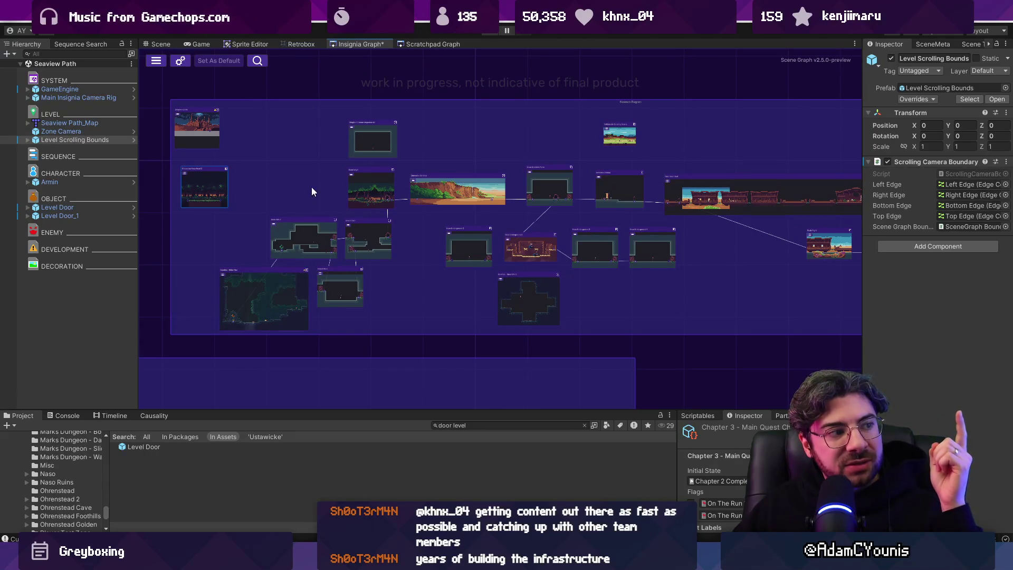
- Move the Crucible - Slide Trial node up-left in the Insignia Graph
{"action": "scroll", "coordinate": [302, 178], "scroll_direction": "down", "scroll_amount": 3}
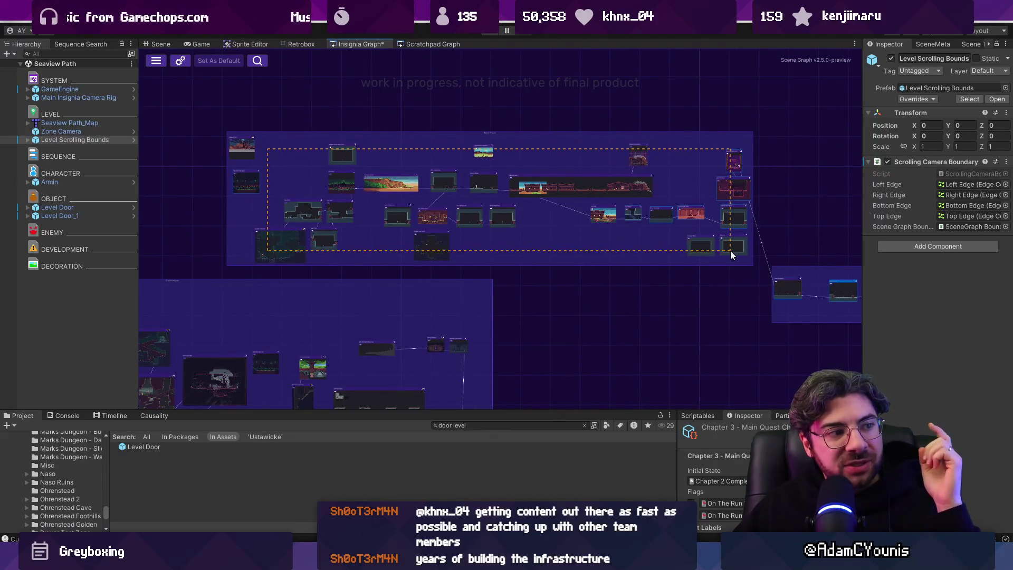
{"action": "left_click_drag", "start_coordinate": [731, 252], "coordinate": [731, 252]}
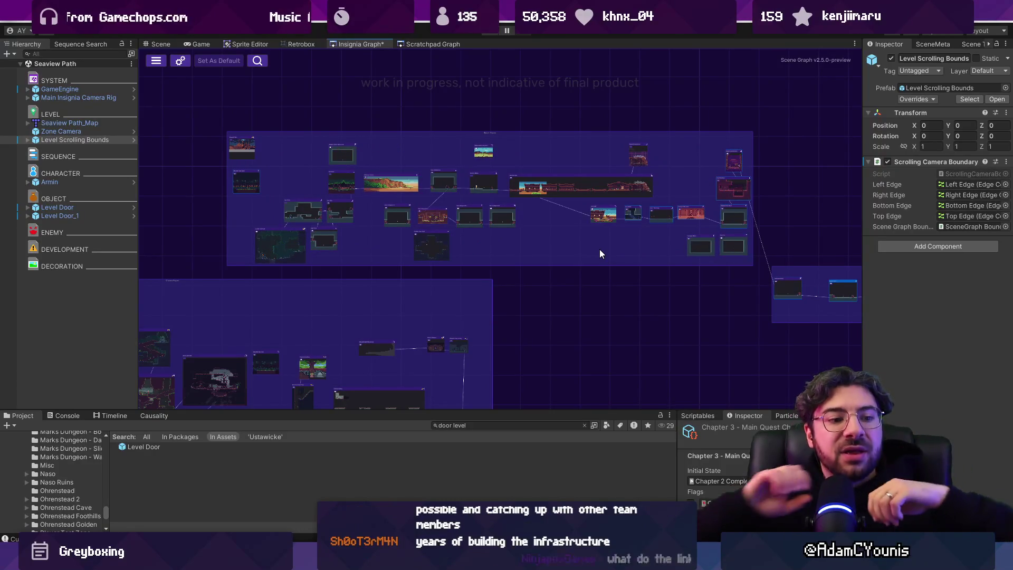
{"action": "mouse_move", "coordinate": [594, 248]}
{"action": "left_mouse_down"}
{"action": "mouse_move", "coordinate": [398, 221]}
{"action": "mouse_move", "coordinate": [636, 244]}
{"action": "left_mouse_up"}
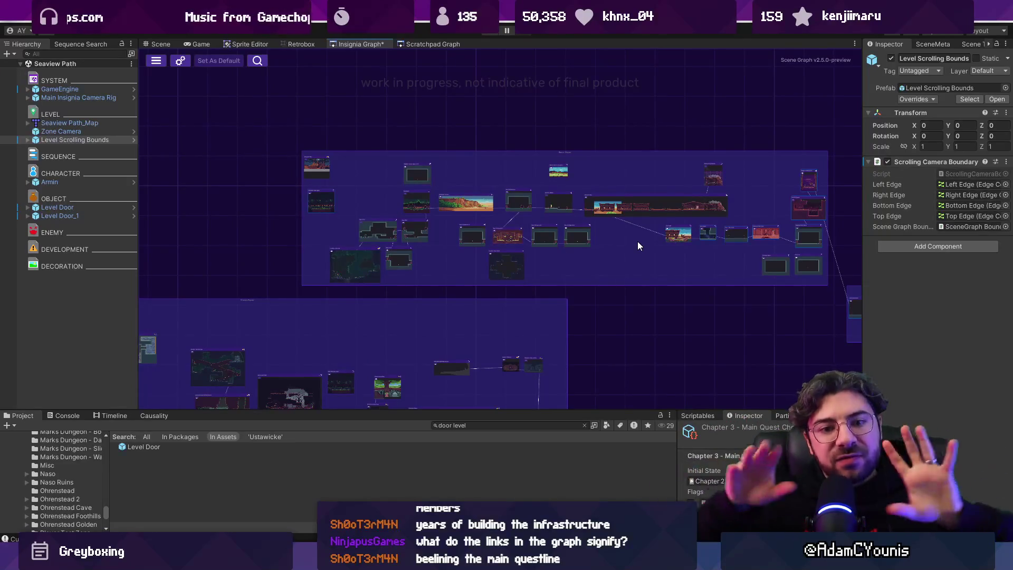
{"action": "scroll", "coordinate": [344, 264], "scroll_direction": "up", "scroll_amount": 5}
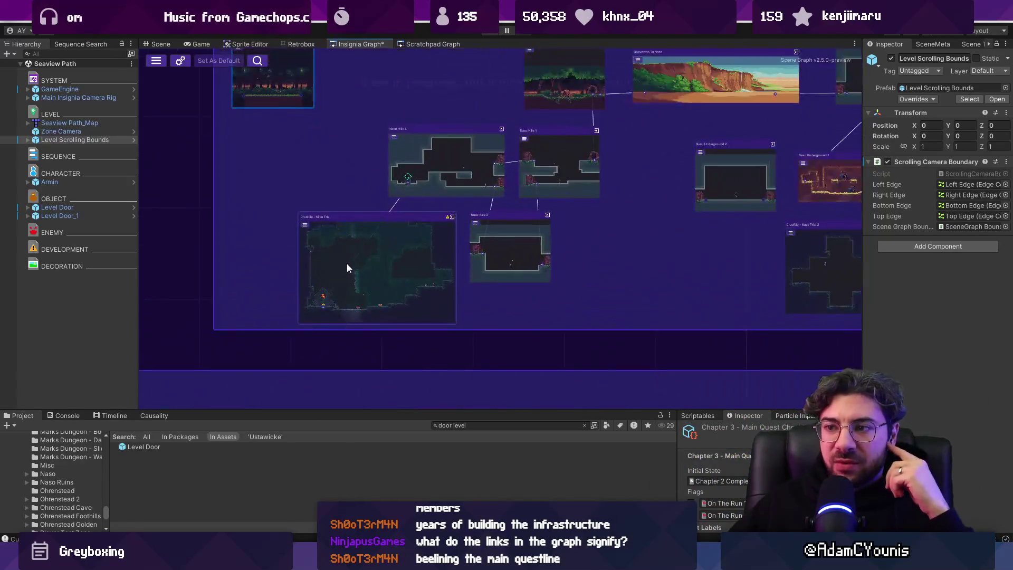
{"action": "scroll", "coordinate": [403, 260], "scroll_direction": "down", "scroll_amount": 4}
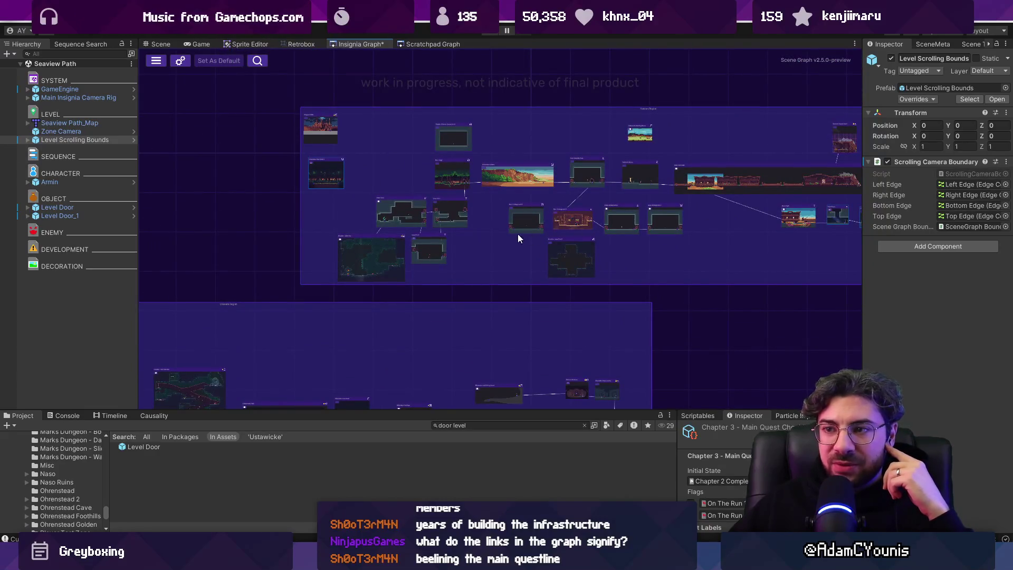
{"action": "scroll", "coordinate": [530, 238], "scroll_direction": "up", "scroll_amount": 2}
{"action": "mouse_move", "coordinate": [286, 251]}
{"action": "left_mouse_down"}
{"action": "mouse_move", "coordinate": [262, 244]}
{"action": "mouse_move", "coordinate": [255, 224]}
{"action": "mouse_move", "coordinate": [249, 232]}
{"action": "left_mouse_up"}
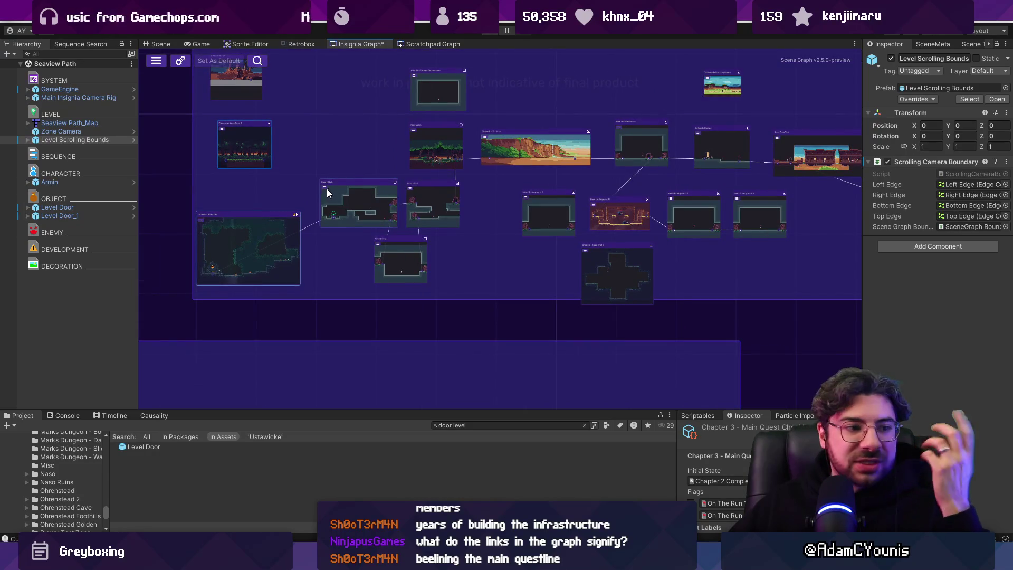
- Drag a map node lower within the upper level group so its box grows
{"action": "scroll", "coordinate": [328, 188], "scroll_direction": "down", "scroll_amount": 5}
{"action": "scroll", "coordinate": [327, 188], "scroll_direction": "down", "scroll_amount": 1}
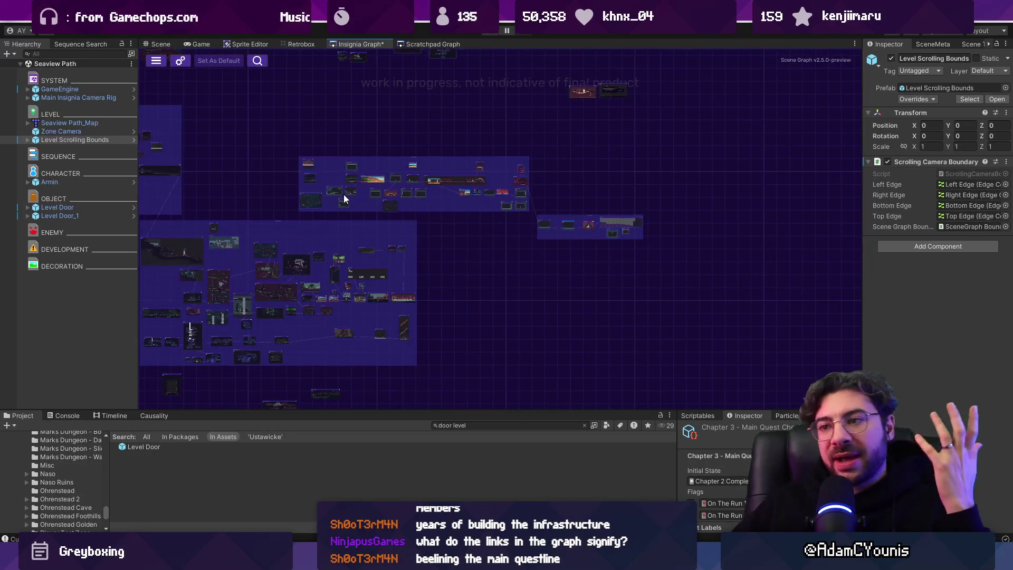
{"action": "scroll", "coordinate": [331, 183], "scroll_direction": "up", "scroll_amount": 5}
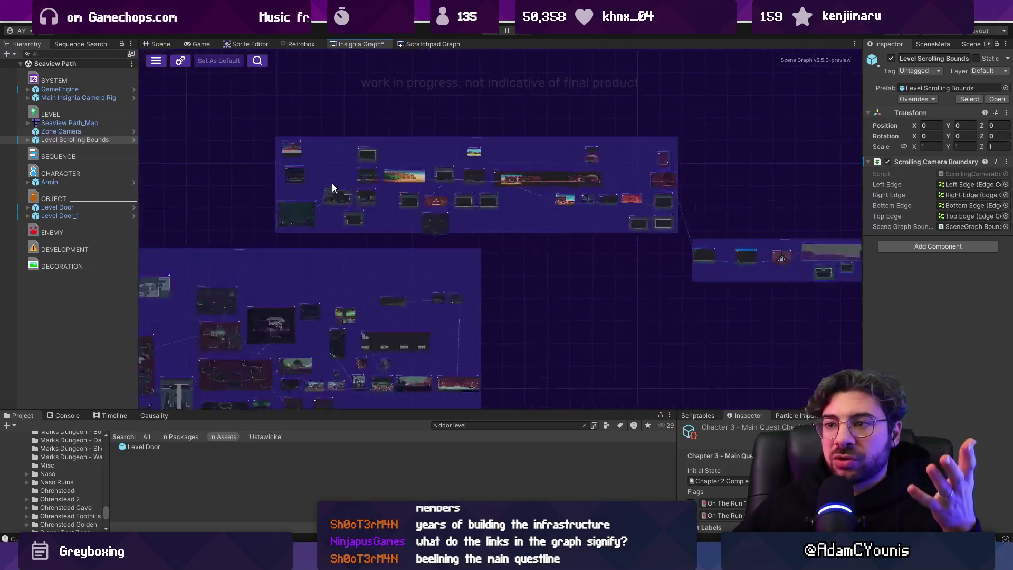
{"action": "left_click_drag", "start_coordinate": [510, 248], "coordinate": [518, 252]}
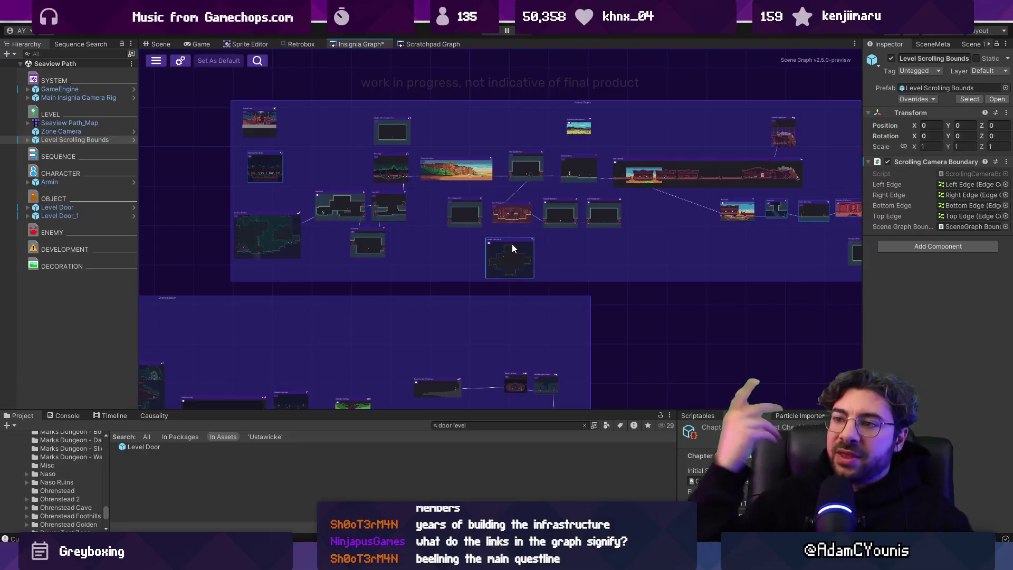
{"action": "scroll", "coordinate": [490, 222], "scroll_direction": "up", "scroll_amount": 2}
{"action": "scroll", "coordinate": [385, 222], "scroll_direction": "up", "scroll_amount": 1}
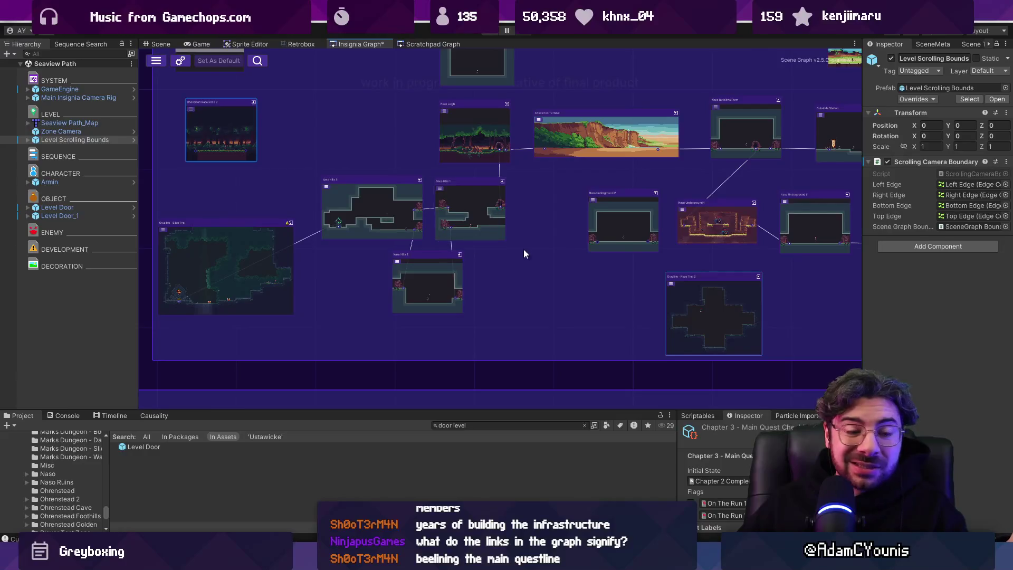
{"action": "scroll", "coordinate": [506, 251], "scroll_direction": "right", "scroll_amount": 5}
{"action": "left_click_drag", "start_coordinate": [558, 277], "coordinate": [650, 312]}
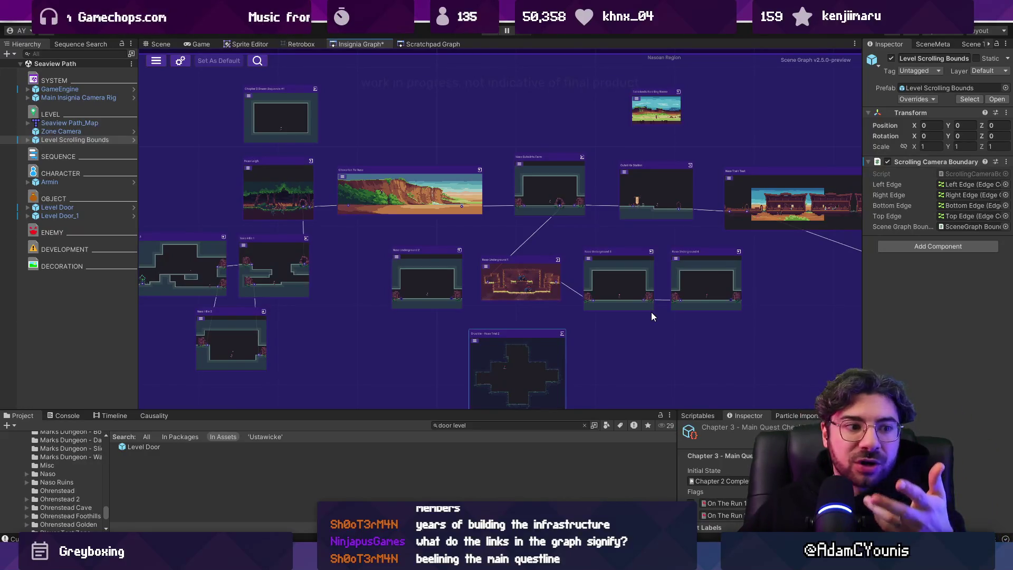
{"action": "scroll", "coordinate": [602, 295], "scroll_direction": "down", "scroll_amount": 6}
{"action": "scroll", "coordinate": [527, 162], "scroll_direction": "up", "scroll_amount": 6}
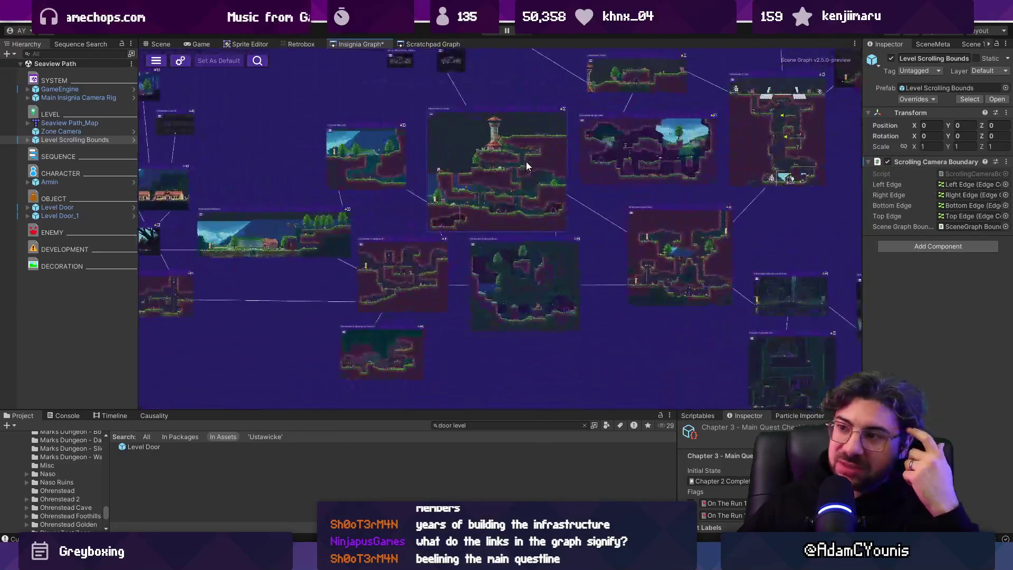
{"action": "double_click", "coordinate": [527, 162]}
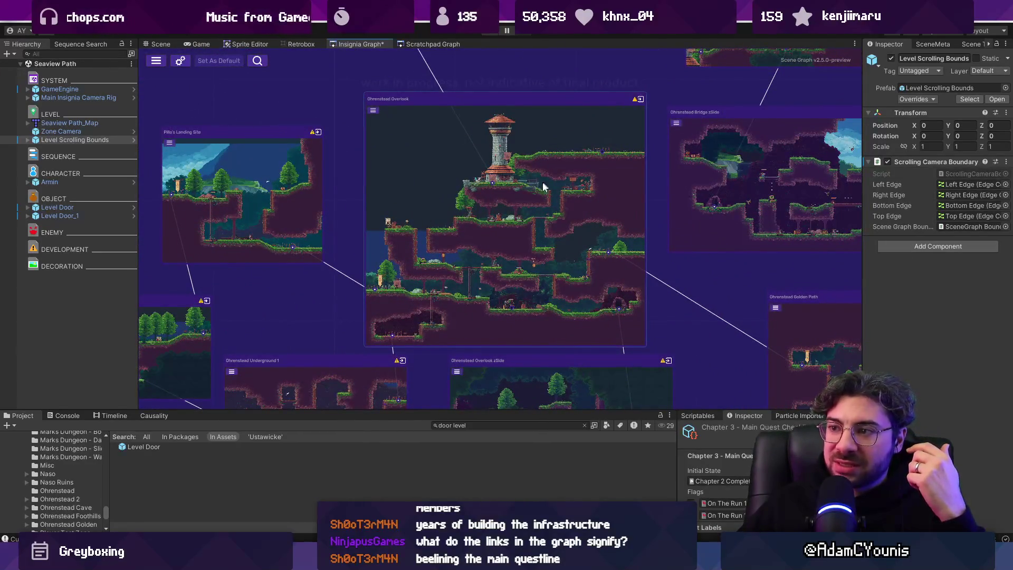
{"action": "scroll", "coordinate": [545, 182], "scroll_direction": "down", "scroll_amount": 5}
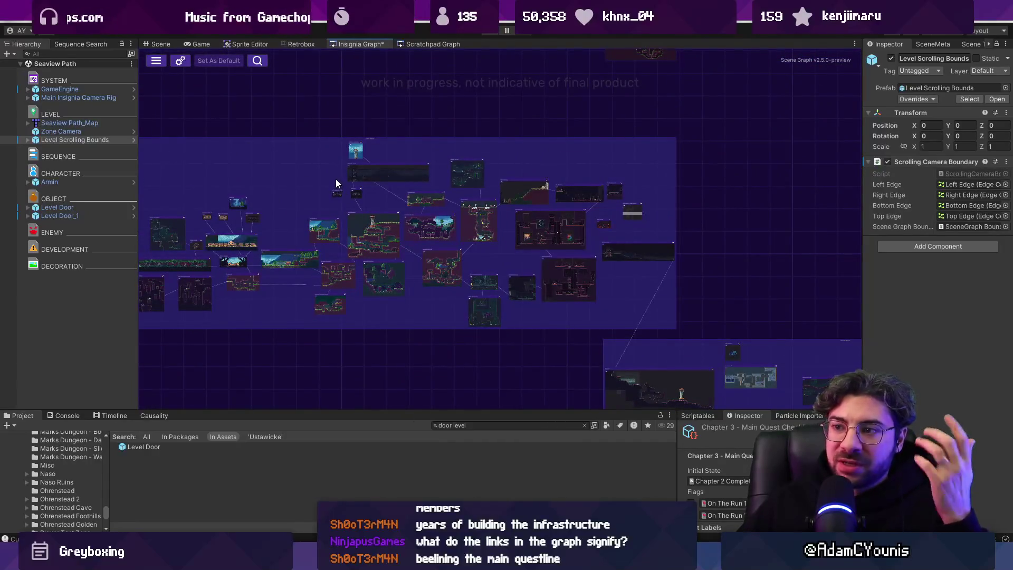
{"action": "scroll", "coordinate": [654, 195], "scroll_direction": "down", "scroll_amount": 3}
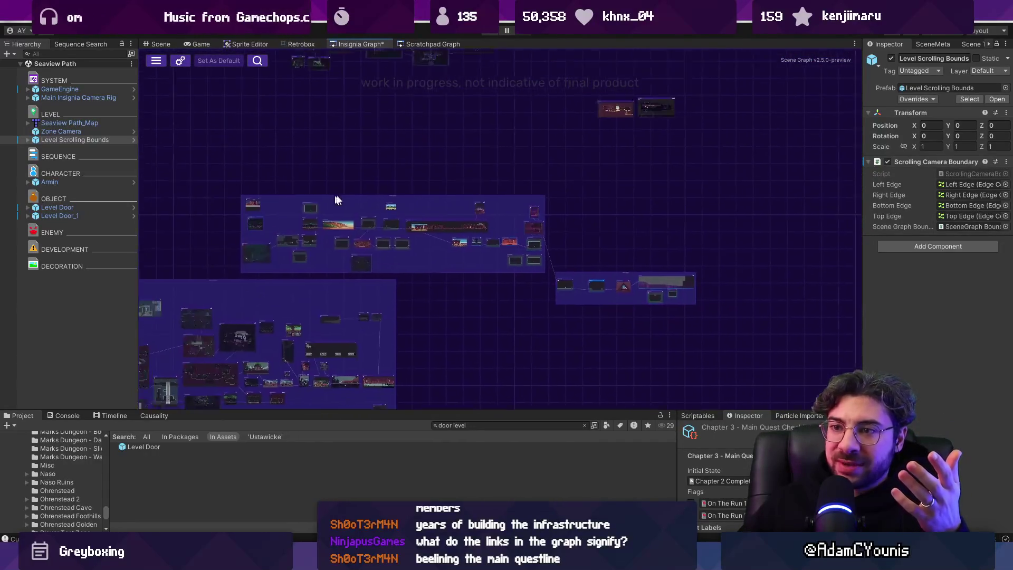
{"action": "scroll", "coordinate": [498, 322], "scroll_direction": "up", "scroll_amount": 4}
{"action": "scroll", "coordinate": [366, 218], "scroll_direction": "up", "scroll_amount": 4}
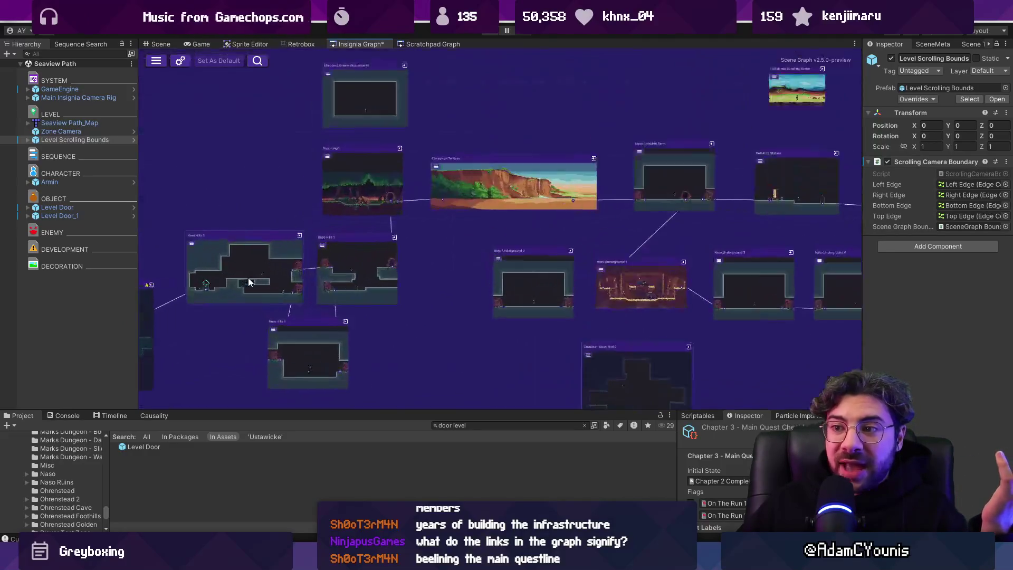
{"action": "left_click_drag", "start_coordinate": [321, 143], "coordinate": [616, 332]}
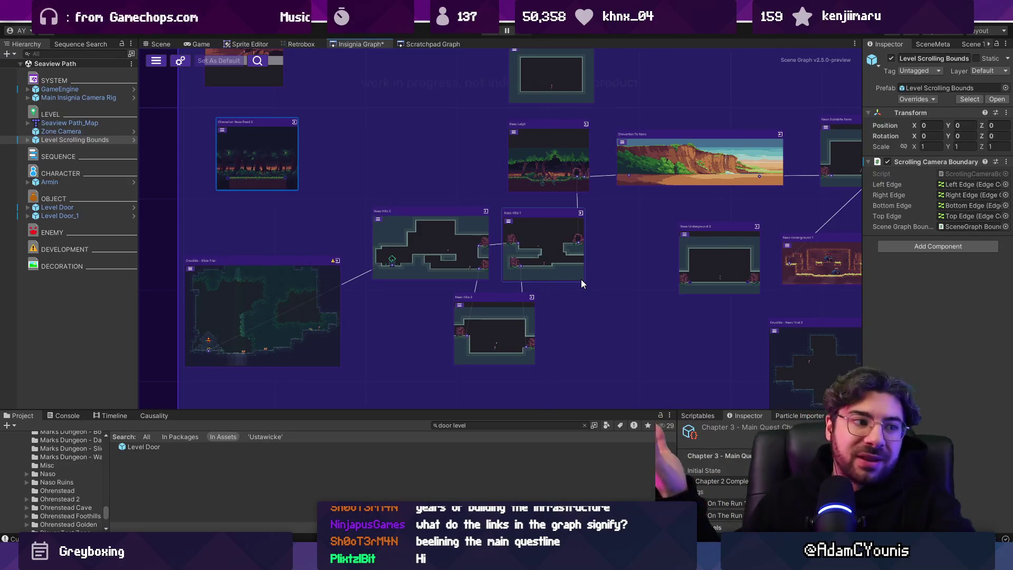
{"action": "scroll", "coordinate": [534, 266], "scroll_direction": "down", "scroll_amount": 5}
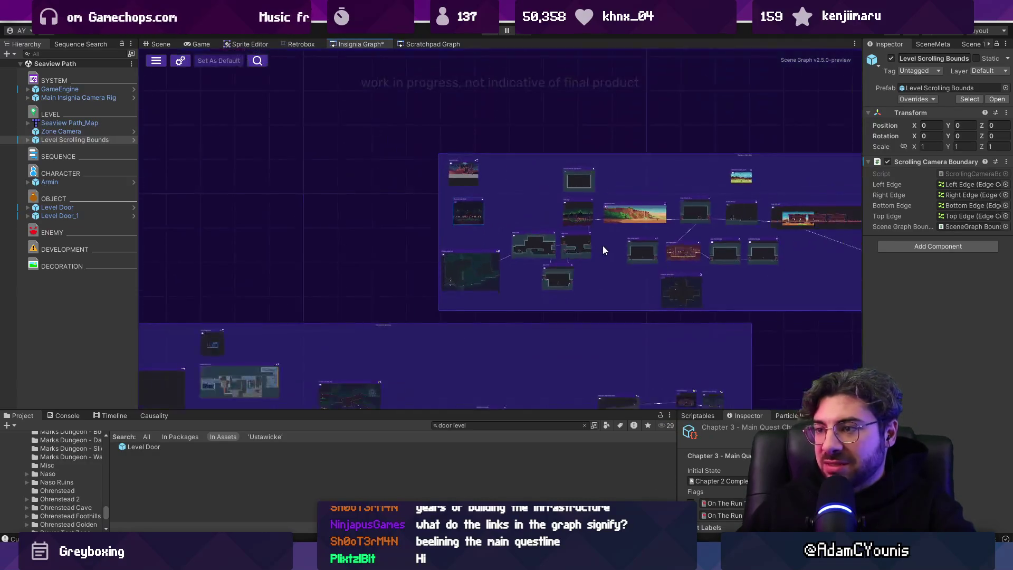
{"action": "scroll", "coordinate": [423, 232], "scroll_direction": "up", "scroll_amount": 2}
{"action": "scroll", "coordinate": [549, 237], "scroll_direction": "down", "scroll_amount": 2}
- Save the Insignia Graph and give the bottom asset panel more room
{"action": "key", "text": "ctrl+s"}
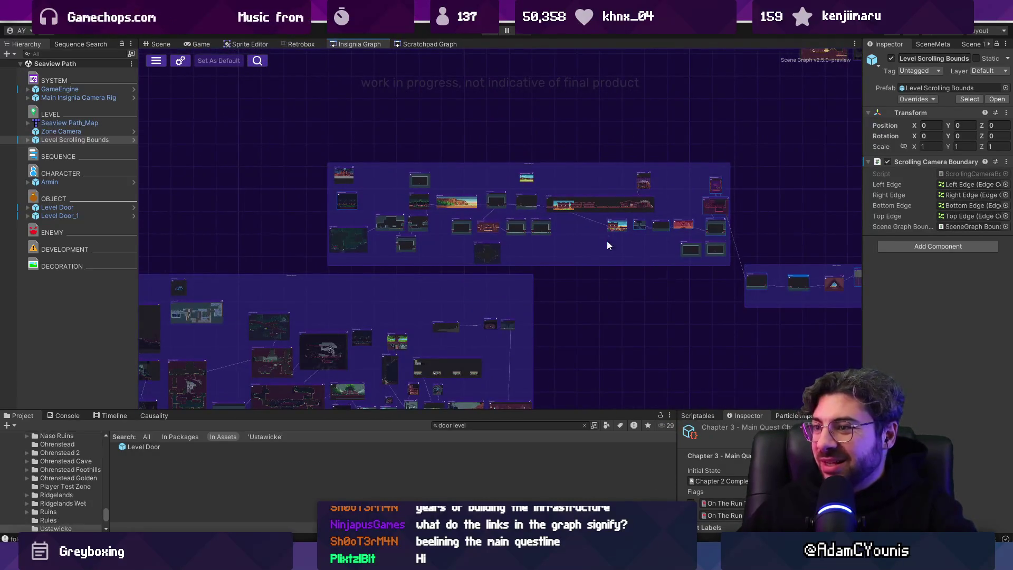
{"action": "mouse_move", "coordinate": [647, 247]}
{"action": "left_mouse_down"}
{"action": "mouse_move", "coordinate": [522, 211]}
{"action": "mouse_move", "coordinate": [762, 141]}
{"action": "left_mouse_up"}
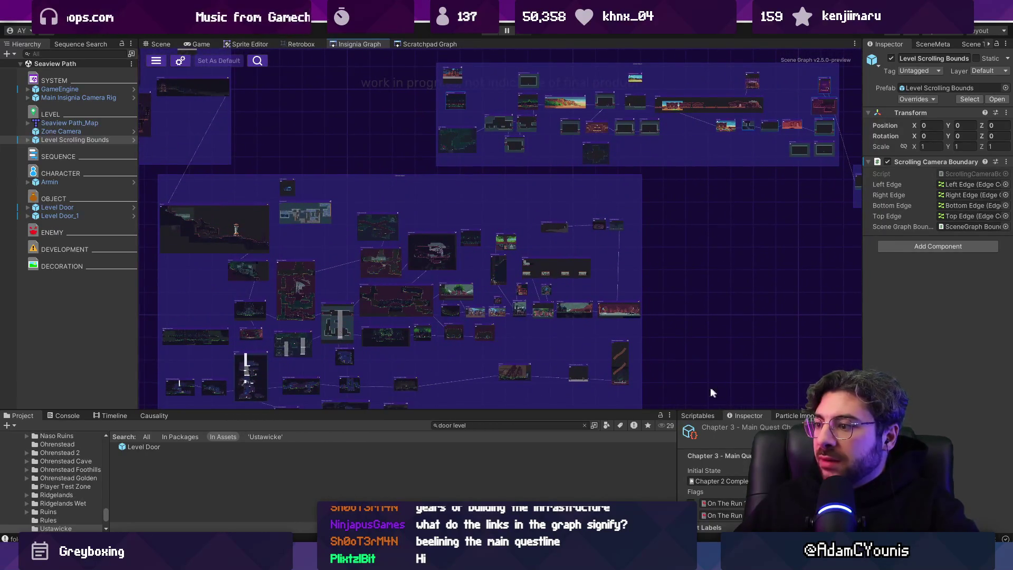
{"action": "left_click_drag", "start_coordinate": [644, 410], "coordinate": [644, 381]}
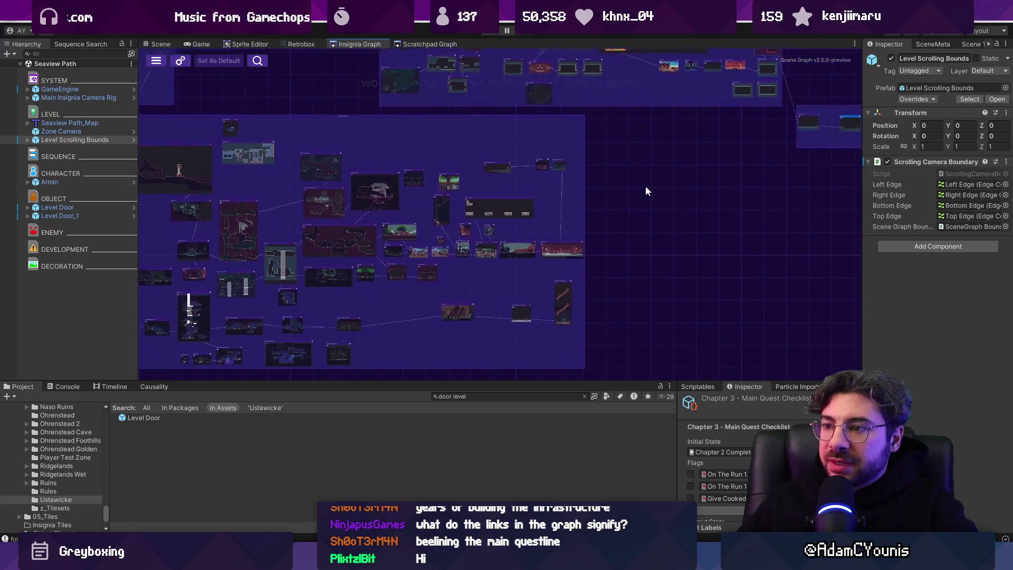
{"action": "left_click_drag", "start_coordinate": [647, 187], "coordinate": [636, 337]}
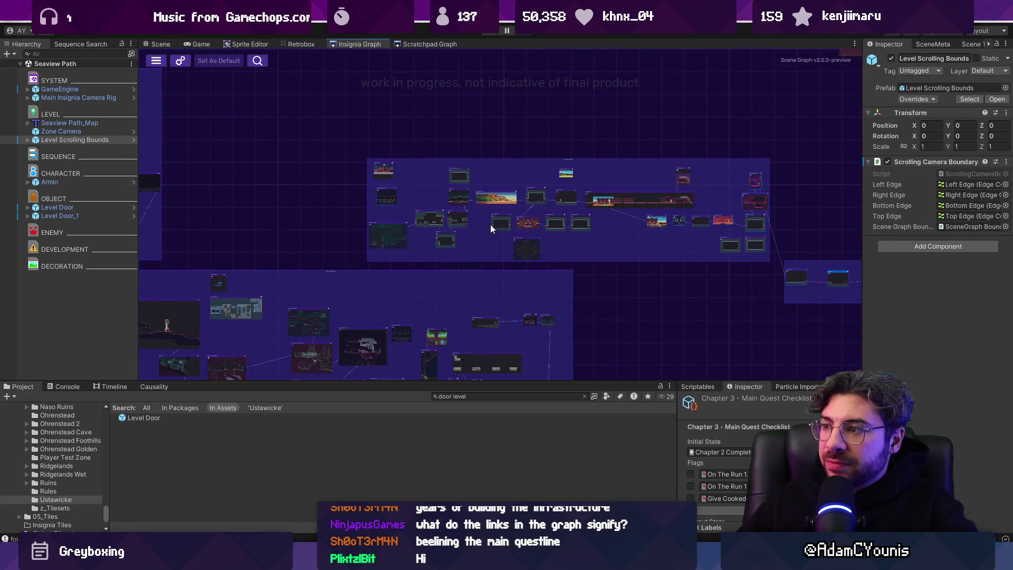
- Zoom into the Ustan Region around Ustawicke and its linked scenes, then switch to the Git client
{"action": "double_click", "coordinate": [791, 269]}
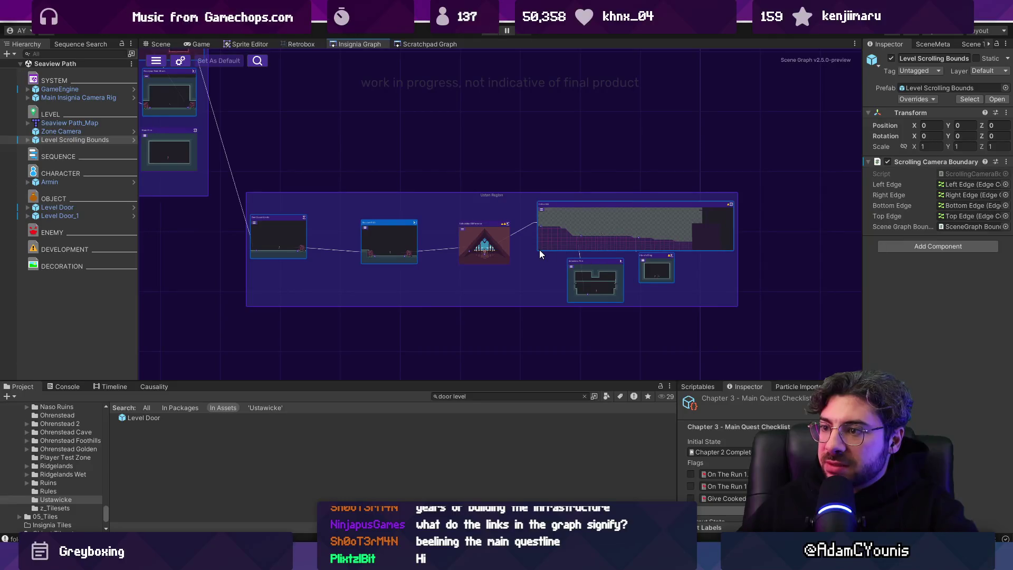
{"action": "double_click", "coordinate": [635, 225]}
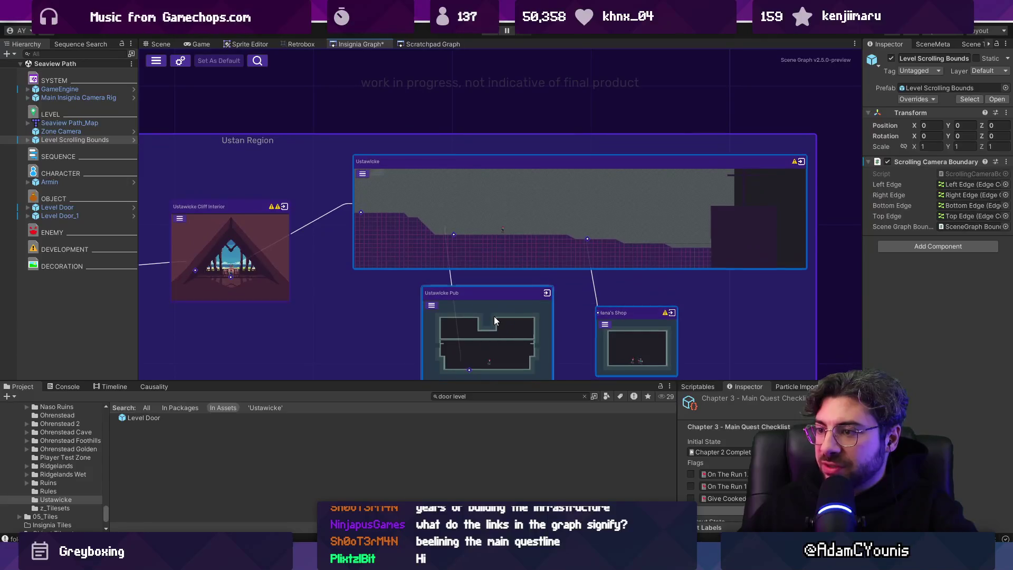
{"action": "key", "text": "alt+Tab"}
{"action": "scroll", "coordinate": [276, 207], "scroll_direction": "down", "scroll_amount": 3}
- Stage all changes and commit with the message 'Adds Many Scenes to the game from Chapter 3 and'
{"action": "mouse_move", "coordinate": [428, 95]}
{"action": "left_mouse_down"}
{"action": "mouse_move", "coordinate": [427, 271]}
{"action": "mouse_move", "coordinate": [428, 87]}
{"action": "left_mouse_up"}
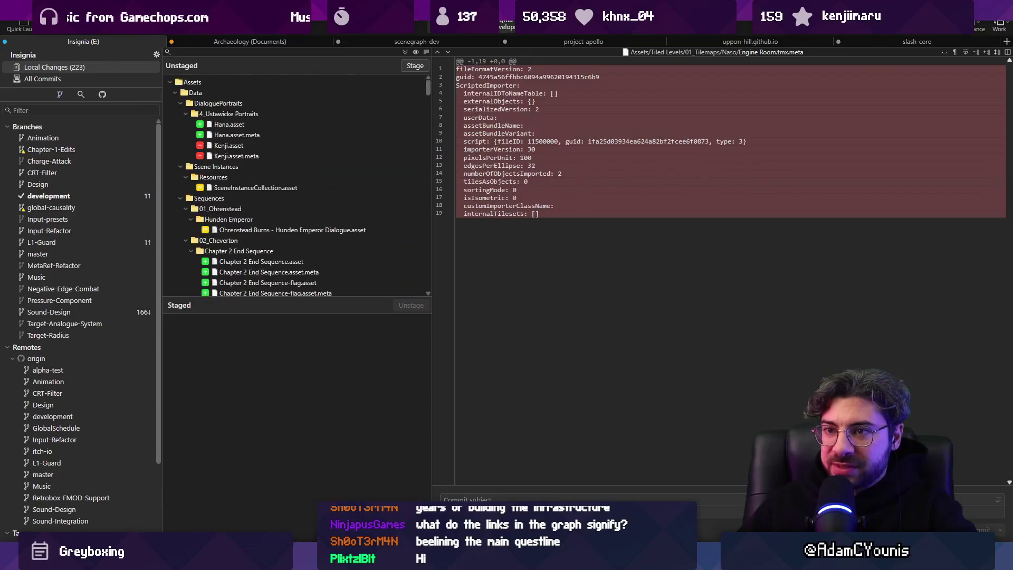
{"action": "key", "text": "ctrl+shift+s"}
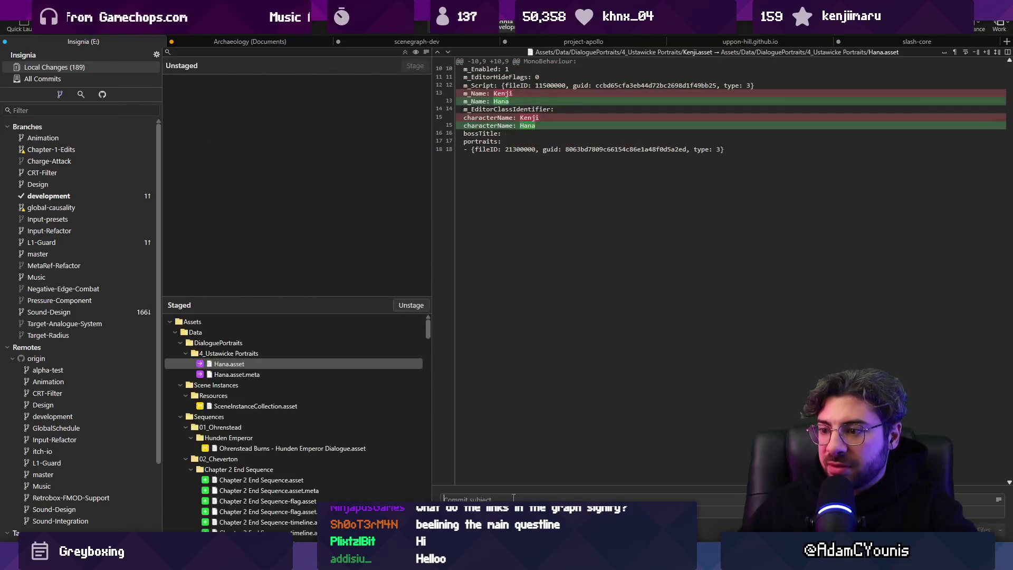
{"action": "type", "text": "Adds Many Scenes to the game fo"}
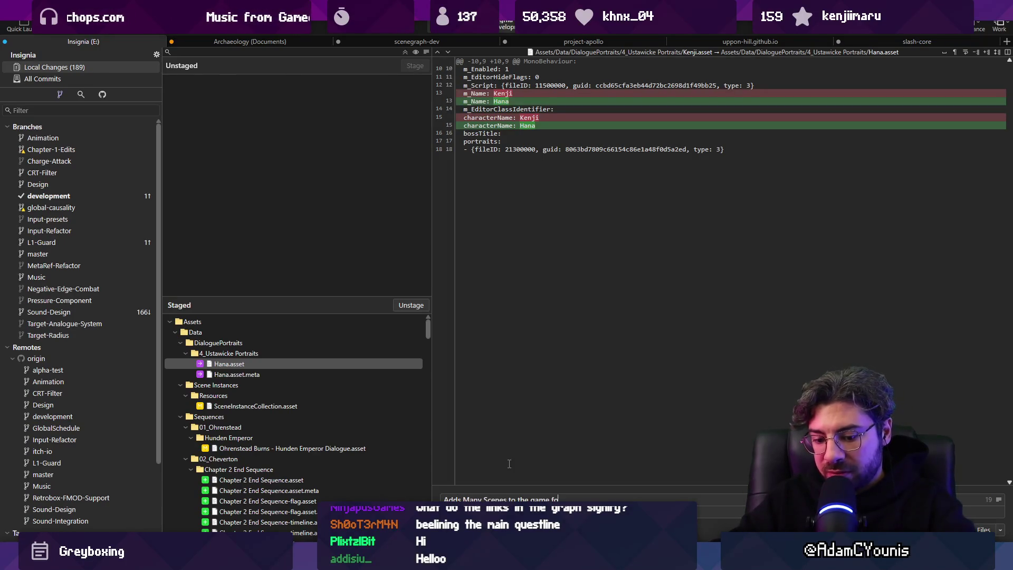
{"action": "key", "text": "BackSpace"}
{"action": "type", "text": "rom Chapter 3 and 4"}
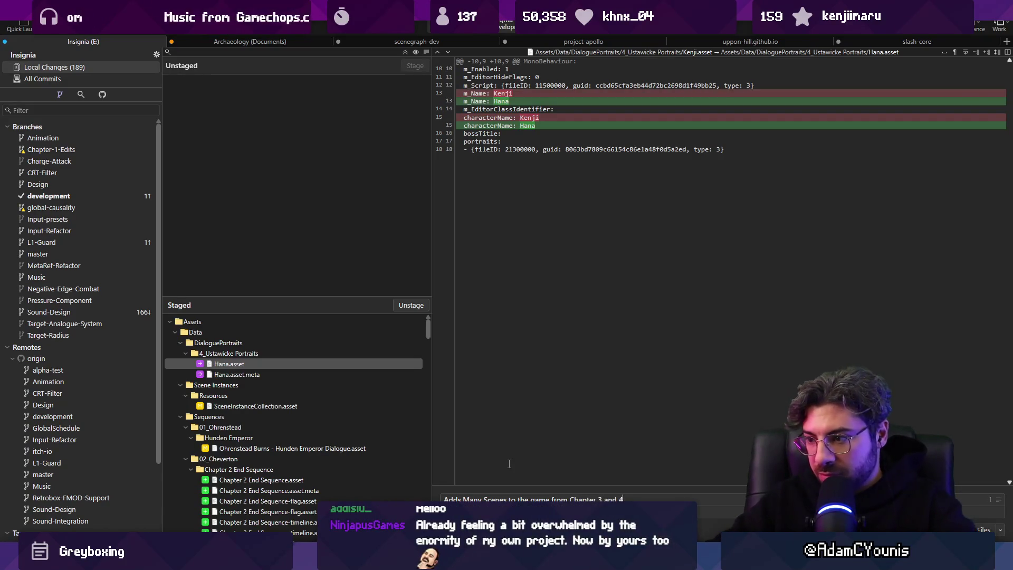
{"action": "key", "text": "ctrl+Return"}
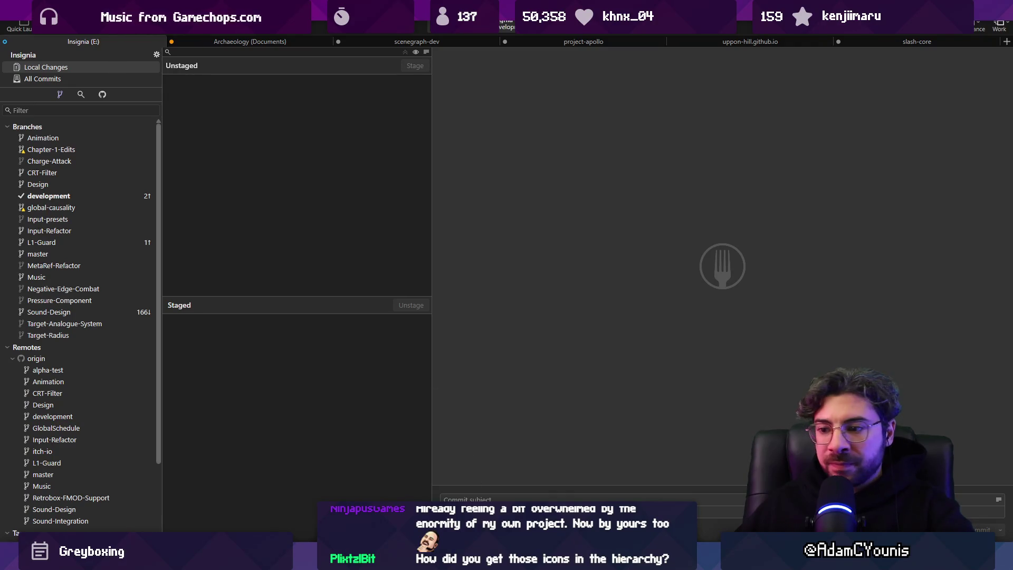
- Switch to VS Code and open HierarchyProcessor.cs through quick file search
{"action": "key", "text": "alt+Tab"}
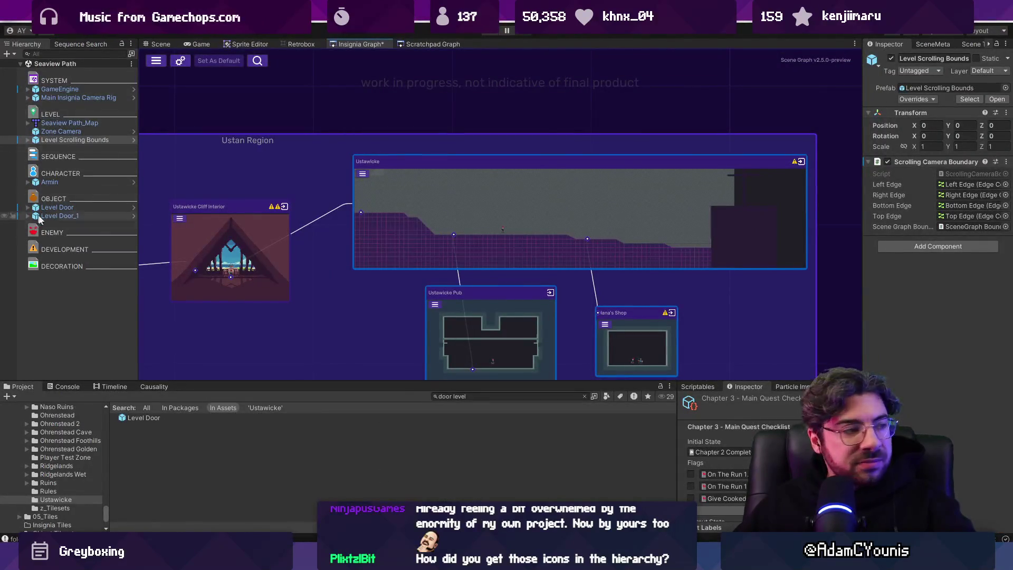
{"action": "key", "text": "alt+Tab"}
{"action": "key", "text": "ctrl+p"}
{"action": "type", "text": "hierarchp"}
{"action": "key", "text": "Return"}
- Read HierarchyProcessor.cs from its AssetModificationProcessor base class through the category order list, then return to Unity
{"action": "mouse_move", "coordinate": [404, 160]}
{"action": "left_mouse_down"}
{"action": "mouse_move", "coordinate": [523, 160]}
{"action": "mouse_move", "coordinate": [527, 170]}
{"action": "left_mouse_up"}
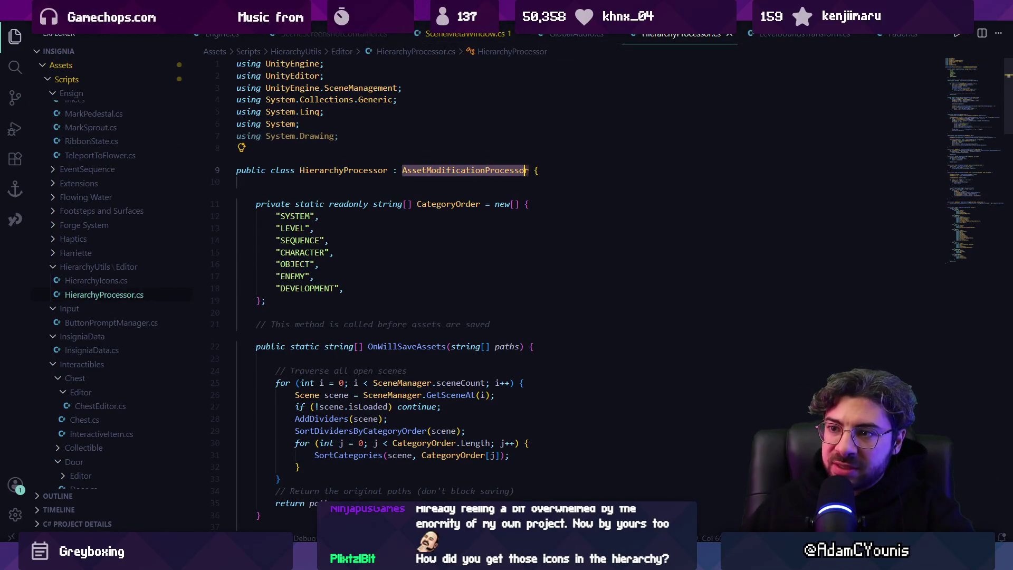
{"action": "scroll", "coordinate": [407, 270], "scroll_direction": "down", "scroll_amount": 2}
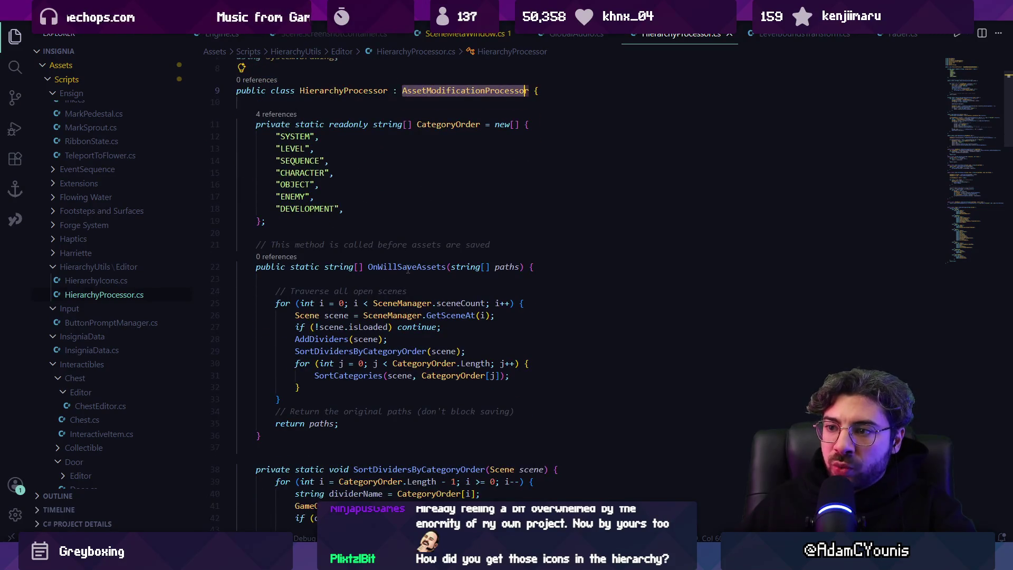
{"action": "scroll", "coordinate": [407, 269], "scroll_direction": "down", "scroll_amount": 3}
{"action": "scroll", "coordinate": [339, 262], "scroll_direction": "down", "scroll_amount": 4}
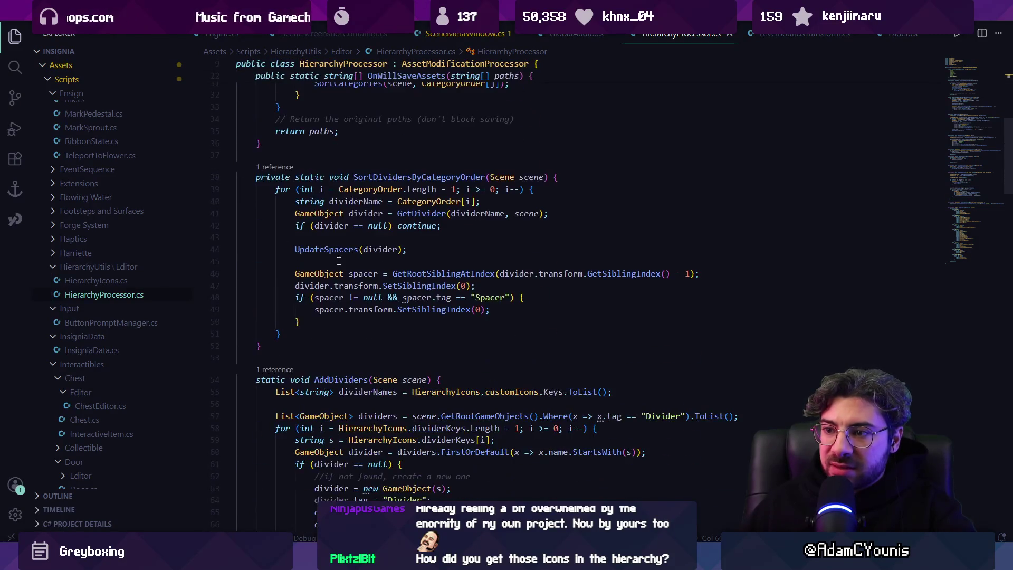
{"action": "scroll", "coordinate": [338, 262], "scroll_direction": "down", "scroll_amount": 12}
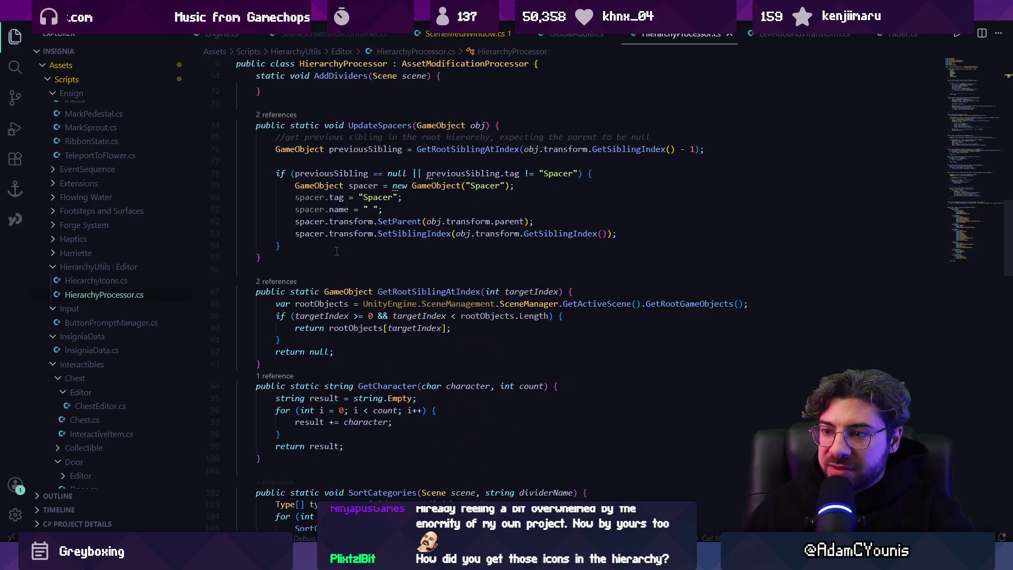
{"action": "scroll", "coordinate": [336, 252], "scroll_direction": "down", "scroll_amount": 4}
{"action": "mouse_move", "coordinate": [968, 188]}
{"action": "left_mouse_down"}
{"action": "mouse_move", "coordinate": [965, 197]}
{"action": "mouse_move", "coordinate": [969, 140]}
{"action": "mouse_move", "coordinate": [676, 144]}
{"action": "left_mouse_up"}
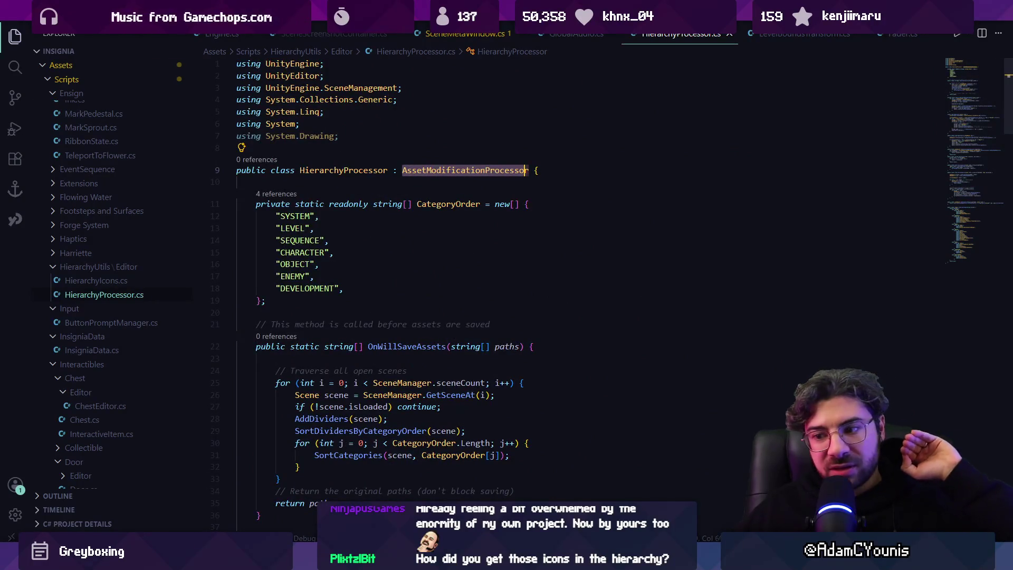
{"action": "key", "text": "alt+Tab"}
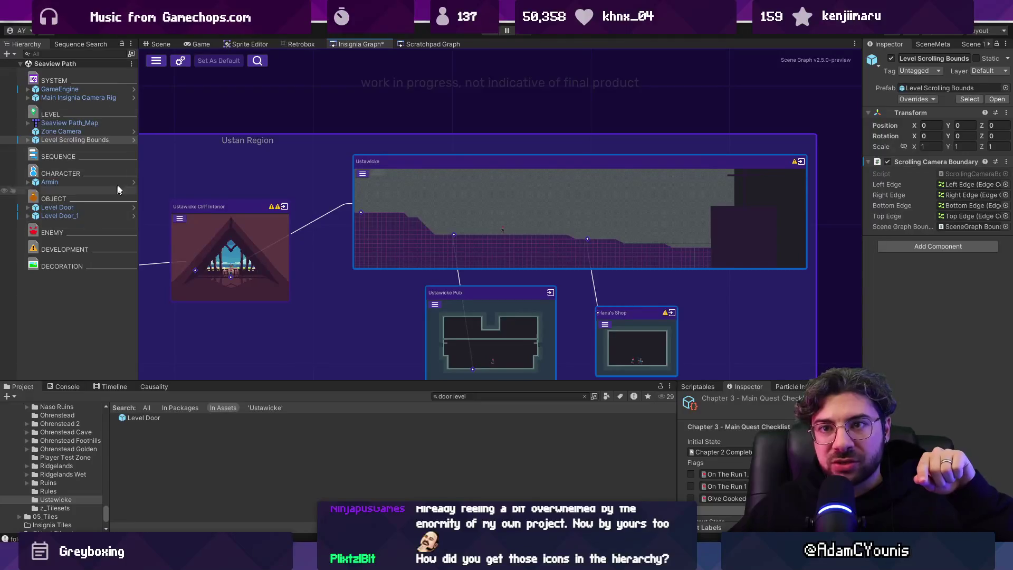
- Inspect the OBJECT divider in Seaview Path's hierarchy
{"action": "left_click", "coordinate": [36, 198]}
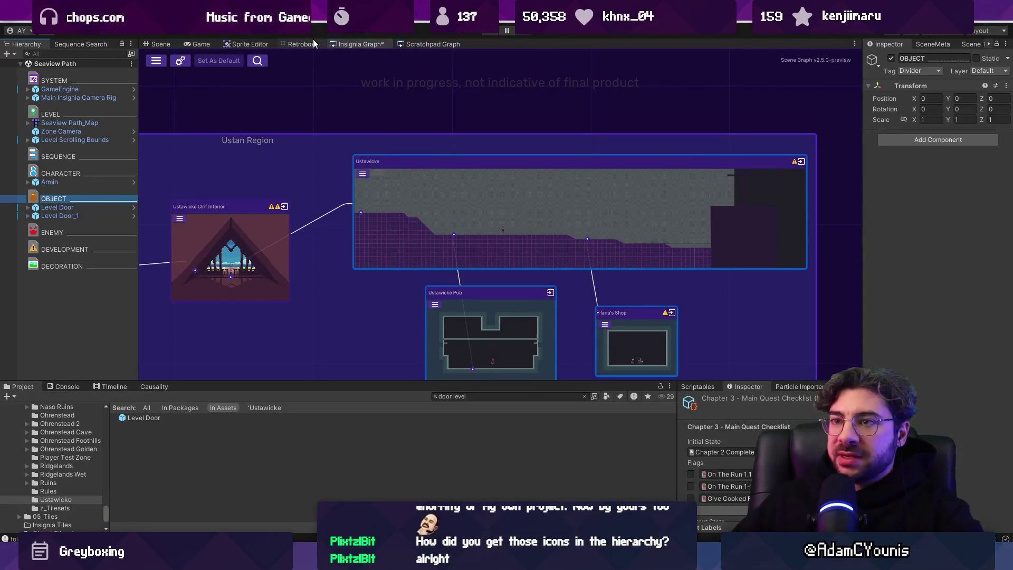
{"action": "scroll", "coordinate": [533, 209], "scroll_direction": "down", "scroll_amount": 5}
{"action": "scroll", "coordinate": [409, 215], "scroll_direction": "down", "scroll_amount": 3}
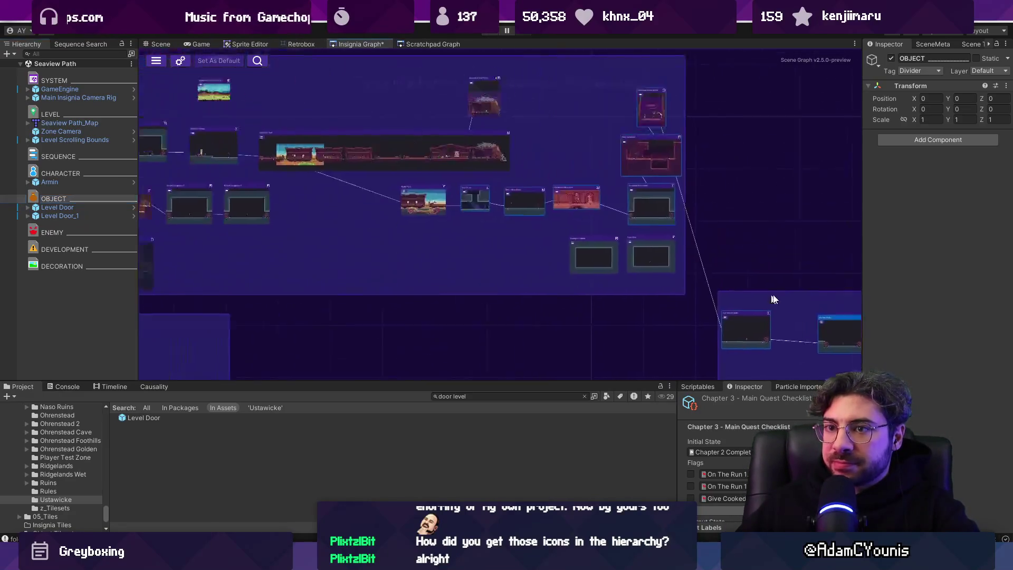
{"action": "scroll", "coordinate": [482, 207], "scroll_direction": "up", "scroll_amount": 5}
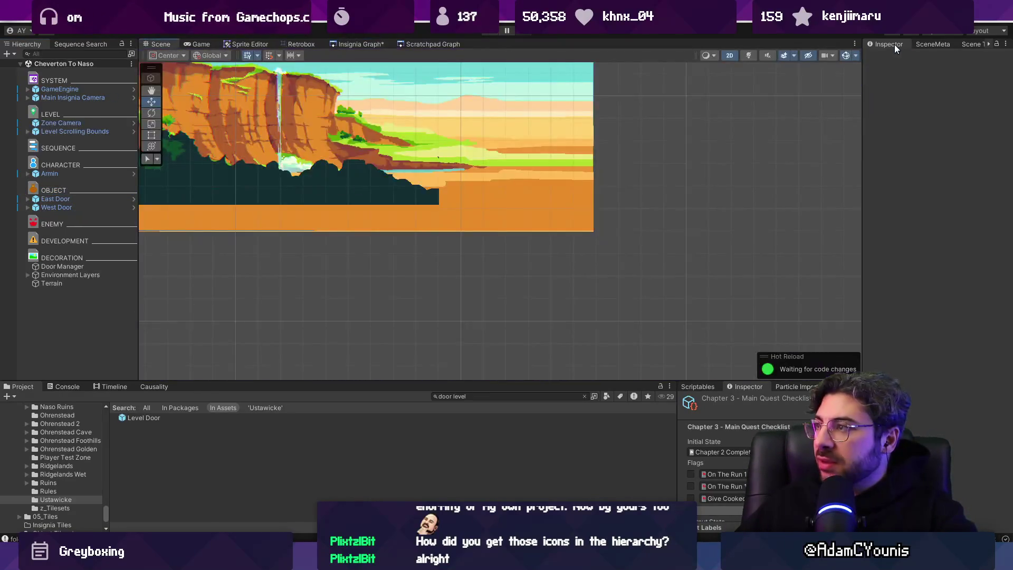
- Open Cheverton To Naso, push the Game Complete progress state into the game, and run it
{"action": "left_click", "coordinate": [933, 45]}
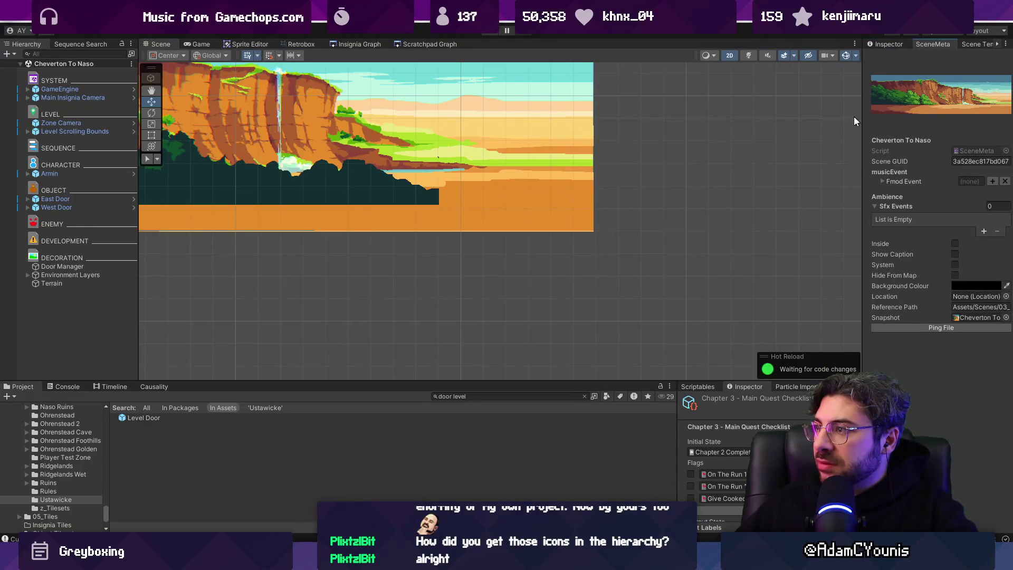
{"action": "left_click", "coordinate": [101, 102]}
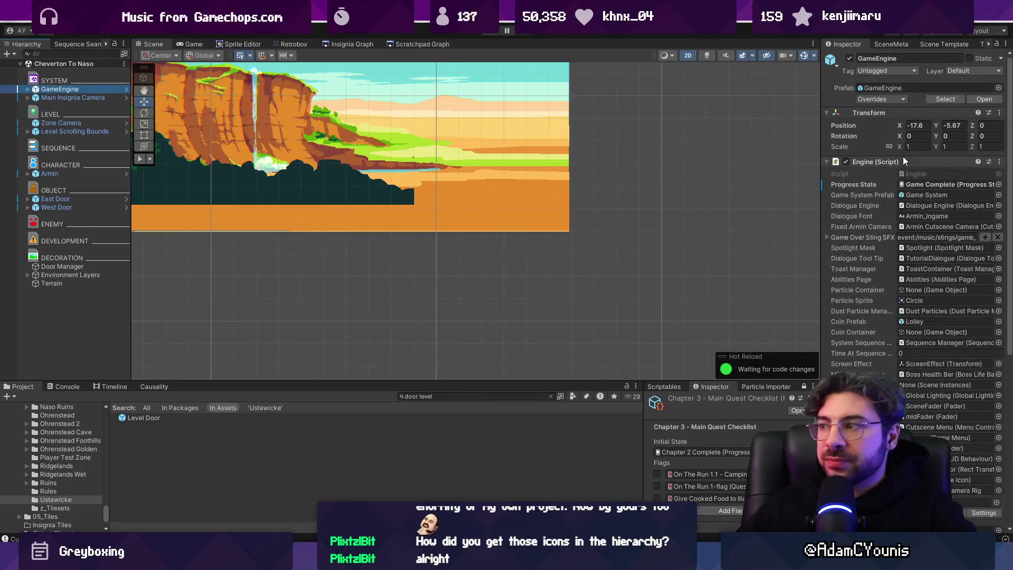
{"action": "double_click", "coordinate": [929, 182]}
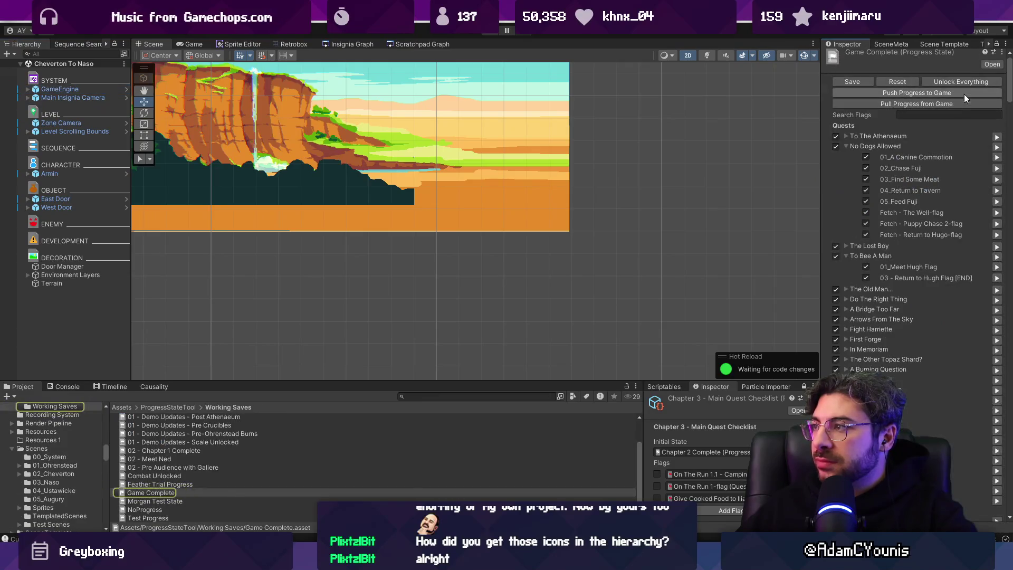
{"action": "left_click", "coordinate": [910, 83]}
{"action": "left_click", "coordinate": [923, 93]}
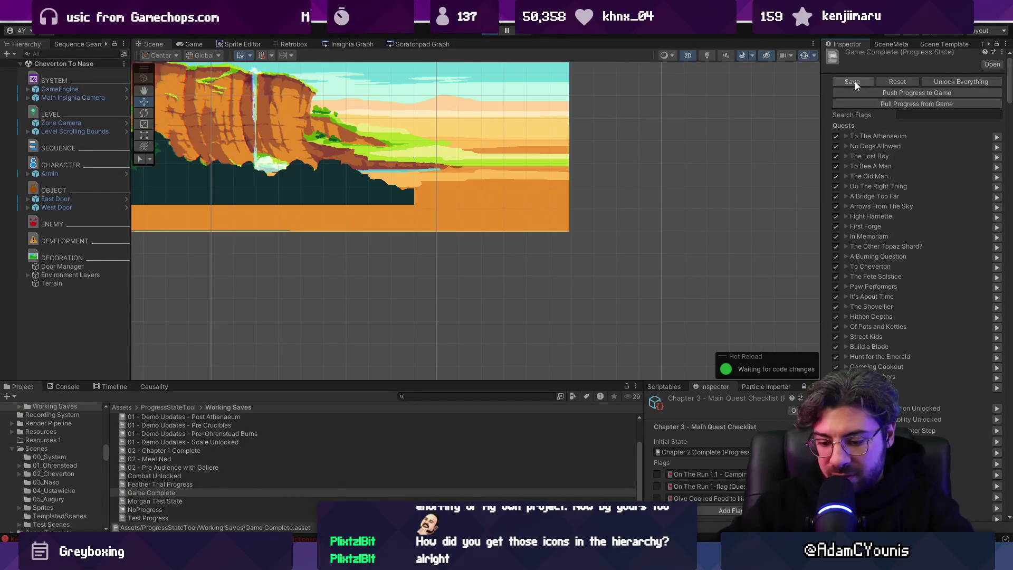
{"action": "key", "text": "alt+Tab"}
- Open the world map and pan from Athenaeum Puzzle Room 3 through Ohrenstead, Ridgelands and Cheverton rooms
{"action": "key", "text": "m"}
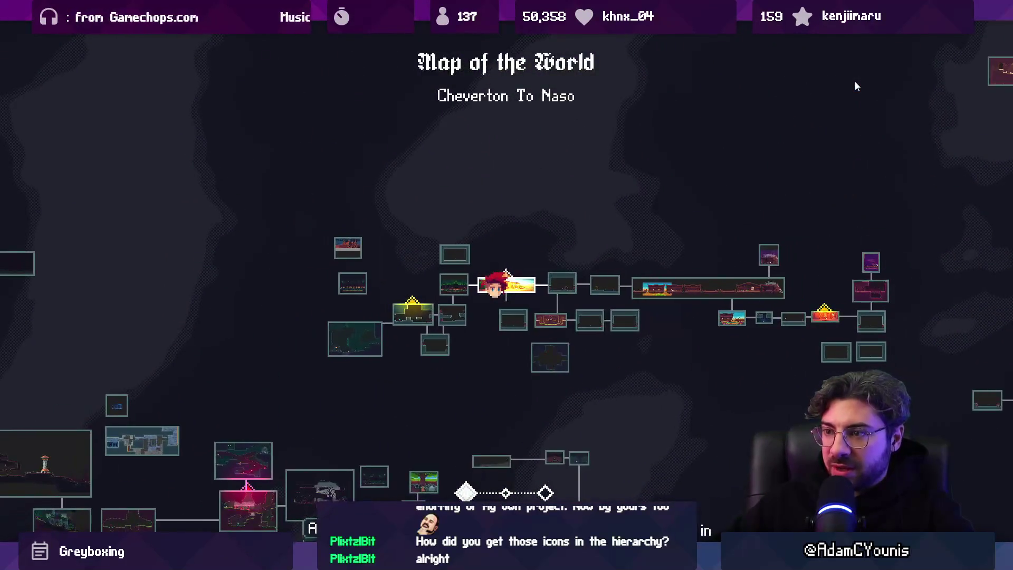
{"action": "key", "text": "Left"}
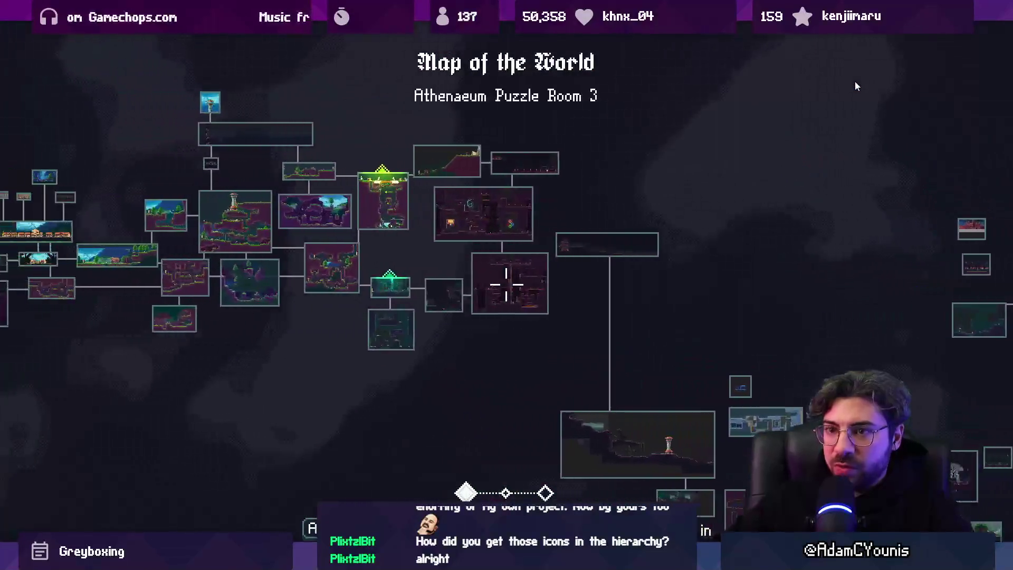
{"action": "key", "text": "Left"}
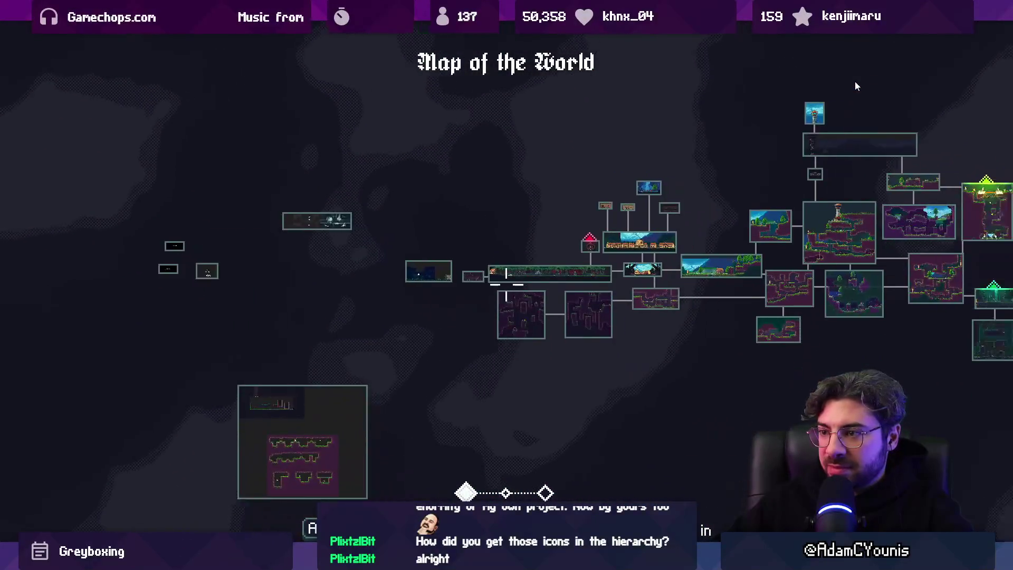
{"action": "scroll", "coordinate": [857, 86], "scroll_direction": "up", "scroll_amount": 5}
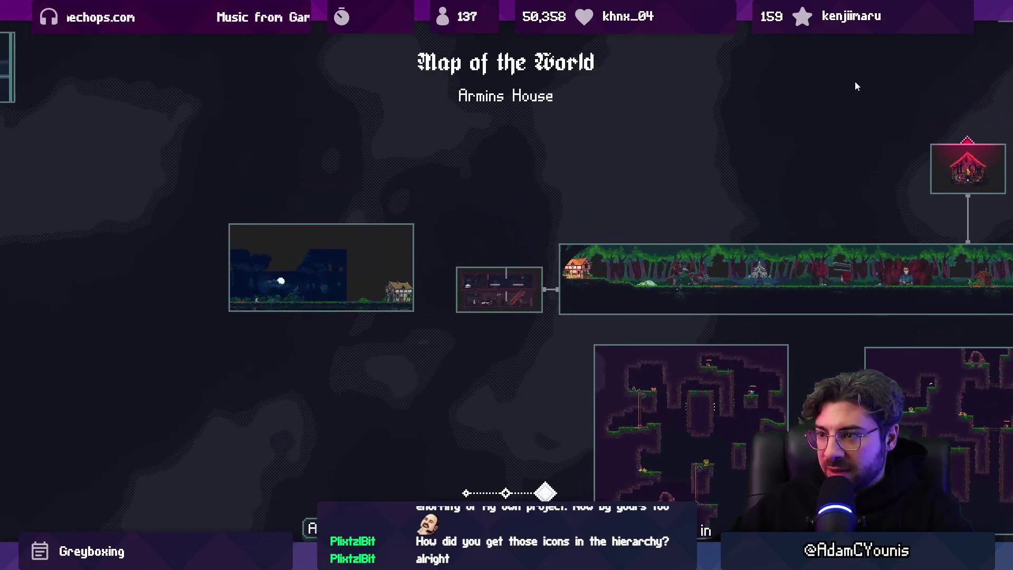
{"action": "key", "text": "Right"}
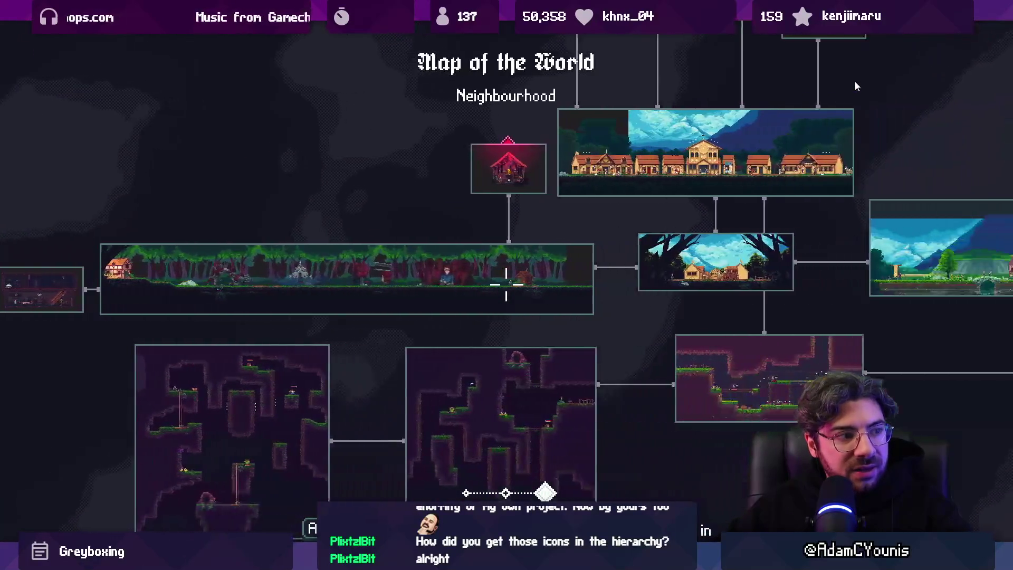
{"action": "key", "text": "Right"}
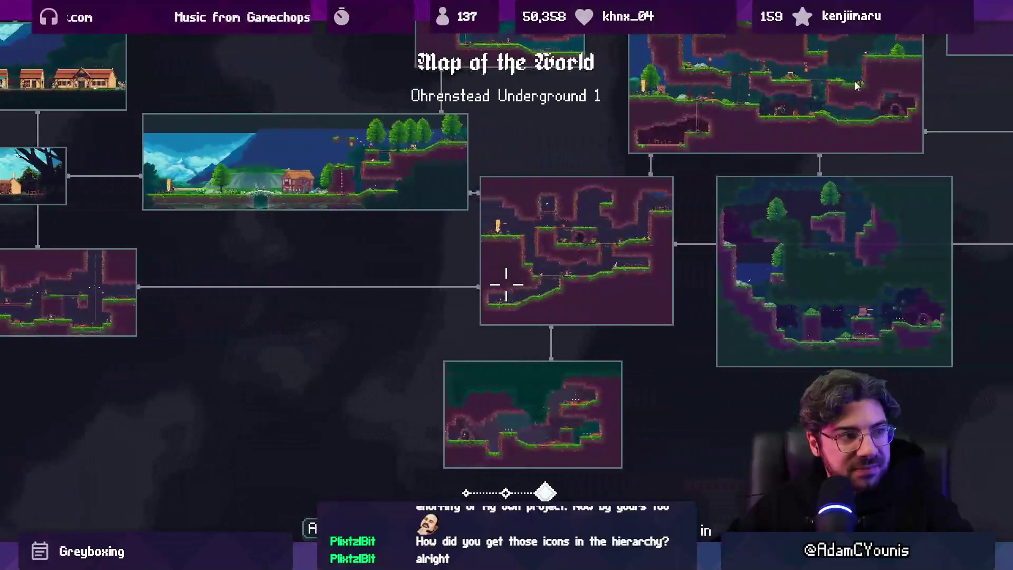
{"action": "key", "text": "Right"}
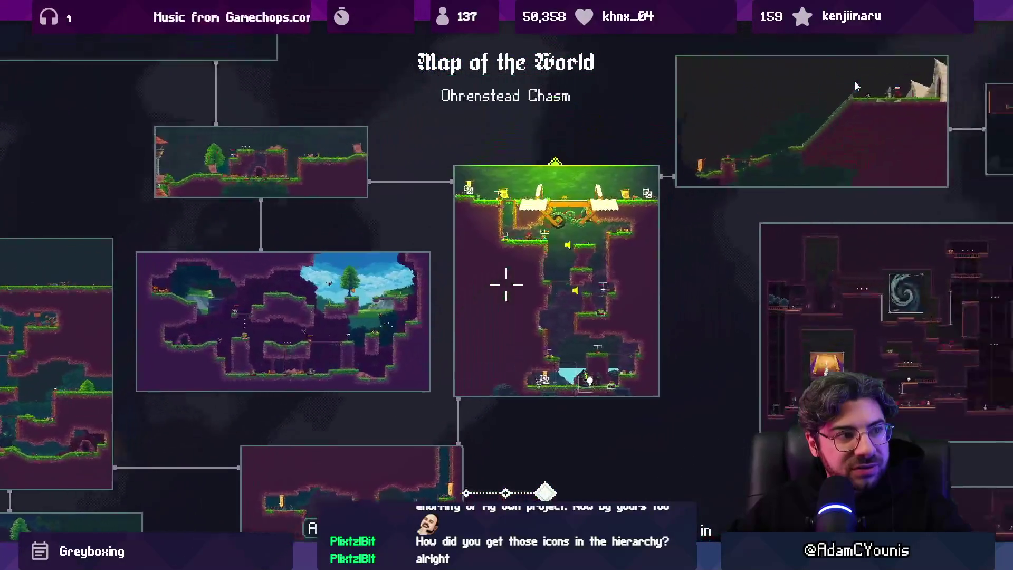
{"action": "key", "text": "Right"}
{"action": "key", "text": "Right"}
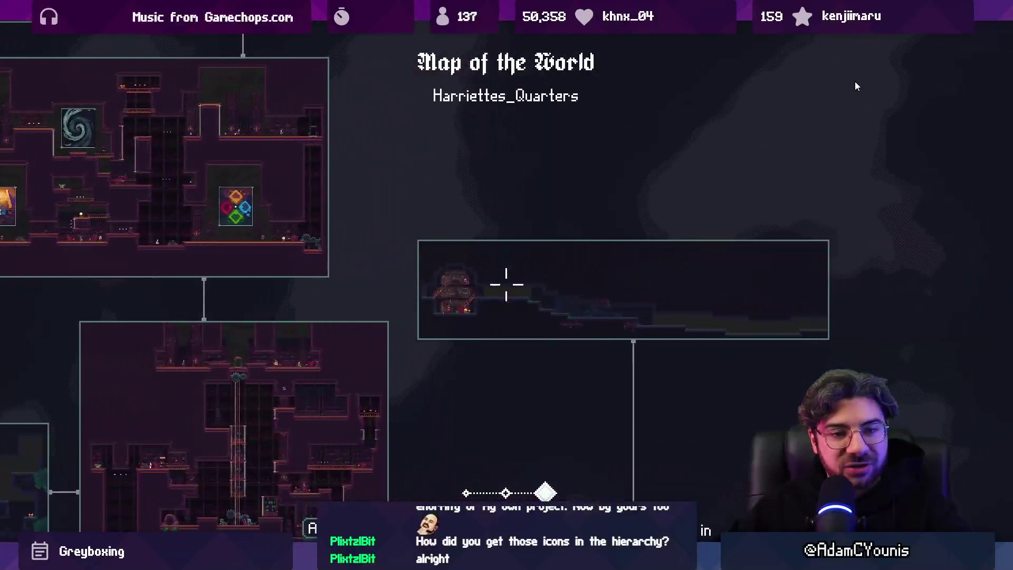
{"action": "key", "text": "Down"}
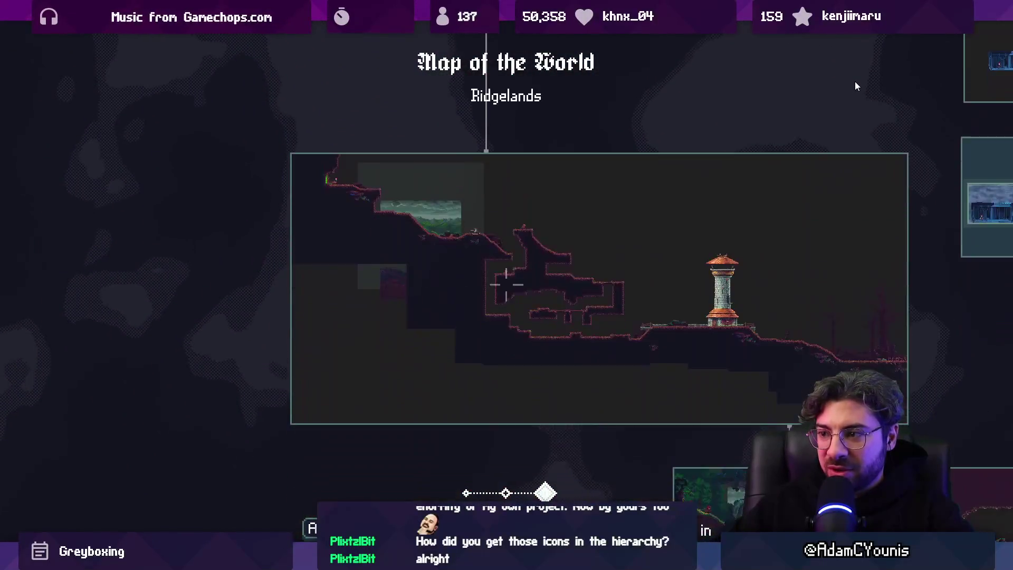
{"action": "key", "text": "Right"}
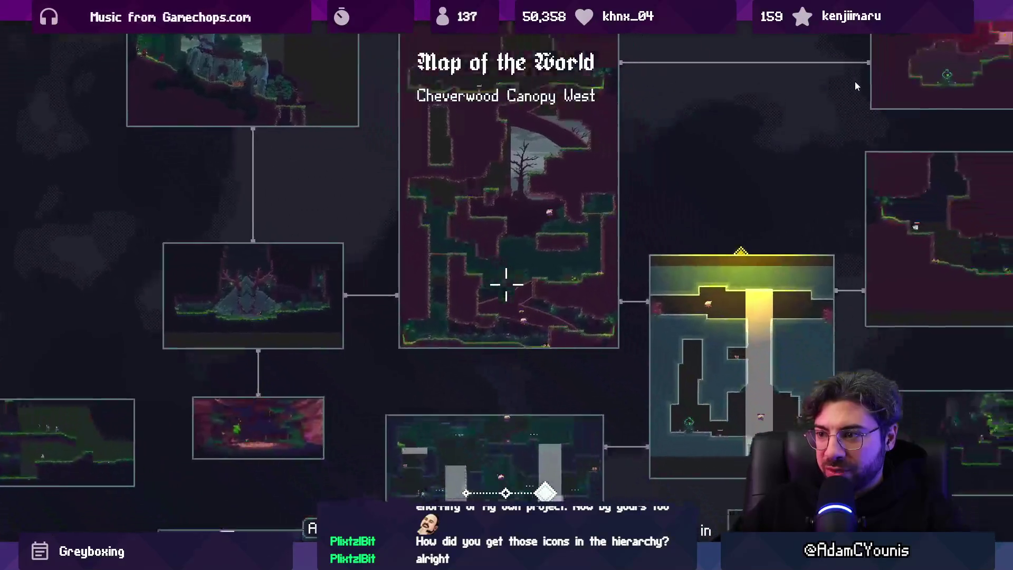
{"action": "key", "text": "Down"}
{"action": "key", "text": "Right"}
{"action": "key", "text": "Right"}
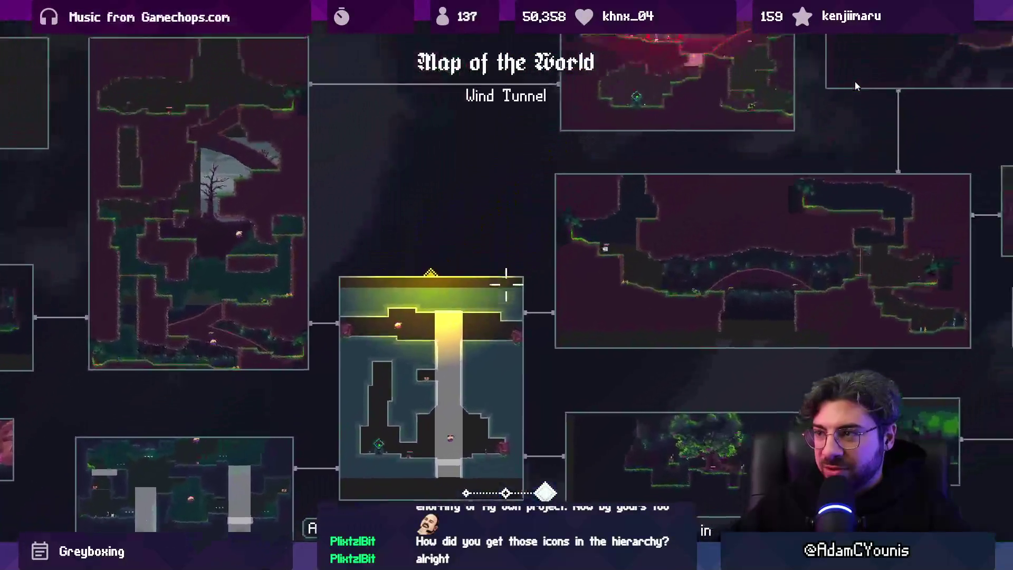
{"action": "key", "text": "Up"}
{"action": "key", "text": "Right"}
{"action": "key", "text": "Right"}
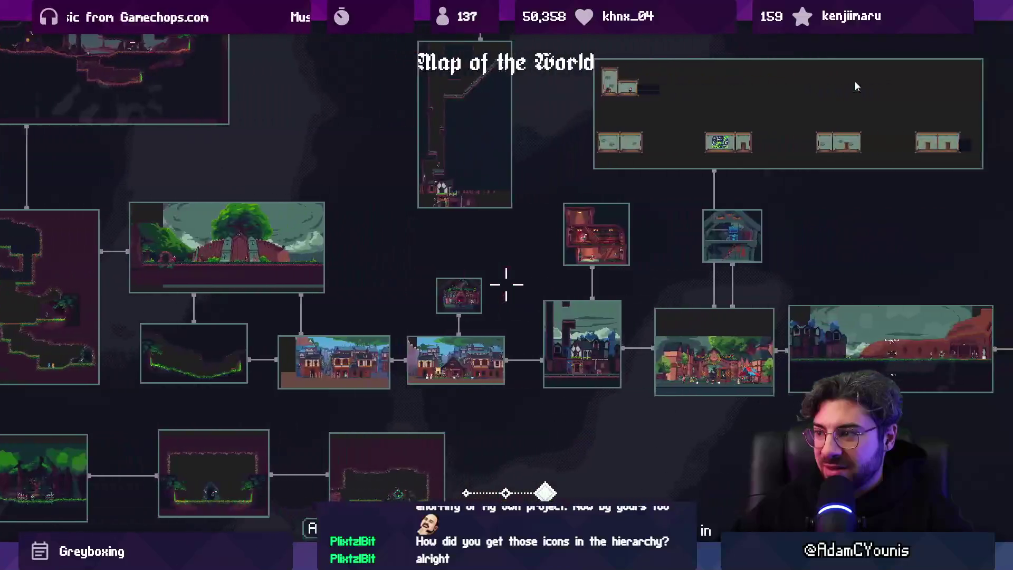
{"action": "key", "text": "Down"}
{"action": "key", "text": "Left"}
{"action": "key", "text": "Left"}
{"action": "key", "text": "Left"}
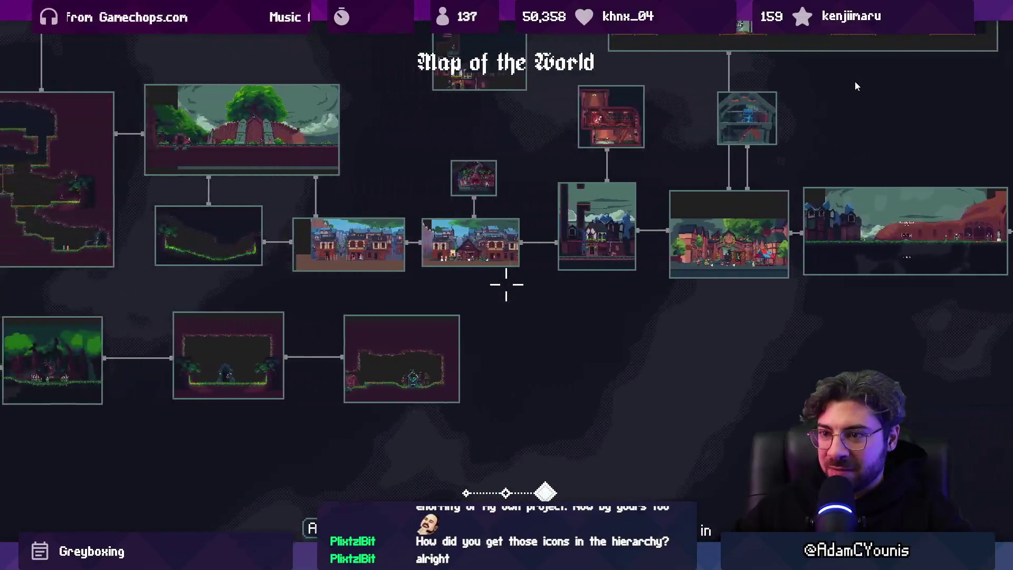
{"action": "key", "text": "Down"}
{"action": "key", "text": "Left"}
{"action": "key", "text": "Left"}
{"action": "key", "text": "Left"}
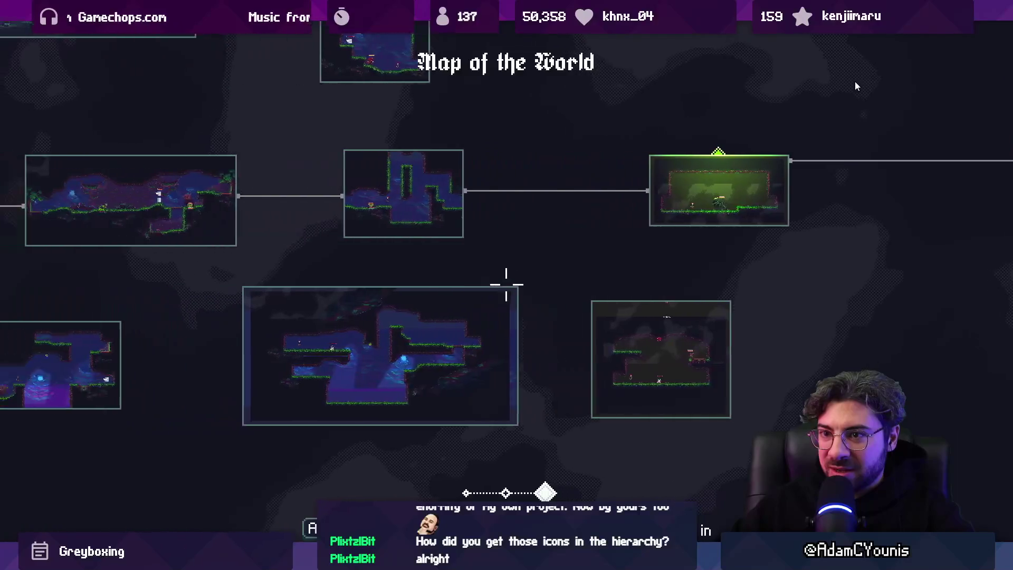
{"action": "key", "text": "Up"}
{"action": "key", "text": "Right"}
{"action": "key", "text": "Right"}
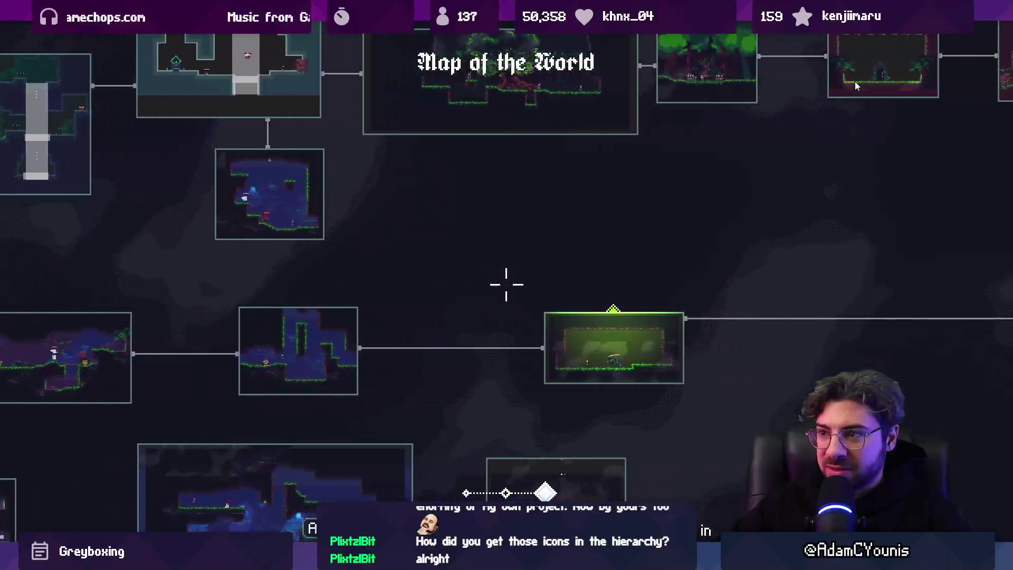
{"action": "key", "text": "Right"}
{"action": "key", "text": "Right"}
{"action": "key", "text": "Right"}
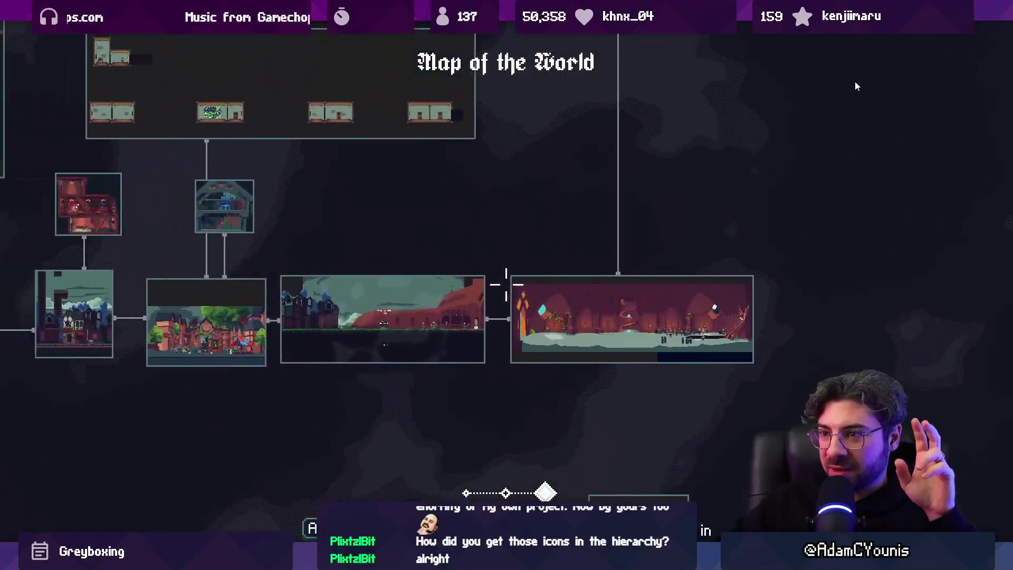
- Centre the map on Cheverton To Naso and pan across the Naso rooms up to Naso City Tower
{"action": "key", "text": "Left"}
{"action": "key", "text": "Left"}
{"action": "key", "text": "Left"}
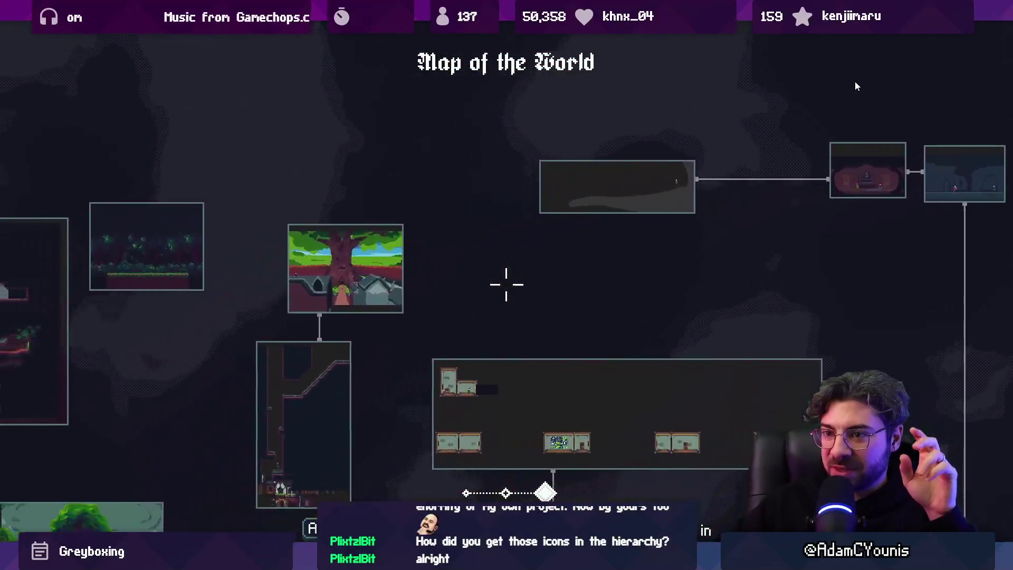
{"action": "key", "text": "Up"}
{"action": "key", "text": "Up"}
{"action": "key", "text": "Up"}
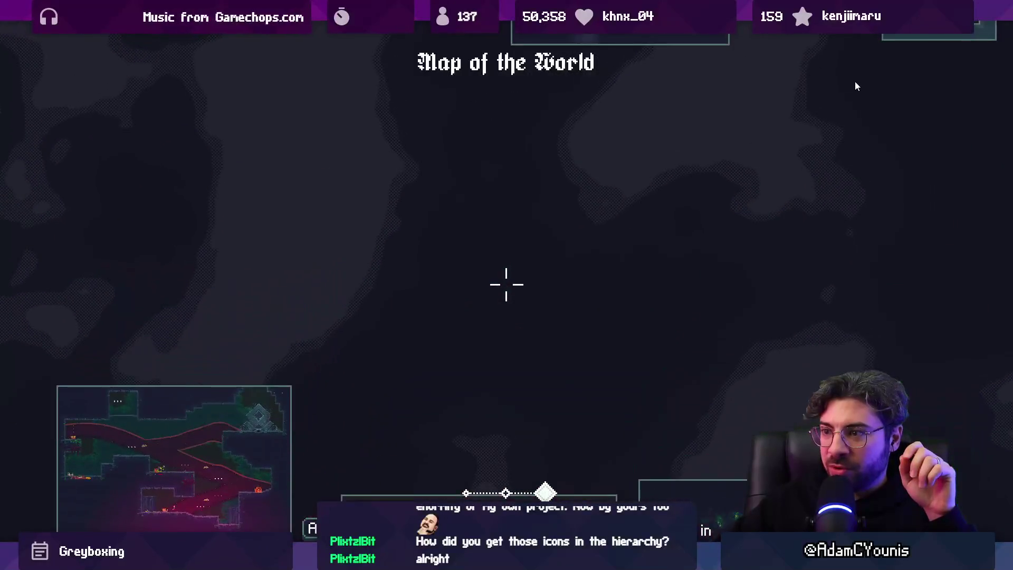
{"action": "key", "text": "Down"}
{"action": "key", "text": "Right"}
{"action": "key", "text": "Right"}
{"action": "key", "text": "Right"}
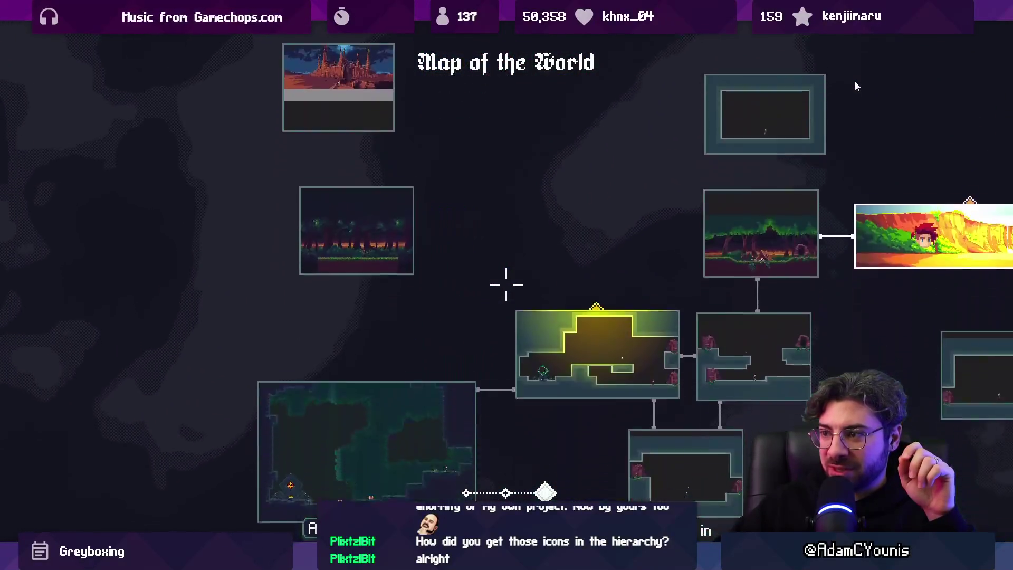
{"action": "key", "text": "Down"}
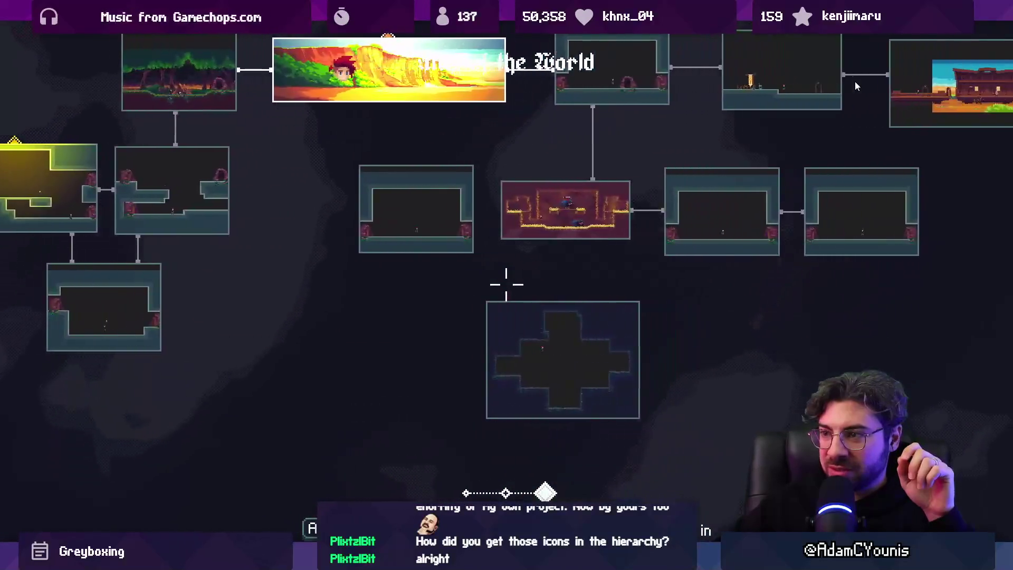
{"action": "key", "text": "Right"}
{"action": "key", "text": "Up"}
{"action": "key", "text": "Right"}
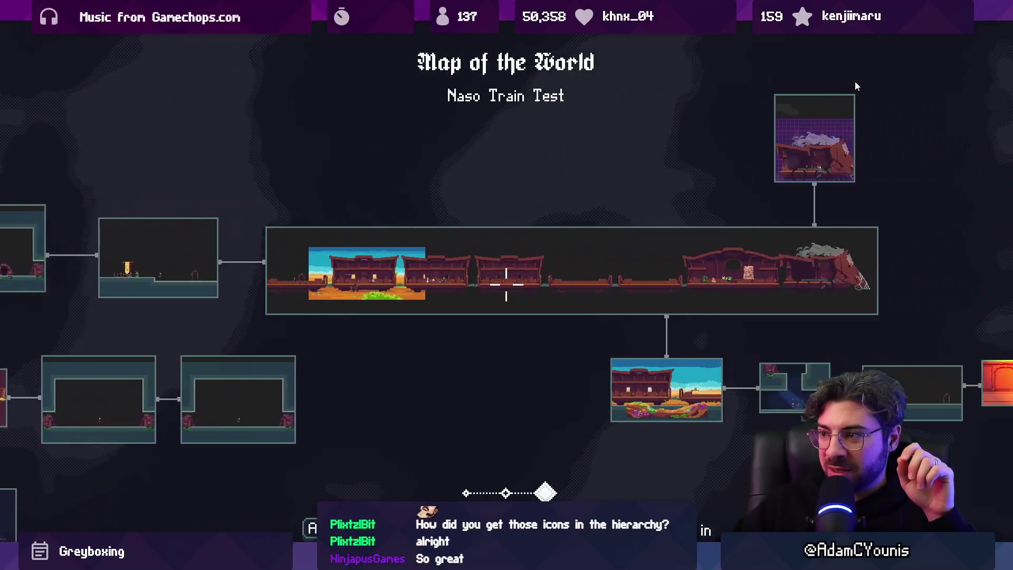
{"action": "key", "text": "Down"}
{"action": "key", "text": "Up"}
{"action": "key", "text": "Down"}
{"action": "key", "text": "Right"}
{"action": "key", "text": "Right"}
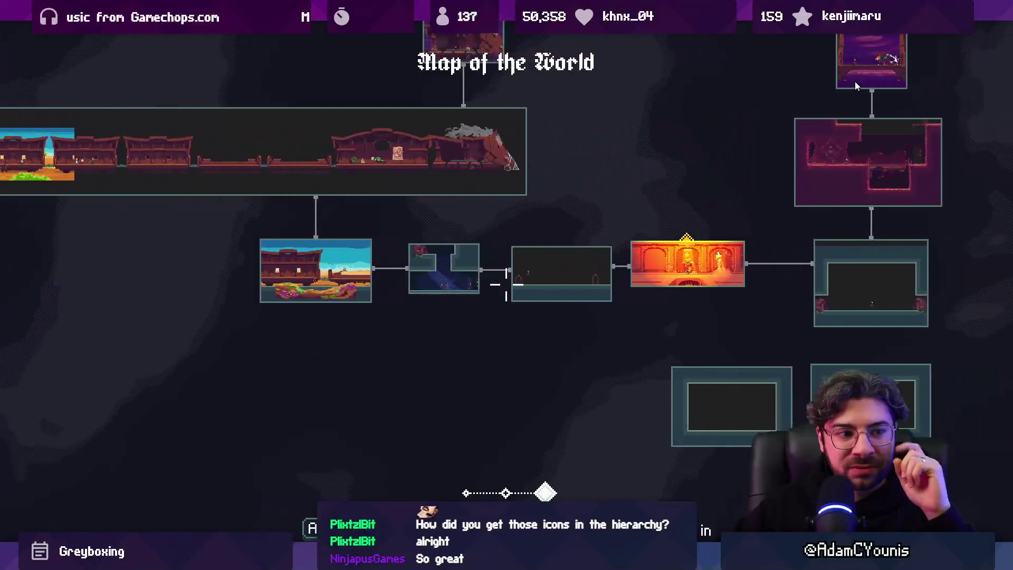
{"action": "key", "text": "Right"}
{"action": "key", "text": "Right"}
{"action": "key", "text": "Down"}
{"action": "key", "text": "Up"}
{"action": "key", "text": "Up"}
{"action": "key", "text": "Down"}
{"action": "key", "text": "Down"}
{"action": "key", "text": "Down"}
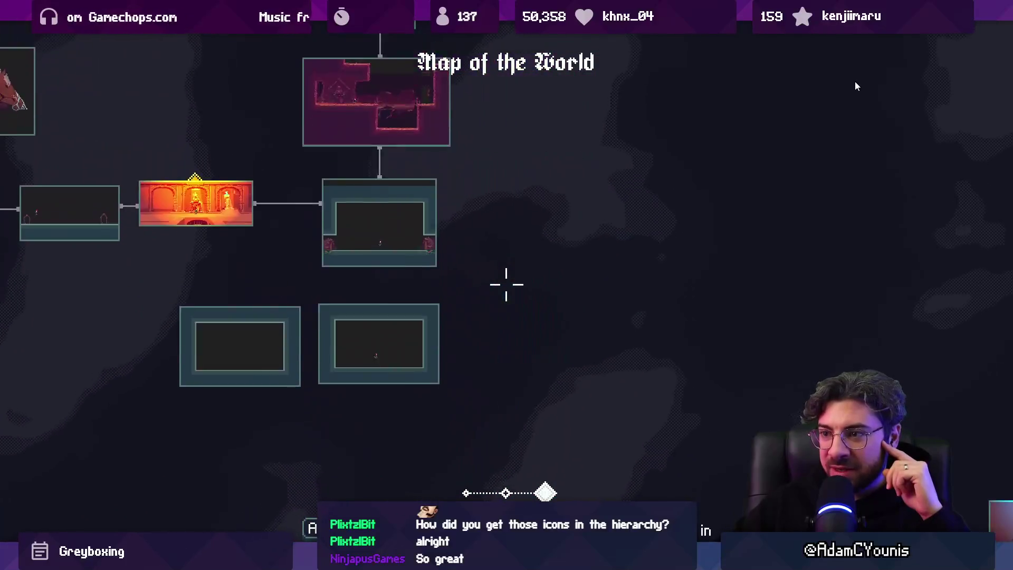
- Pan the world map to Seaview Path and around the new Ustawicke rooms
{"action": "key", "text": "Right"}
{"action": "key", "text": "Right"}
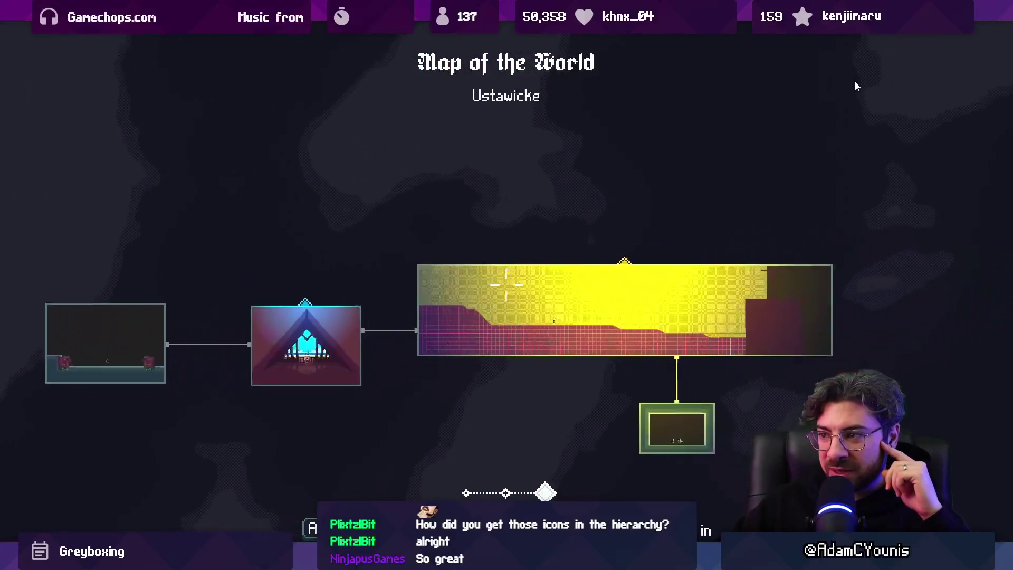
{"action": "key", "text": "Left"}
{"action": "key", "text": "Up"}
{"action": "key", "text": "Right"}
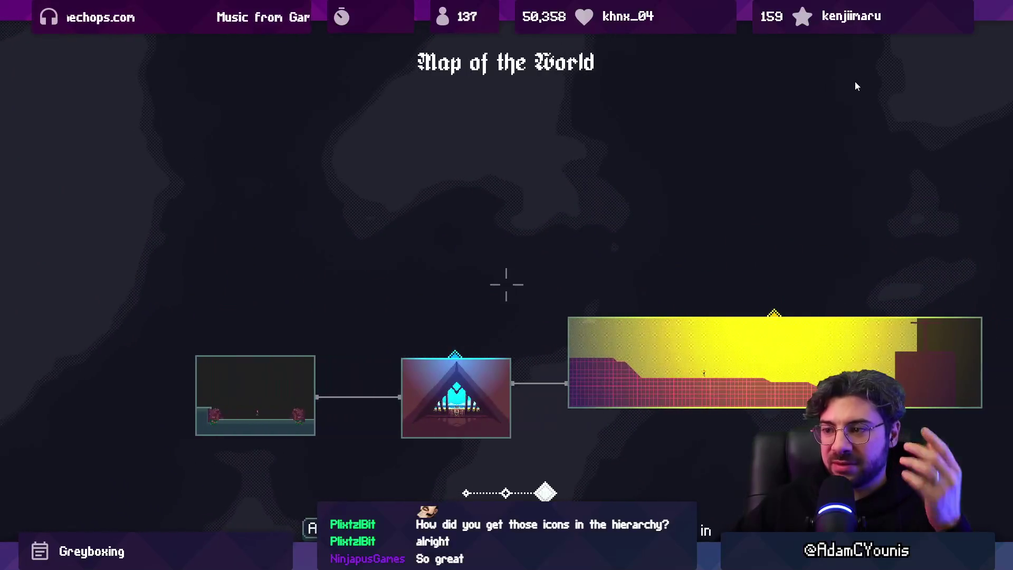
{"action": "key", "text": "Left"}
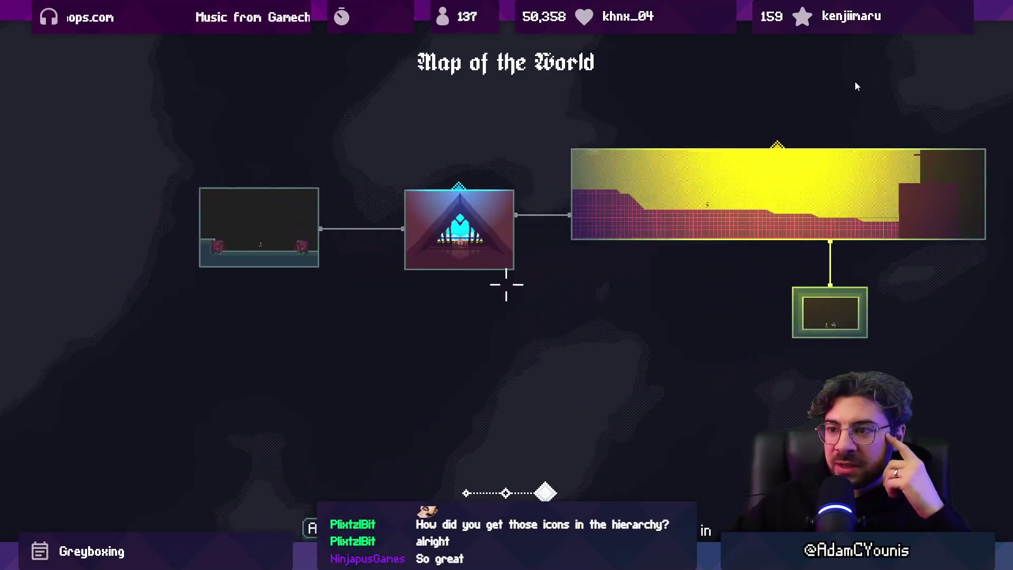
{"action": "key", "text": "Right"}
{"action": "key", "text": "Right"}
{"action": "key", "text": "Up"}
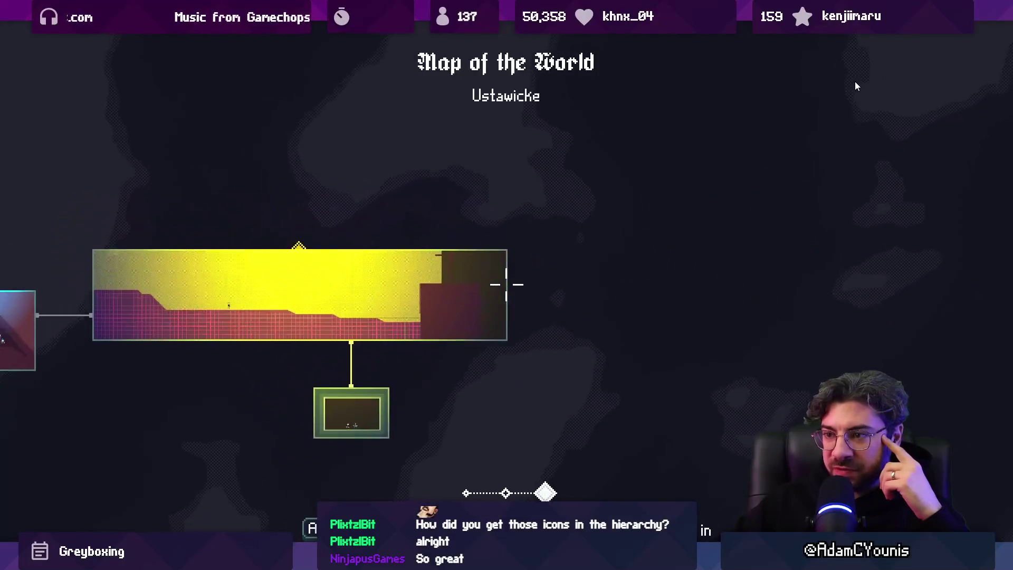
{"action": "key", "text": "Left"}
{"action": "key", "text": "Left"}
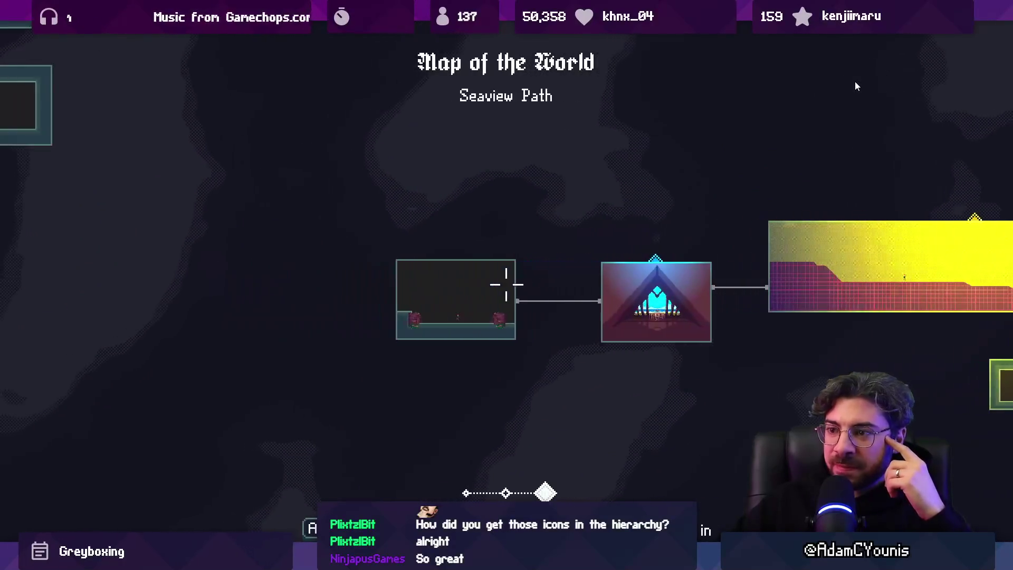
- Zoom the world map out and survey the whole world, west regions through Naso and Ustawicke
{"action": "scroll", "coordinate": [855, 81], "scroll_direction": "down", "scroll_amount": 2}
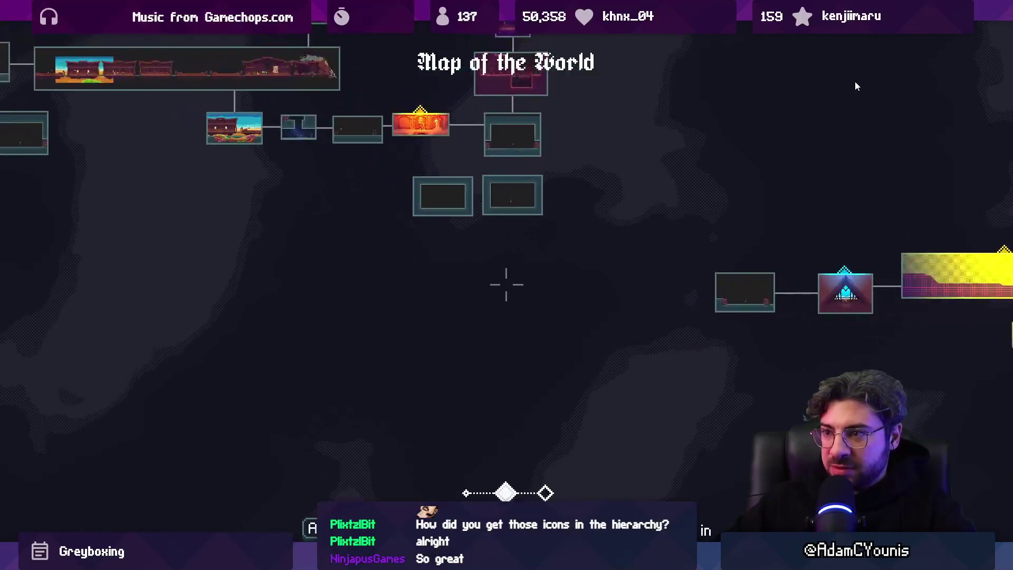
{"action": "key", "text": "Right"}
{"action": "key", "text": "Up"}
{"action": "key", "text": "Left"}
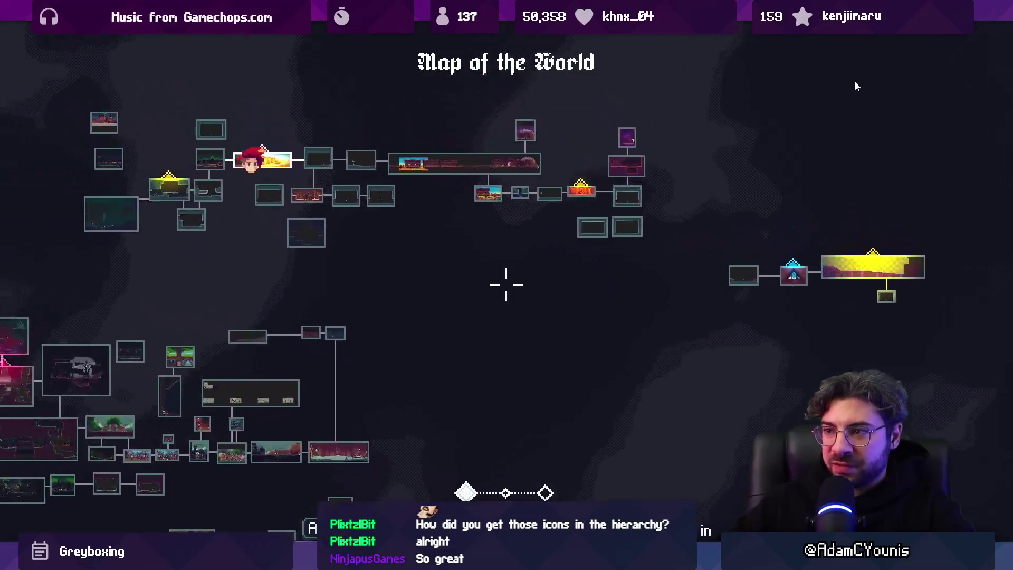
{"action": "key", "text": "Left"}
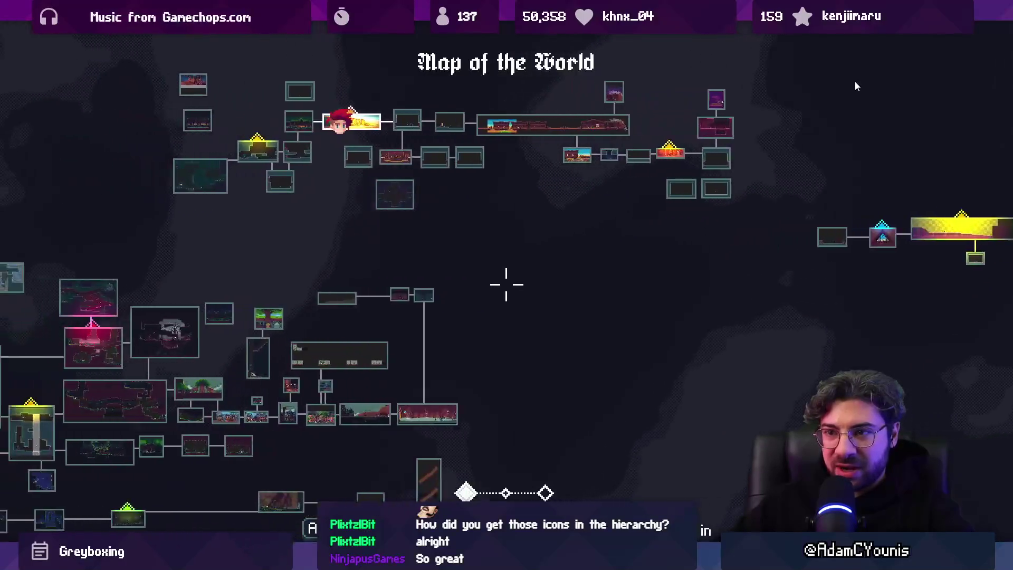
{"action": "key", "text": "Up"}
{"action": "key", "text": "Left"}
{"action": "key", "text": "Down"}
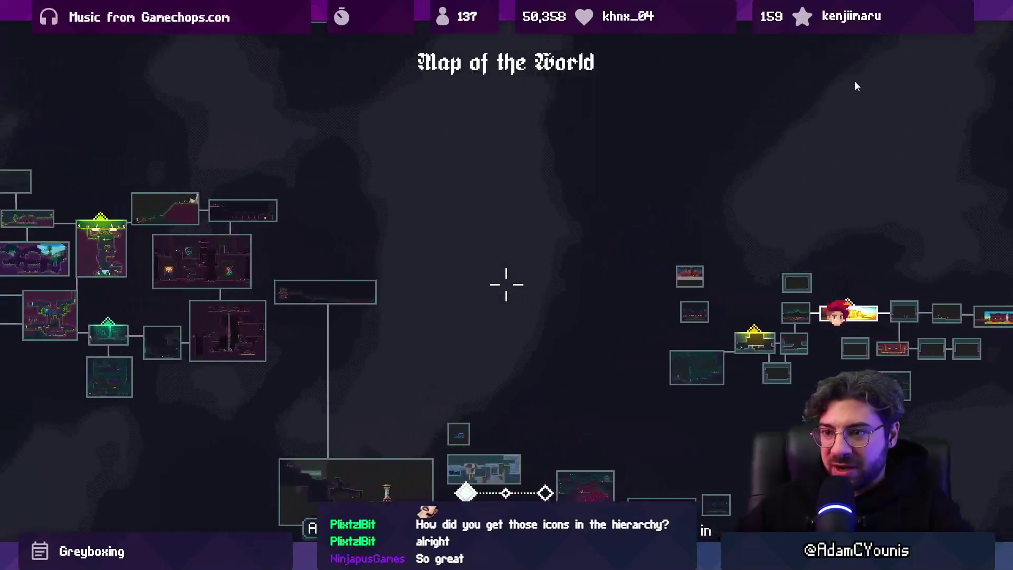
{"action": "key", "text": "Up"}
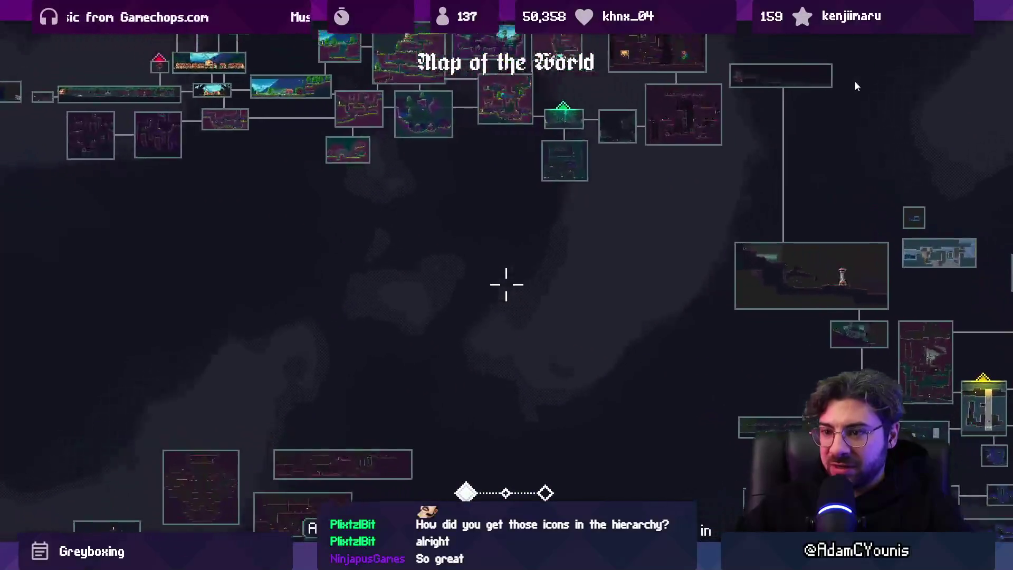
{"action": "key", "text": "Left"}
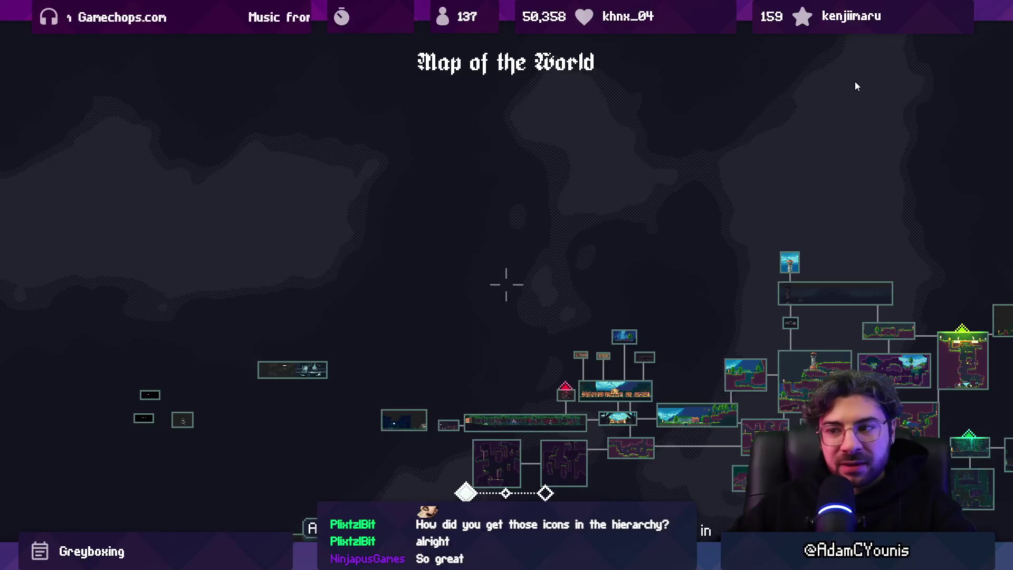
{"action": "key", "text": "Left"}
{"action": "key", "text": "Up"}
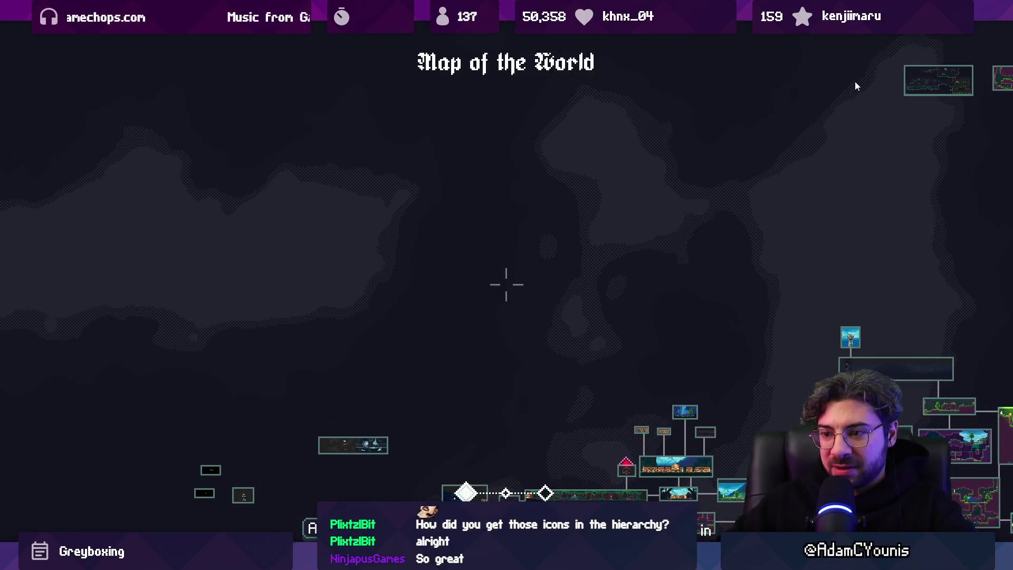
{"action": "key", "text": "Down"}
{"action": "key", "text": "Right"}
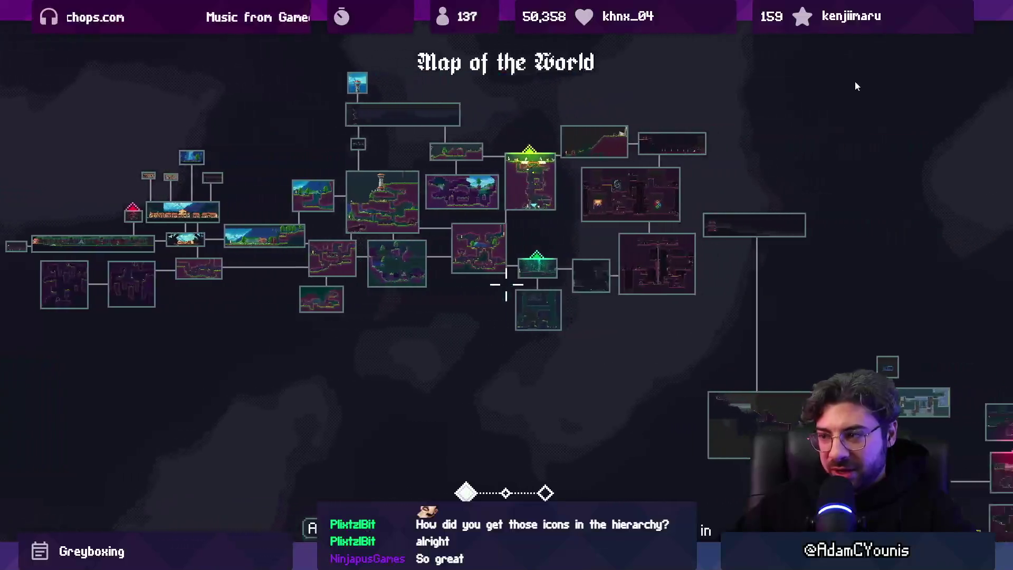
{"action": "key", "text": "Right"}
{"action": "key", "text": "Down"}
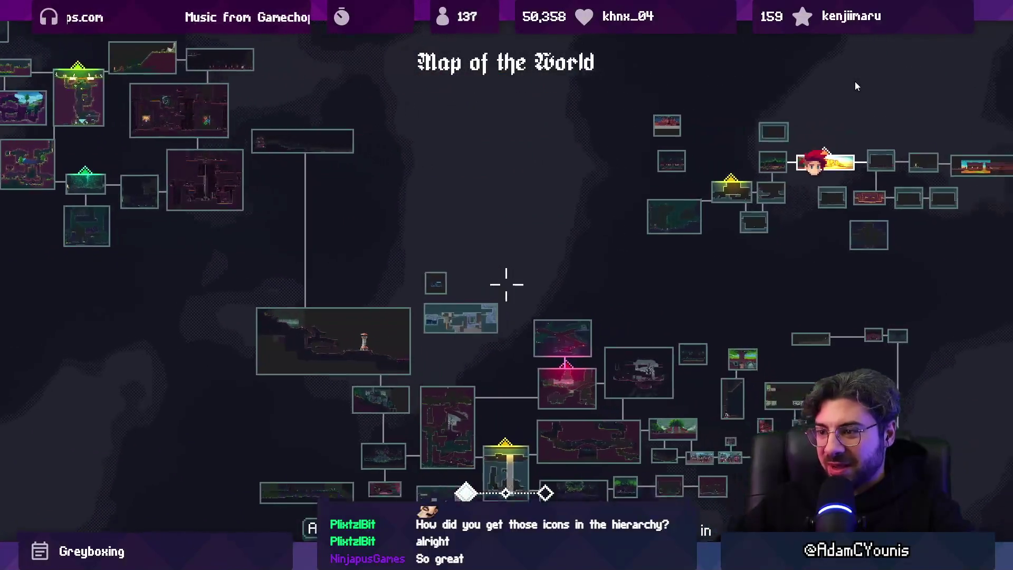
{"action": "key", "text": "Right"}
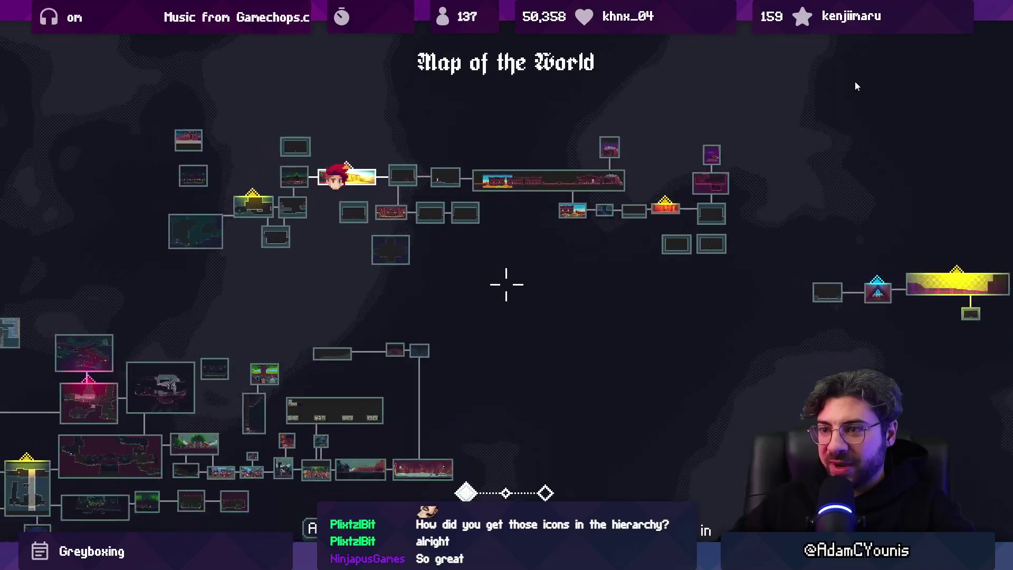
{"action": "key", "text": "Left"}
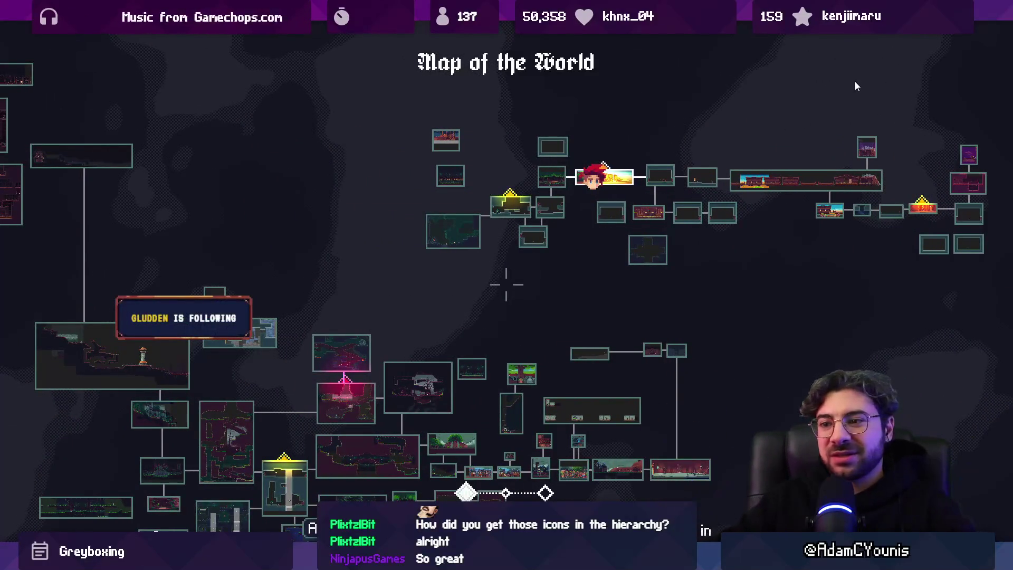
{"action": "key", "text": "Right"}
{"action": "key", "text": "Right"}
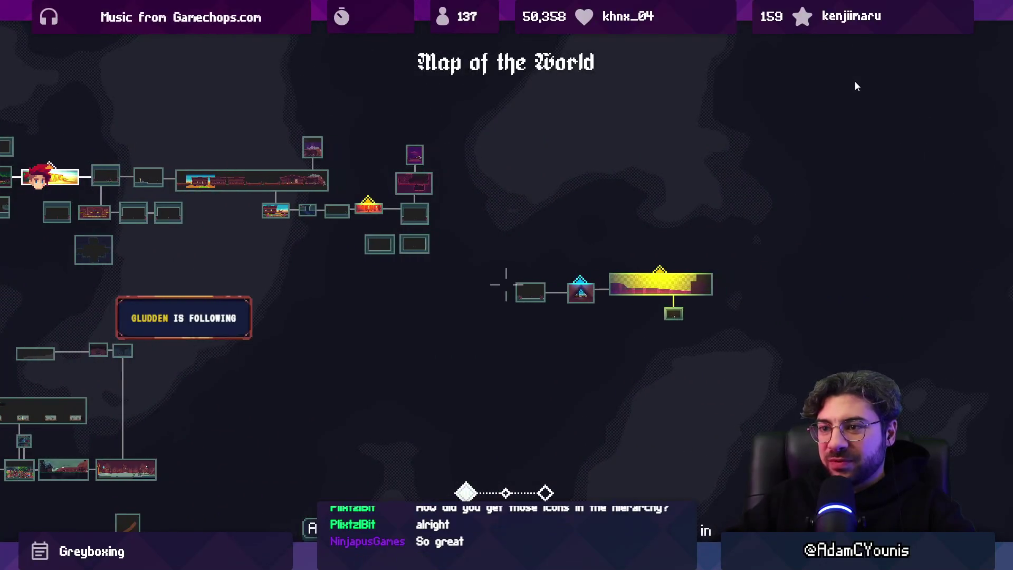
{"action": "key", "text": "Left"}
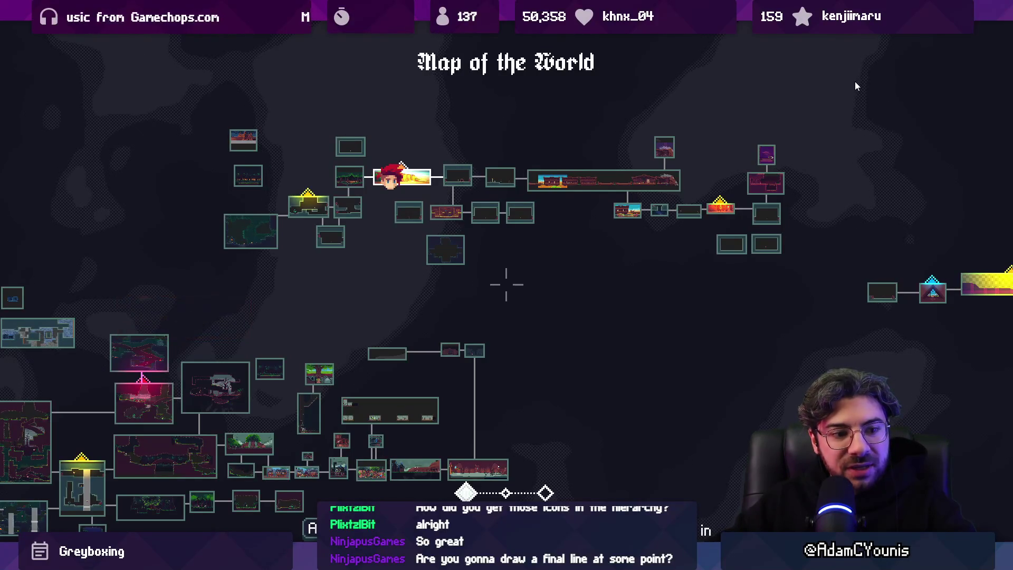
{"action": "key", "text": "Down"}
{"action": "key", "text": "Left"}
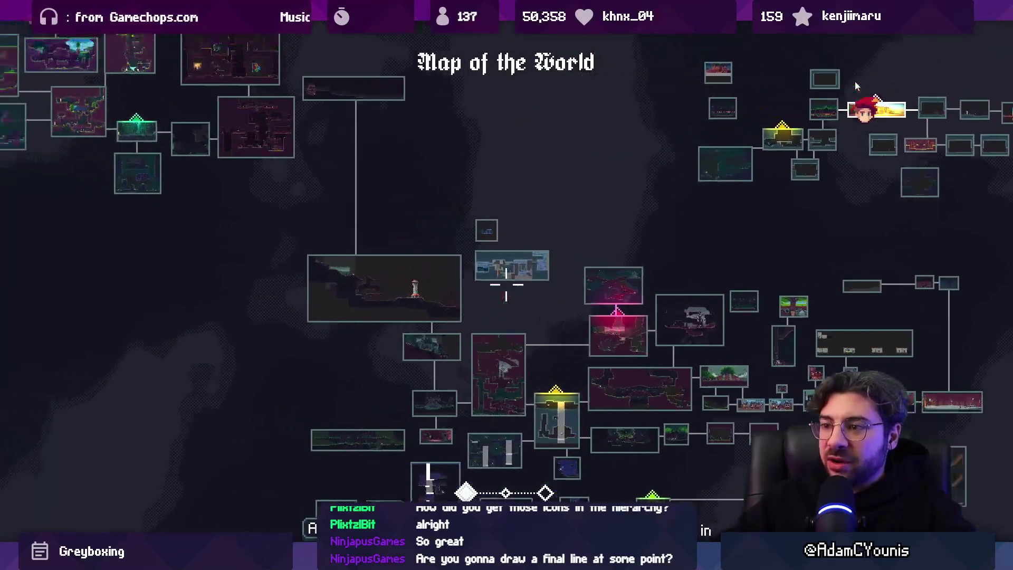
{"action": "key", "text": "Up"}
{"action": "key", "text": "Left"}
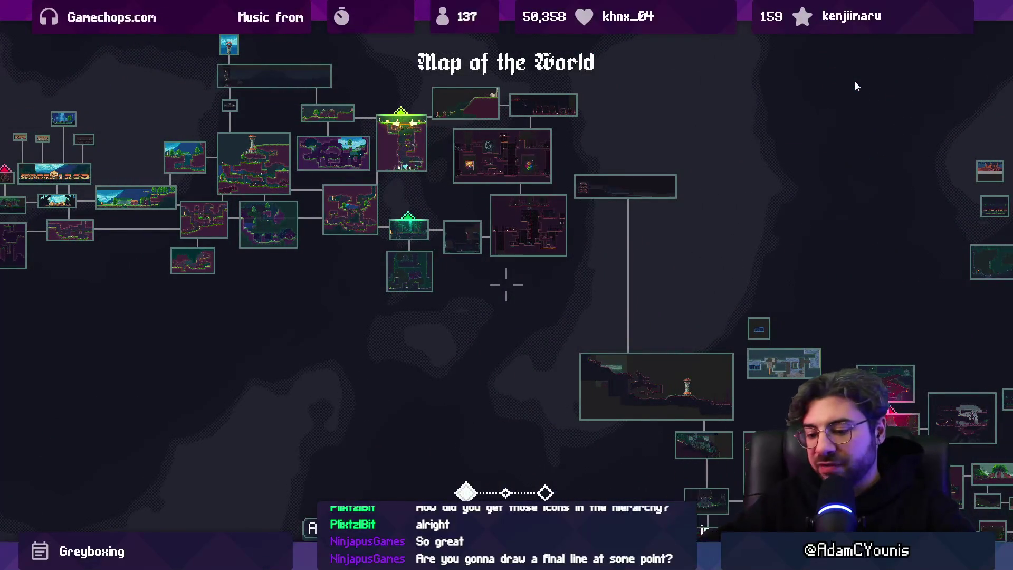
- Restore the full editor layout and stop play mode
{"action": "key", "text": "shift+space"}
{"action": "key", "text": "d"}
{"action": "key", "text": "a"}
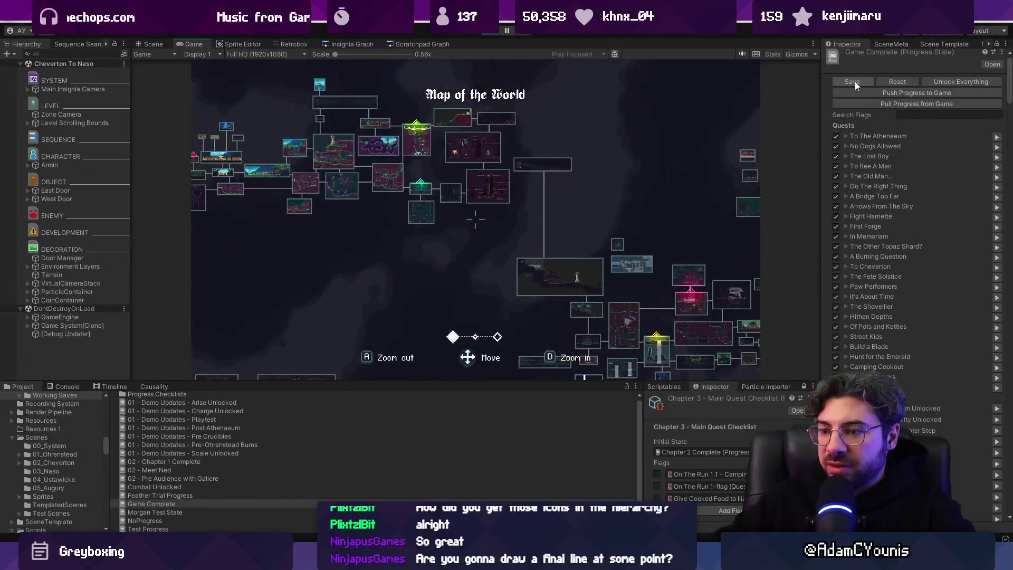
{"action": "key", "text": "shift+space"}
{"action": "key", "text": "shift+space"}
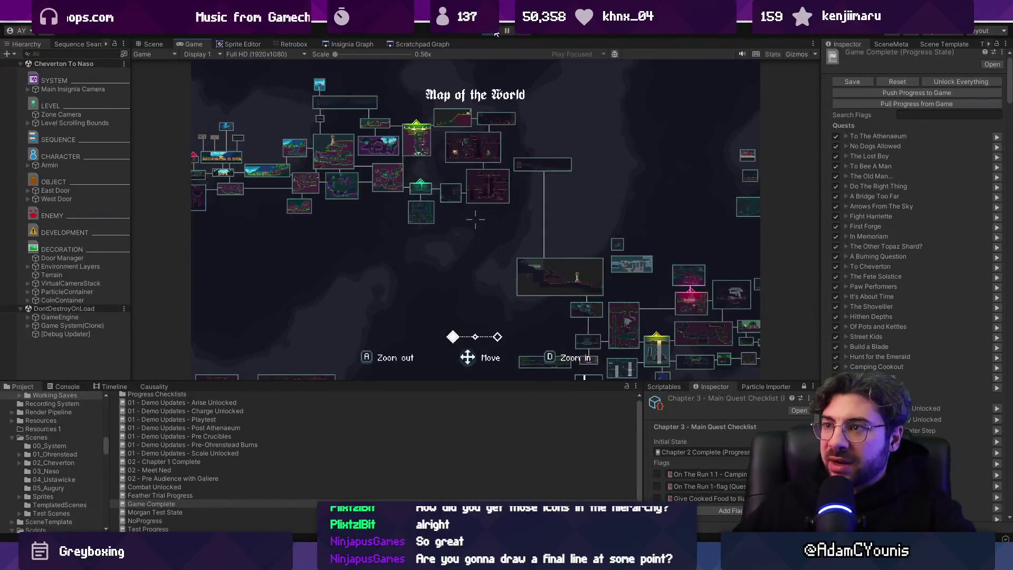
{"action": "left_click", "coordinate": [498, 34]}
{"action": "key", "text": "alt+Tab"}
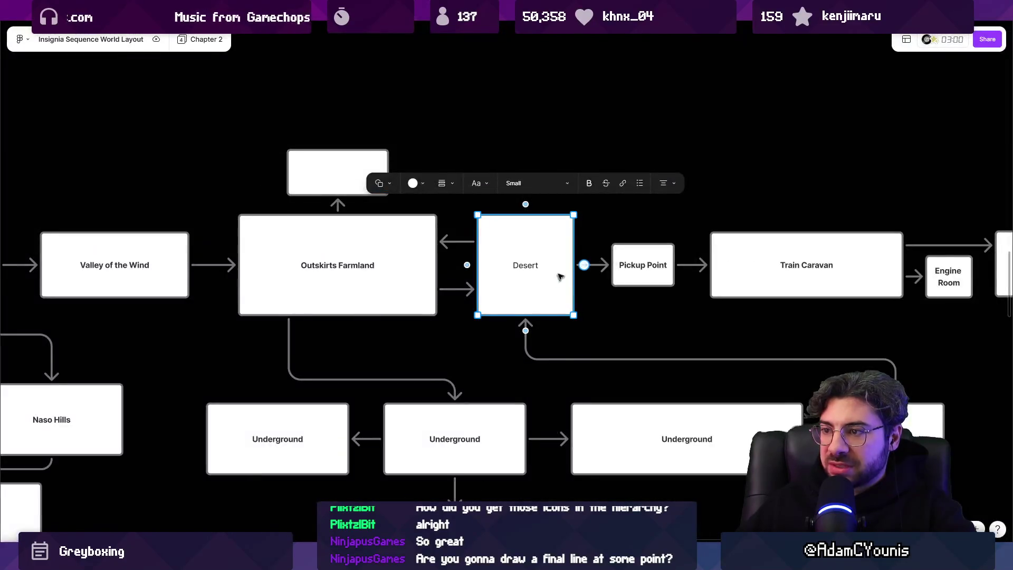
{"action": "scroll", "coordinate": [559, 280], "scroll_direction": "down", "scroll_amount": 10}
{"action": "scroll", "coordinate": [501, 269], "scroll_direction": "left", "scroll_amount": 8}
{"action": "scroll", "coordinate": [433, 258], "scroll_direction": "up", "scroll_amount": 10}
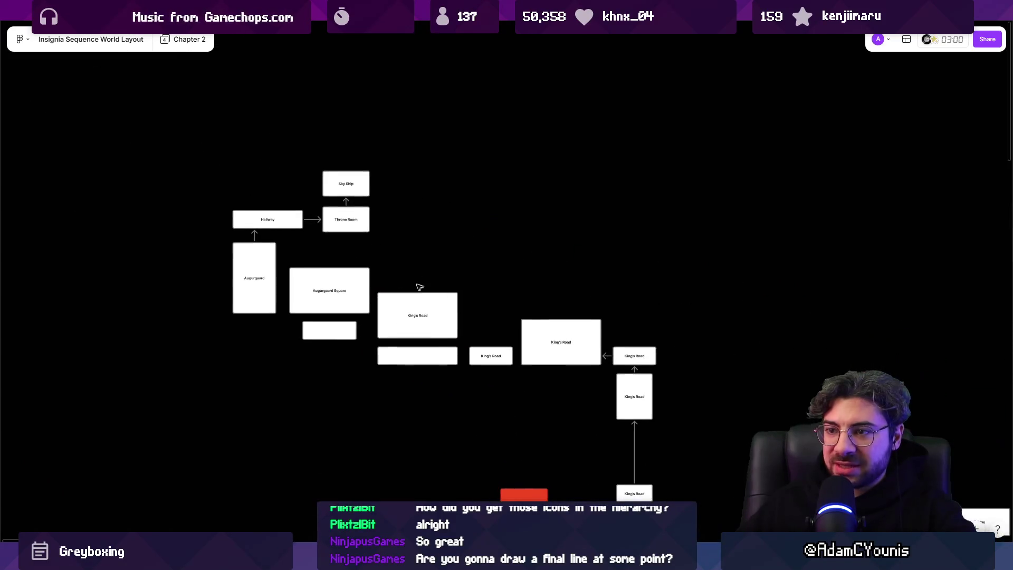
{"action": "left_click_drag", "start_coordinate": [192, 159], "coordinate": [686, 475]}
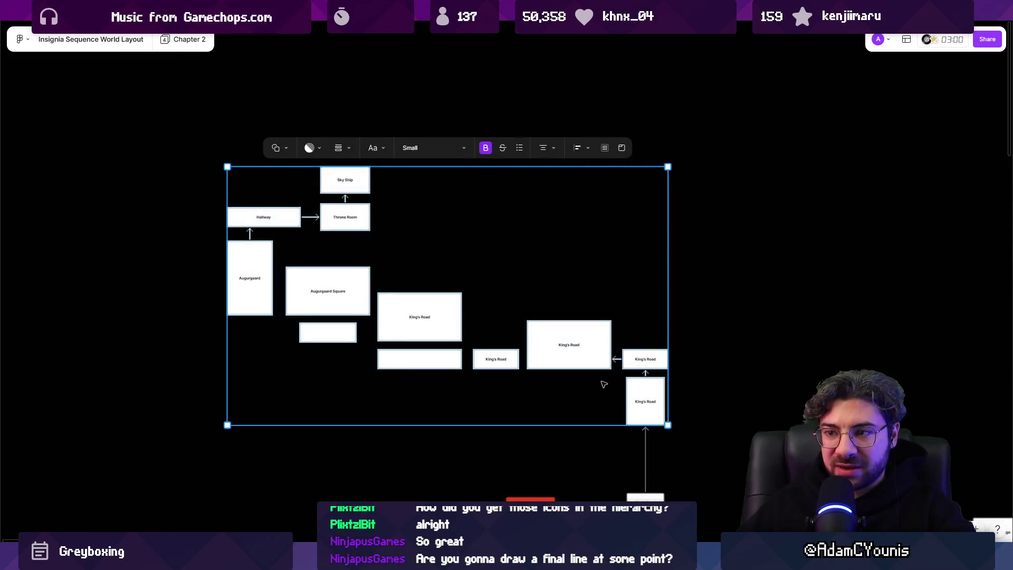
{"action": "scroll", "coordinate": [607, 390], "scroll_direction": "up", "scroll_amount": 1}
{"action": "left_click", "coordinate": [620, 380]}
{"action": "scroll", "coordinate": [620, 363], "scroll_direction": "up", "scroll_amount": 5}
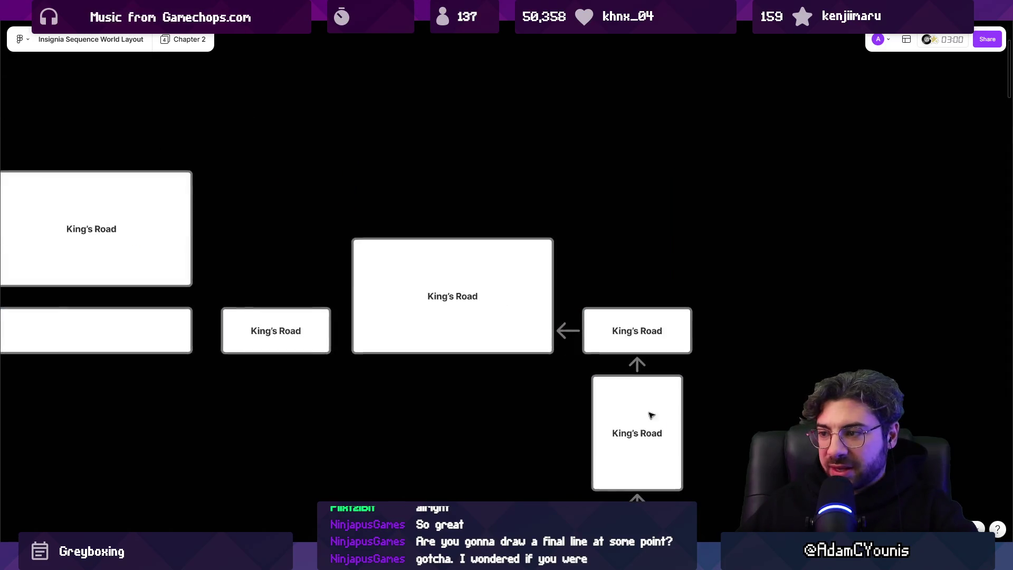
{"action": "scroll", "coordinate": [547, 334], "scroll_direction": "down", "scroll_amount": 3}
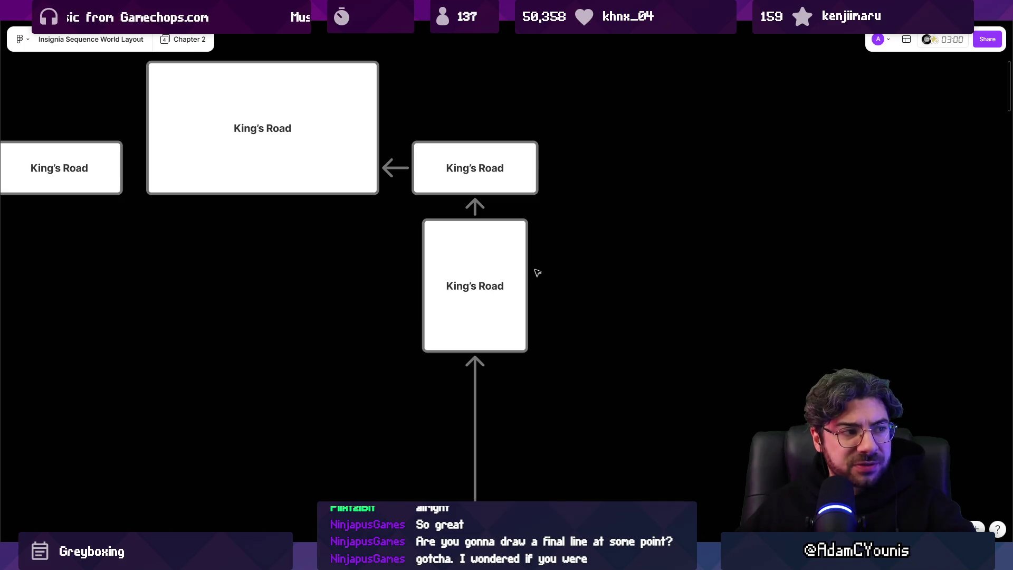
{"action": "scroll", "coordinate": [549, 295], "scroll_direction": "up", "scroll_amount": 5}
{"action": "scroll", "coordinate": [561, 317], "scroll_direction": "left", "scroll_amount": 6}
{"action": "left_click", "coordinate": [424, 288]}
{"action": "scroll", "coordinate": [423, 287], "scroll_direction": "left", "scroll_amount": 5}
{"action": "left_click", "coordinate": [499, 343]}
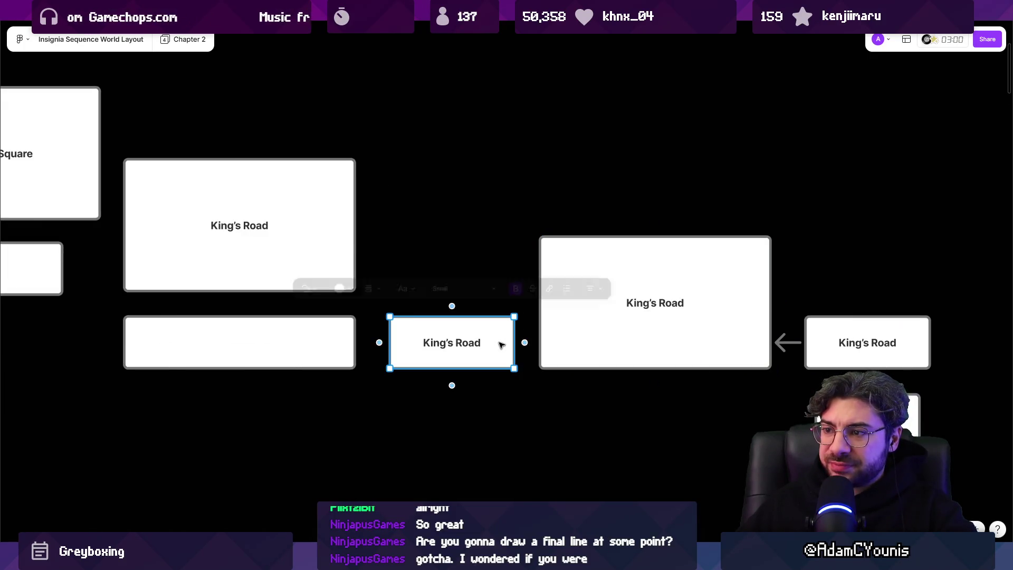
{"action": "left_click", "coordinate": [663, 313]}
{"action": "left_click", "coordinate": [452, 343]}
{"action": "left_click", "coordinate": [239, 342]}
{"action": "left_click", "coordinate": [303, 249]}
{"action": "key", "text": "Tab"}
{"action": "left_click", "coordinate": [276, 317]}
{"action": "left_click", "coordinate": [279, 248]}
{"action": "scroll", "coordinate": [541, 350], "scroll_direction": "left", "scroll_amount": 8}
{"action": "scroll", "coordinate": [540, 350], "scroll_direction": "up", "scroll_amount": 3}
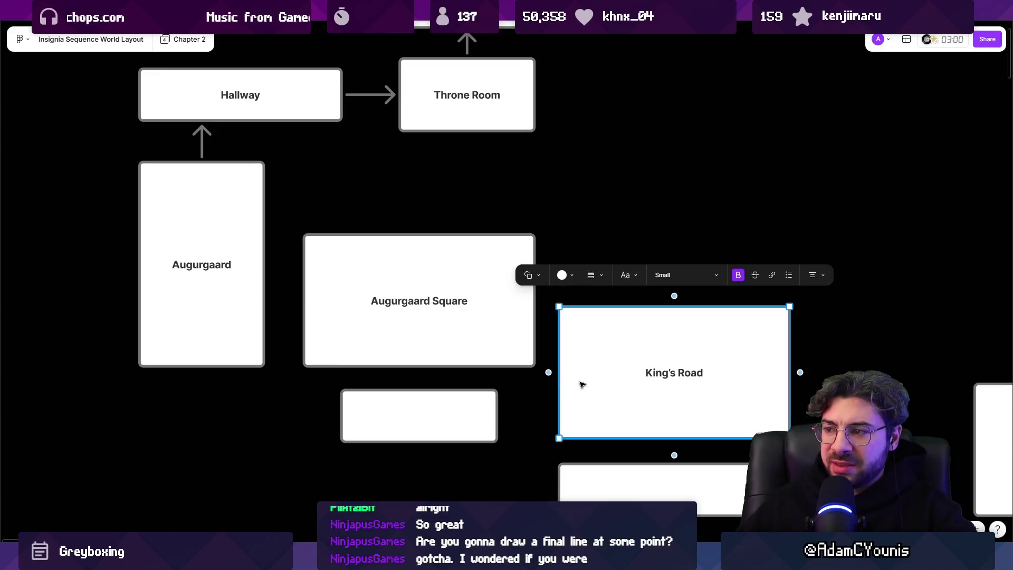
{"action": "left_click", "coordinate": [431, 318]}
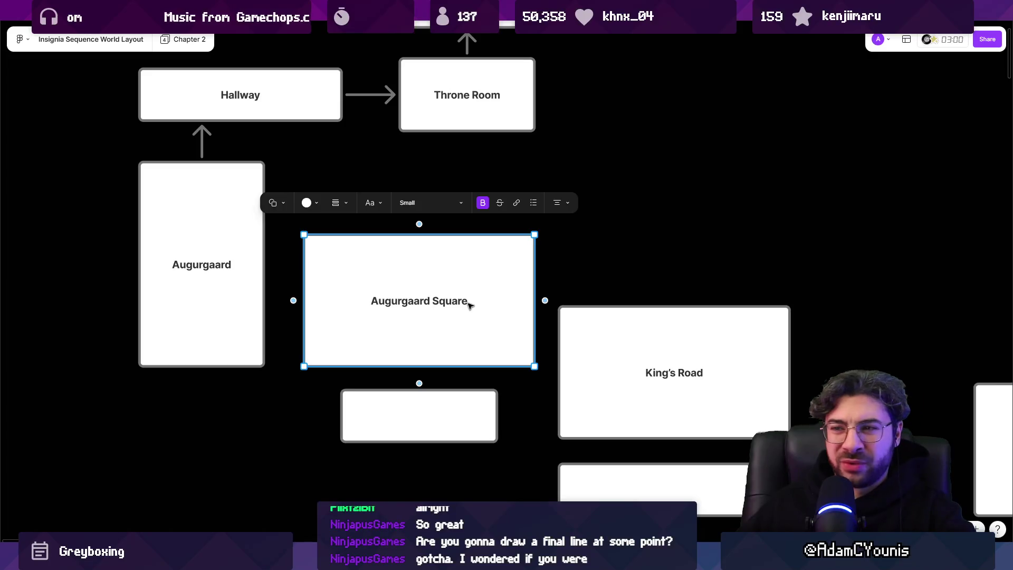
{"action": "scroll", "coordinate": [470, 305], "scroll_direction": "left", "scroll_amount": 4}
{"action": "left_click", "coordinate": [433, 319]}
{"action": "left_click", "coordinate": [457, 116]}
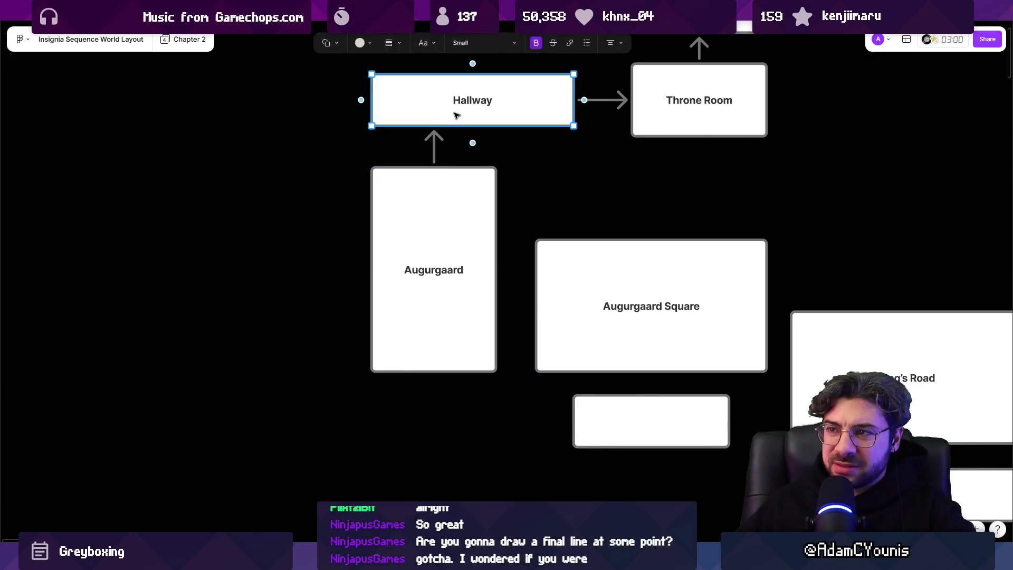
{"action": "scroll", "coordinate": [601, 98], "scroll_direction": "right", "scroll_amount": 3}
{"action": "scroll", "coordinate": [601, 98], "scroll_direction": "up", "scroll_amount": 2}
{"action": "left_click", "coordinate": [547, 201]}
{"action": "left_click", "coordinate": [536, 113]}
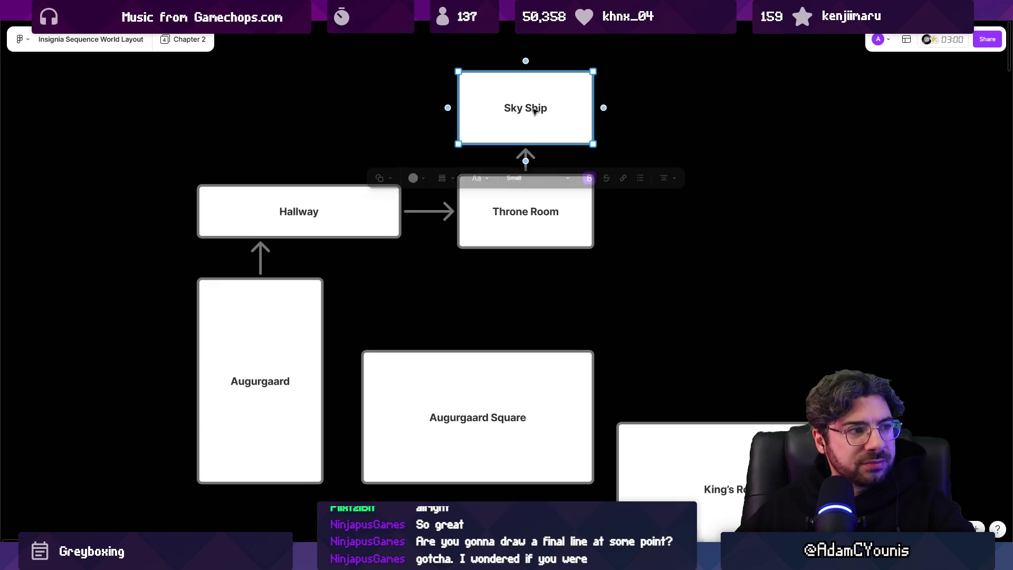
{"action": "scroll", "coordinate": [492, 232], "scroll_direction": "down", "scroll_amount": 5}
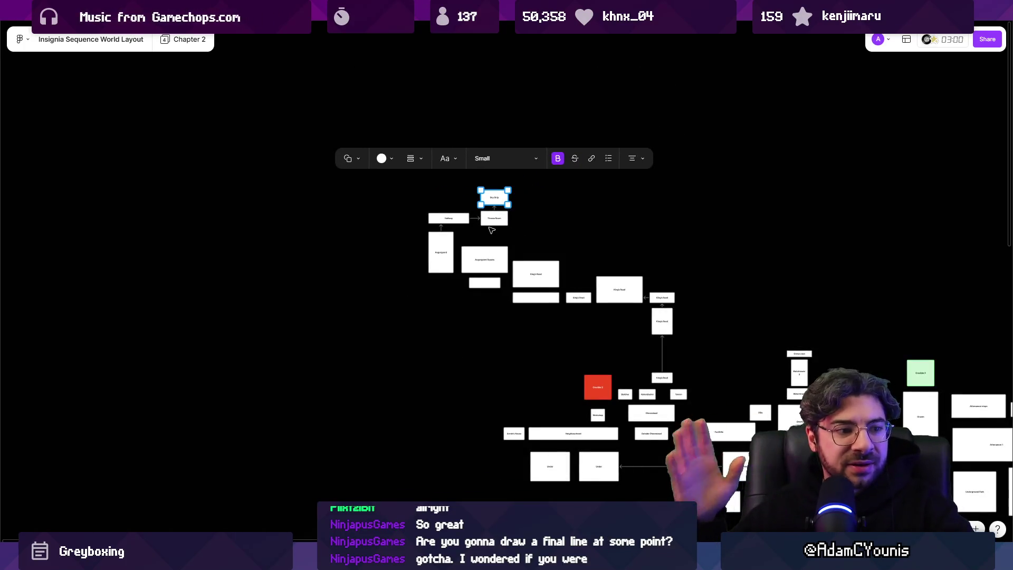
{"action": "left_click", "coordinate": [664, 215]}
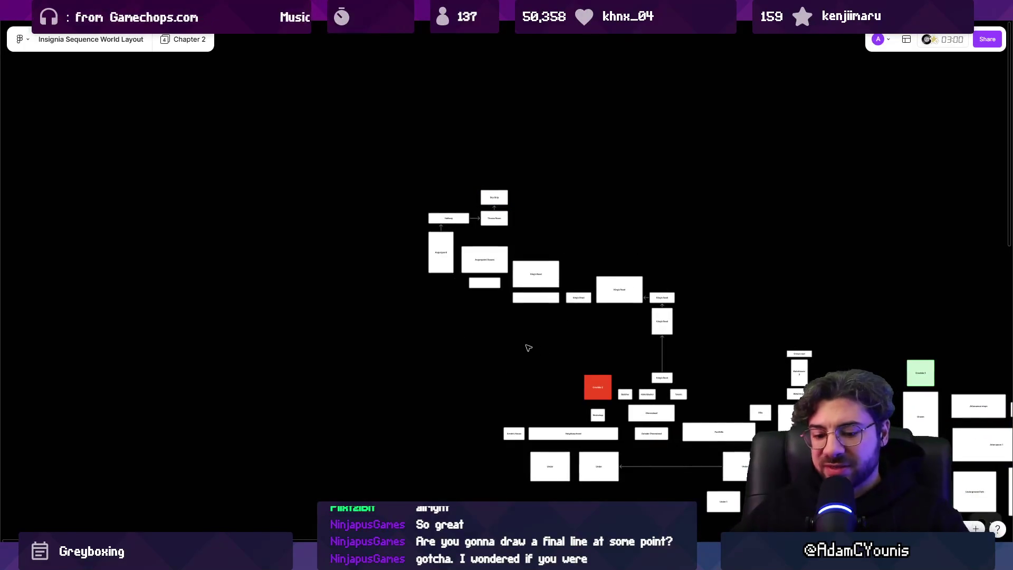
{"action": "scroll", "coordinate": [526, 348], "scroll_direction": "right", "scroll_amount": 5}
{"action": "scroll", "coordinate": [527, 349], "scroll_direction": "down", "scroll_amount": 2}
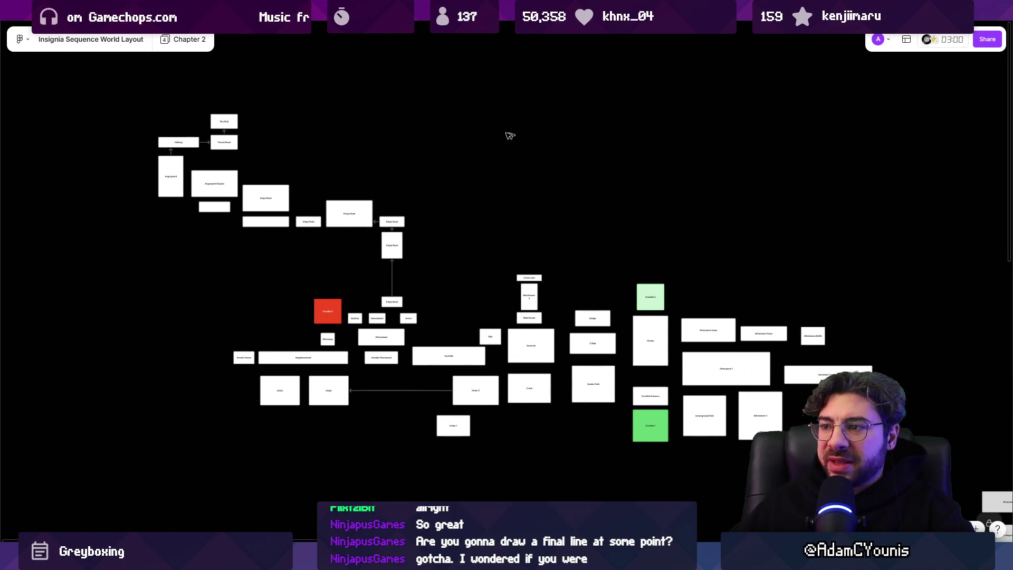
- Zoom out and pan the Whimsical board over to the next diagram cluster
{"action": "mouse_move", "coordinate": [496, 112]}
{"action": "left_mouse_down"}
{"action": "mouse_move", "coordinate": [647, 236]}
{"action": "mouse_move", "coordinate": [659, 232]}
{"action": "mouse_move", "coordinate": [624, 219]}
{"action": "mouse_move", "coordinate": [597, 238]}
{"action": "mouse_move", "coordinate": [633, 241]}
{"action": "left_mouse_up"}
{"action": "scroll", "coordinate": [618, 238], "scroll_direction": "up", "scroll_amount": 1}
{"action": "scroll", "coordinate": [522, 236], "scroll_direction": "down", "scroll_amount": 5}
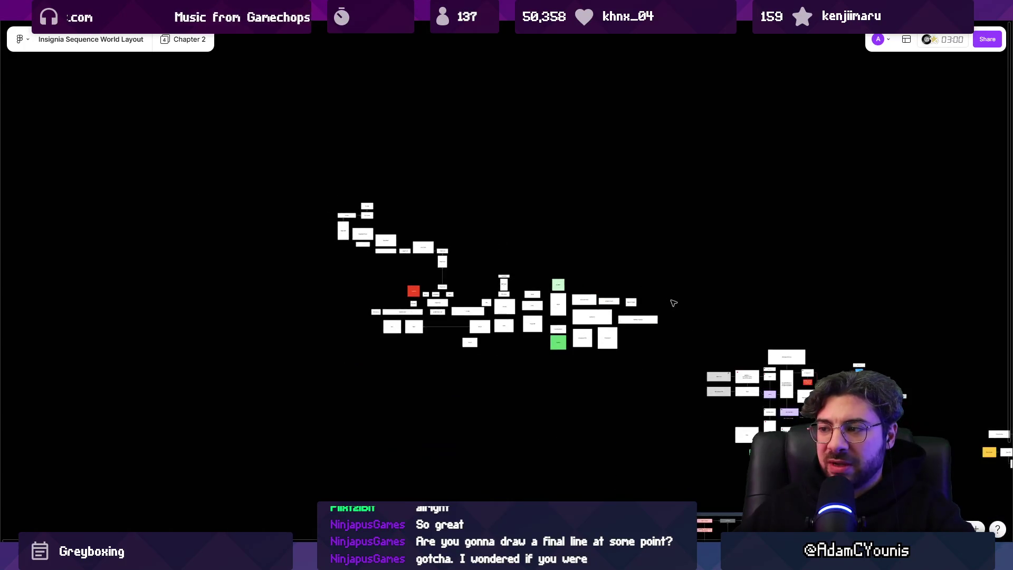
{"action": "scroll", "coordinate": [411, 234], "scroll_direction": "up", "scroll_amount": 2}
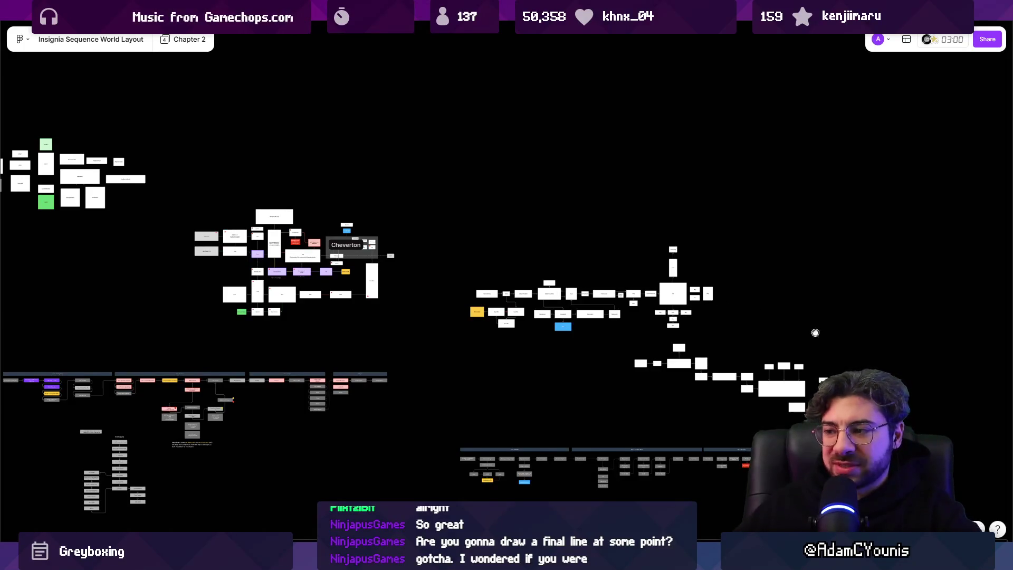
{"action": "left_click_drag", "start_coordinate": [816, 333], "coordinate": [674, 263]}
{"action": "scroll", "coordinate": [661, 310], "scroll_direction": "up", "scroll_amount": 5}
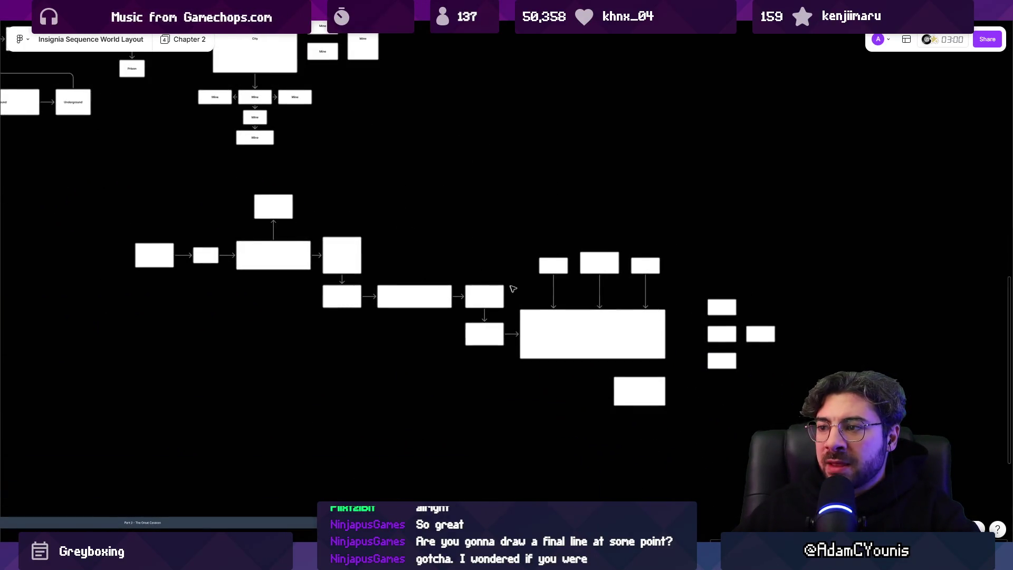
{"action": "scroll", "coordinate": [523, 290], "scroll_direction": "up", "scroll_amount": 1}
- Select the left-hand chain of boxes in the unlabelled region flowchart
{"action": "left_click_drag", "start_coordinate": [81, 185], "coordinate": [831, 402]}
{"action": "key", "text": "ctrl+shift+l"}
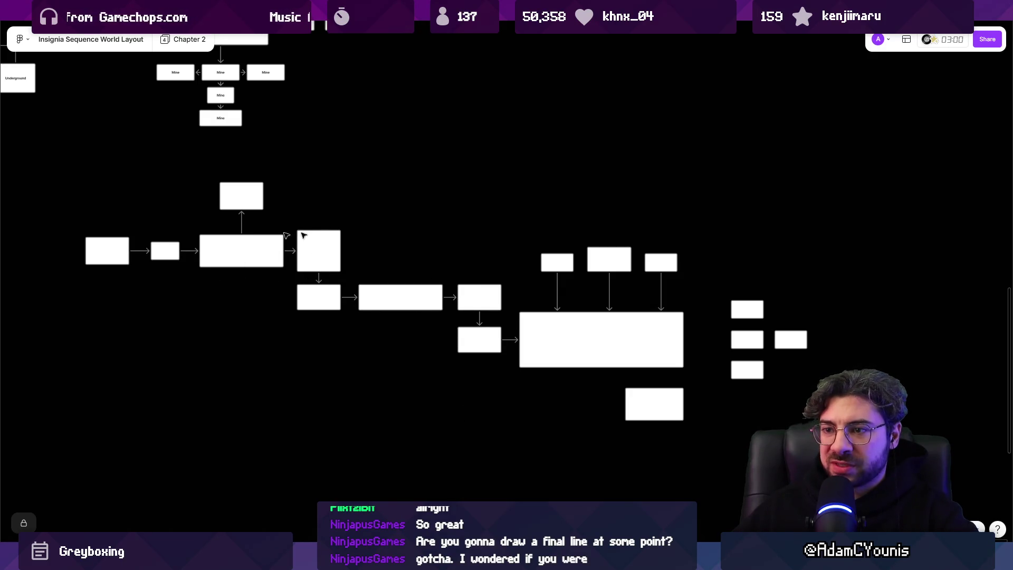
{"action": "mouse_move", "coordinate": [98, 202]}
{"action": "left_mouse_down"}
{"action": "mouse_move", "coordinate": [226, 235]}
{"action": "mouse_move", "coordinate": [478, 363]}
{"action": "left_mouse_up"}
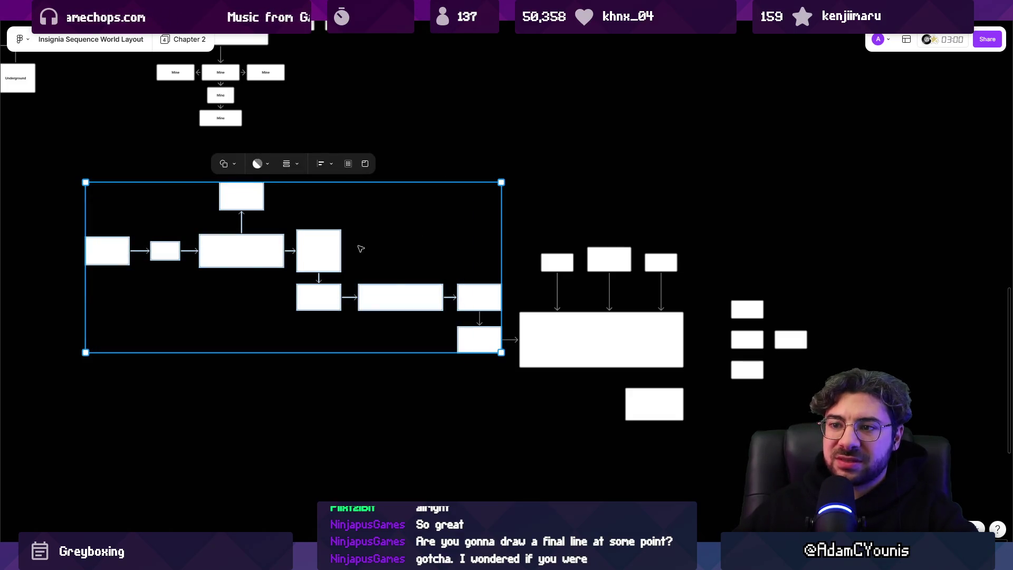
{"action": "key", "text": "alt+Tab"}
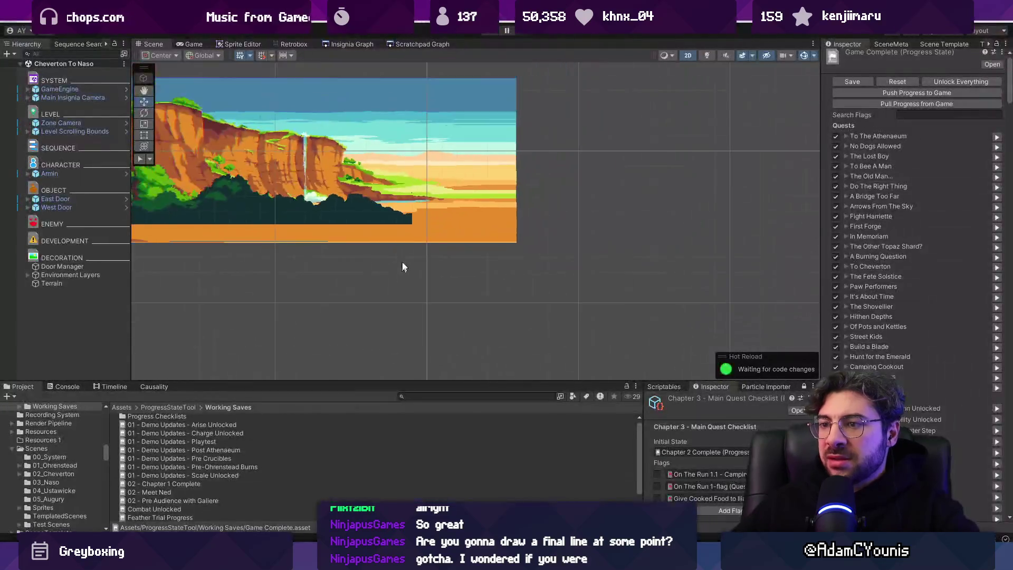
- Open the Insignia Graph, enlarge its panel, and zoom out to show Ustan Region among all regions
{"action": "left_click", "coordinate": [358, 44]}
{"action": "scroll", "coordinate": [579, 236], "scroll_direction": "up", "scroll_amount": 5}
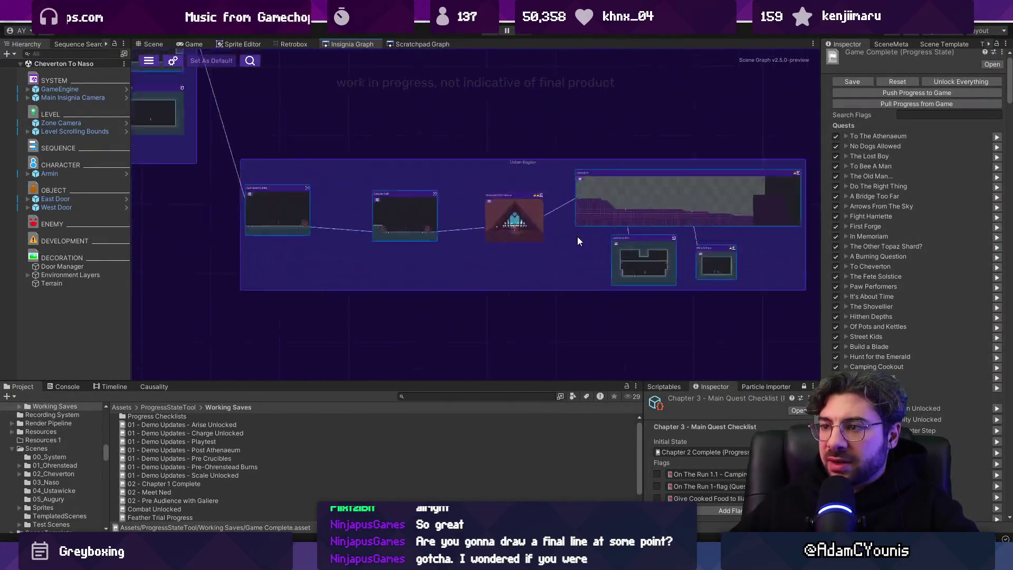
{"action": "scroll", "coordinate": [516, 256], "scroll_direction": "left", "scroll_amount": 3}
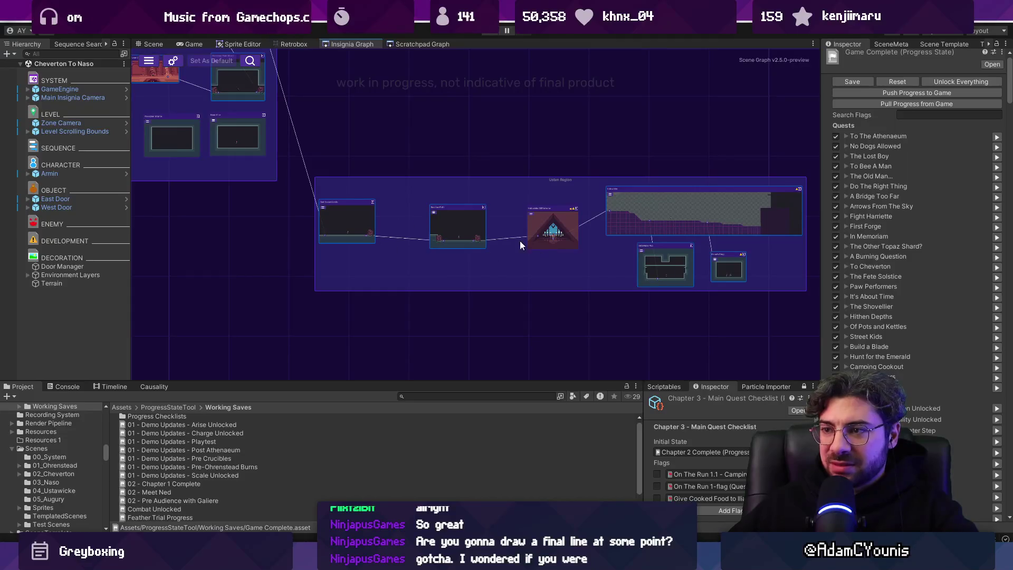
{"action": "key", "text": "alt+Tab"}
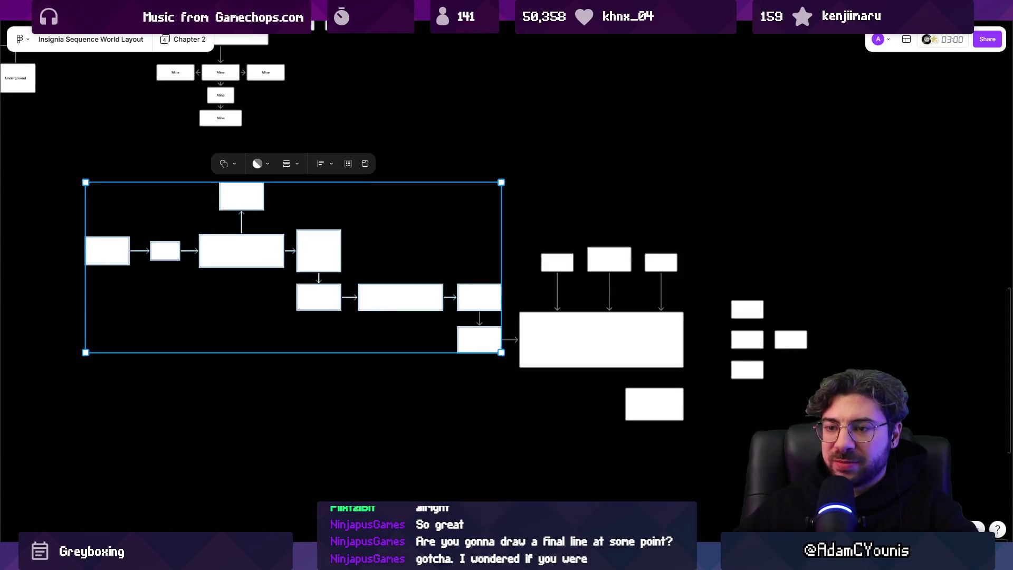
{"action": "key", "text": "alt+Tab"}
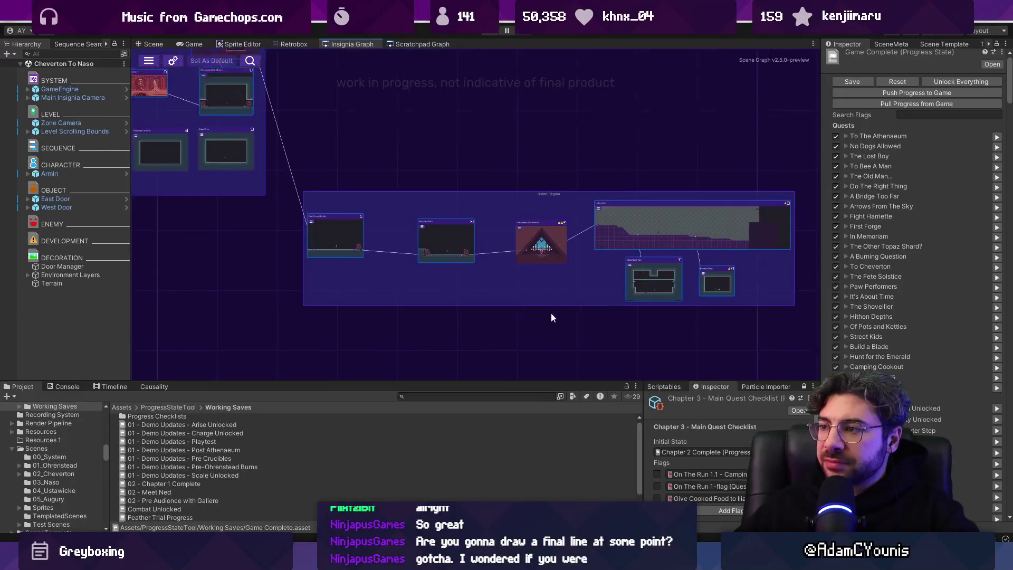
{"action": "scroll", "coordinate": [557, 307], "scroll_direction": "down", "scroll_amount": 2}
{"action": "left_click_drag", "start_coordinate": [473, 381], "coordinate": [474, 403]}
{"action": "scroll", "coordinate": [733, 287], "scroll_direction": "down", "scroll_amount": 6}
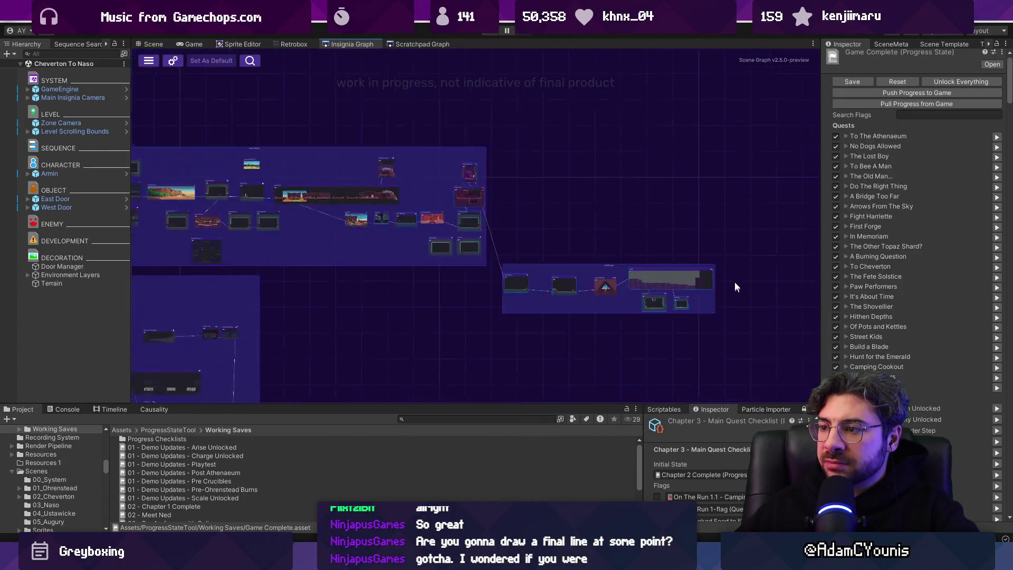
{"action": "scroll", "coordinate": [591, 259], "scroll_direction": "up", "scroll_amount": 2}
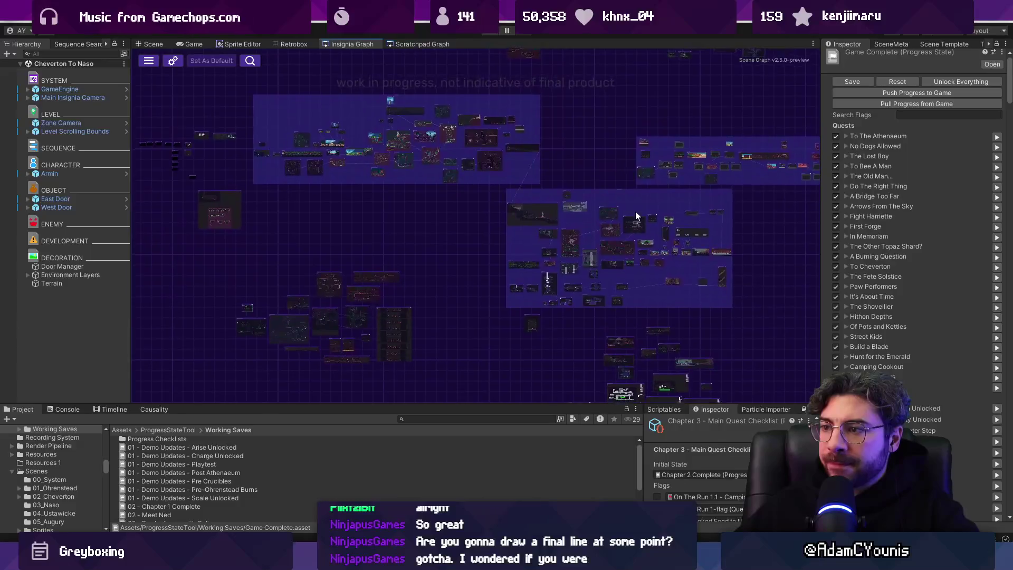
{"action": "scroll", "coordinate": [496, 223], "scroll_direction": "down", "scroll_amount": 2}
{"action": "mouse_move", "coordinate": [479, 243]}
{"action": "left_mouse_down"}
{"action": "mouse_move", "coordinate": [610, 317]}
{"action": "mouse_move", "coordinate": [578, 275]}
{"action": "left_mouse_up"}
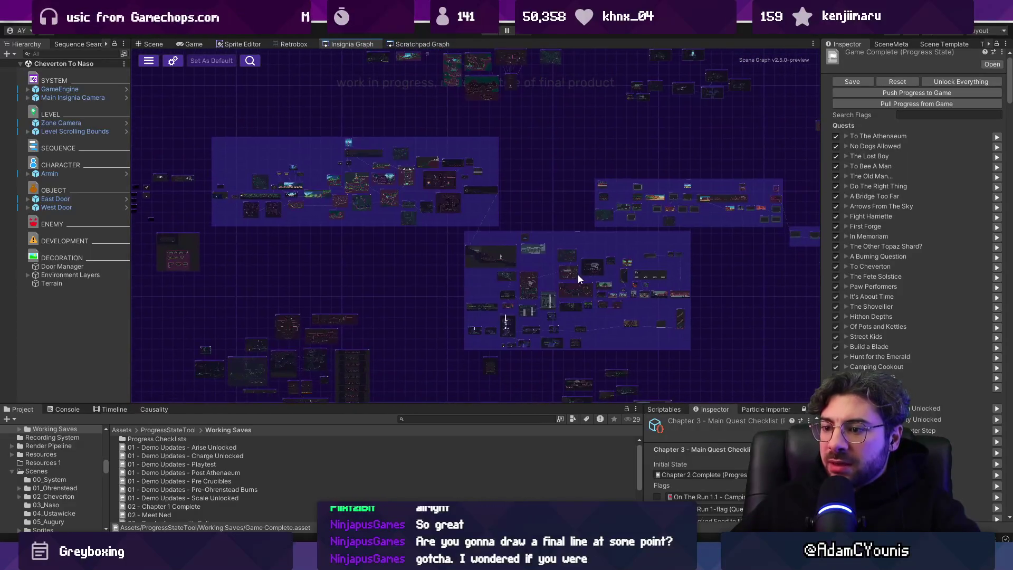
- Filter the Project panel by t:scene, enlarge it, and select 04_0_Athenaeum_Road- PAX Demo
{"action": "type", "text": "t:scene"}
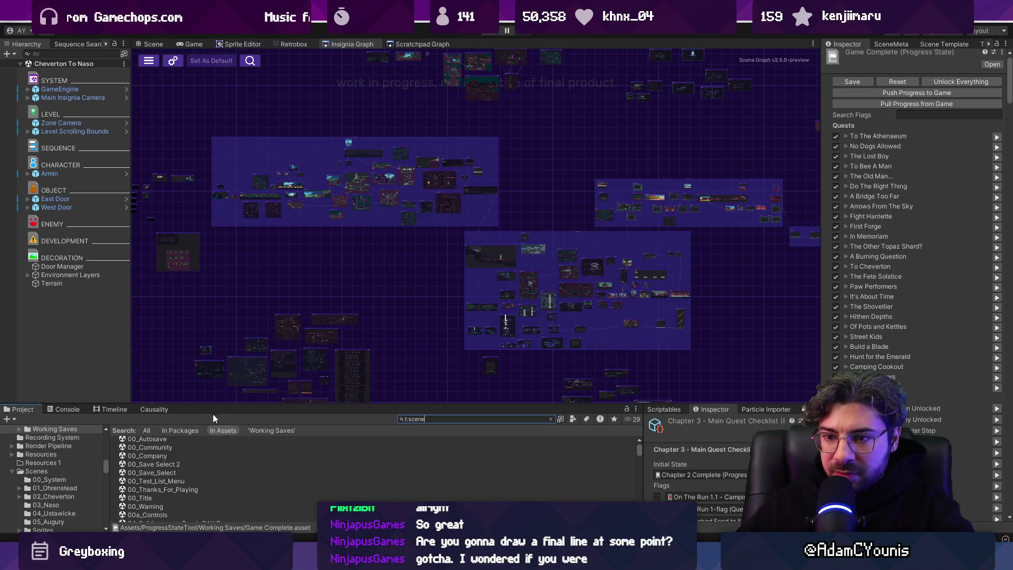
{"action": "left_click_drag", "start_coordinate": [214, 405], "coordinate": [226, 126]}
{"action": "left_click", "coordinate": [211, 161]}
{"action": "key", "text": "ctrl+a"}
{"action": "scroll", "coordinate": [271, 264], "scroll_direction": "down", "scroll_amount": 10}
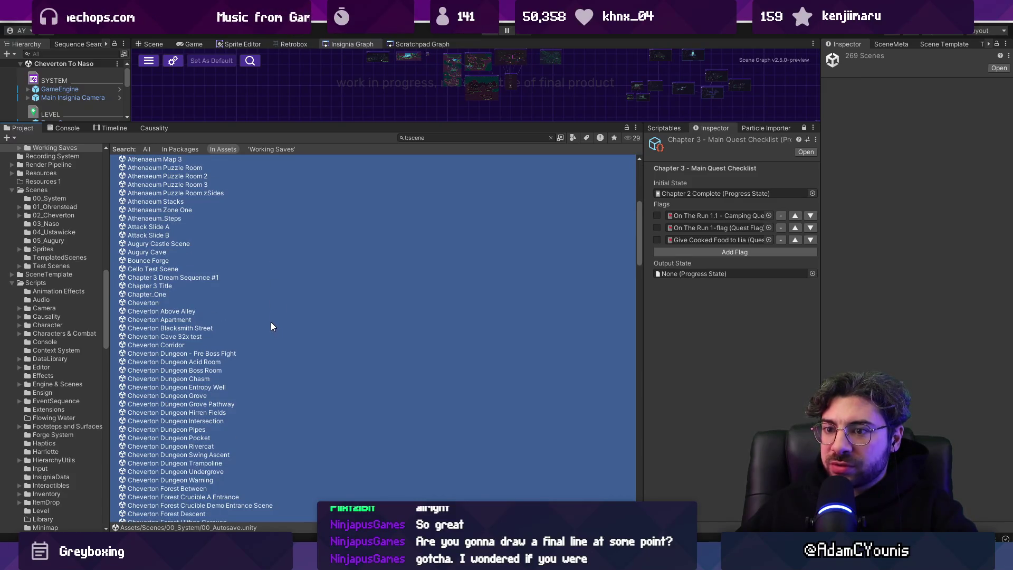
{"action": "scroll", "coordinate": [268, 323], "scroll_direction": "down", "scroll_amount": 20}
{"action": "scroll", "coordinate": [269, 336], "scroll_direction": "down", "scroll_amount": 10}
{"action": "left_click_drag", "start_coordinate": [638, 459], "coordinate": [638, 172]}
{"action": "left_click", "coordinate": [349, 243]}
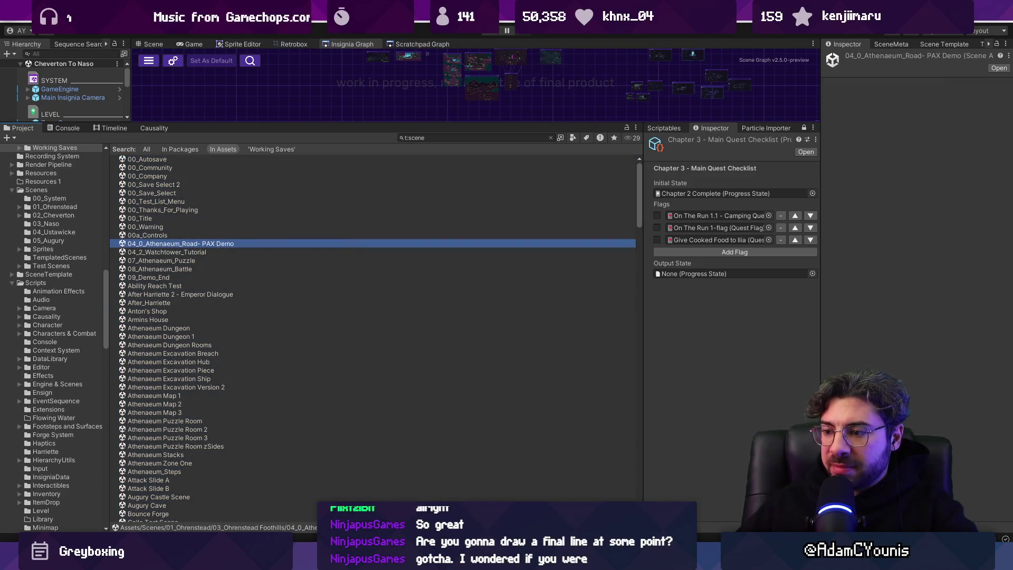
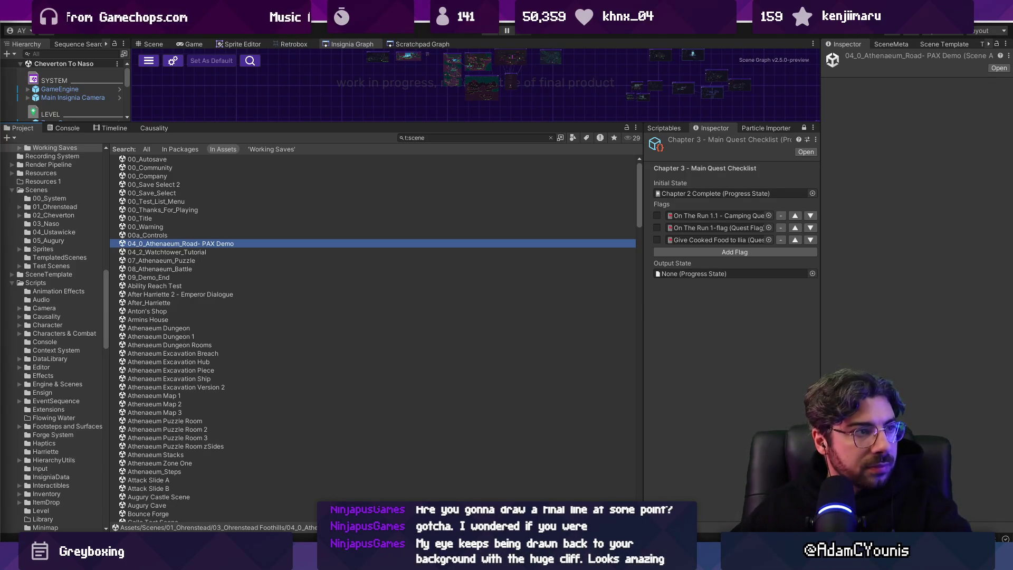
- Switch from Unity to Chrome's Google results for 'mina the hollower map size'
{"action": "key", "text": "alt+Tab"}
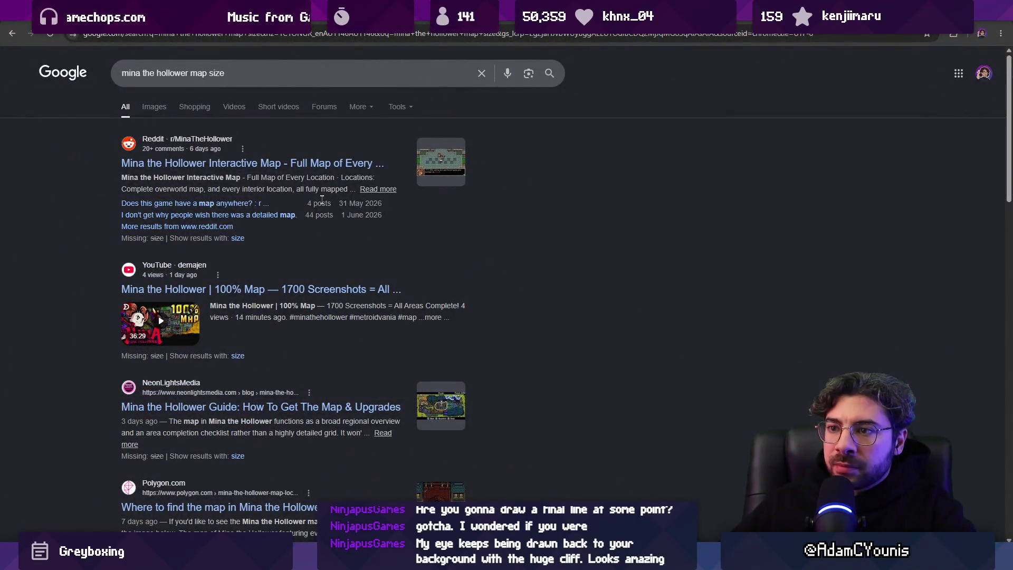
- Follow the Reddit post's link to Gamer Guides' Tenebrous Isle map and dismiss the ad banner
{"action": "scroll", "coordinate": [305, 279], "scroll_direction": "down", "scroll_amount": 6}
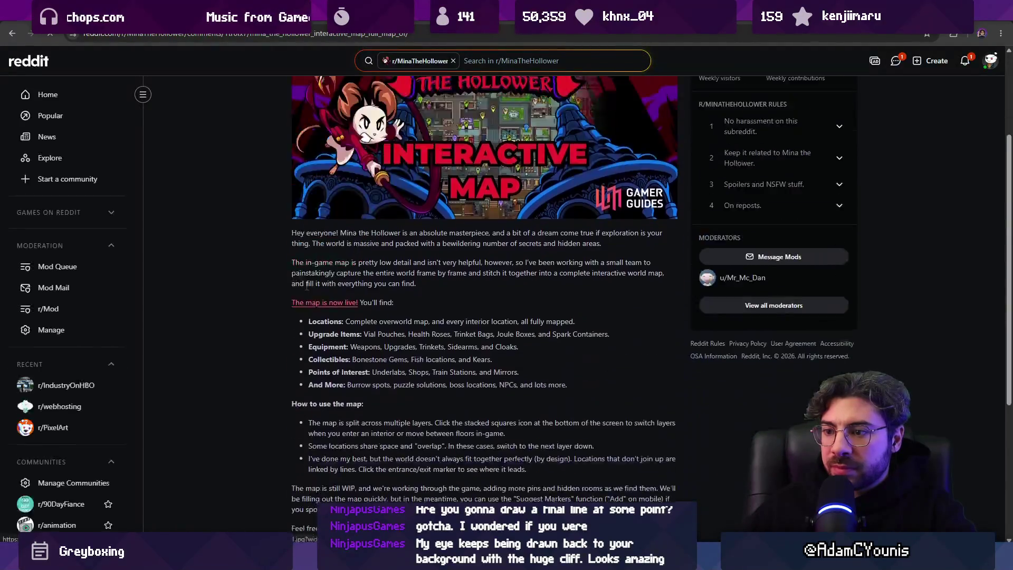
{"action": "scroll", "coordinate": [305, 279], "scroll_direction": "down", "scroll_amount": 3}
{"action": "left_click", "coordinate": [249, 119]}
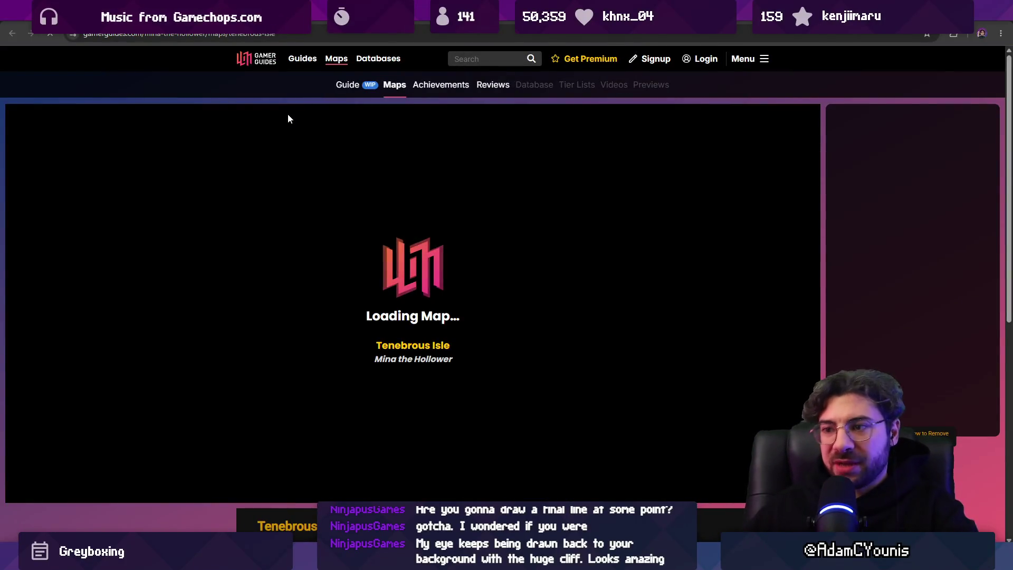
{"action": "scroll", "coordinate": [318, 173], "scroll_direction": "down", "scroll_amount": 4}
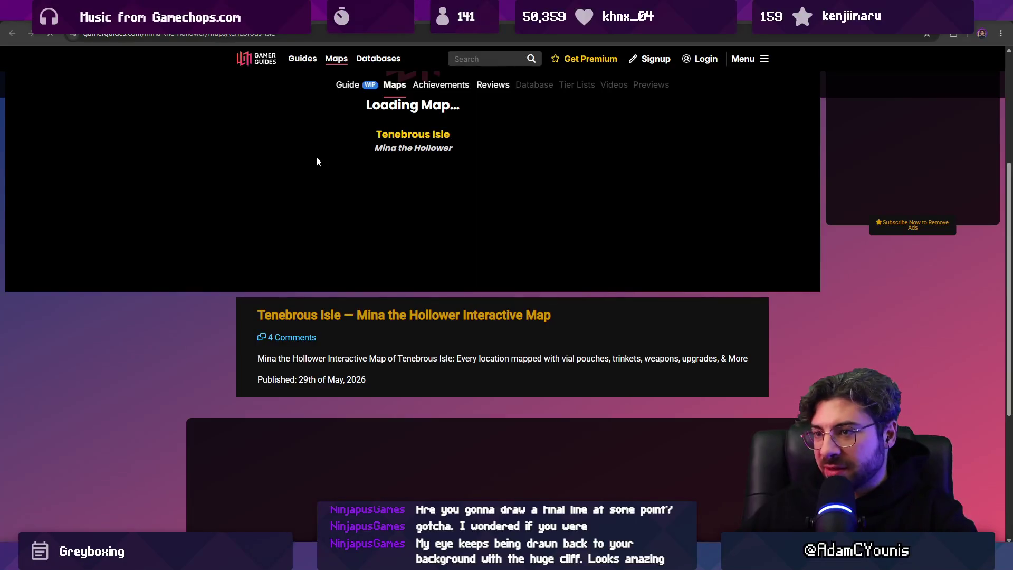
{"action": "scroll", "coordinate": [327, 169], "scroll_direction": "down", "scroll_amount": 4}
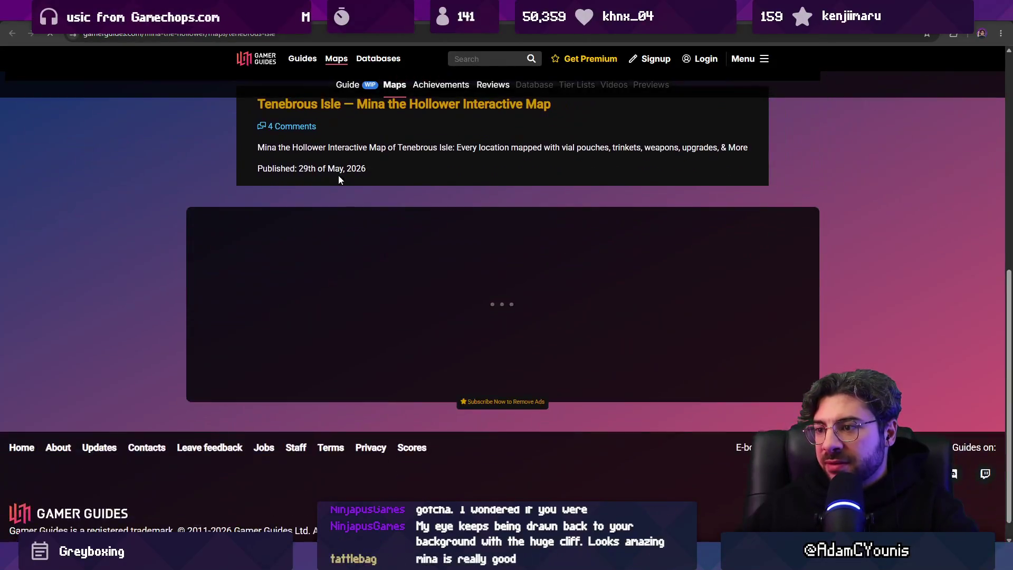
{"action": "scroll", "coordinate": [348, 182], "scroll_direction": "up", "scroll_amount": 8}
{"action": "left_click", "coordinate": [717, 506]}
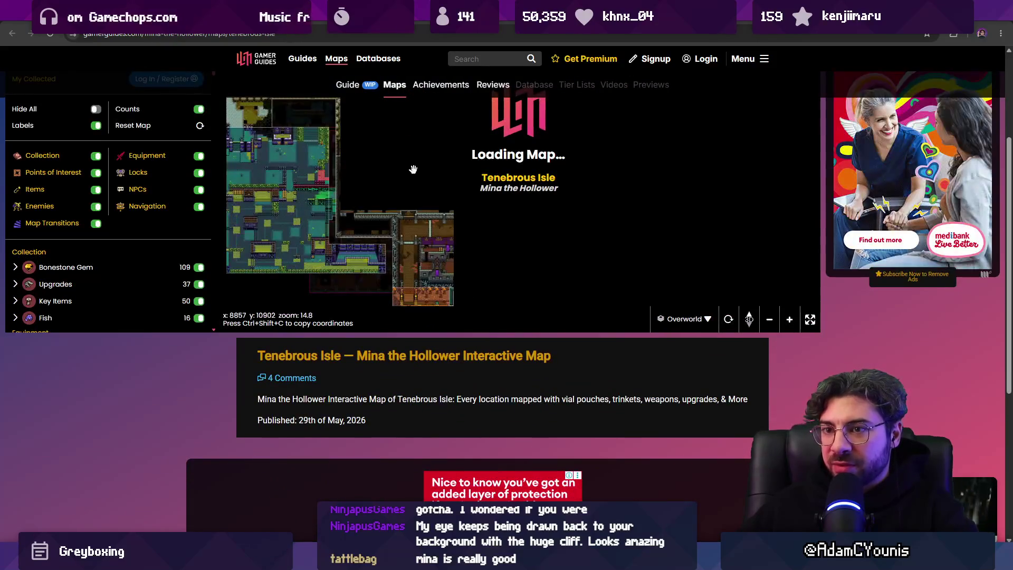
- Show the Tenebrous Isle map fullscreen and zoom in and out over the rooms
{"action": "left_click", "coordinate": [810, 319]}
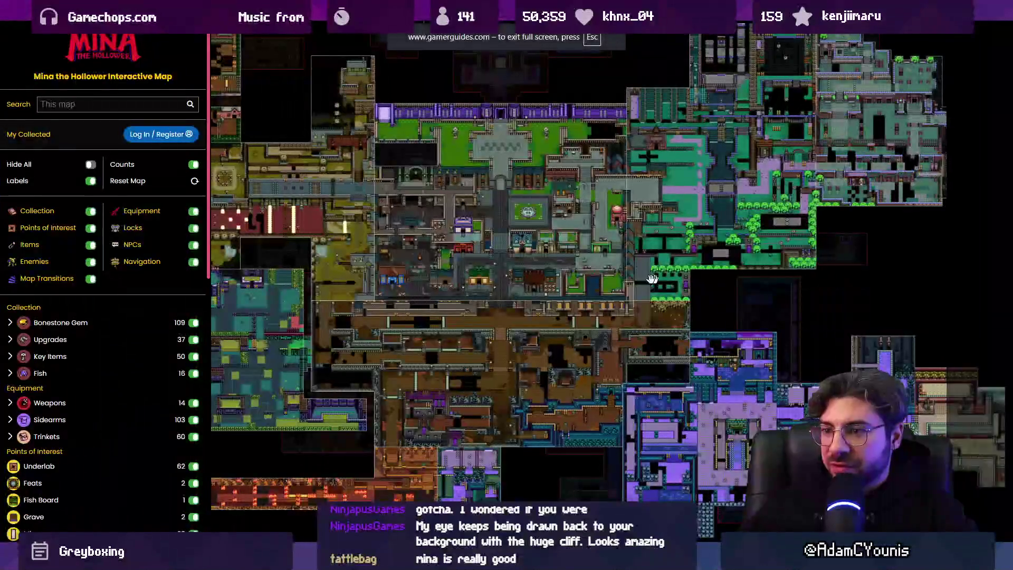
{"action": "scroll", "coordinate": [569, 289], "scroll_direction": "down", "scroll_amount": 3}
{"action": "scroll", "coordinate": [569, 289], "scroll_direction": "up", "scroll_amount": 2}
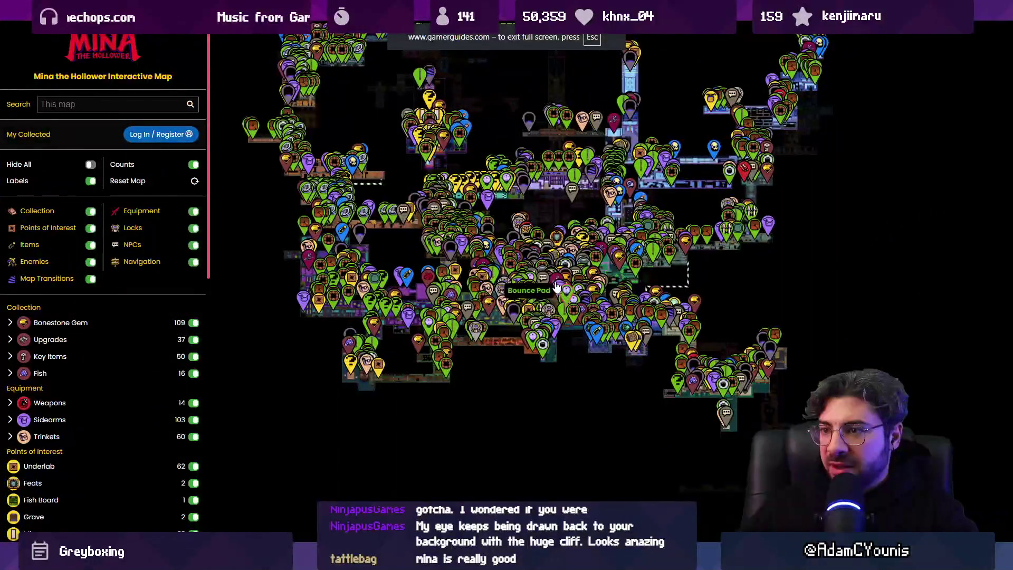
{"action": "scroll", "coordinate": [529, 301], "scroll_direction": "up", "scroll_amount": 2}
{"action": "scroll", "coordinate": [522, 296], "scroll_direction": "up", "scroll_amount": 3}
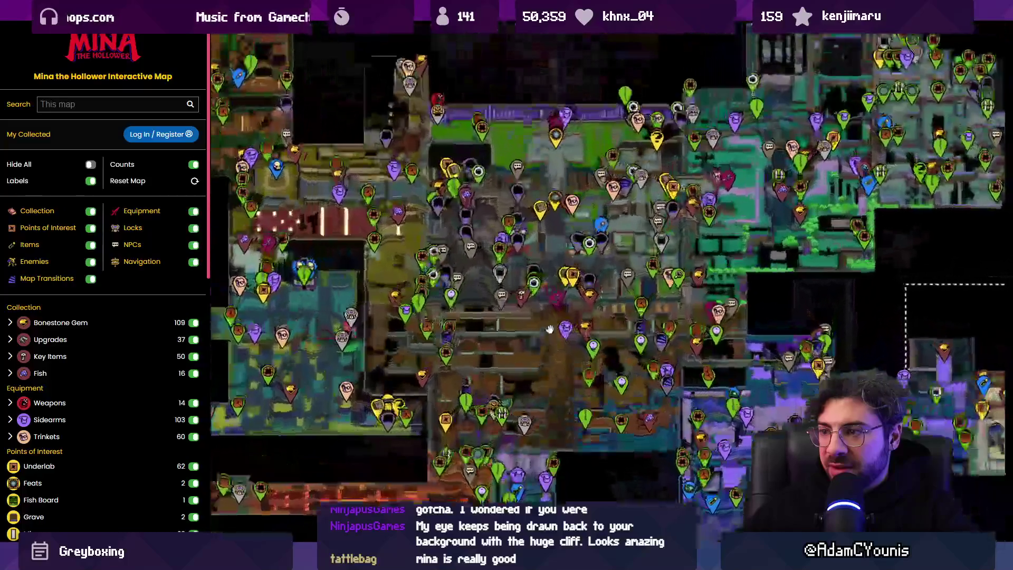
{"action": "scroll", "coordinate": [508, 239], "scroll_direction": "down", "scroll_amount": 3}
{"action": "scroll", "coordinate": [541, 235], "scroll_direction": "up", "scroll_amount": 3}
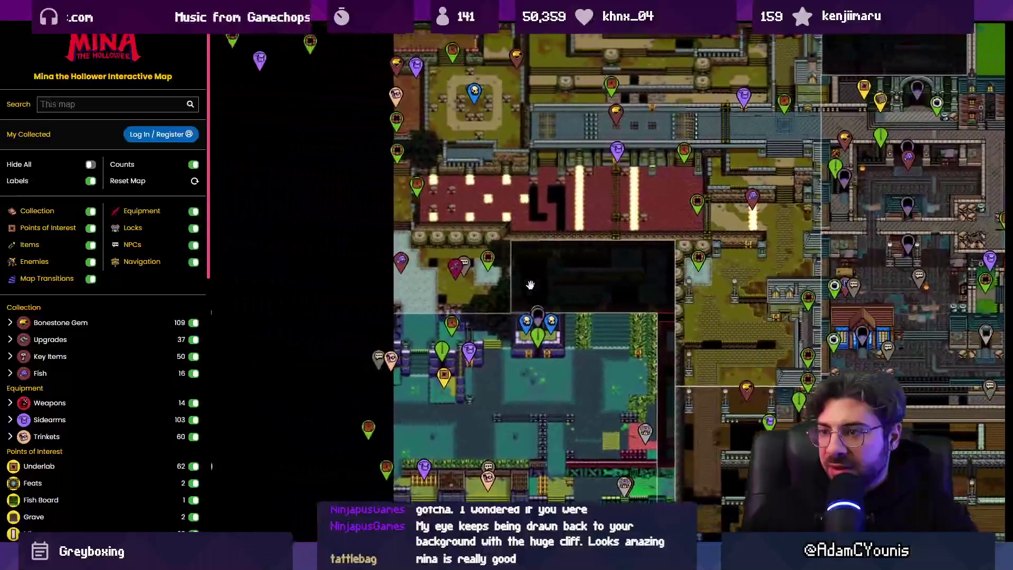
{"action": "scroll", "coordinate": [540, 235], "scroll_direction": "down", "scroll_amount": 3}
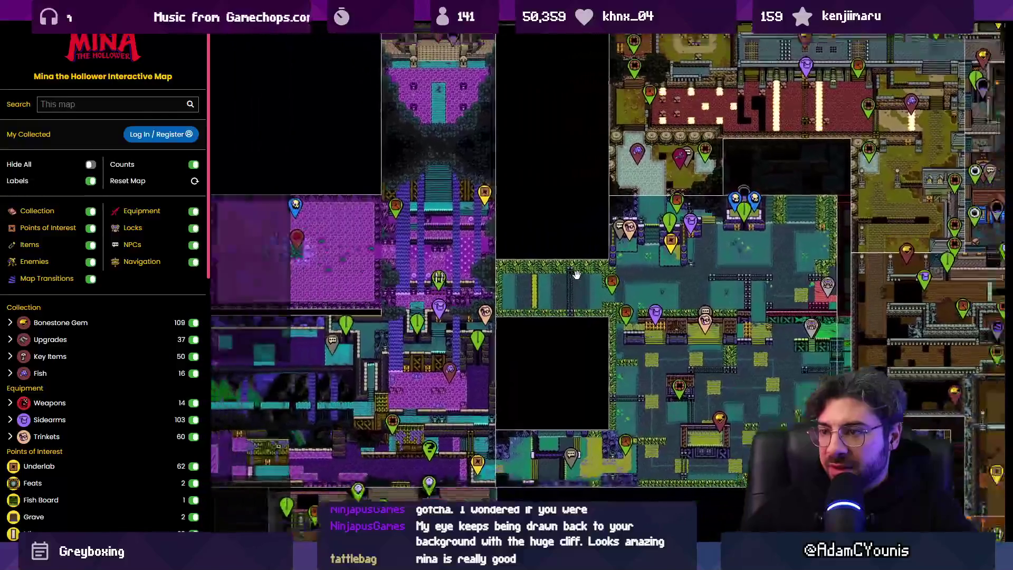
{"action": "scroll", "coordinate": [499, 267], "scroll_direction": "down", "scroll_amount": 2}
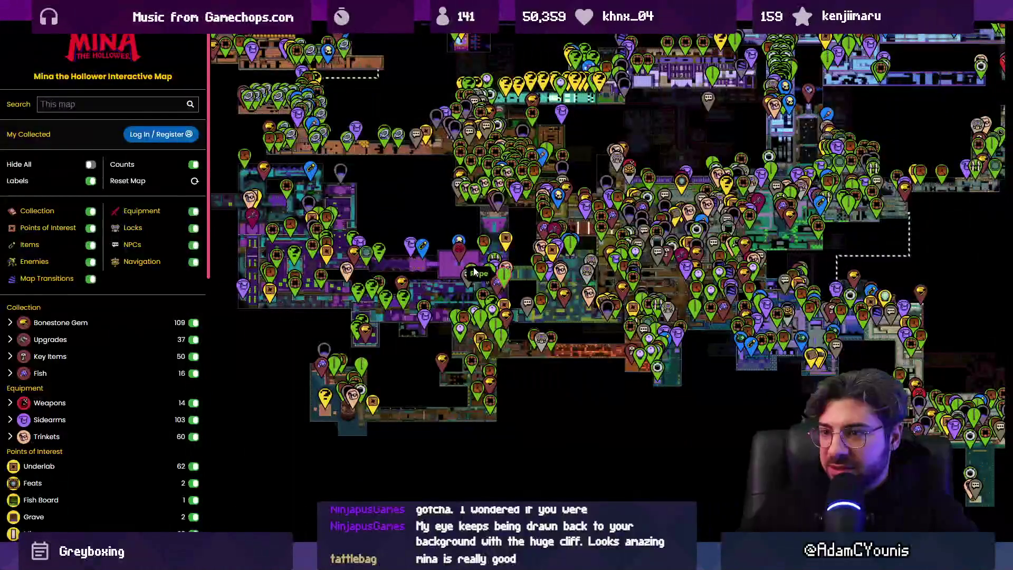
{"action": "scroll", "coordinate": [506, 356], "scroll_direction": "up", "scroll_amount": 3}
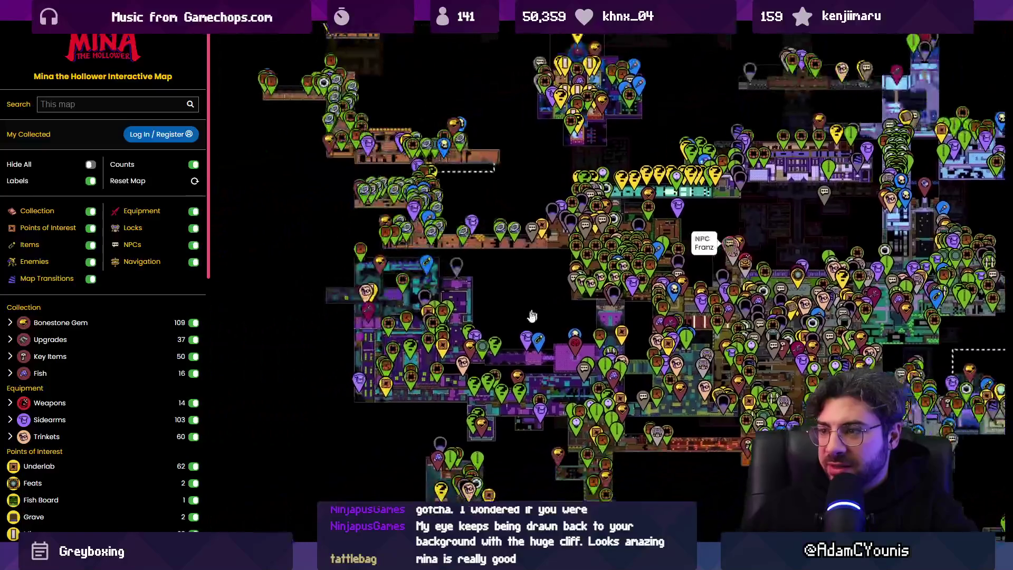
{"action": "scroll", "coordinate": [505, 356], "scroll_direction": "up", "scroll_amount": 5}
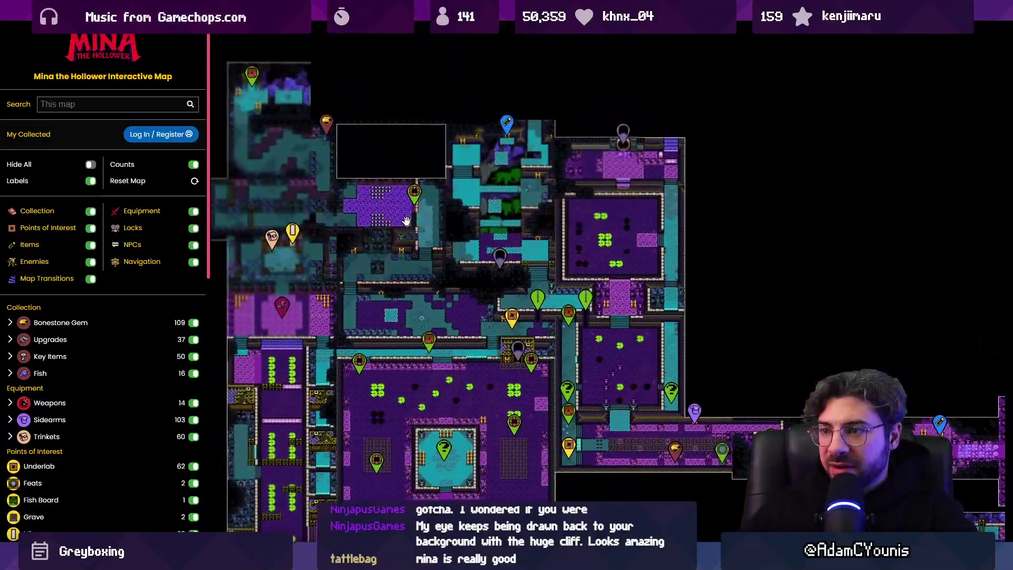
- Pan up to the upper rooms and zoom around their markers
{"action": "left_click_drag", "start_coordinate": [406, 221], "coordinate": [455, 279]}
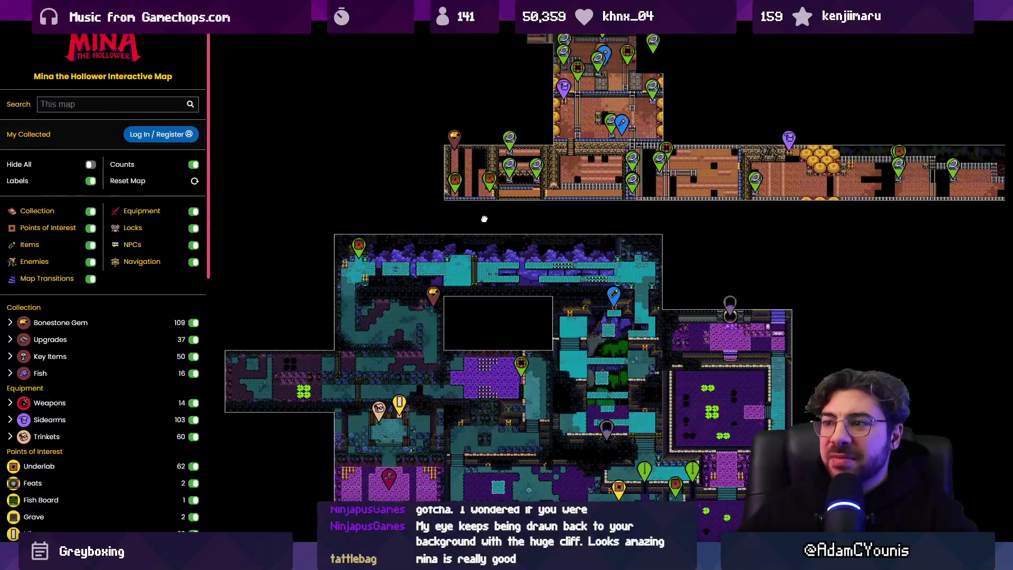
{"action": "scroll", "coordinate": [484, 217], "scroll_direction": "down", "scroll_amount": 5}
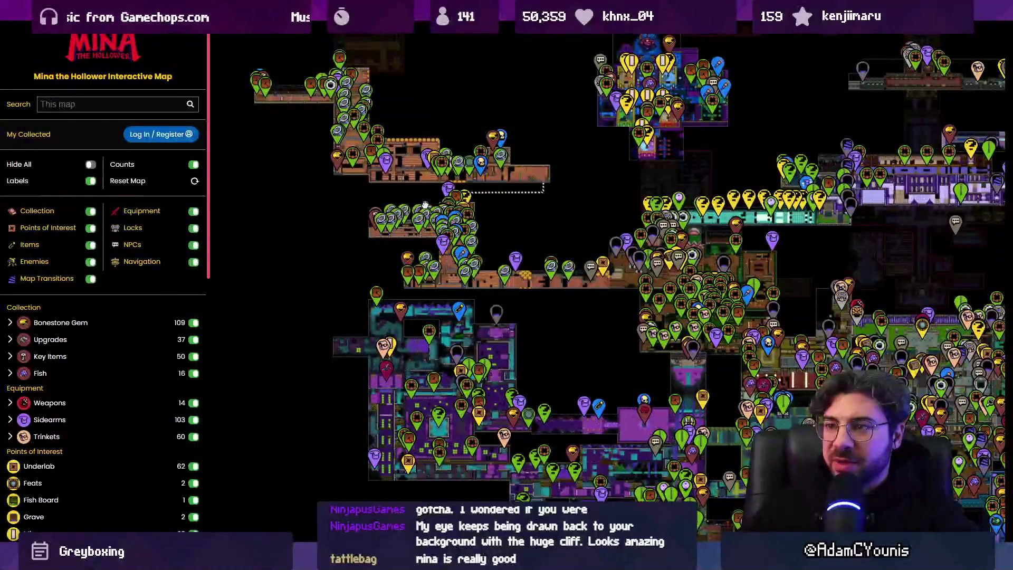
{"action": "scroll", "coordinate": [425, 203], "scroll_direction": "up", "scroll_amount": 5}
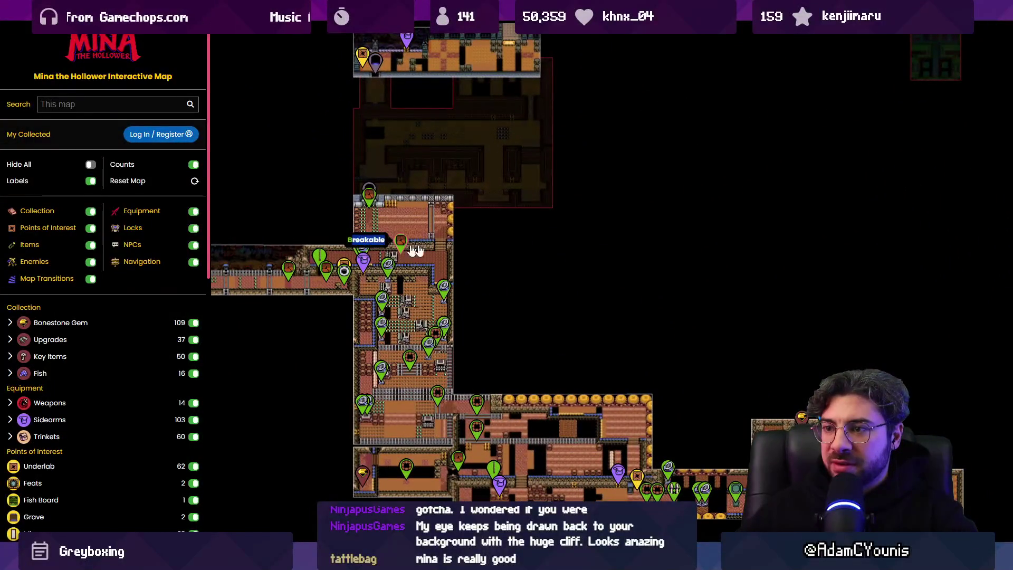
{"action": "scroll", "coordinate": [500, 262], "scroll_direction": "down", "scroll_amount": 5}
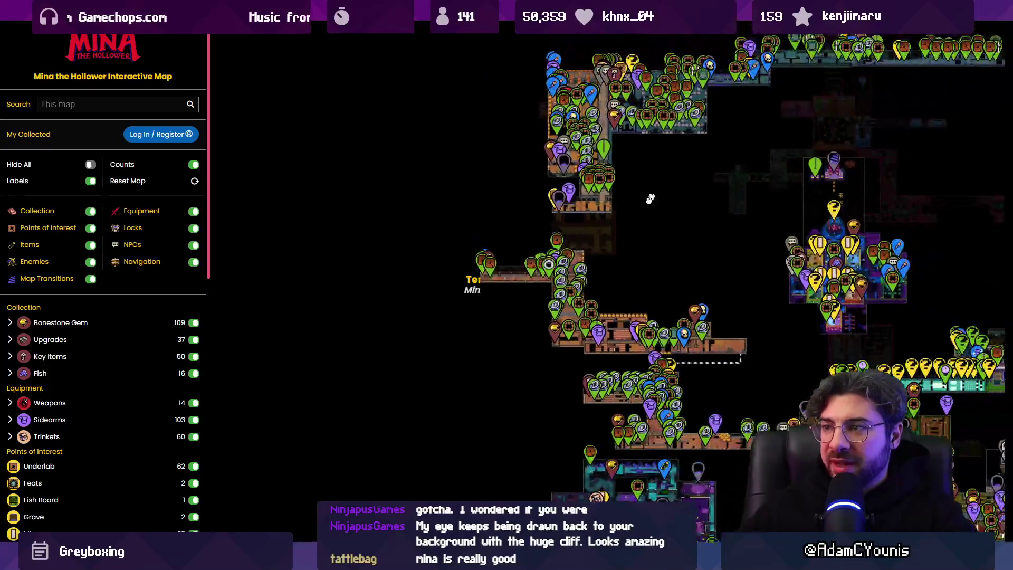
{"action": "scroll", "coordinate": [437, 211], "scroll_direction": "down", "scroll_amount": 3}
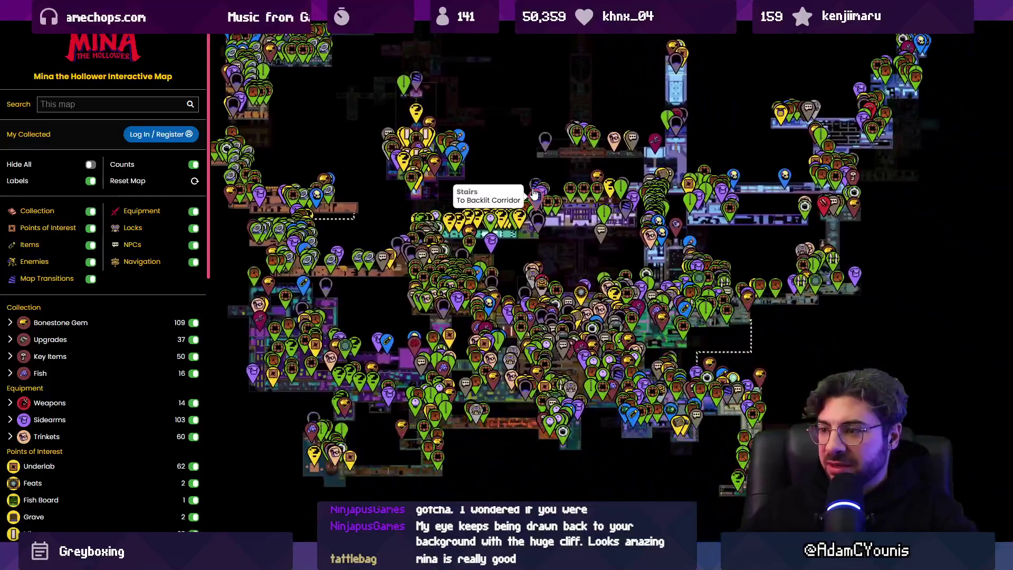
{"action": "scroll", "coordinate": [760, 340], "scroll_direction": "up", "scroll_amount": 5}
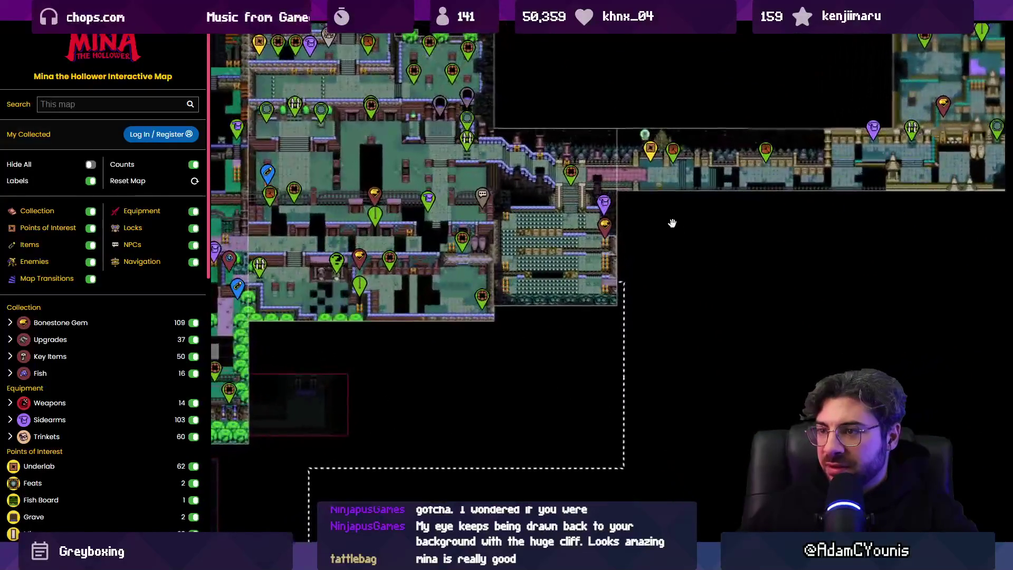
{"action": "scroll", "coordinate": [600, 331], "scroll_direction": "down", "scroll_amount": 3}
{"action": "scroll", "coordinate": [599, 331], "scroll_direction": "up", "scroll_amount": 3}
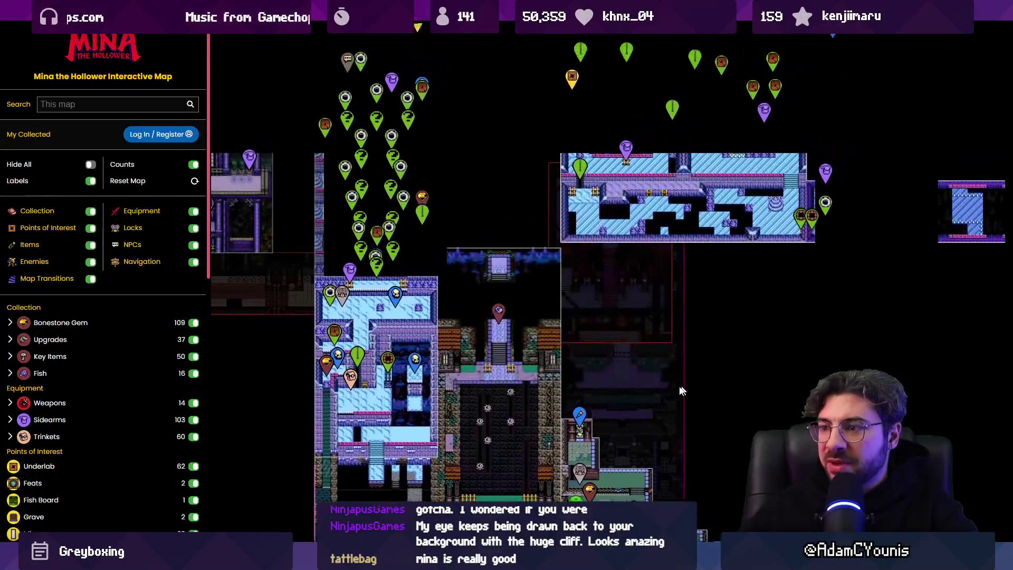
{"action": "scroll", "coordinate": [667, 321], "scroll_direction": "down", "scroll_amount": 3}
{"action": "scroll", "coordinate": [667, 321], "scroll_direction": "up", "scroll_amount": 3}
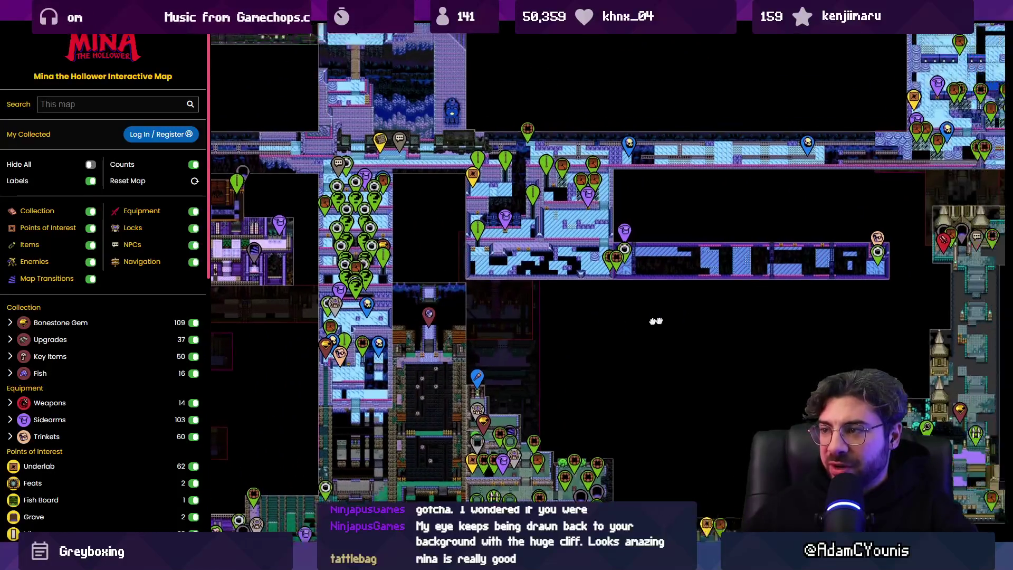
{"action": "scroll", "coordinate": [672, 321], "scroll_direction": "up", "scroll_amount": 1}
{"action": "scroll", "coordinate": [669, 321], "scroll_direction": "down", "scroll_amount": 2}
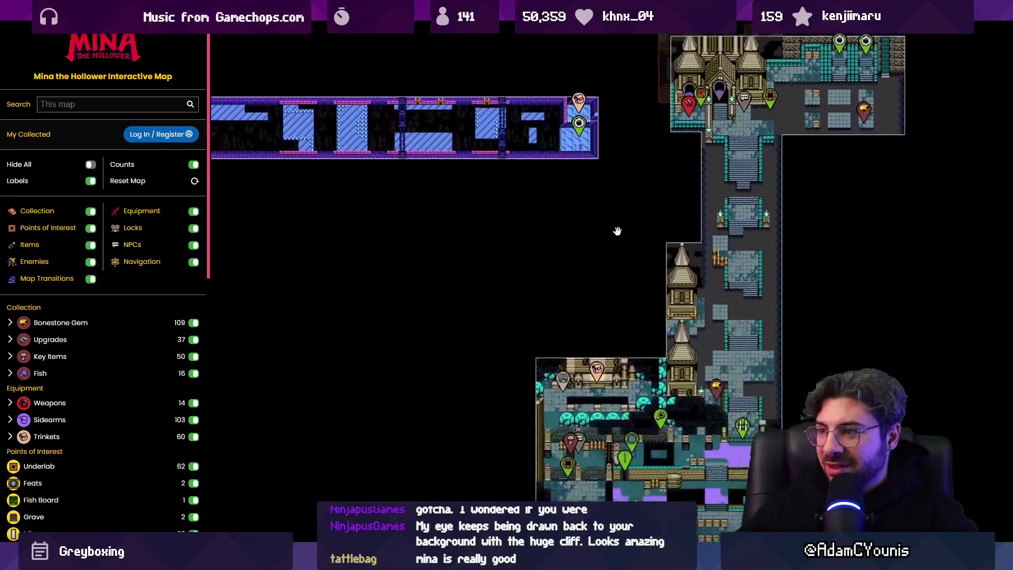
{"action": "scroll", "coordinate": [746, 230], "scroll_direction": "down", "scroll_amount": 1}
{"action": "scroll", "coordinate": [660, 274], "scroll_direction": "up", "scroll_amount": 3}
{"action": "scroll", "coordinate": [615, 268], "scroll_direction": "down", "scroll_amount": 2}
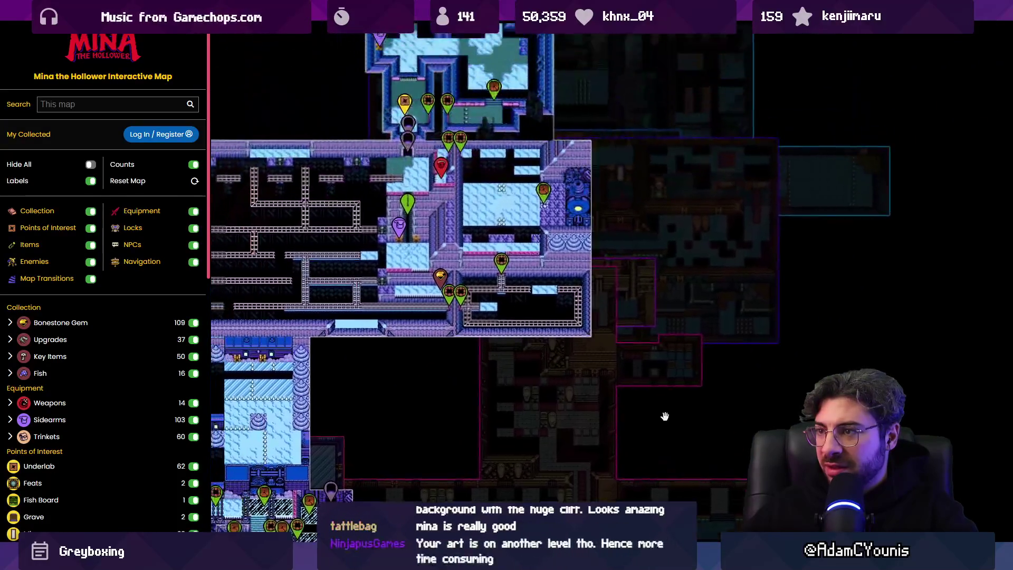
- Pan across the map and centre the large orange room in view
{"action": "mouse_move", "coordinate": [296, 158]}
{"action": "left_mouse_down"}
{"action": "mouse_move", "coordinate": [652, 318]}
{"action": "mouse_move", "coordinate": [686, 278]}
{"action": "mouse_move", "coordinate": [536, 294]}
{"action": "left_mouse_up"}
{"action": "scroll", "coordinate": [686, 279], "scroll_direction": "down", "scroll_amount": 1}
{"action": "scroll", "coordinate": [723, 230], "scroll_direction": "up", "scroll_amount": 1}
{"action": "scroll", "coordinate": [594, 222], "scroll_direction": "down", "scroll_amount": 1}
{"action": "left_click_drag", "start_coordinate": [594, 222], "coordinate": [660, 355]}
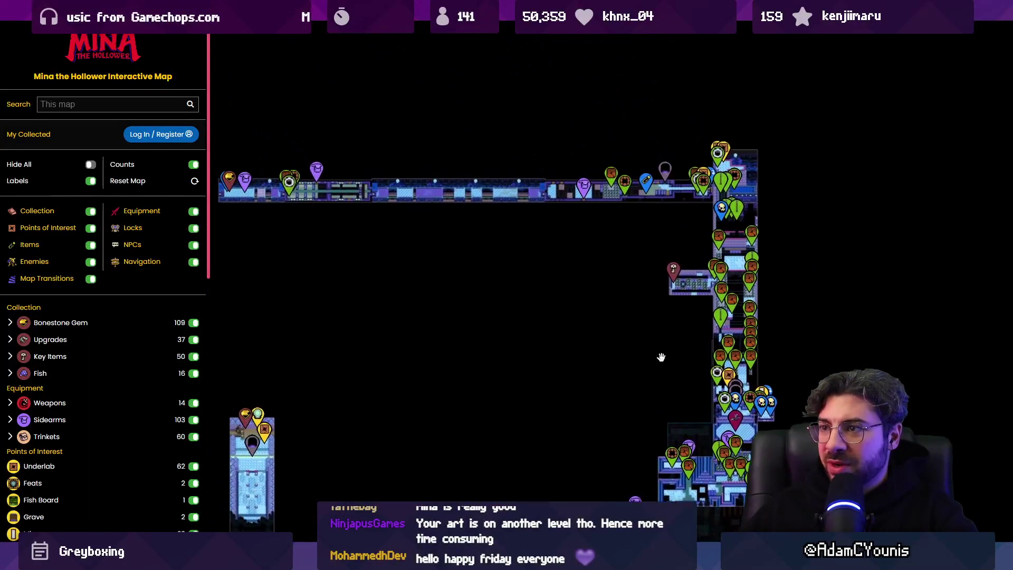
{"action": "mouse_move", "coordinate": [358, 264]}
{"action": "left_mouse_down"}
{"action": "mouse_move", "coordinate": [658, 319]}
{"action": "mouse_move", "coordinate": [704, 391]}
{"action": "mouse_move", "coordinate": [569, 290]}
{"action": "left_mouse_up"}
{"action": "scroll", "coordinate": [624, 323], "scroll_direction": "up", "scroll_amount": 1}
{"action": "scroll", "coordinate": [624, 323], "scroll_direction": "up", "scroll_amount": 1}
{"action": "scroll", "coordinate": [667, 328], "scroll_direction": "down", "scroll_amount": 2}
{"action": "scroll", "coordinate": [569, 290], "scroll_direction": "down", "scroll_amount": 1}
- Zoom the map and shift the view to the Burrow area
{"action": "scroll", "coordinate": [586, 359], "scroll_direction": "up", "scroll_amount": 1}
{"action": "scroll", "coordinate": [606, 419], "scroll_direction": "up", "scroll_amount": 1}
{"action": "scroll", "coordinate": [691, 425], "scroll_direction": "up", "scroll_amount": 3}
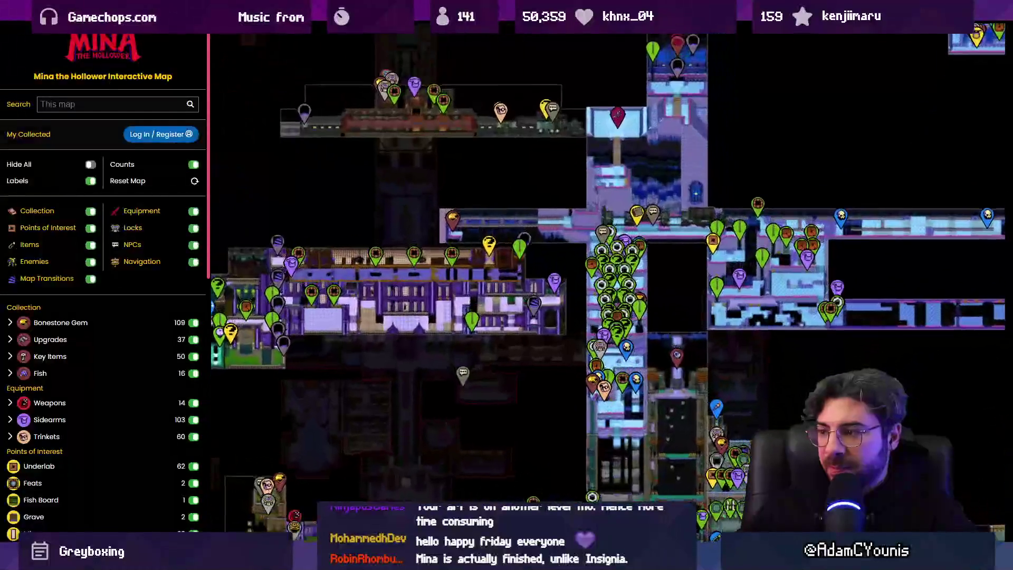
{"action": "scroll", "coordinate": [692, 425], "scroll_direction": "up", "scroll_amount": 1}
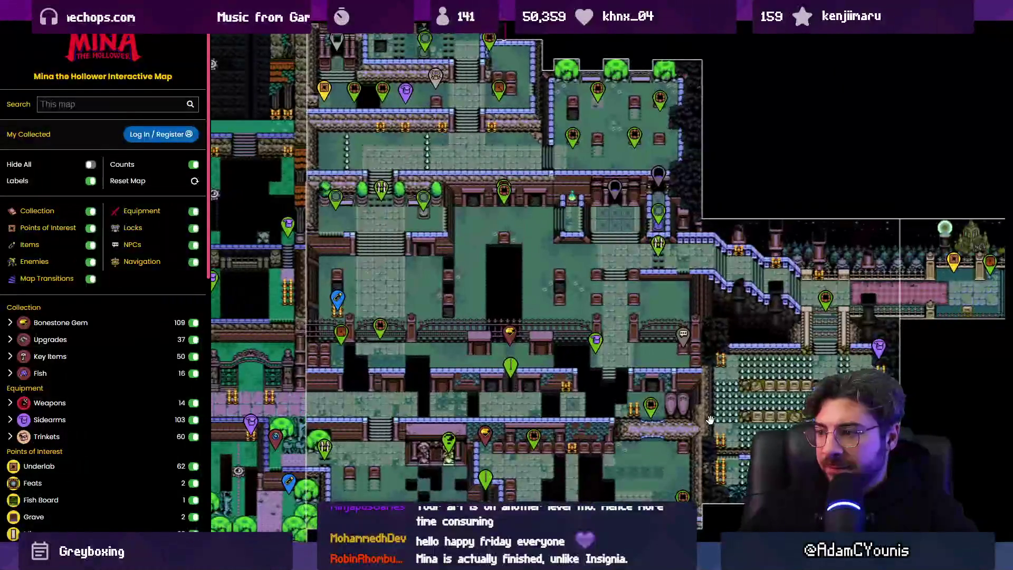
{"action": "scroll", "coordinate": [653, 323], "scroll_direction": "down", "scroll_amount": 3}
{"action": "scroll", "coordinate": [554, 300], "scroll_direction": "up", "scroll_amount": 2}
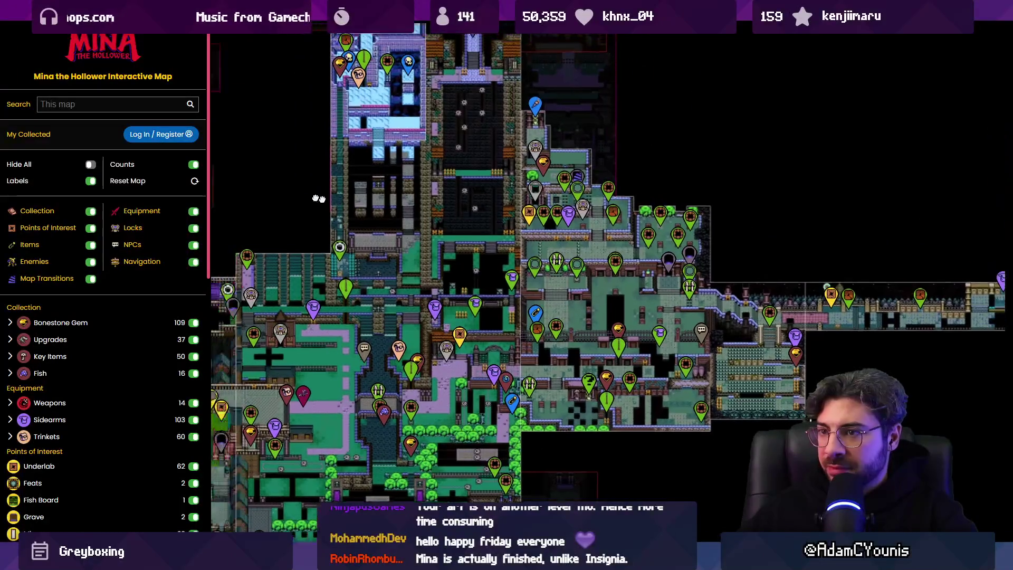
{"action": "scroll", "coordinate": [454, 268], "scroll_direction": "up", "scroll_amount": 2}
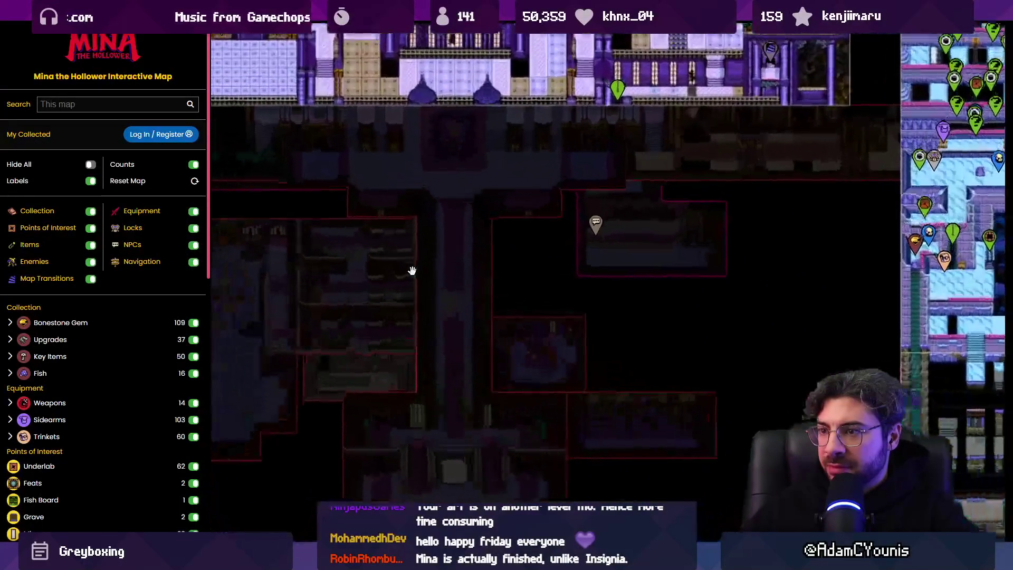
{"action": "scroll", "coordinate": [473, 274], "scroll_direction": "down", "scroll_amount": 3}
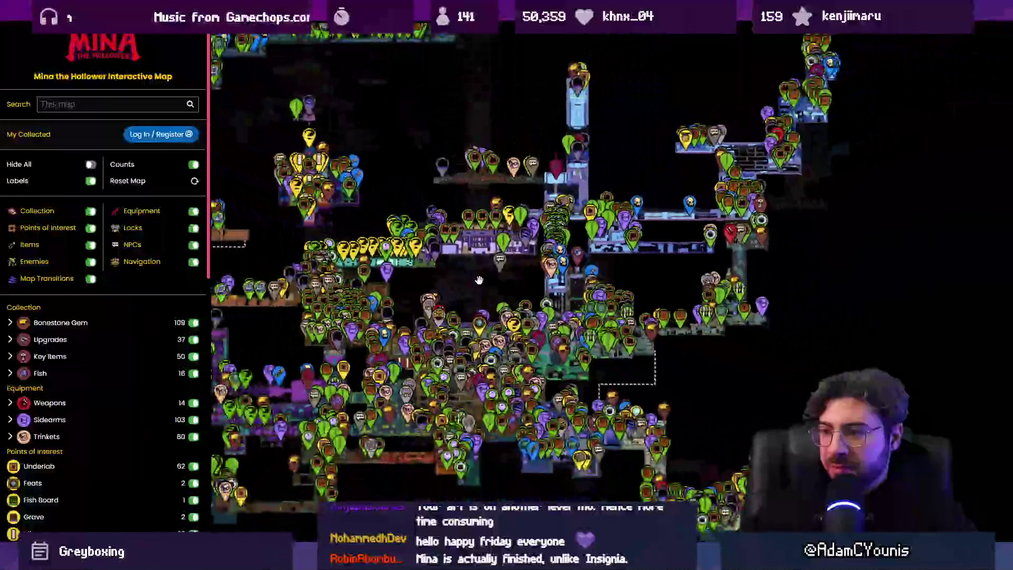
{"action": "left_click_drag", "start_coordinate": [488, 281], "coordinate": [585, 259]}
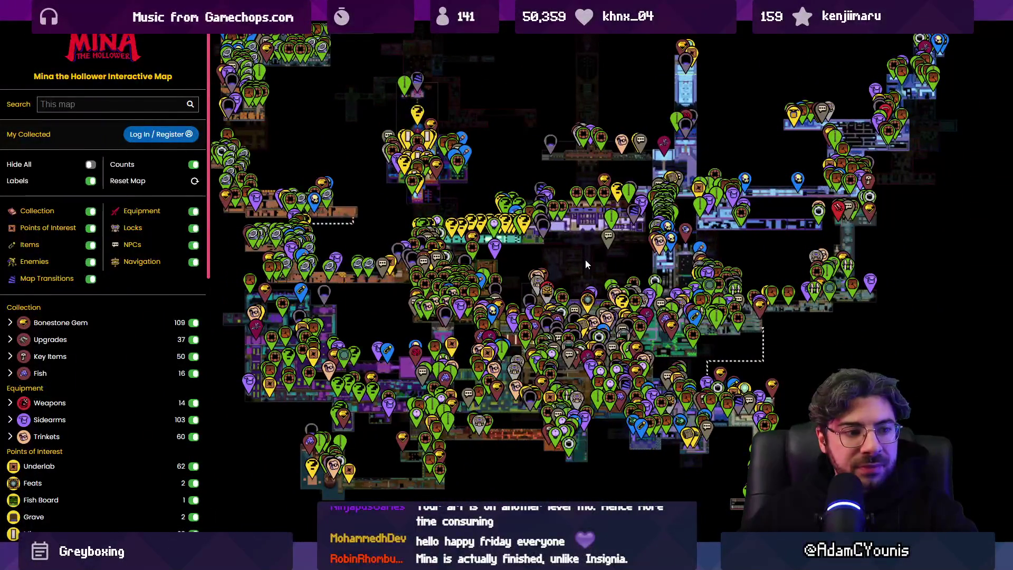
- Move up from the Burrow to frame the blue castle complex above the teal corridor
{"action": "scroll", "coordinate": [467, 300], "scroll_direction": "up", "scroll_amount": 2}
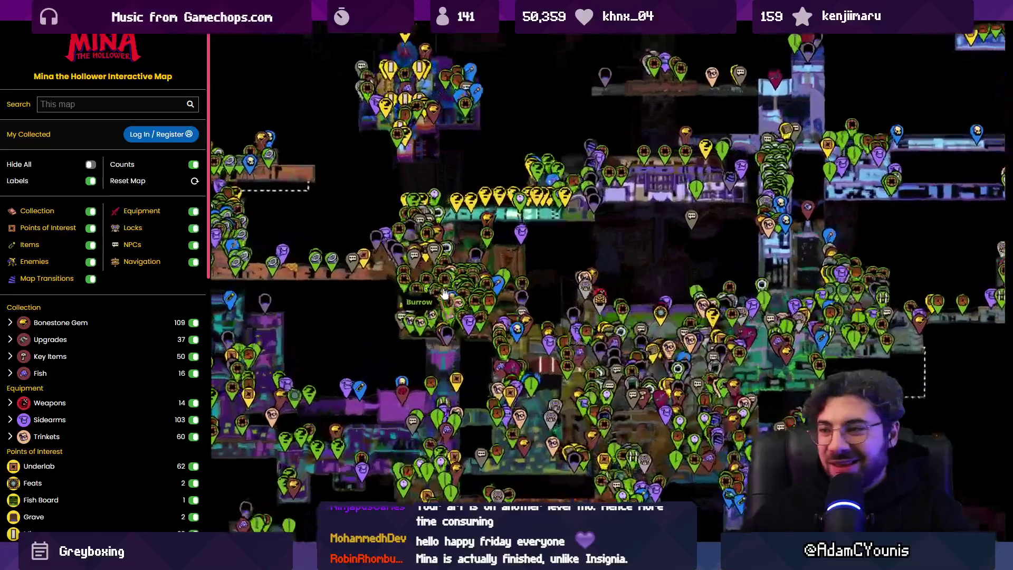
{"action": "scroll", "coordinate": [442, 261], "scroll_direction": "up", "scroll_amount": 2}
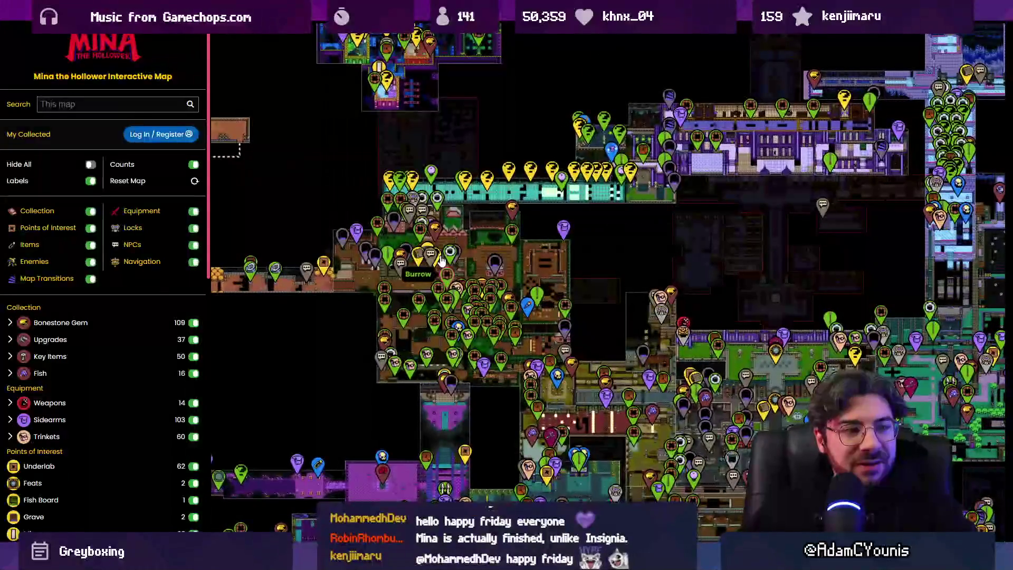
{"action": "left_click_drag", "start_coordinate": [298, 172], "coordinate": [453, 340]}
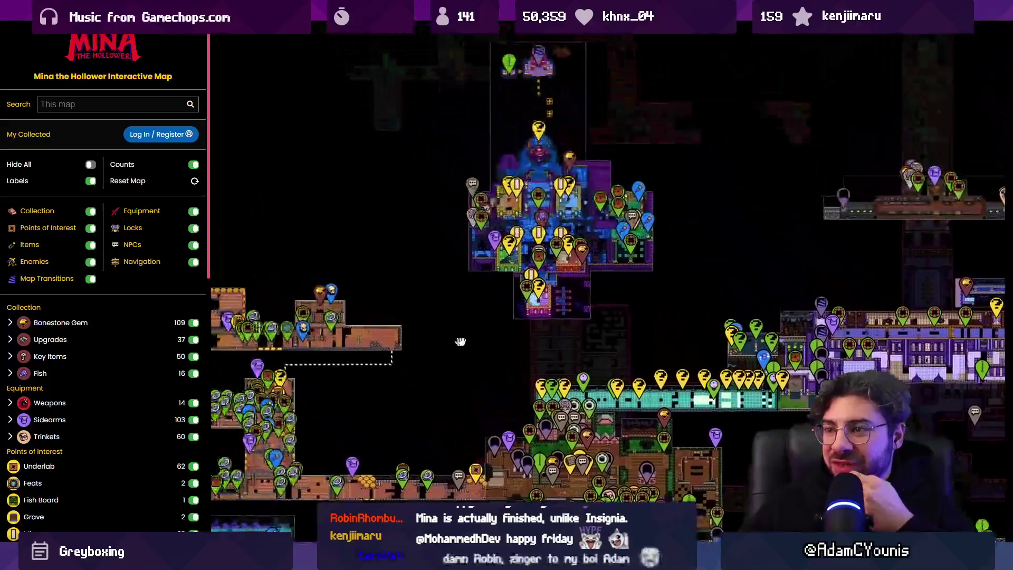
- Zoom in and centre the castle's mirror room
{"action": "scroll", "coordinate": [602, 375], "scroll_direction": "up", "scroll_amount": 2}
{"action": "scroll", "coordinate": [598, 323], "scroll_direction": "up", "scroll_amount": 2}
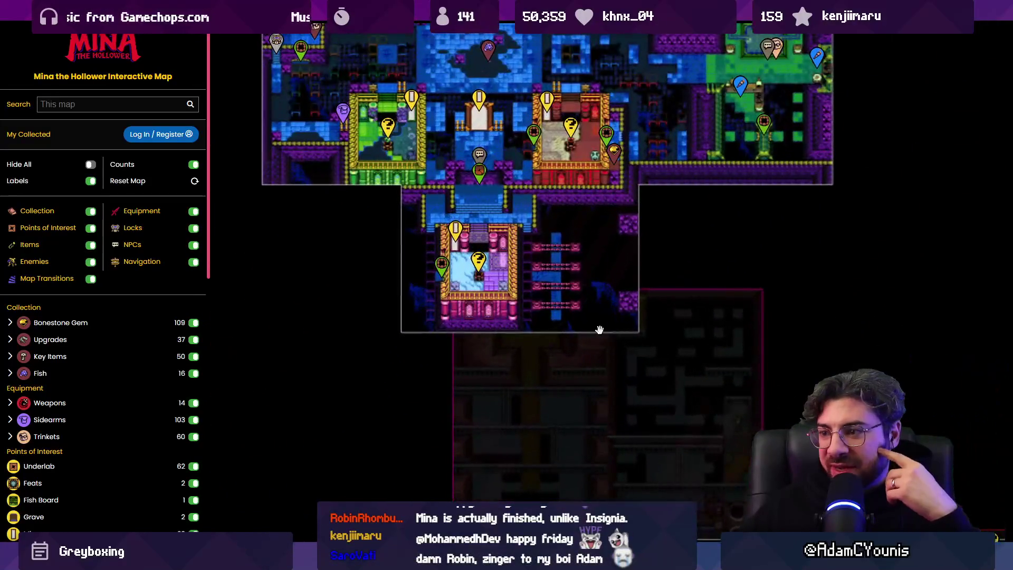
{"action": "left_click_drag", "start_coordinate": [491, 119], "coordinate": [529, 272]}
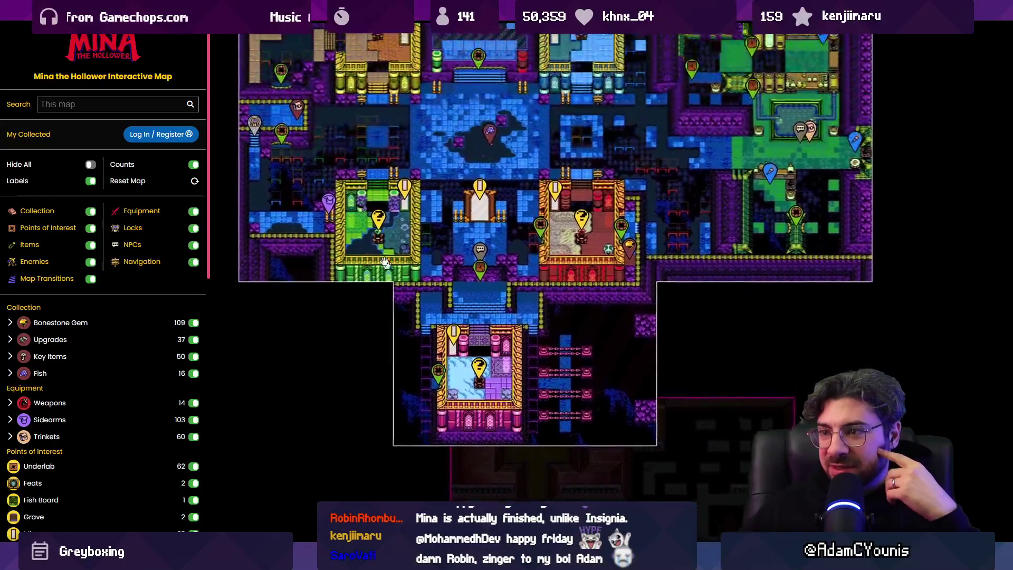
{"action": "scroll", "coordinate": [529, 272], "scroll_direction": "up", "scroll_amount": 3}
{"action": "scroll", "coordinate": [464, 270], "scroll_direction": "up", "scroll_amount": 2}
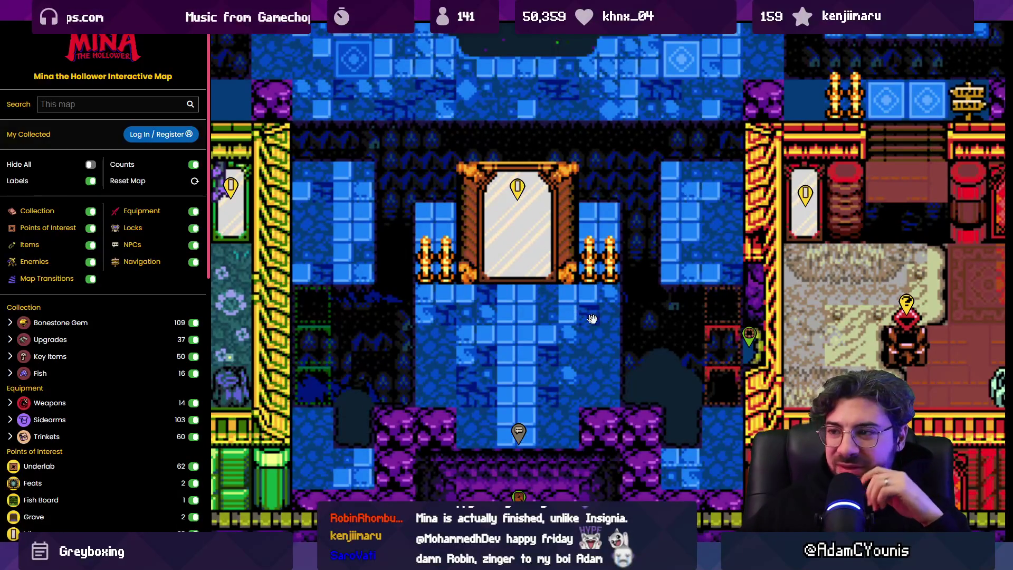
{"action": "scroll", "coordinate": [635, 334], "scroll_direction": "down", "scroll_amount": 3}
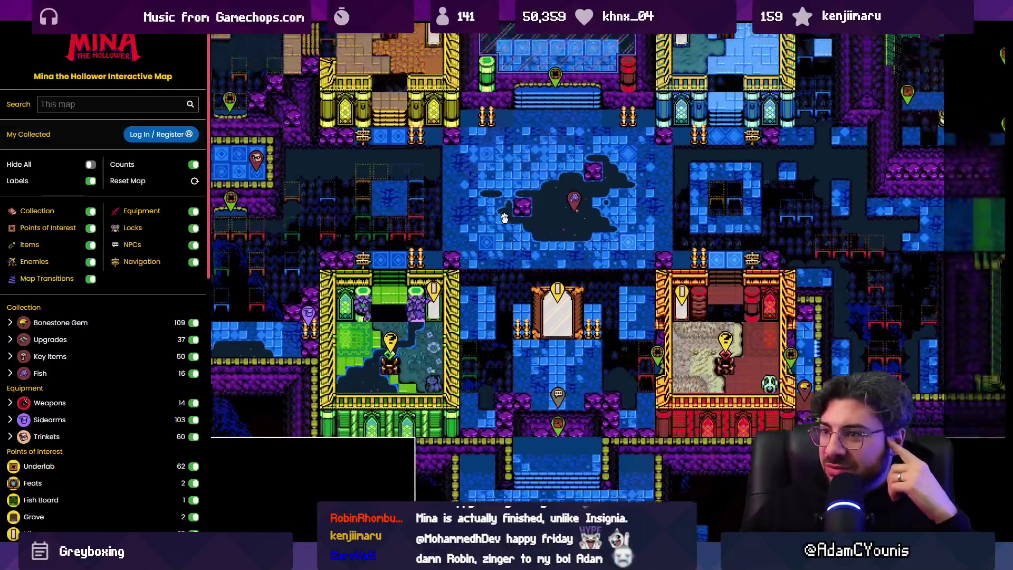
- Bring the pool room and the yellow room beside it into view
{"action": "left_click_drag", "start_coordinate": [517, 290], "coordinate": [536, 436]}
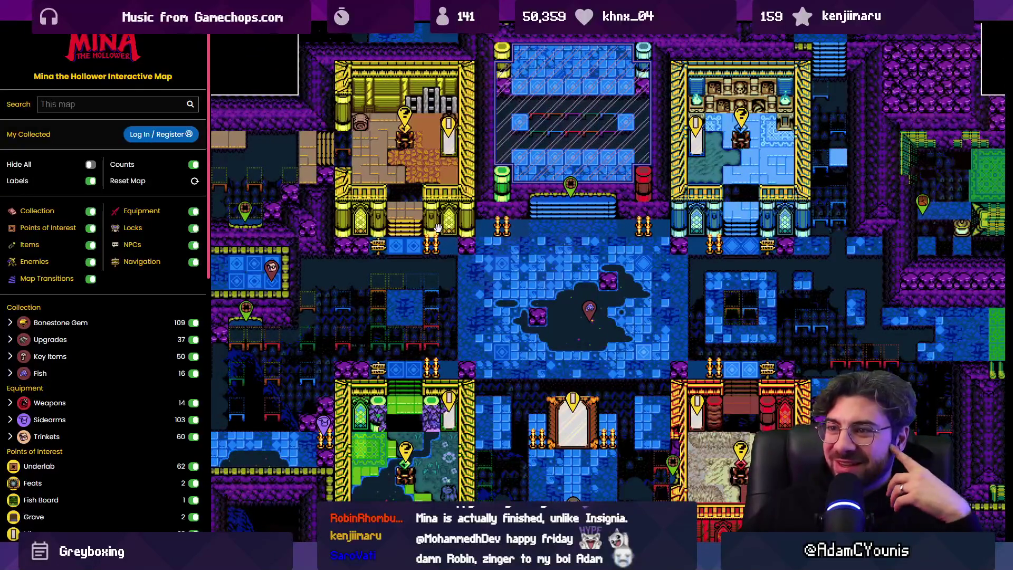
{"action": "left_click_drag", "start_coordinate": [438, 228], "coordinate": [448, 256]}
{"action": "scroll", "coordinate": [410, 224], "scroll_direction": "up", "scroll_amount": 2}
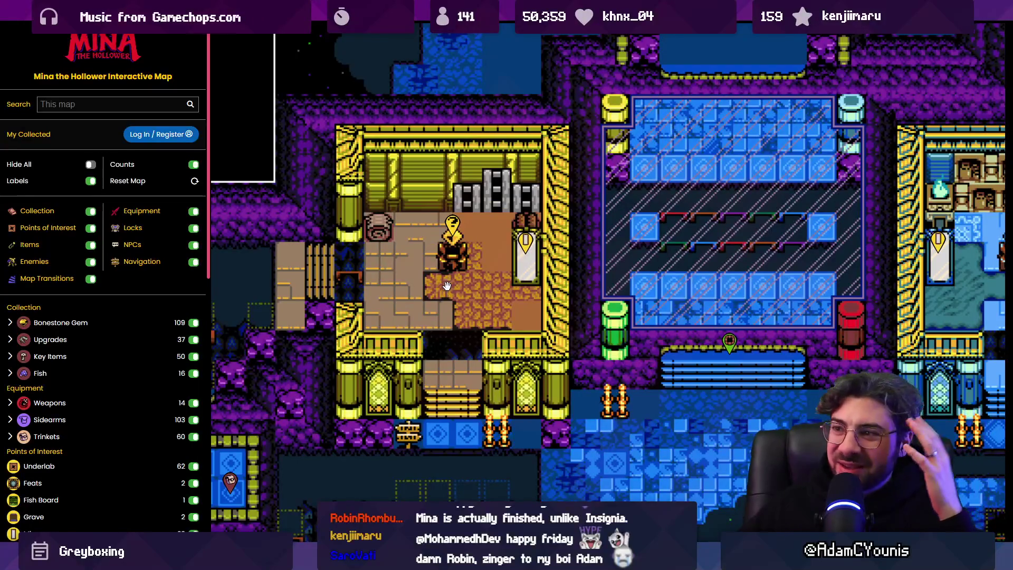
- Zoom out past the pink tower area to a wide overview of the island
{"action": "scroll", "coordinate": [449, 285], "scroll_direction": "down", "scroll_amount": 1}
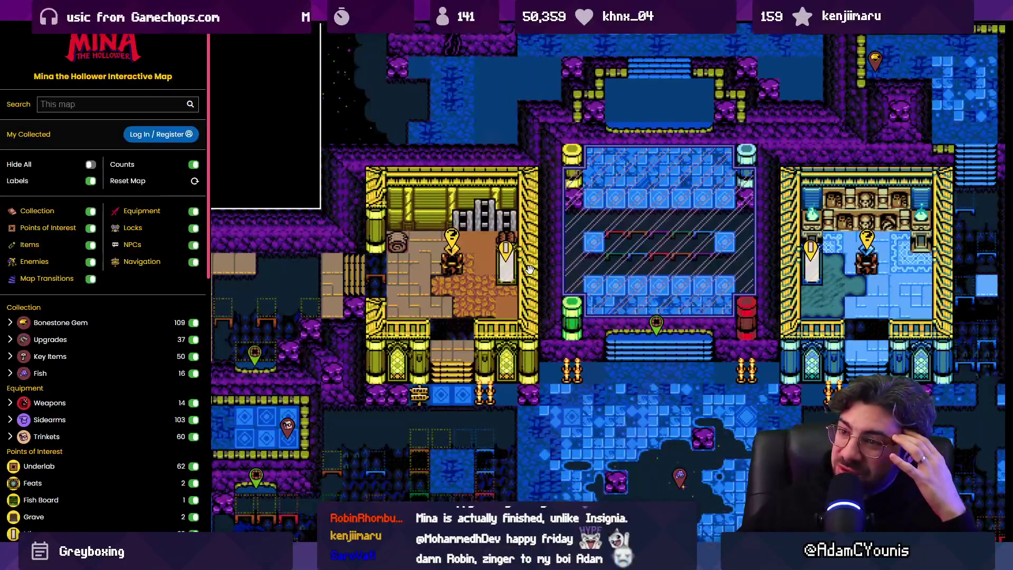
{"action": "scroll", "coordinate": [531, 270], "scroll_direction": "down", "scroll_amount": 1}
{"action": "scroll", "coordinate": [531, 270], "scroll_direction": "down", "scroll_amount": 1}
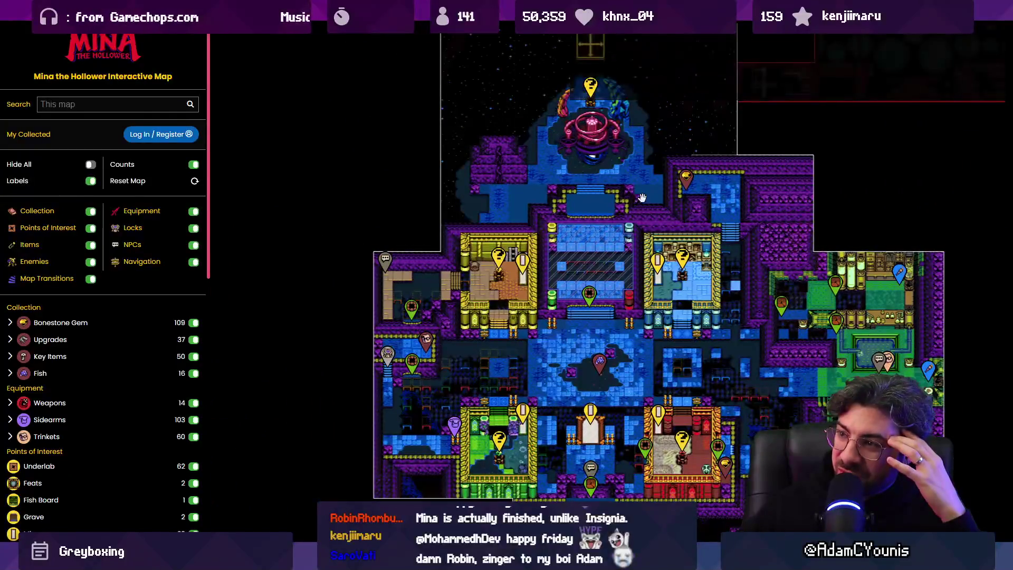
{"action": "scroll", "coordinate": [641, 199], "scroll_direction": "down", "scroll_amount": 1}
{"action": "mouse_move", "coordinate": [642, 199]}
{"action": "left_mouse_down"}
{"action": "mouse_move", "coordinate": [686, 295]}
{"action": "mouse_move", "coordinate": [739, 369]}
{"action": "mouse_move", "coordinate": [774, 397]}
{"action": "mouse_move", "coordinate": [570, 401]}
{"action": "left_mouse_up"}
{"action": "scroll", "coordinate": [544, 262], "scroll_direction": "down", "scroll_amount": 2}
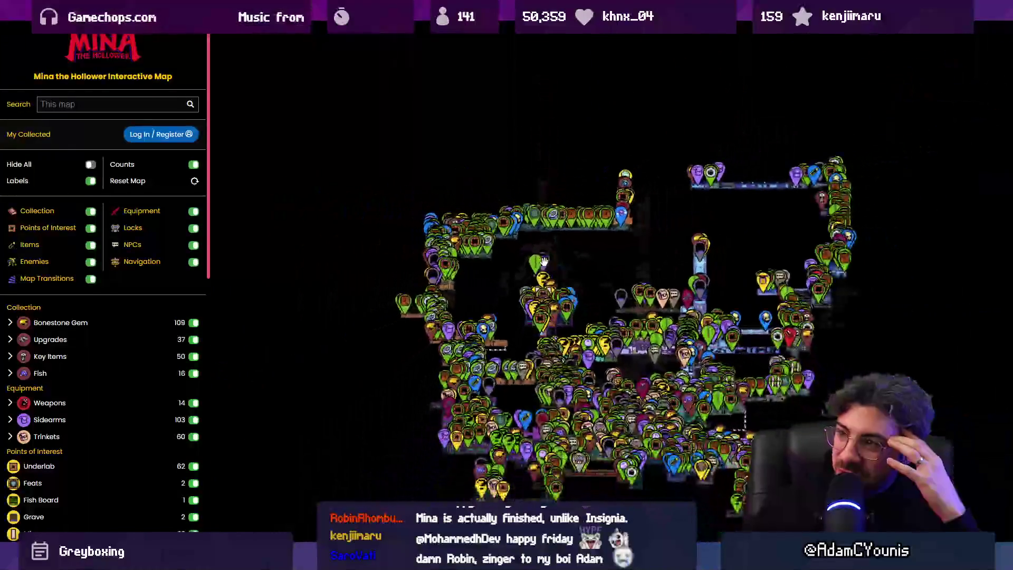
{"action": "scroll", "coordinate": [613, 380], "scroll_direction": "up", "scroll_amount": 2}
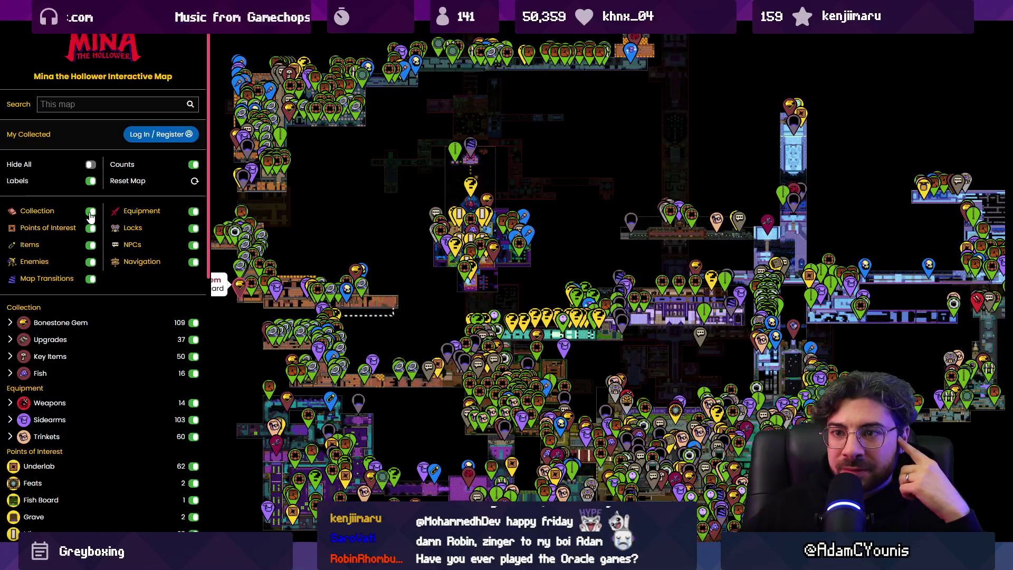
- Hide all location markers on the Mina the Hollower map
{"action": "left_click", "coordinate": [91, 166]}
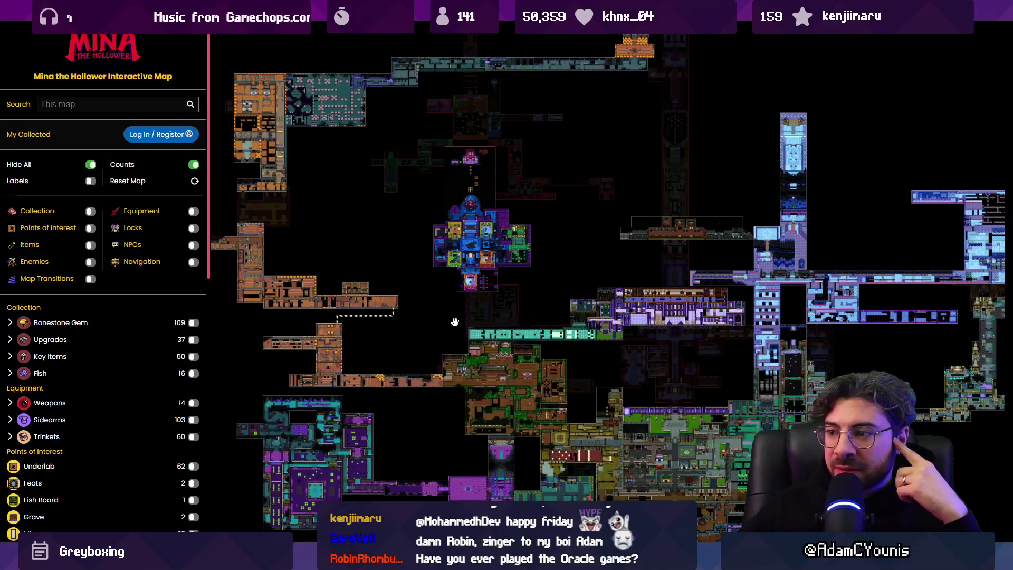
{"action": "scroll", "coordinate": [455, 322], "scroll_direction": "down", "scroll_amount": 3}
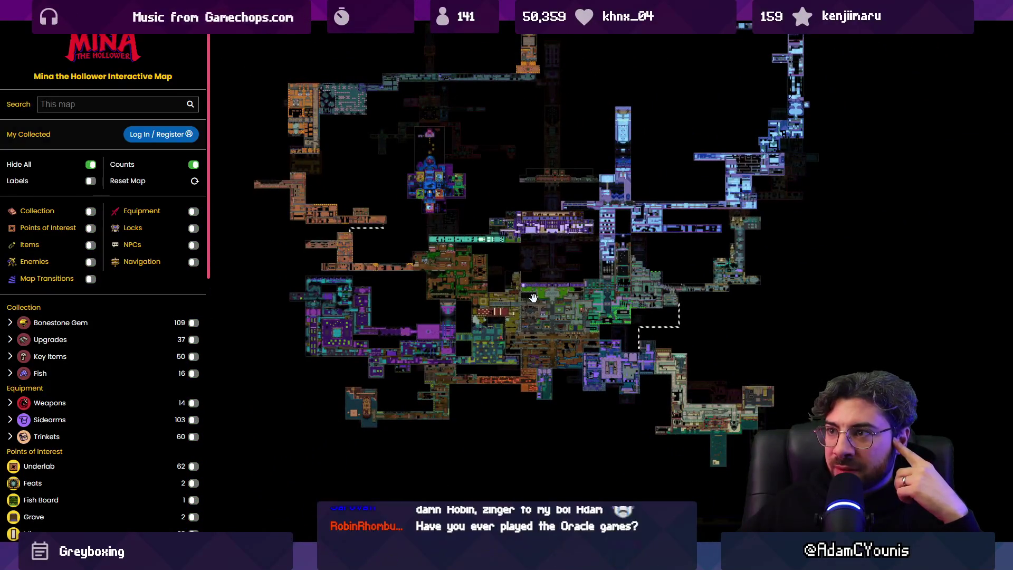
{"action": "scroll", "coordinate": [556, 320], "scroll_direction": "up", "scroll_amount": 4}
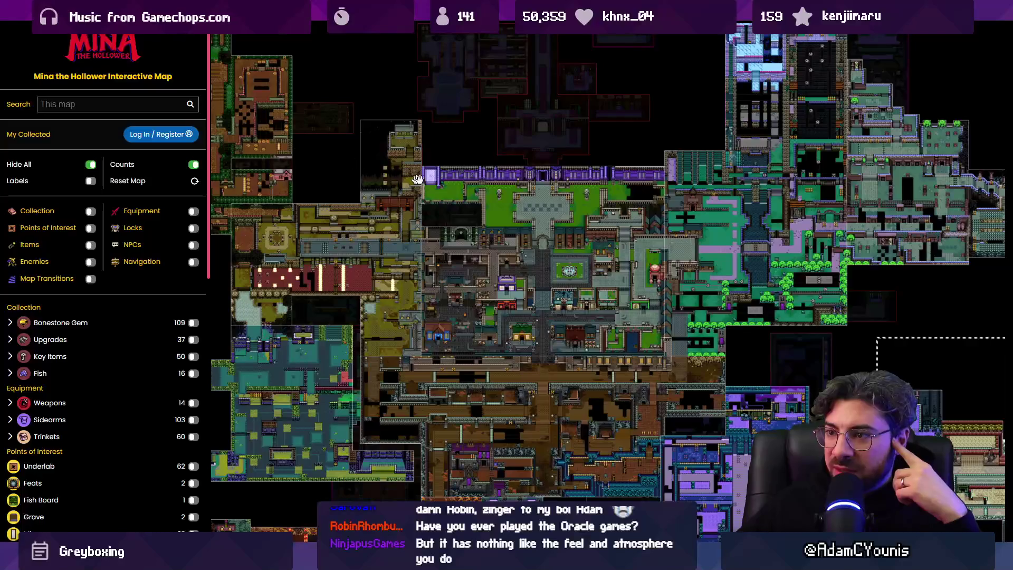
{"action": "scroll", "coordinate": [763, 184], "scroll_direction": "down", "scroll_amount": 2}
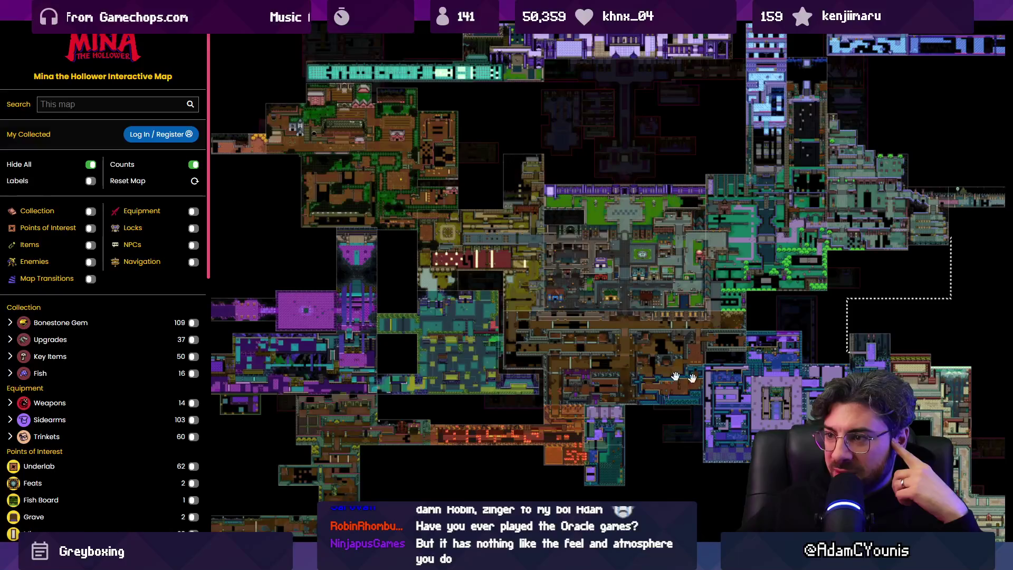
{"action": "scroll", "coordinate": [528, 207], "scroll_direction": "down", "scroll_amount": 3}
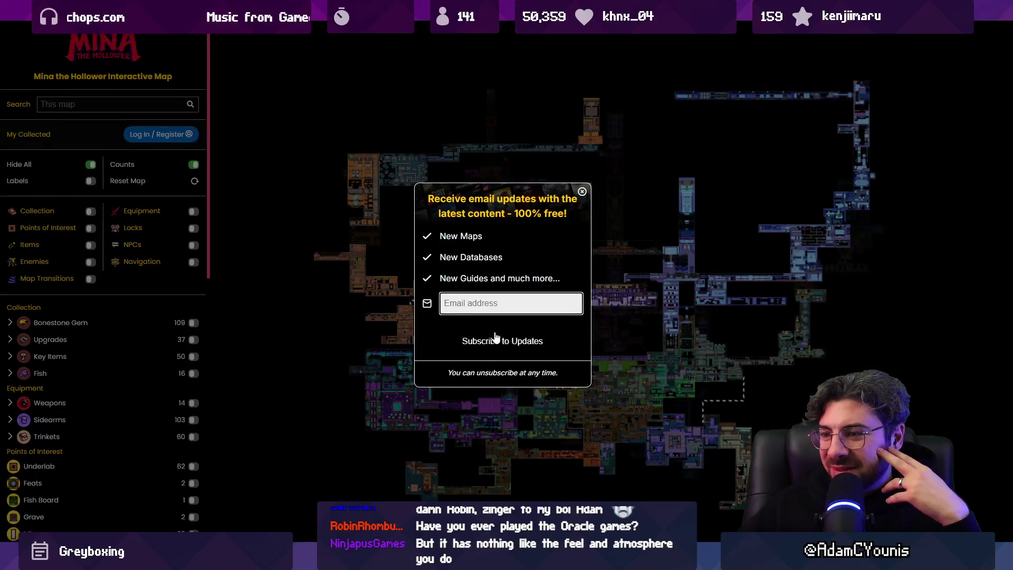
- Dismiss the email-updates popup and zoom over the marker-free map
{"action": "left_click", "coordinate": [582, 193]}
{"action": "scroll", "coordinate": [472, 380], "scroll_direction": "up", "scroll_amount": 3}
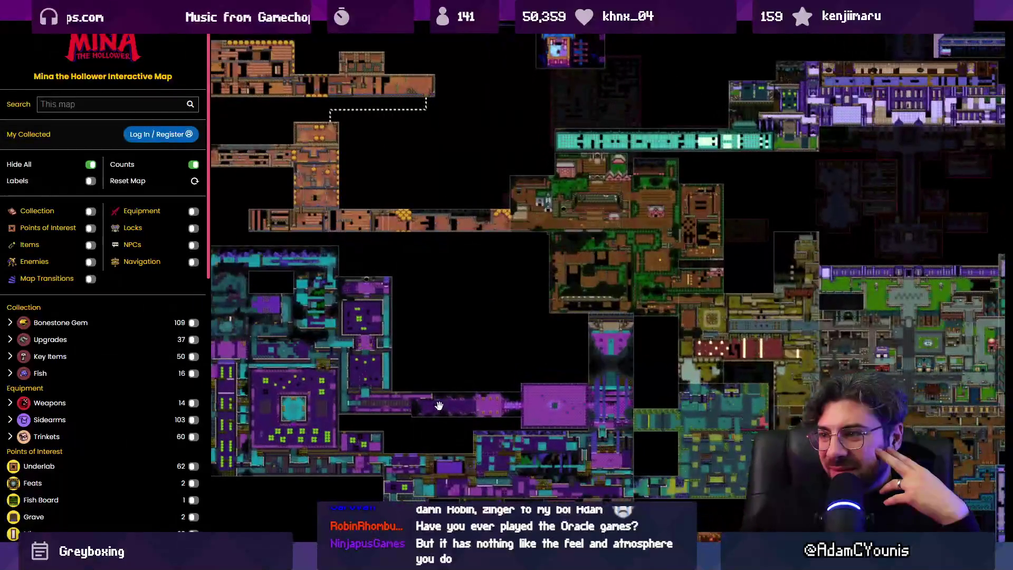
{"action": "scroll", "coordinate": [443, 404], "scroll_direction": "up", "scroll_amount": 3}
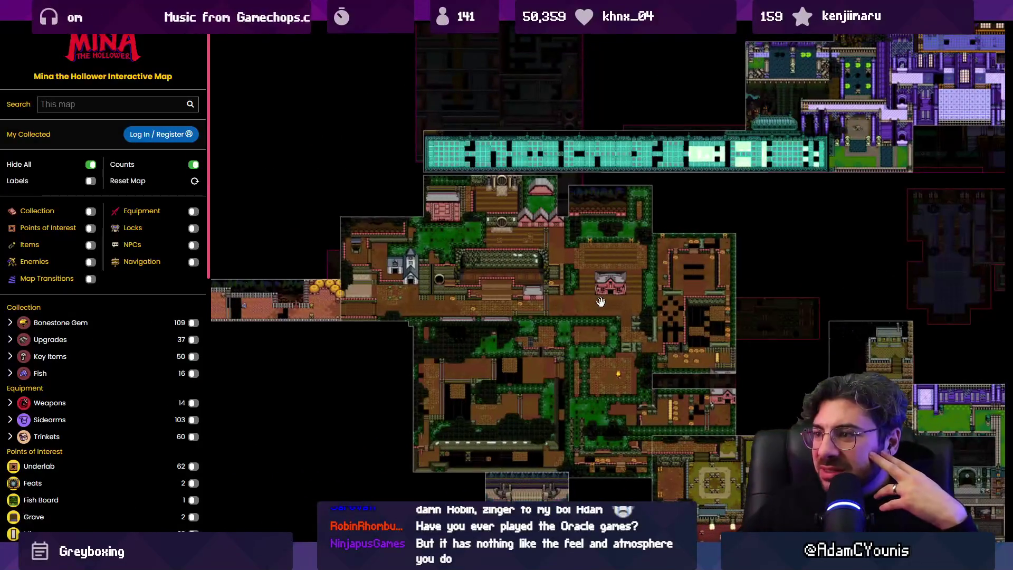
{"action": "scroll", "coordinate": [659, 351], "scroll_direction": "up", "scroll_amount": 2}
{"action": "scroll", "coordinate": [660, 351], "scroll_direction": "up", "scroll_amount": 1}
{"action": "scroll", "coordinate": [759, 320], "scroll_direction": "up", "scroll_amount": 2}
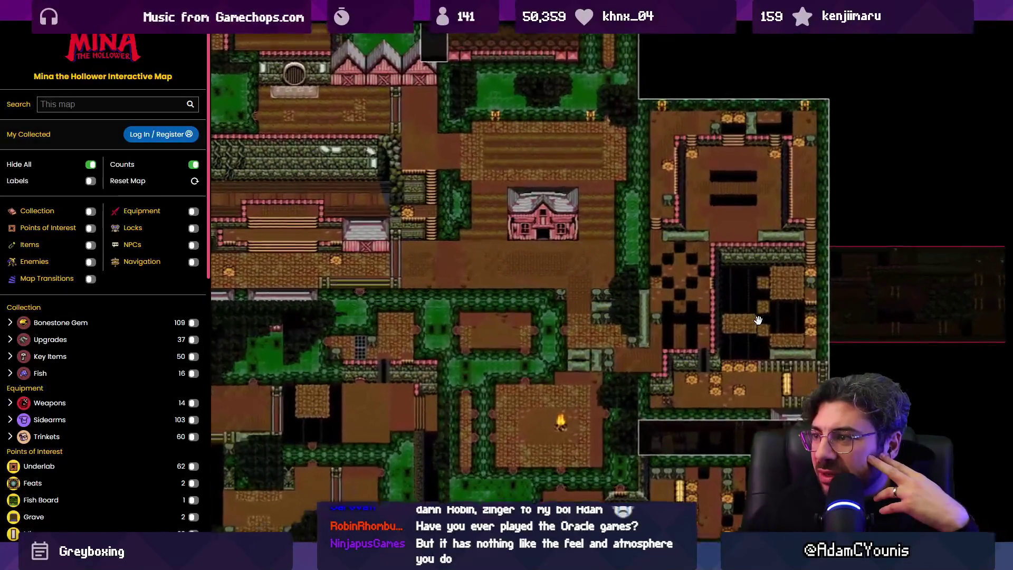
{"action": "scroll", "coordinate": [699, 310], "scroll_direction": "up", "scroll_amount": 2}
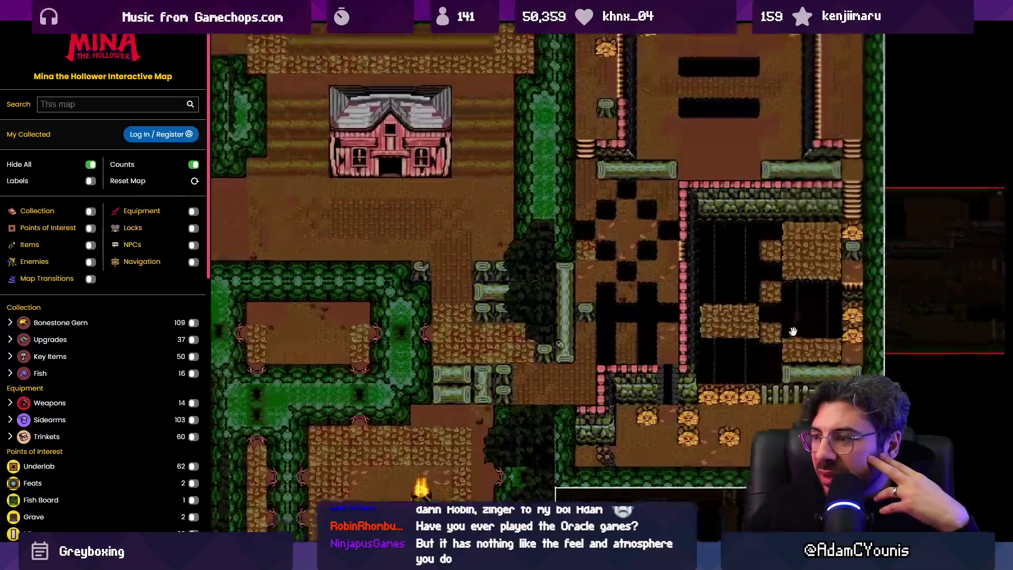
{"action": "scroll", "coordinate": [662, 365], "scroll_direction": "down", "scroll_amount": 2}
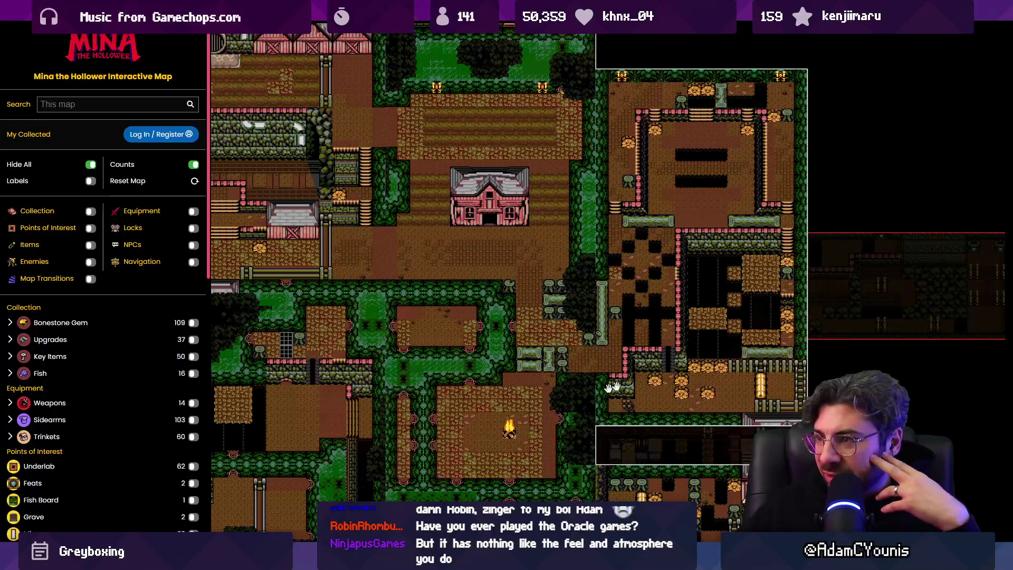
{"action": "scroll", "coordinate": [733, 122], "scroll_direction": "down", "scroll_amount": 5}
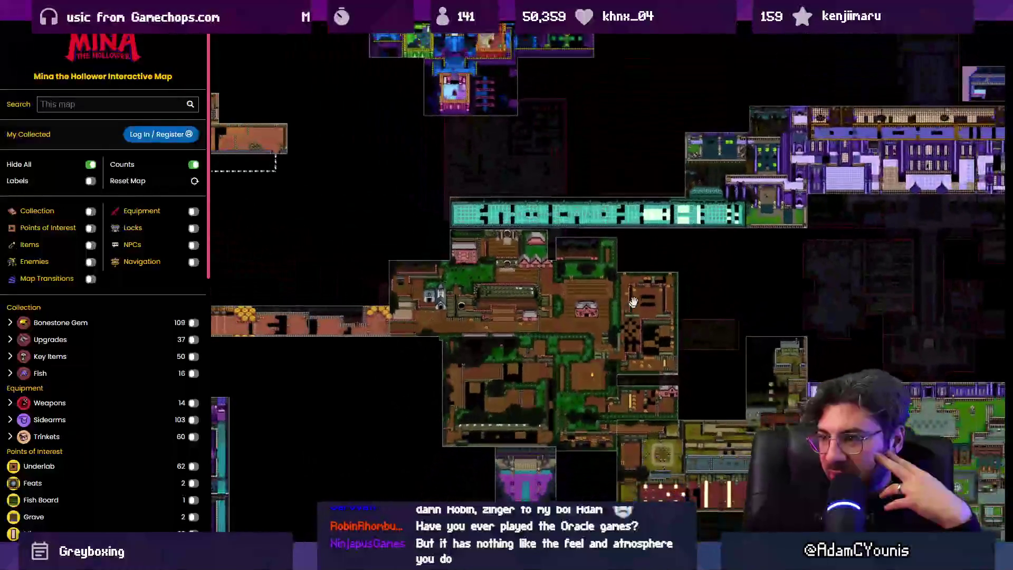
{"action": "scroll", "coordinate": [586, 300], "scroll_direction": "up", "scroll_amount": 1}
{"action": "scroll", "coordinate": [587, 301], "scroll_direction": "down", "scroll_amount": 2}
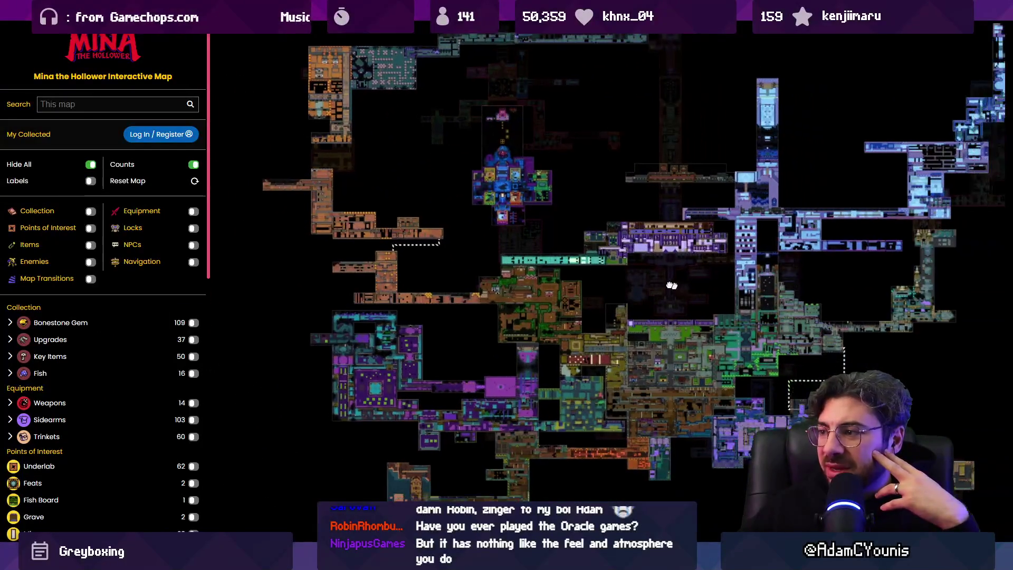
- Leave fullscreen, switch to the r/MinaTheHollower post, then return to Unity
{"action": "key", "text": "Escape"}
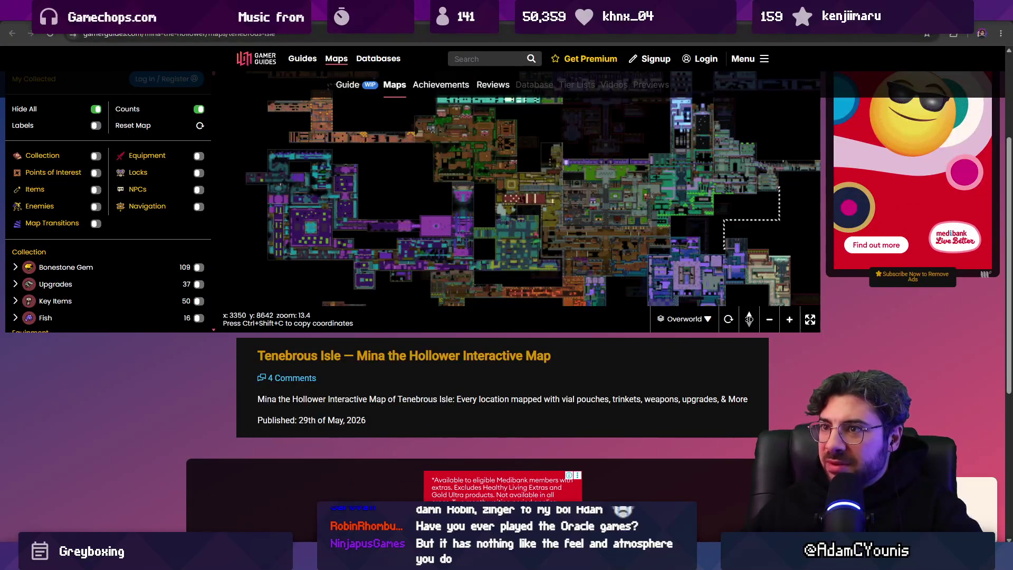
{"action": "key", "text": "ctrl+Tab"}
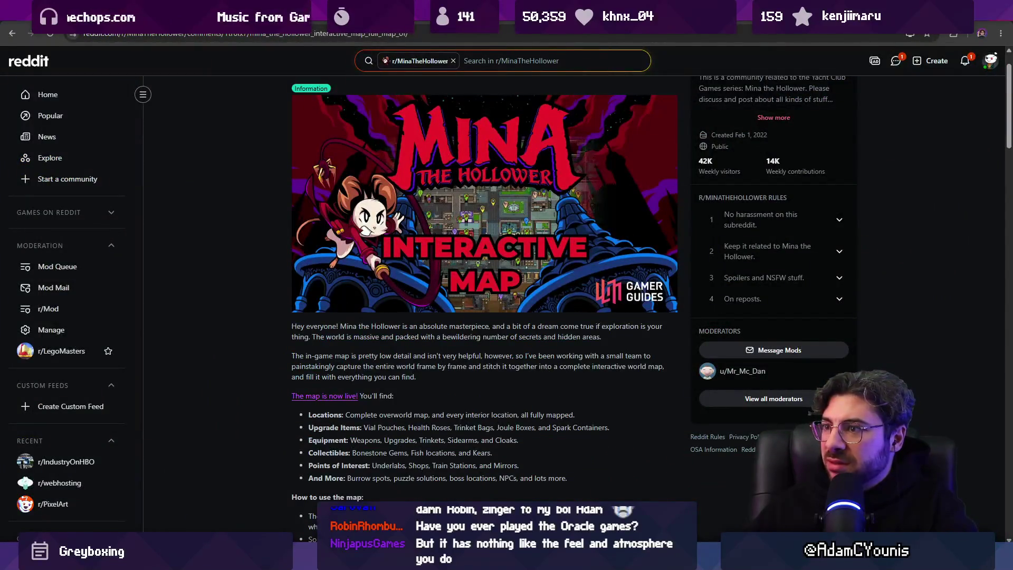
{"action": "key", "text": "alt+Tab"}
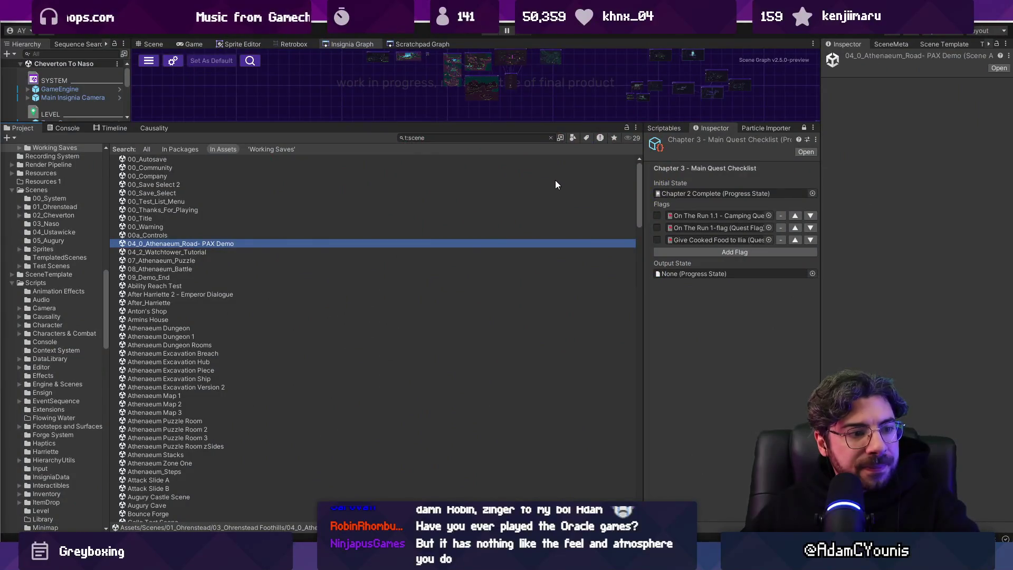
- Enlarge the Insignia Graph panel and pan across its scene clusters
{"action": "mouse_move", "coordinate": [509, 123]}
{"action": "left_mouse_down"}
{"action": "mouse_move", "coordinate": [509, 421]}
{"action": "mouse_move", "coordinate": [509, 403]}
{"action": "left_mouse_up"}
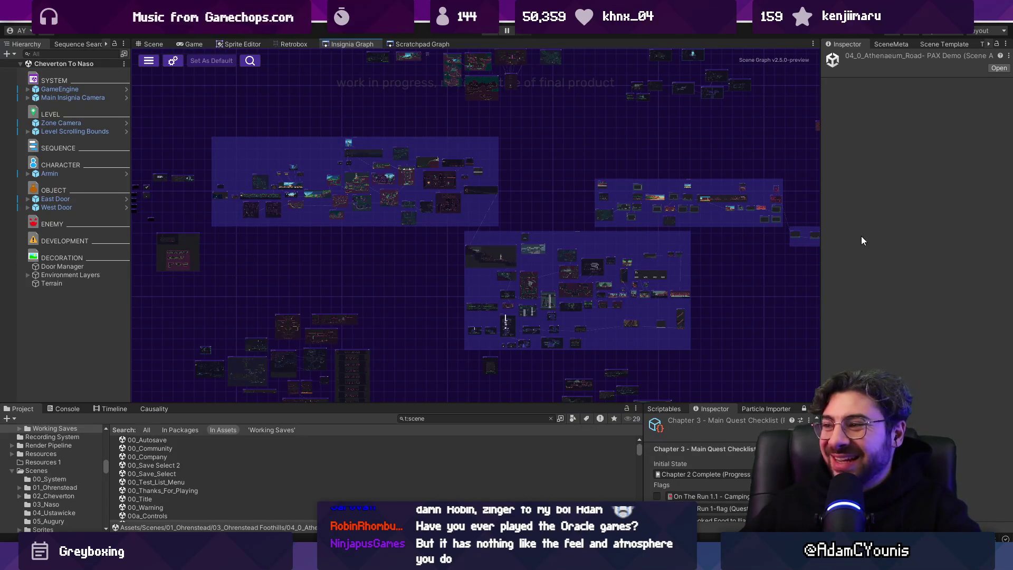
{"action": "left_click_drag", "start_coordinate": [822, 216], "coordinate": [826, 216]}
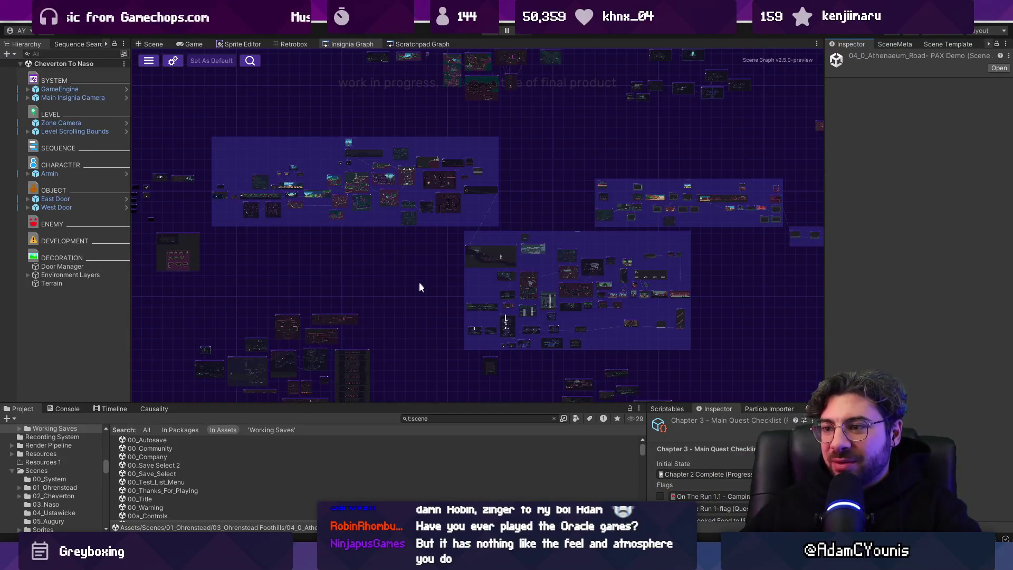
{"action": "left_click_drag", "start_coordinate": [420, 283], "coordinate": [423, 236]}
{"action": "left_click_drag", "start_coordinate": [448, 403], "coordinate": [448, 392]}
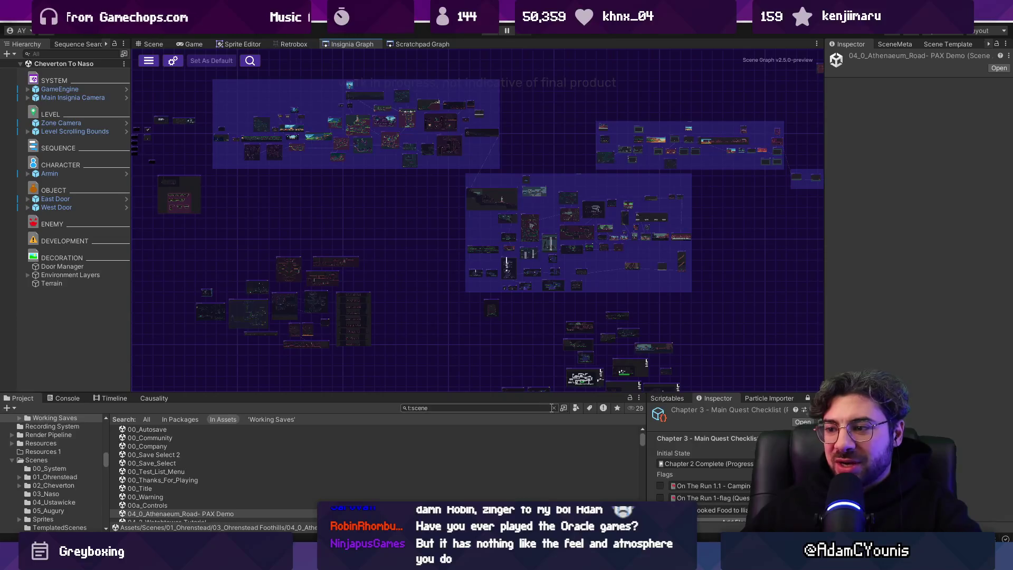
{"action": "left_click_drag", "start_coordinate": [507, 363], "coordinate": [476, 319]}
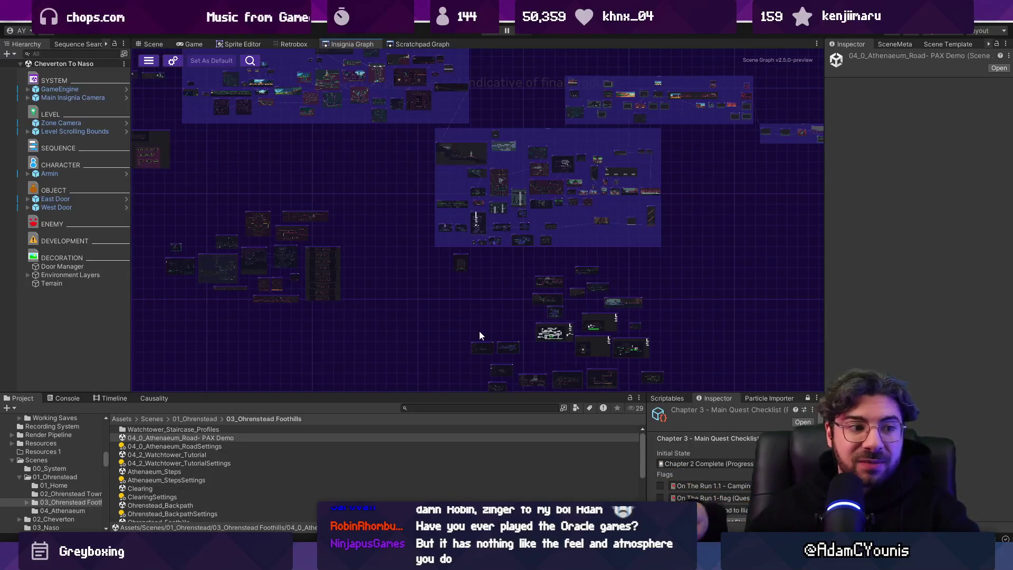
{"action": "mouse_move", "coordinate": [493, 298]}
{"action": "left_mouse_down"}
{"action": "mouse_move", "coordinate": [572, 344]}
{"action": "mouse_move", "coordinate": [526, 405]}
{"action": "left_mouse_up"}
- Widen the Project folder tree and pan the graph toward the small right-hand group
{"action": "left_click_drag", "start_coordinate": [109, 441], "coordinate": [146, 438]}
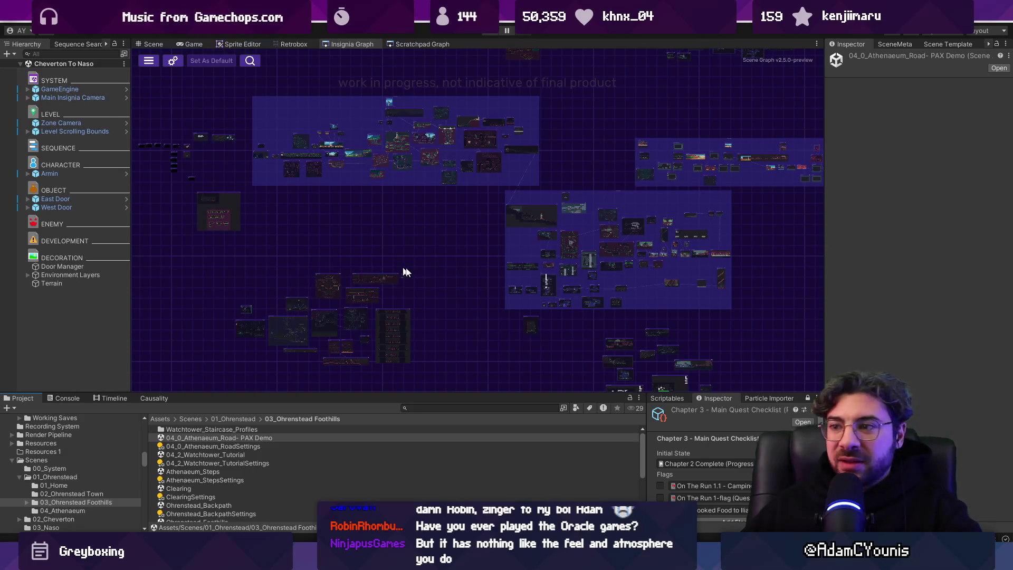
{"action": "scroll", "coordinate": [428, 221], "scroll_direction": "down", "scroll_amount": 3}
{"action": "mouse_move", "coordinate": [601, 260]}
{"action": "left_mouse_down"}
{"action": "mouse_move", "coordinate": [533, 289]}
{"action": "mouse_move", "coordinate": [541, 282]}
{"action": "left_mouse_up"}
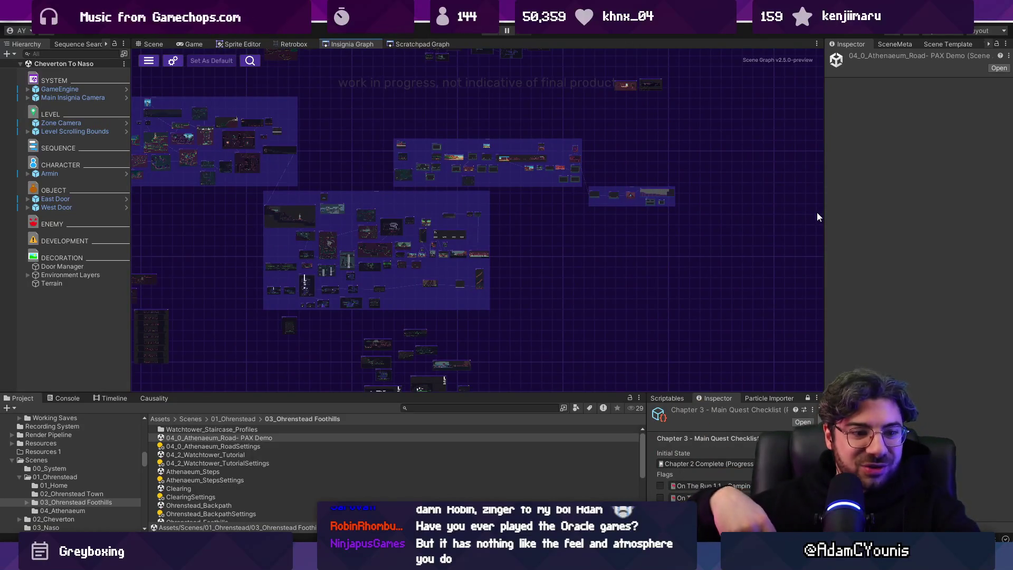
{"action": "mouse_move", "coordinate": [598, 231]}
{"action": "left_mouse_down"}
{"action": "mouse_move", "coordinate": [584, 369]}
{"action": "mouse_move", "coordinate": [692, 267]}
{"action": "left_mouse_up"}
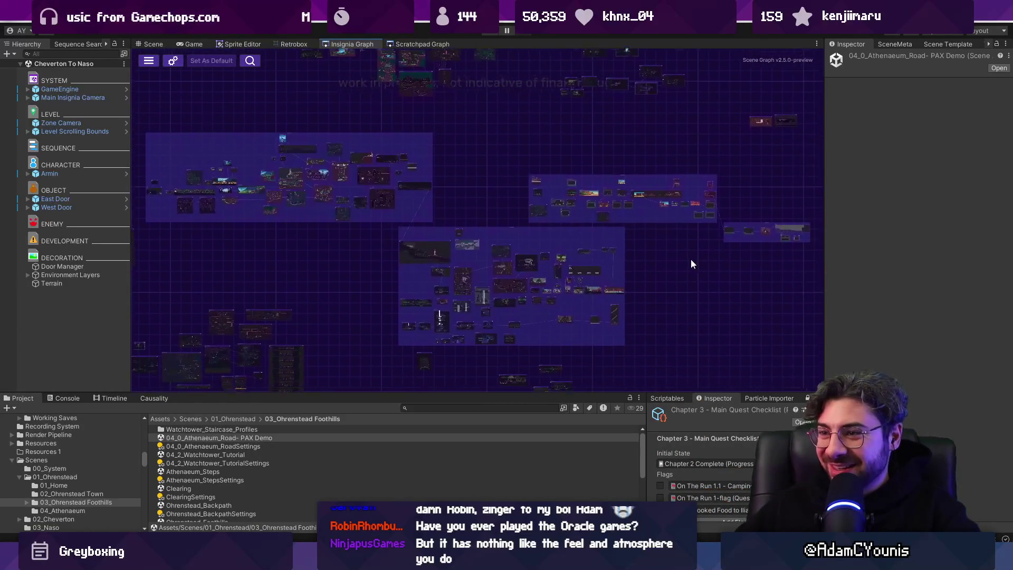
{"action": "mouse_move", "coordinate": [531, 247]}
{"action": "left_mouse_down"}
{"action": "mouse_move", "coordinate": [575, 205]}
{"action": "mouse_move", "coordinate": [508, 208]}
{"action": "mouse_move", "coordinate": [399, 252]}
{"action": "left_mouse_up"}
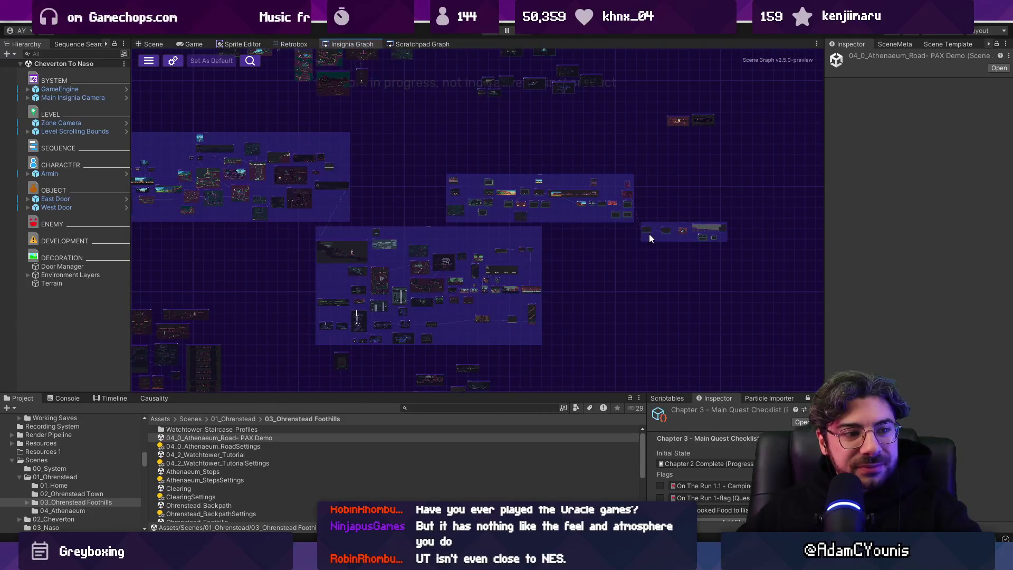
{"action": "scroll", "coordinate": [650, 238], "scroll_direction": "up", "scroll_amount": 3}
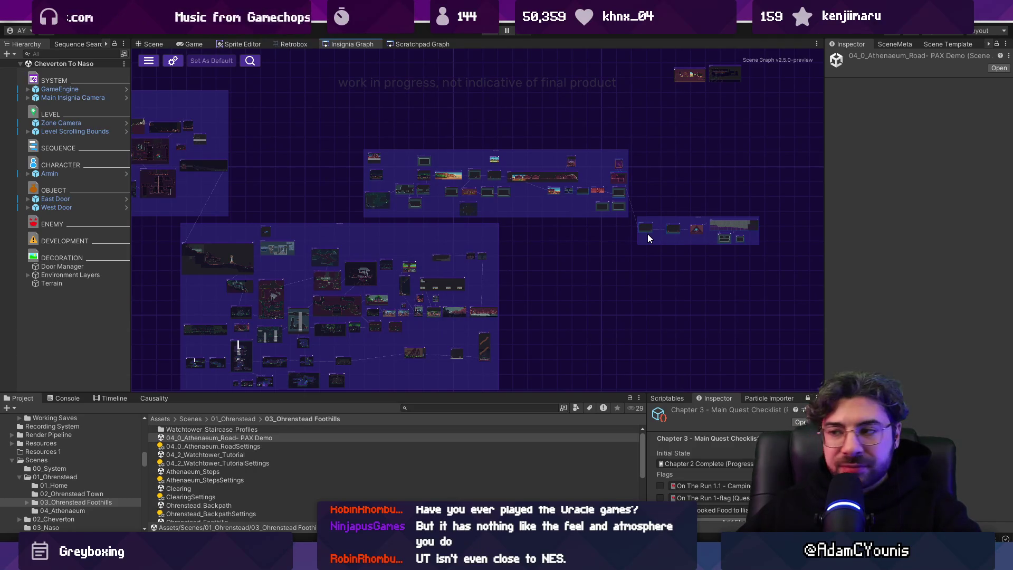
{"action": "scroll", "coordinate": [675, 232], "scroll_direction": "up", "scroll_amount": 4}
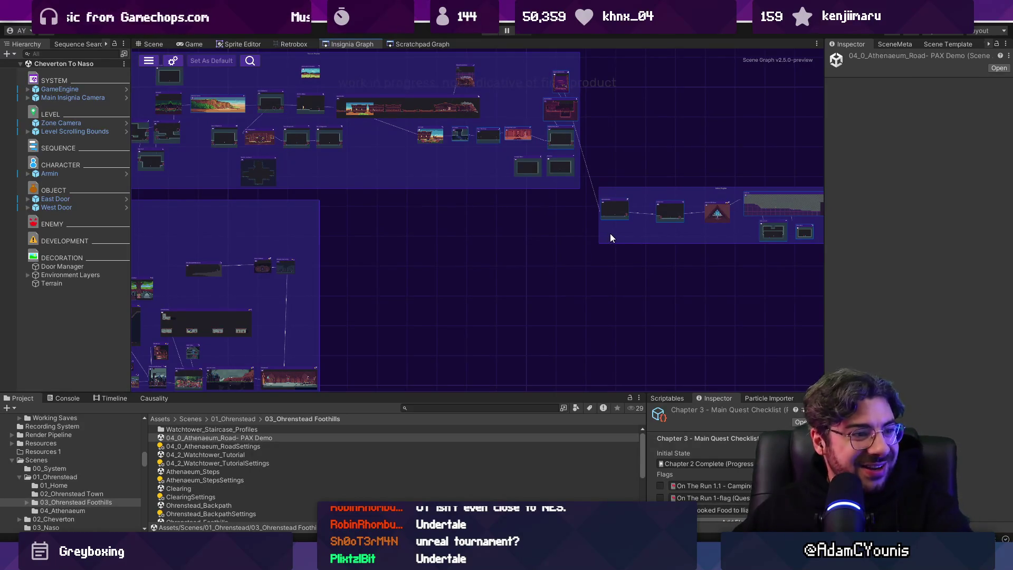
- Frame the six-node room group with the peak and wide rooms, then open a Chrome window
{"action": "key", "text": "f"}
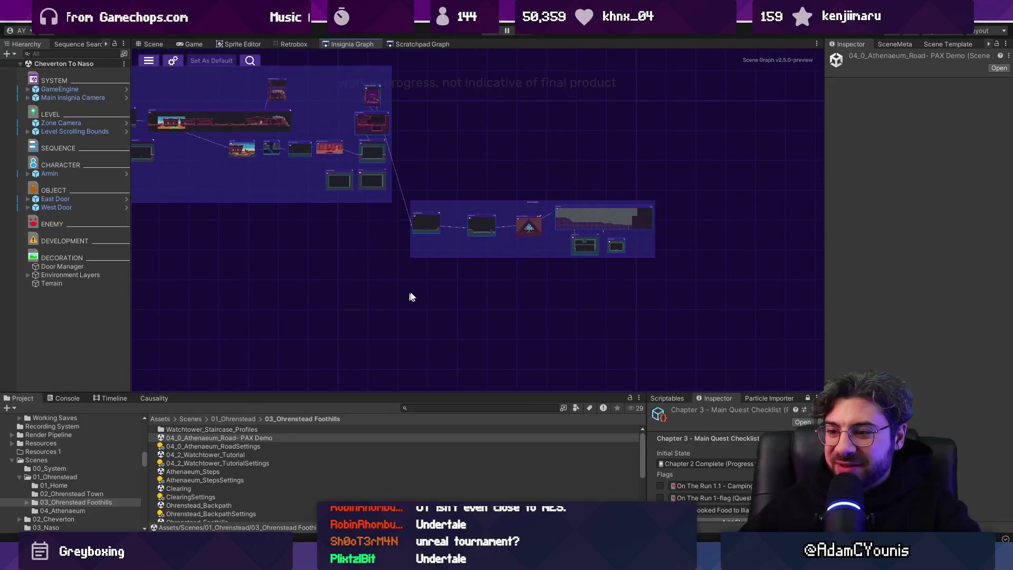
{"action": "scroll", "coordinate": [549, 271], "scroll_direction": "up", "scroll_amount": 2}
{"action": "left_click_drag", "start_coordinate": [520, 242], "coordinate": [490, 258]}
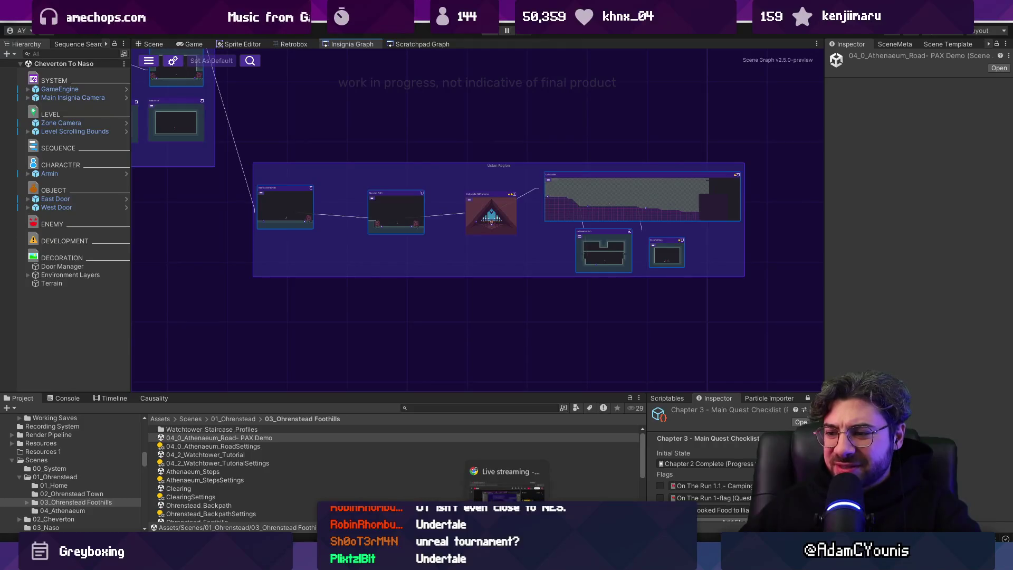
{"action": "middle_click", "coordinate": [507, 560]}
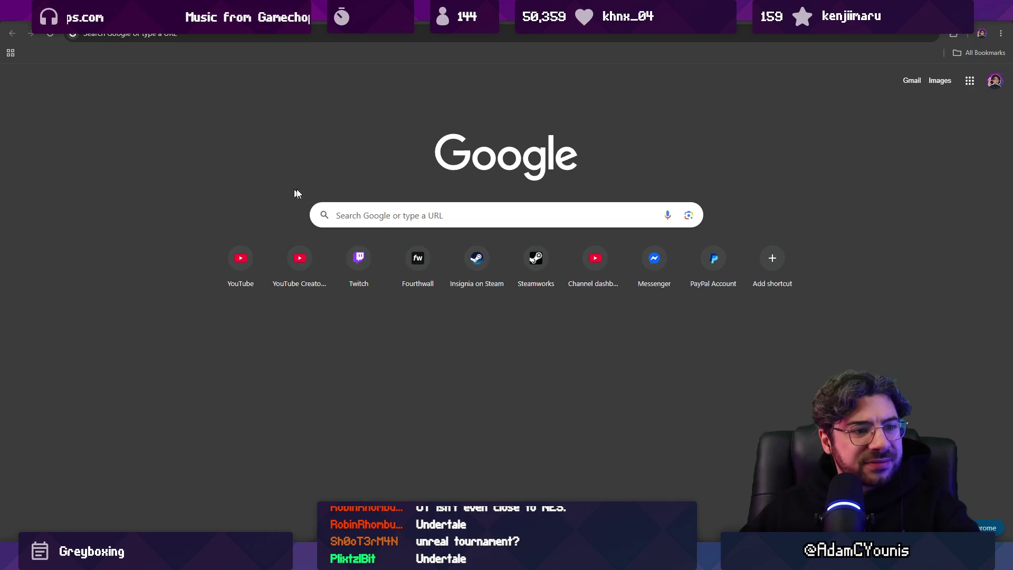
- Search Google Images for 'undertale screenshot'
{"action": "left_click", "coordinate": [275, 33]}
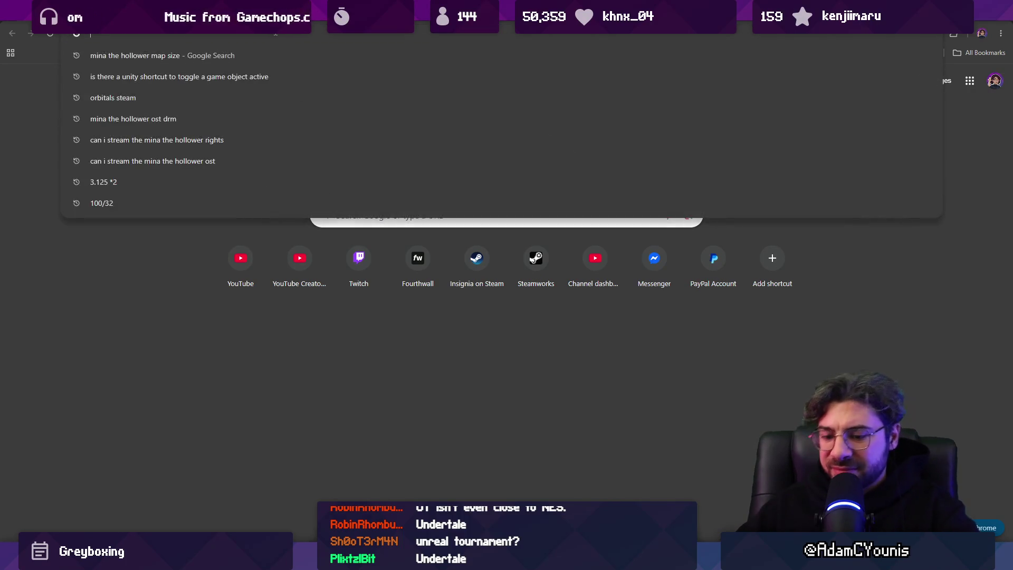
{"action": "type", "text": "undertale screenshot"}
{"action": "key", "text": "Return"}
{"action": "left_click", "coordinate": [159, 108]}
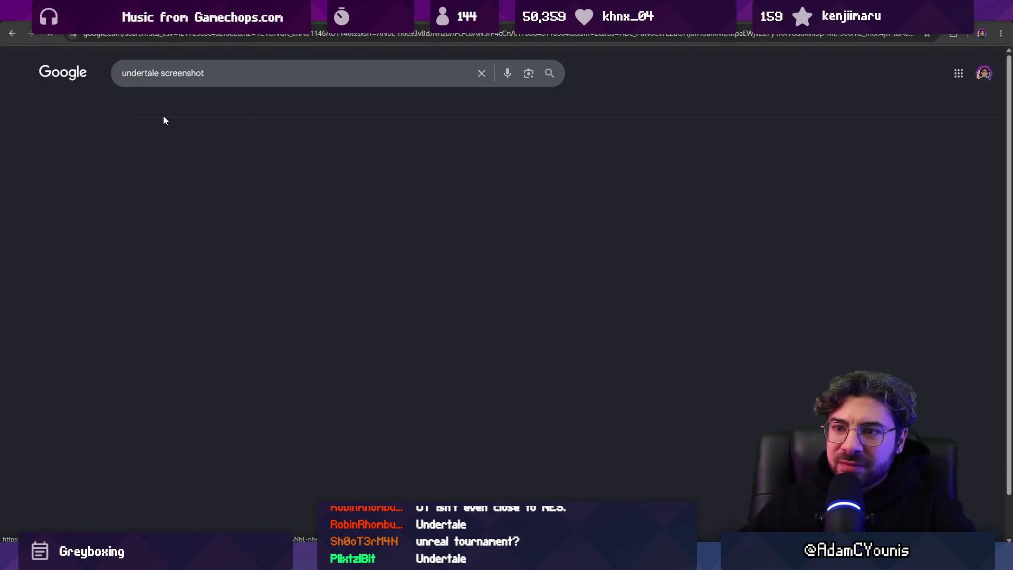
- Preview the purple leaves, Undyne battle and Papyrus battle Undertale screenshots
{"action": "left_click", "coordinate": [934, 211]}
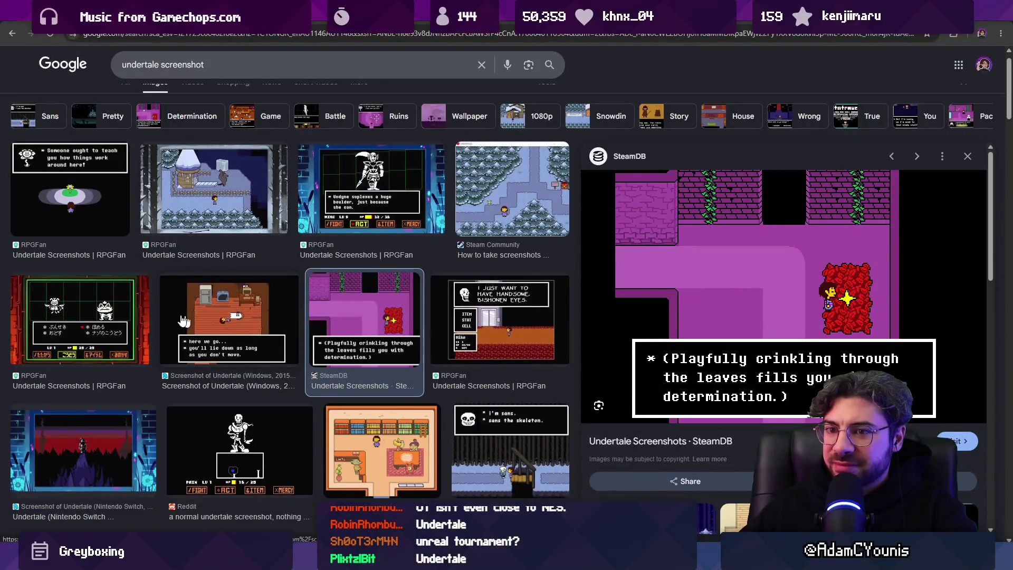
{"action": "left_click", "coordinate": [358, 196]}
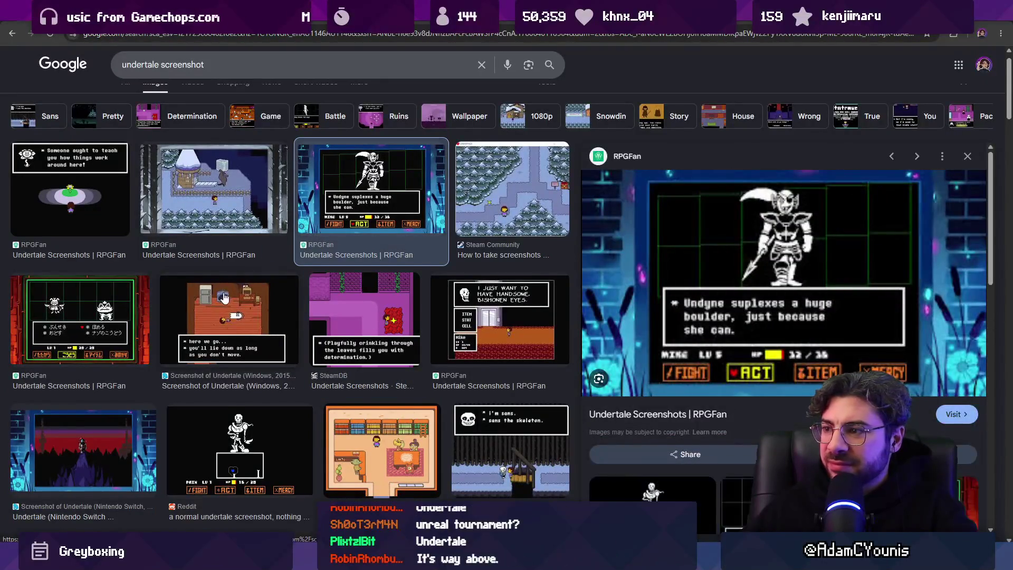
{"action": "scroll", "coordinate": [222, 295], "scroll_direction": "down", "scroll_amount": 2}
{"action": "scroll", "coordinate": [222, 294], "scroll_direction": "down", "scroll_amount": 2}
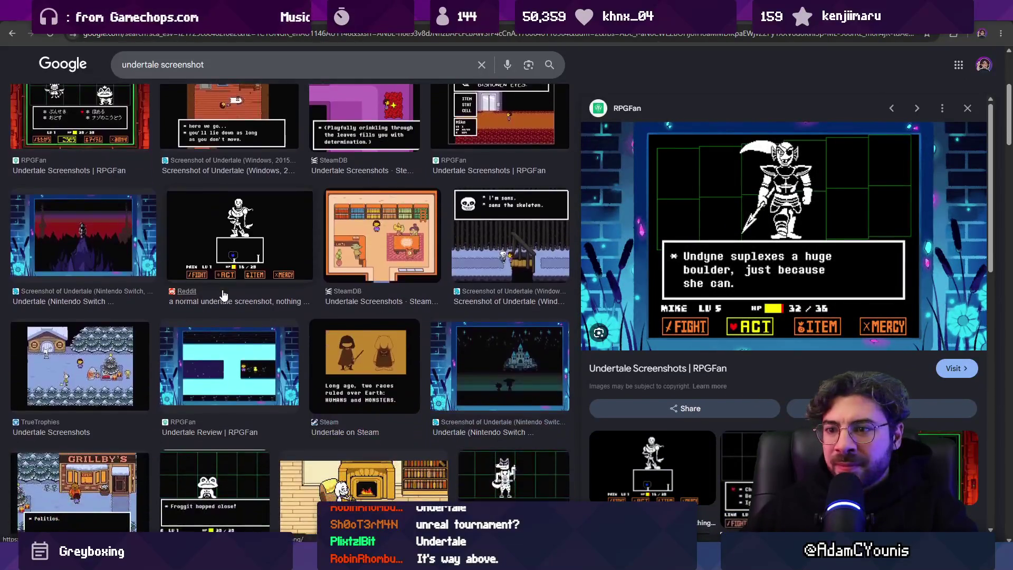
{"action": "left_click", "coordinate": [244, 243]}
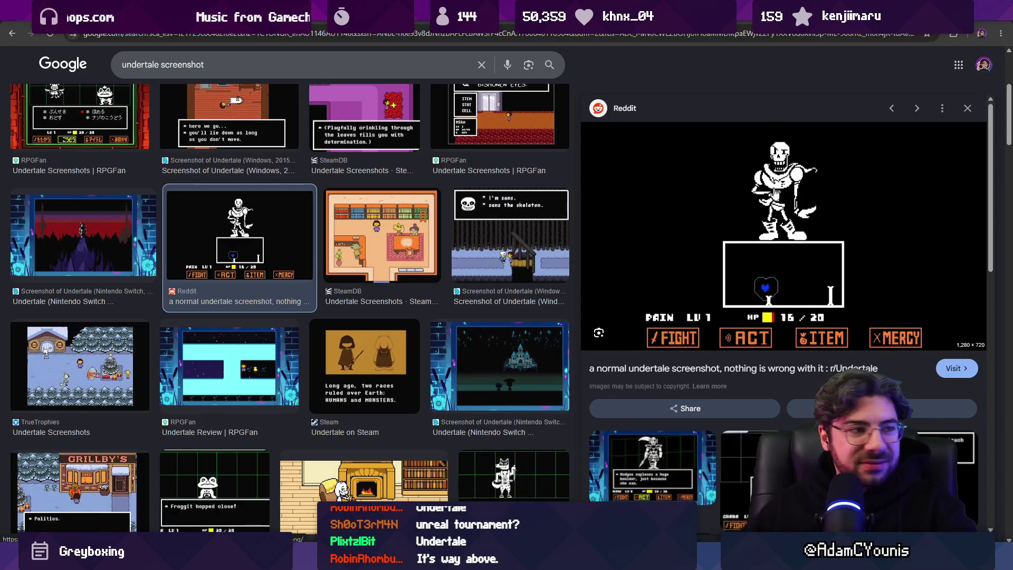
- Scroll down to preview the Grillby's bar screenshot, then open a new tab
{"action": "scroll", "coordinate": [810, 196], "scroll_direction": "down", "scroll_amount": 3}
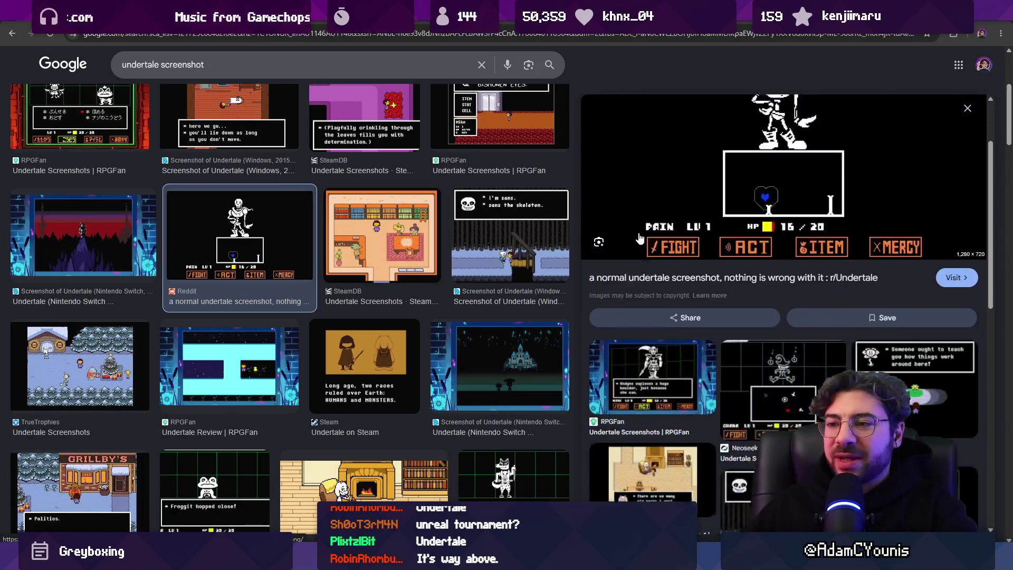
{"action": "scroll", "coordinate": [811, 197], "scroll_direction": "up", "scroll_amount": 3}
{"action": "scroll", "coordinate": [392, 289], "scroll_direction": "down", "scroll_amount": 3}
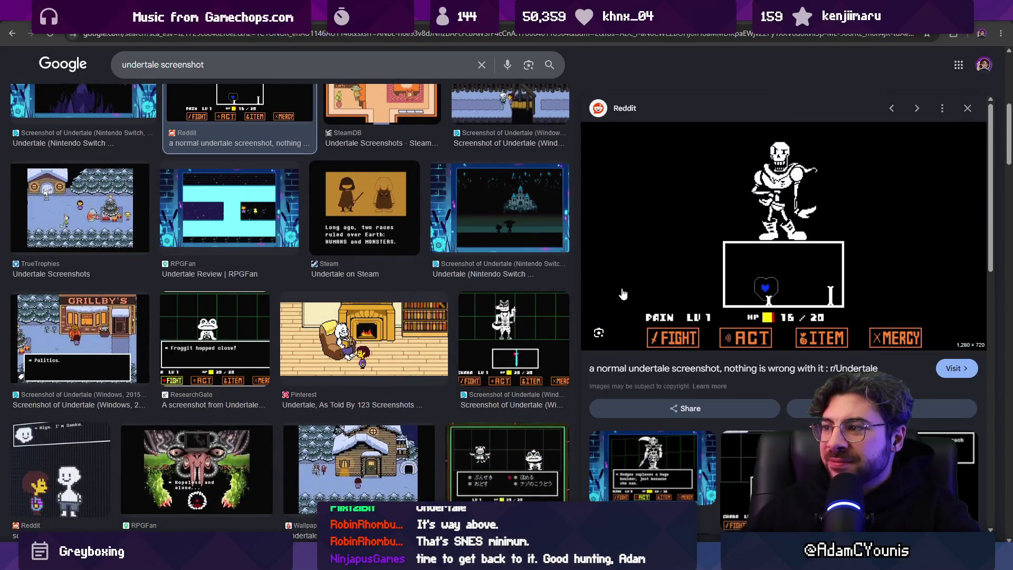
{"action": "scroll", "coordinate": [403, 272], "scroll_direction": "down", "scroll_amount": 2}
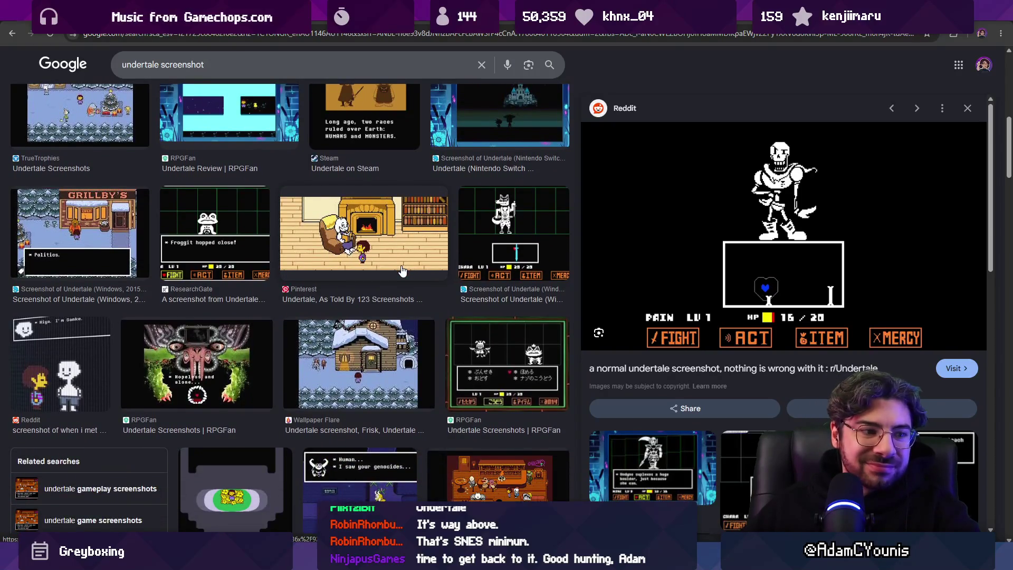
{"action": "scroll", "coordinate": [403, 272], "scroll_direction": "down", "scroll_amount": 5}
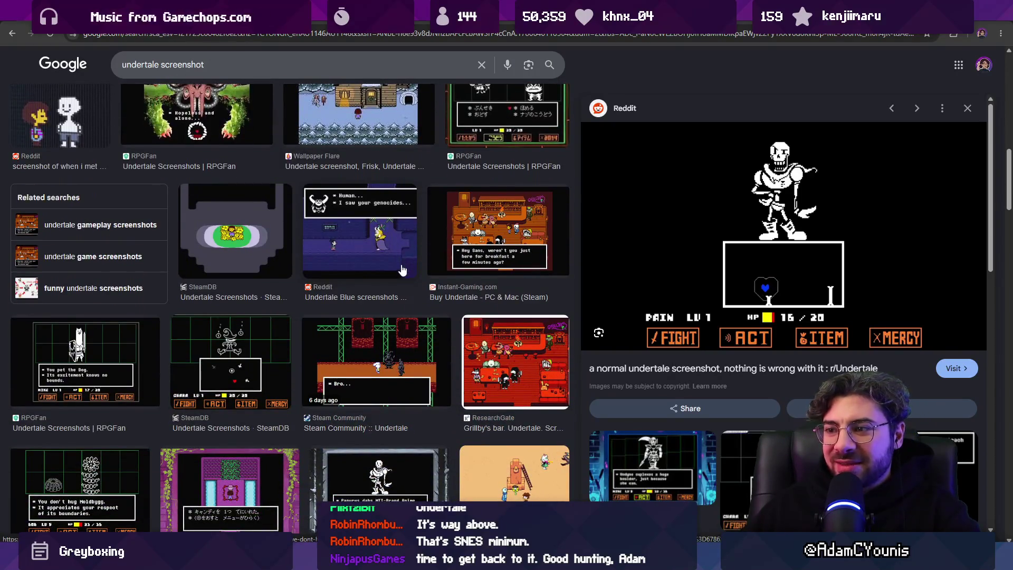
{"action": "scroll", "coordinate": [403, 271], "scroll_direction": "down", "scroll_amount": 5}
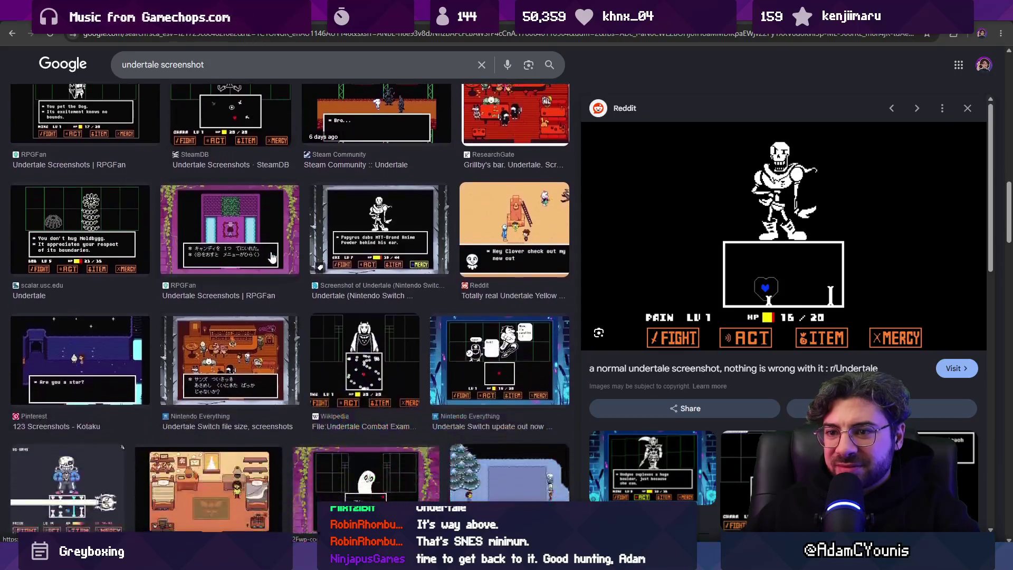
{"action": "left_click", "coordinate": [516, 121]}
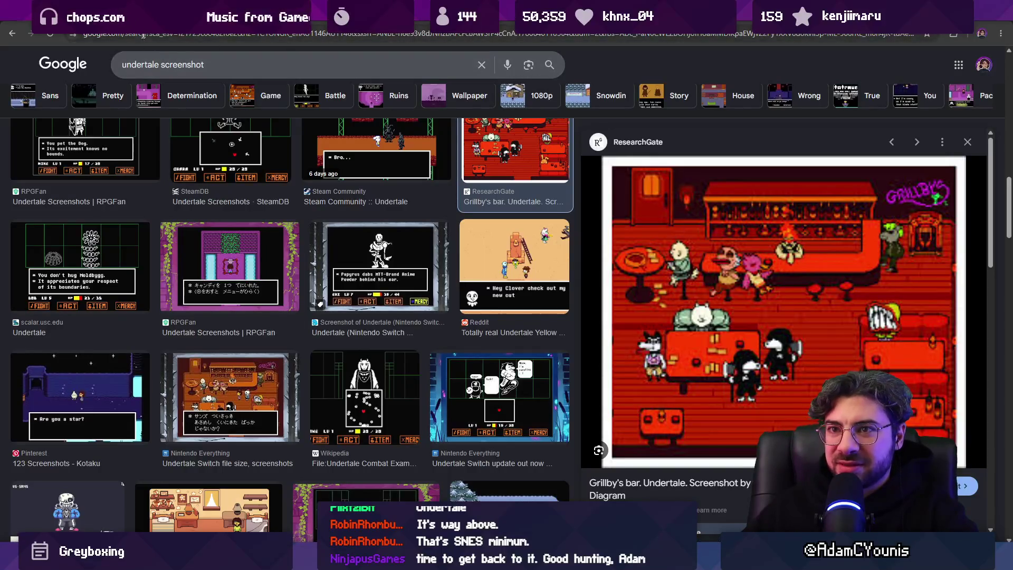
{"action": "key", "text": "ctrl+t"}
- Search Google Images for 'shovel knight screenshot'
{"action": "type", "text": "shovel knigh"}
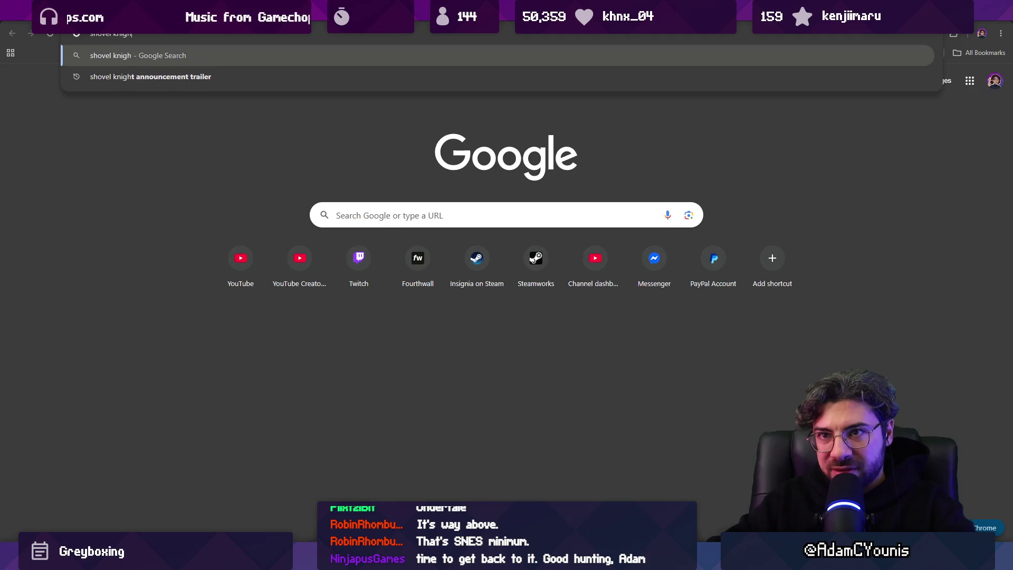
{"action": "type", "text": "t screenshot"}
{"action": "key", "text": "Return"}
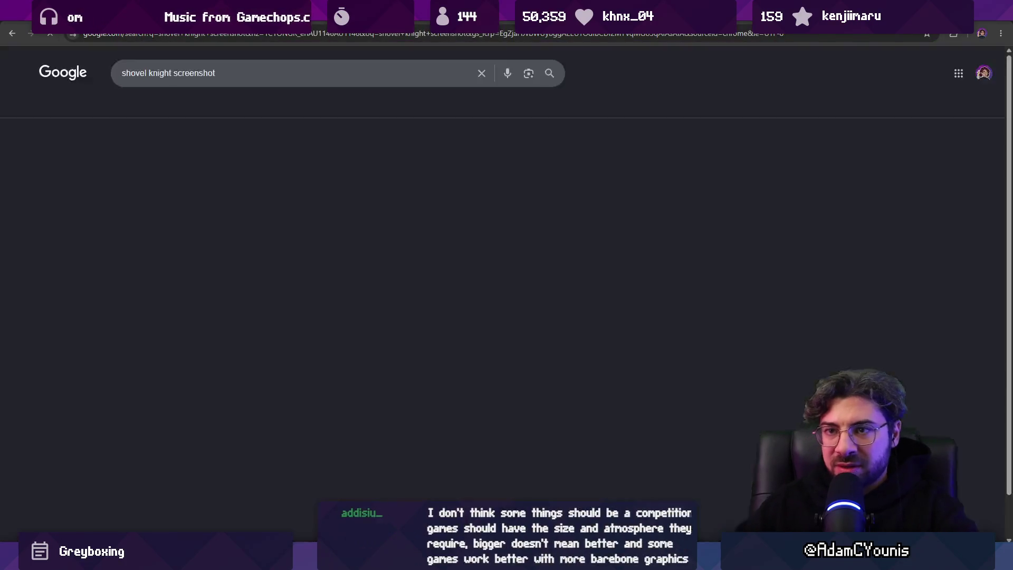
{"action": "left_click", "coordinate": [155, 107]}
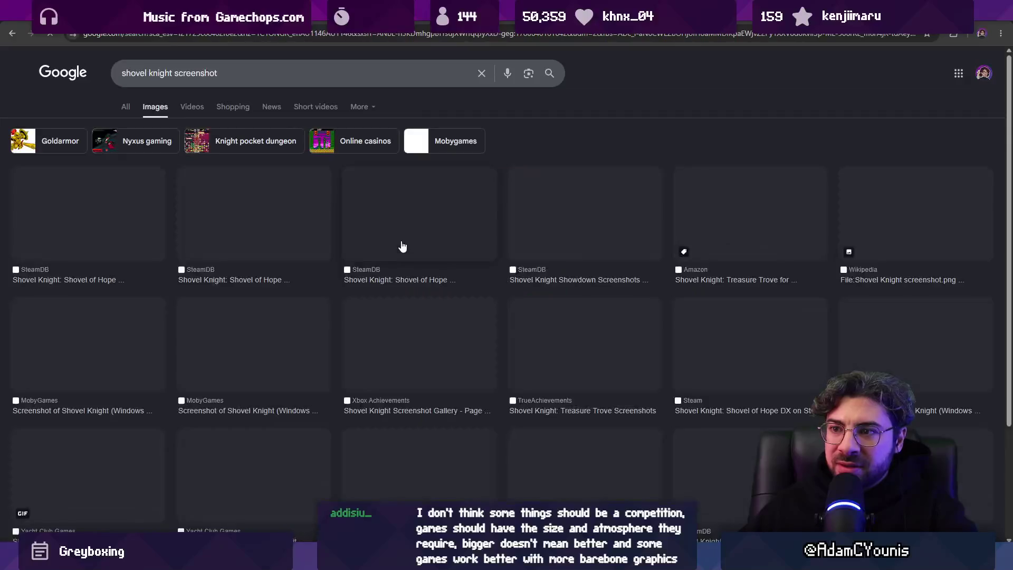
- Step through the Shovel Knight image previews, returning to the Wikipedia screenshot
{"action": "left_click", "coordinate": [122, 242]}
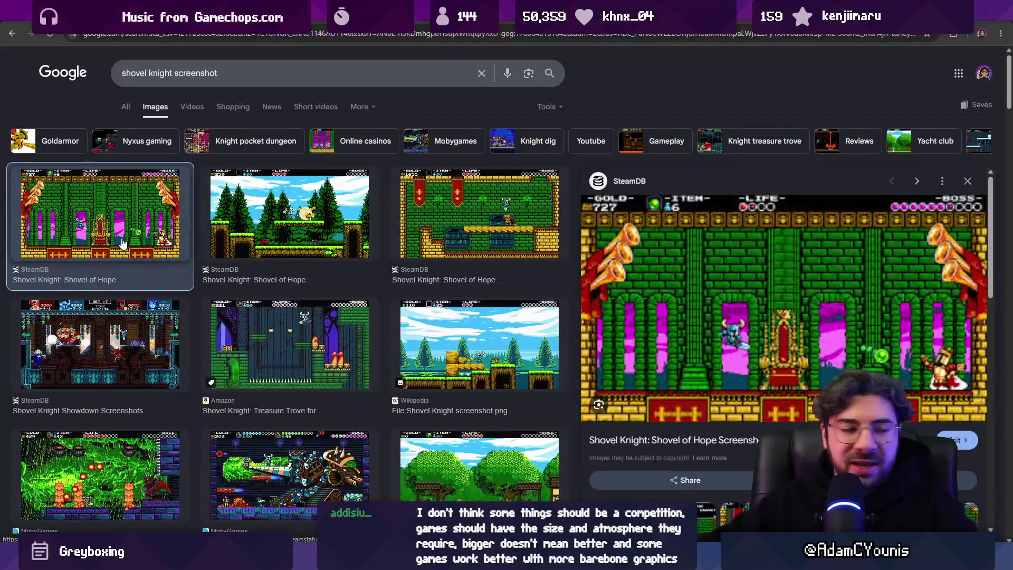
{"action": "key", "text": "Right"}
{"action": "key", "text": "Right"}
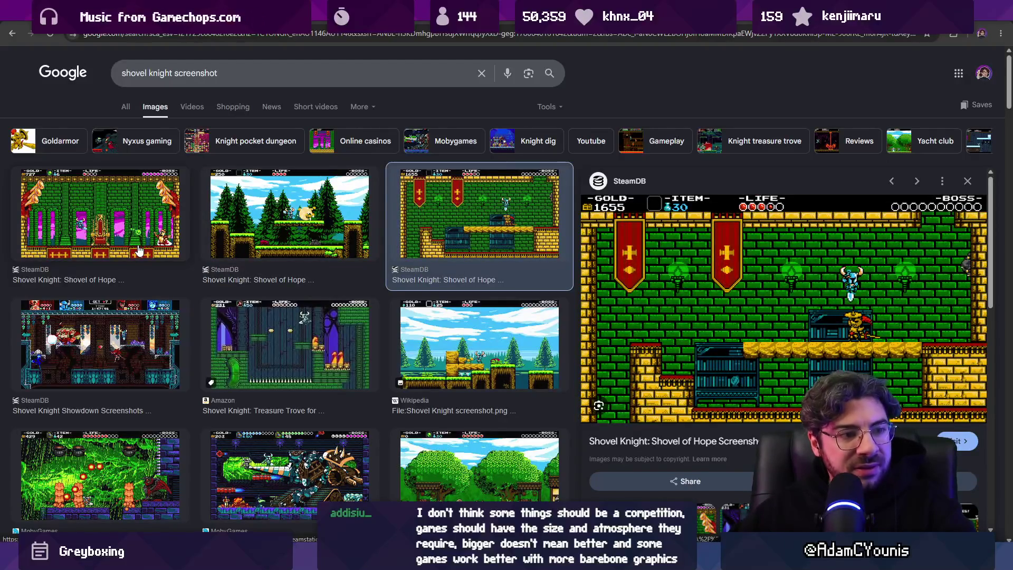
{"action": "key", "text": "Right"}
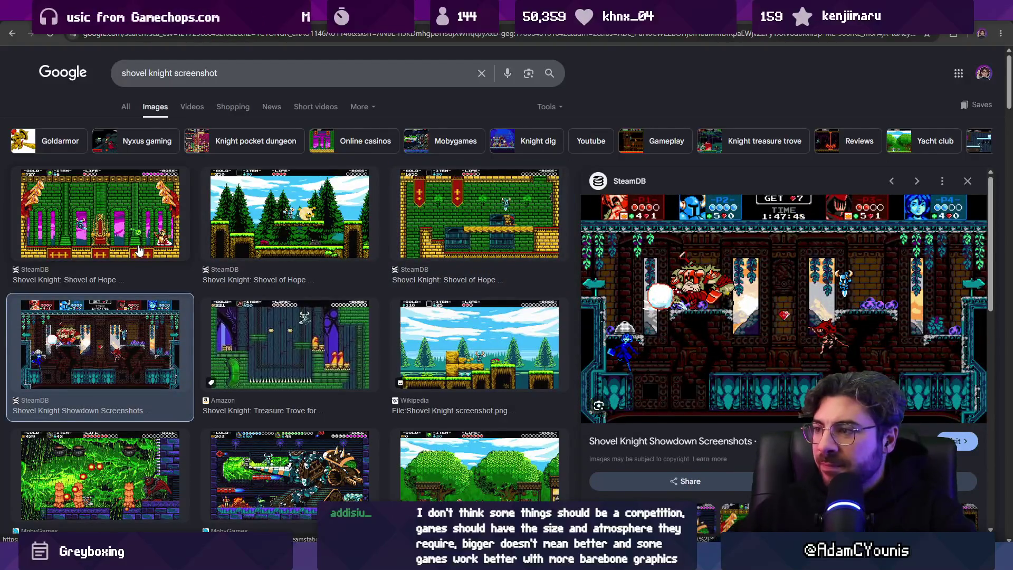
{"action": "key", "text": "Right"}
{"action": "key", "text": "Right"}
{"action": "key", "text": "Right"}
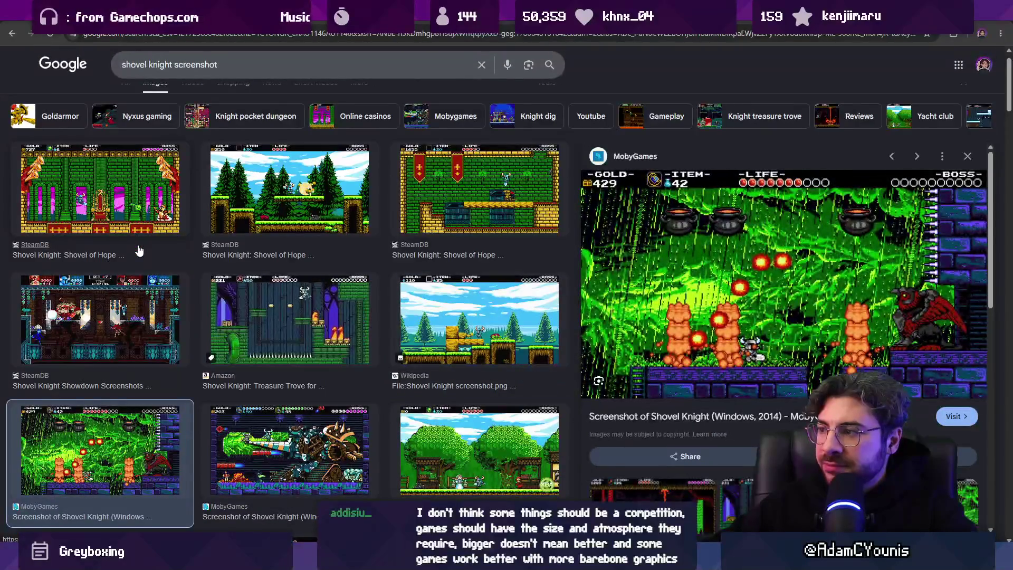
{"action": "key", "text": "Left"}
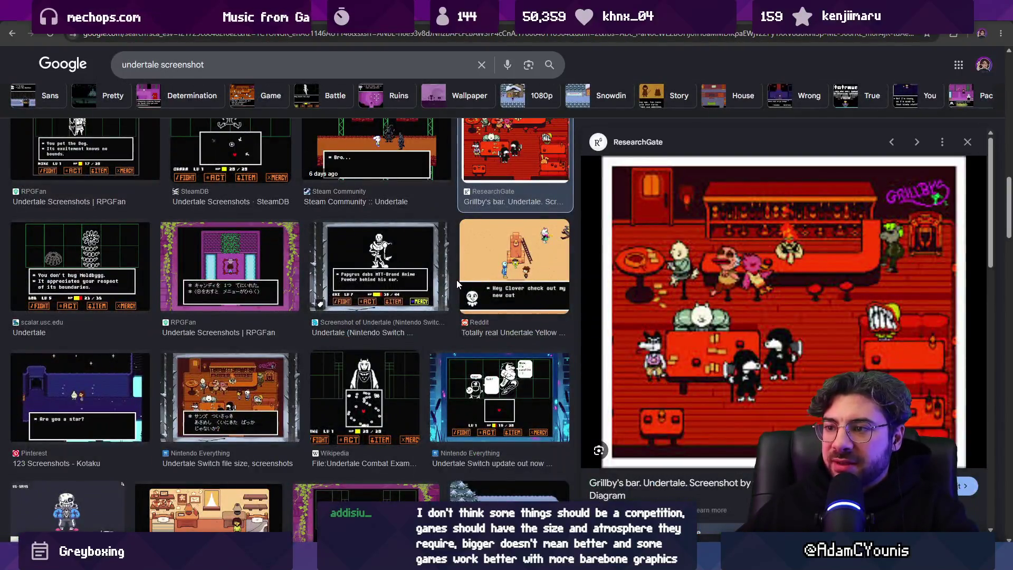
{"action": "scroll", "coordinate": [457, 280], "scroll_direction": "down", "scroll_amount": 6}
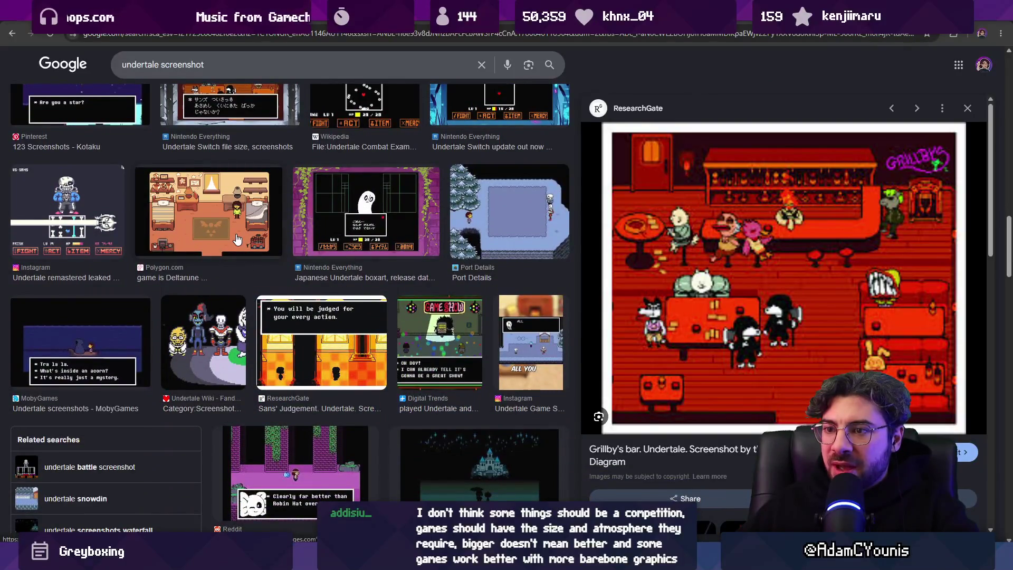
- Preview the Undertale screenshots from Polygon, Nintendo Everything and SteamDB
{"action": "left_click", "coordinate": [237, 239]}
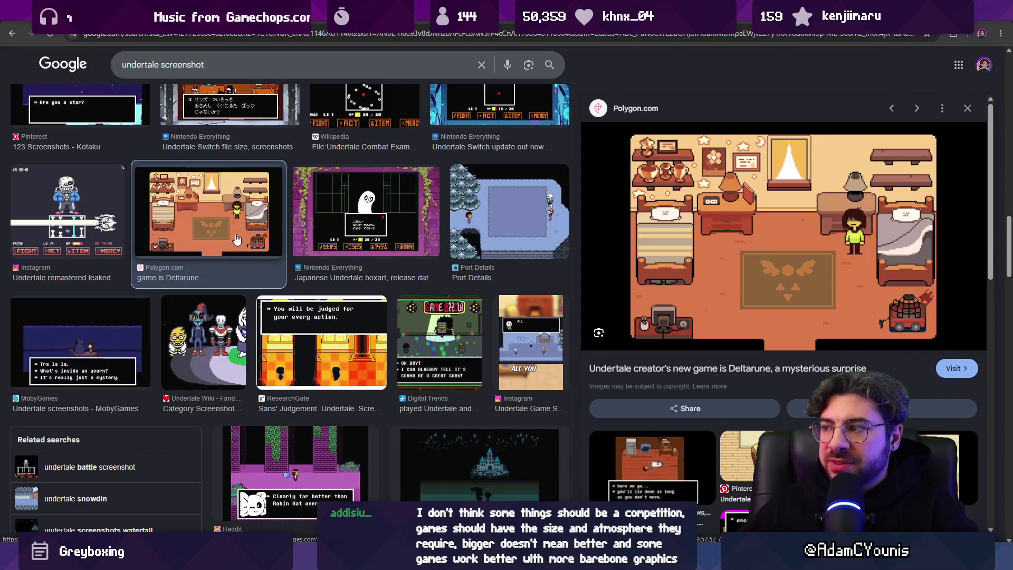
{"action": "scroll", "coordinate": [237, 240], "scroll_direction": "up", "scroll_amount": 5}
{"action": "left_click", "coordinate": [216, 328]}
{"action": "scroll", "coordinate": [215, 271], "scroll_direction": "up", "scroll_amount": 4}
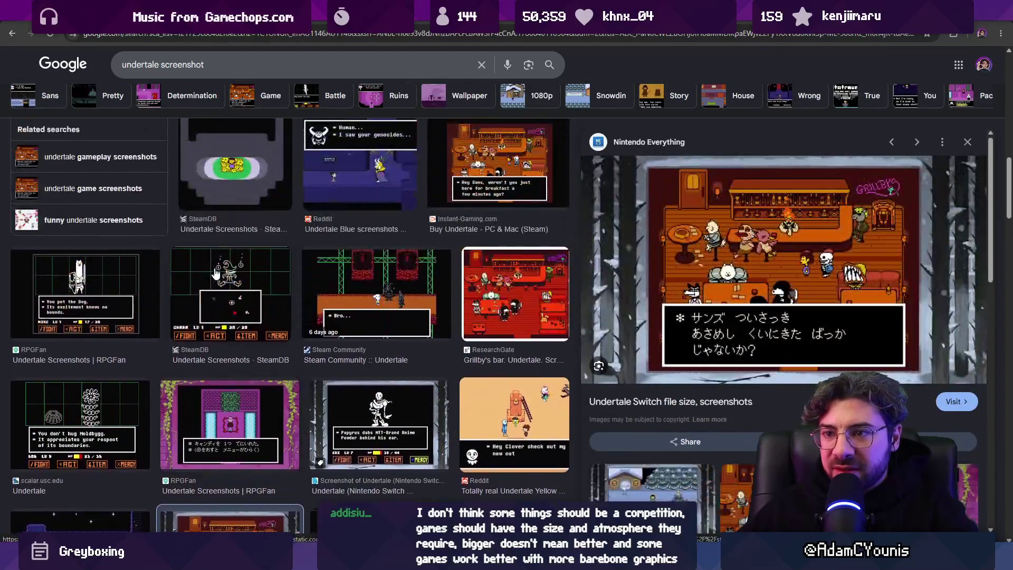
{"action": "scroll", "coordinate": [215, 271], "scroll_direction": "up", "scroll_amount": 3}
{"action": "left_click", "coordinate": [241, 428]}
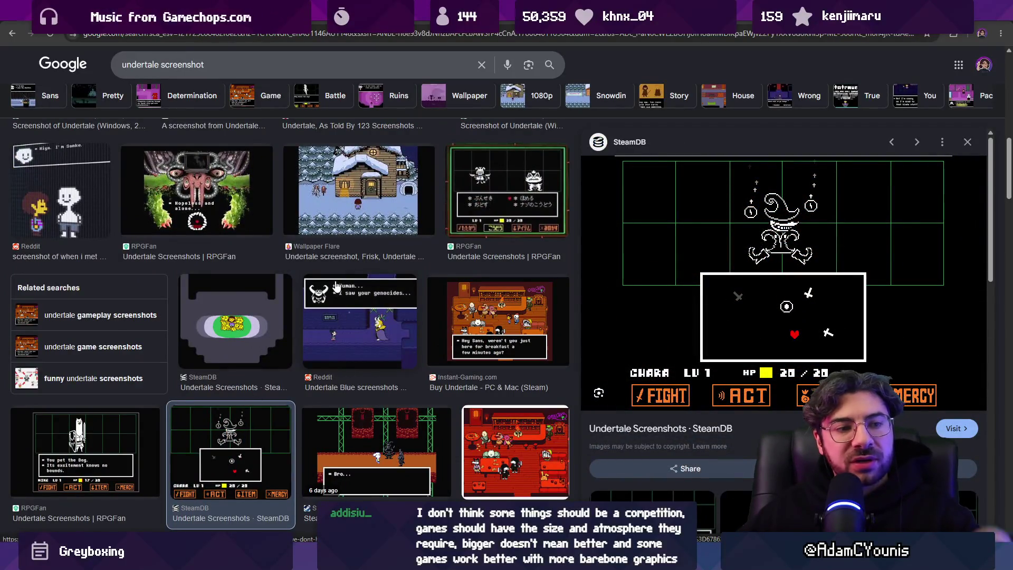
{"action": "scroll", "coordinate": [333, 287], "scroll_direction": "up", "scroll_amount": 6}
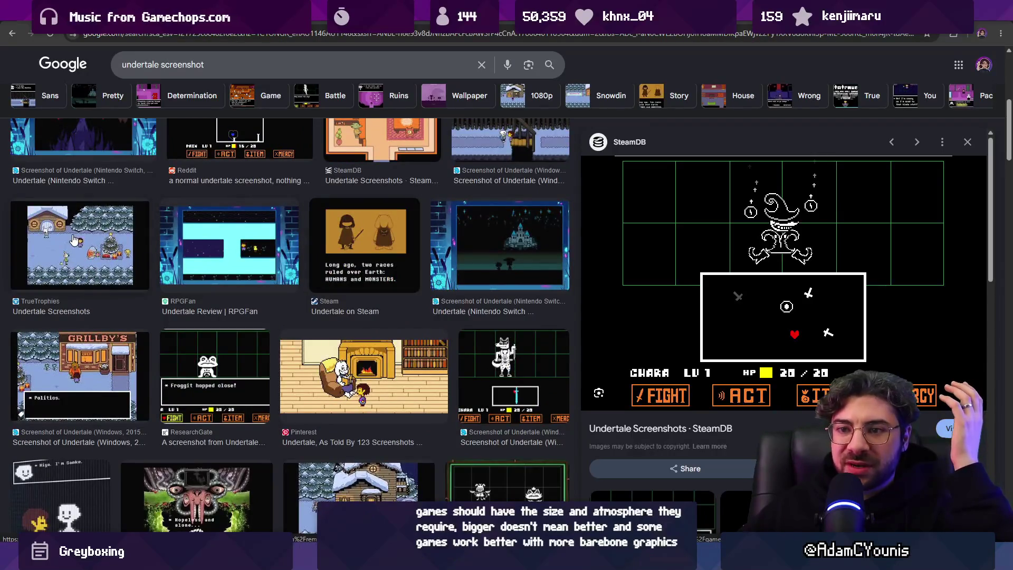
- Preview the TrueTrophies, Pinterest fireplace and RPGFan snowy screenshots, then go back to the Shovel Knight results
{"action": "left_click", "coordinate": [75, 241]}
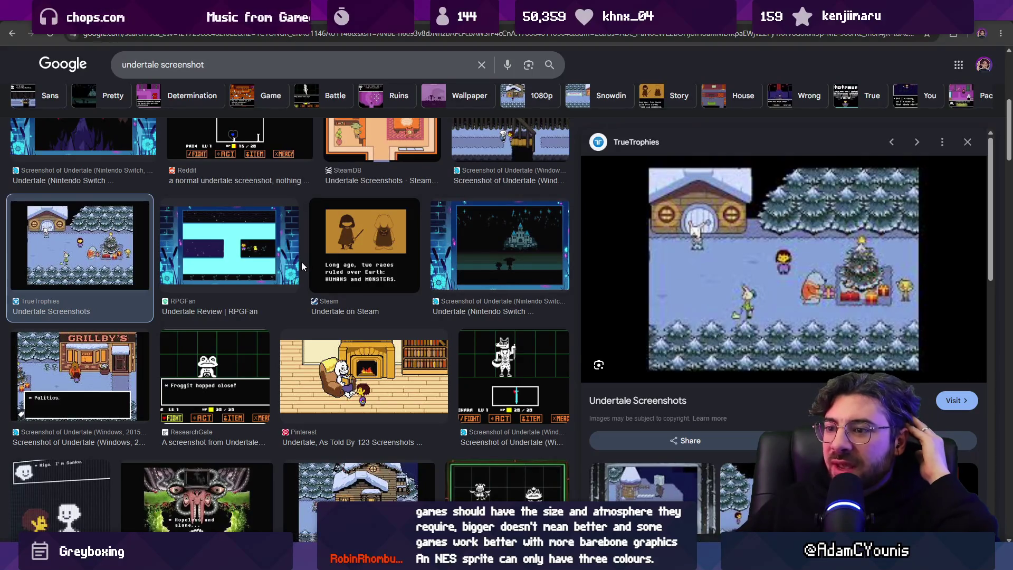
{"action": "left_click", "coordinate": [346, 375]}
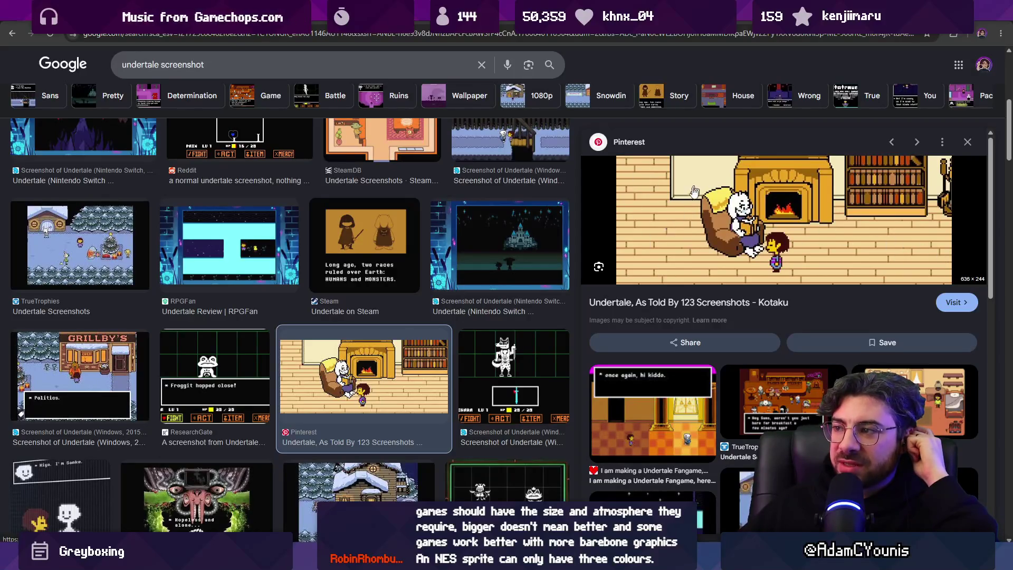
{"action": "scroll", "coordinate": [531, 245], "scroll_direction": "up", "scroll_amount": 4}
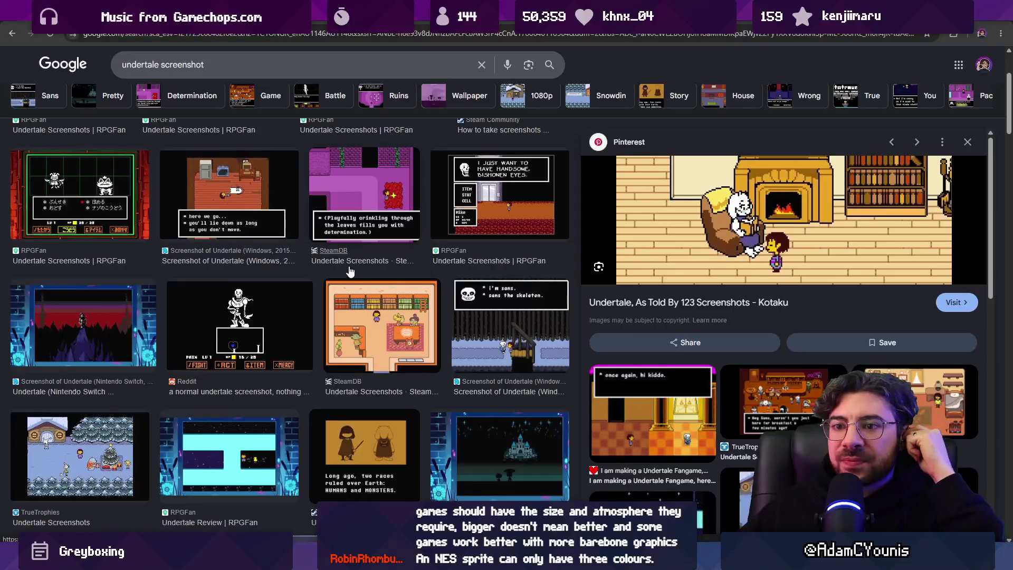
{"action": "scroll", "coordinate": [349, 270], "scroll_direction": "up", "scroll_amount": 3}
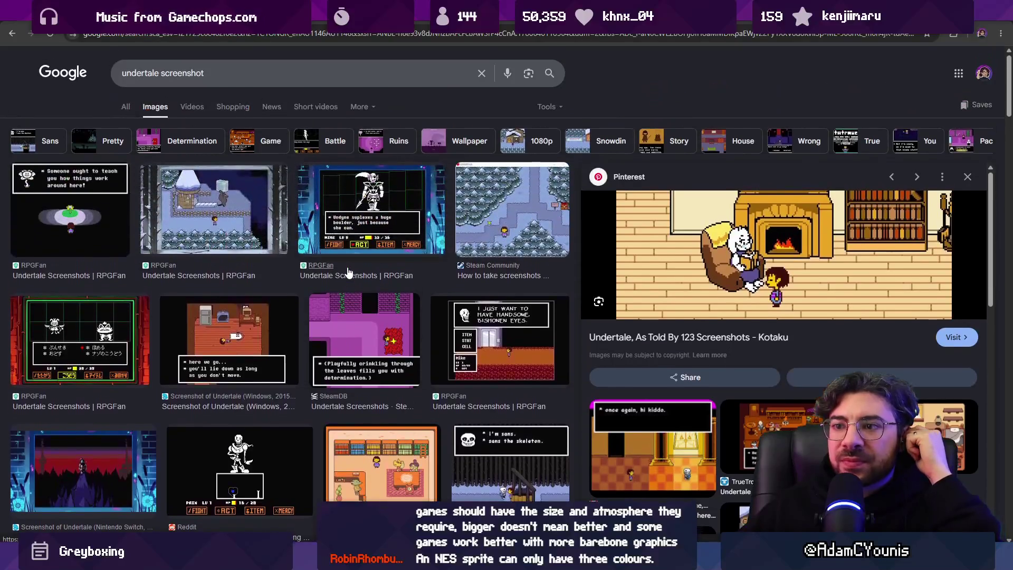
{"action": "left_click", "coordinate": [244, 214]}
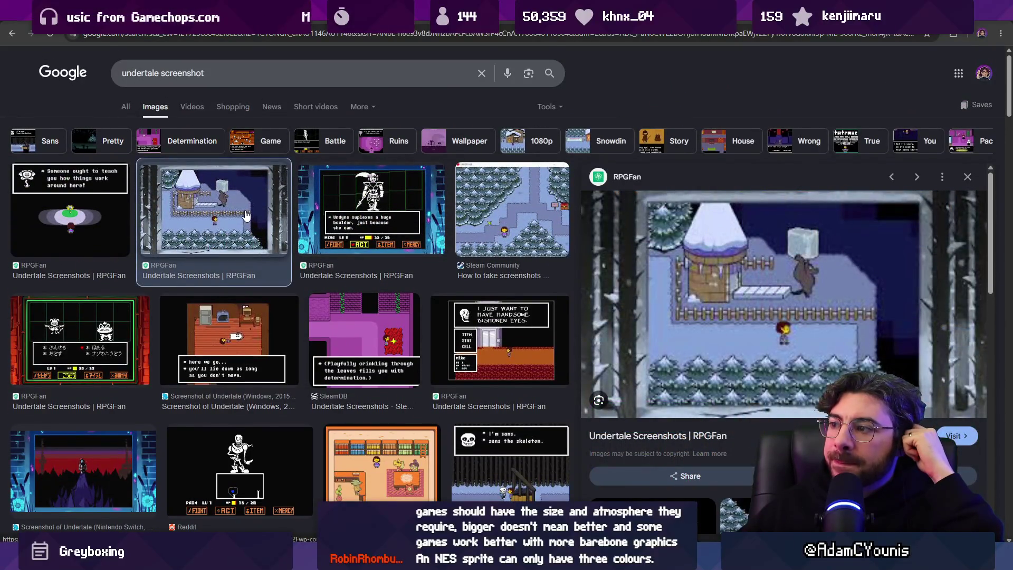
{"action": "key", "text": "alt+Left"}
{"action": "left_click", "coordinate": [241, 32]}
- Search Google Images for 'nes games' and preview the DaveGladow best NES games image
{"action": "type", "text": "nes games"}
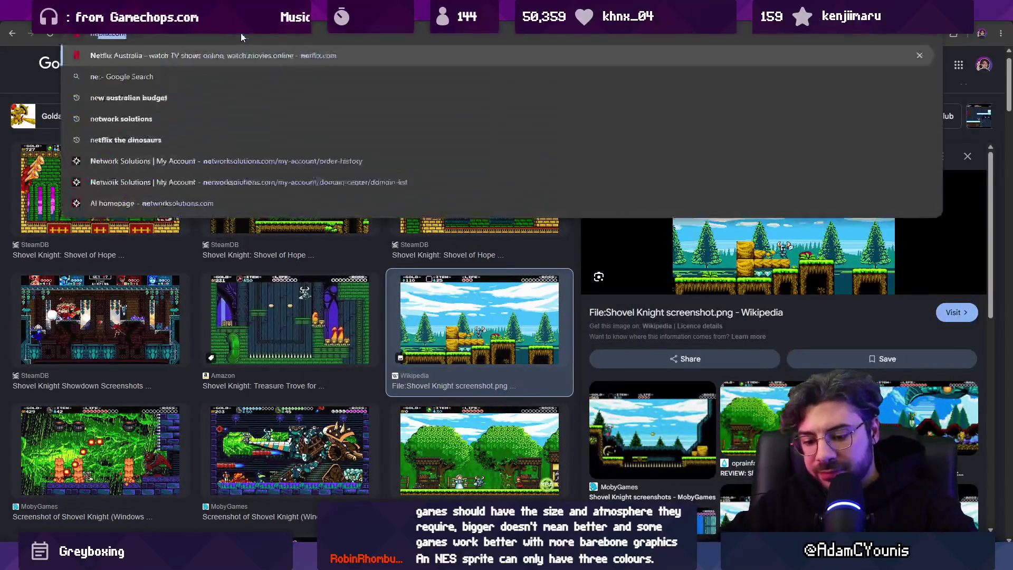
{"action": "key", "text": "Return"}
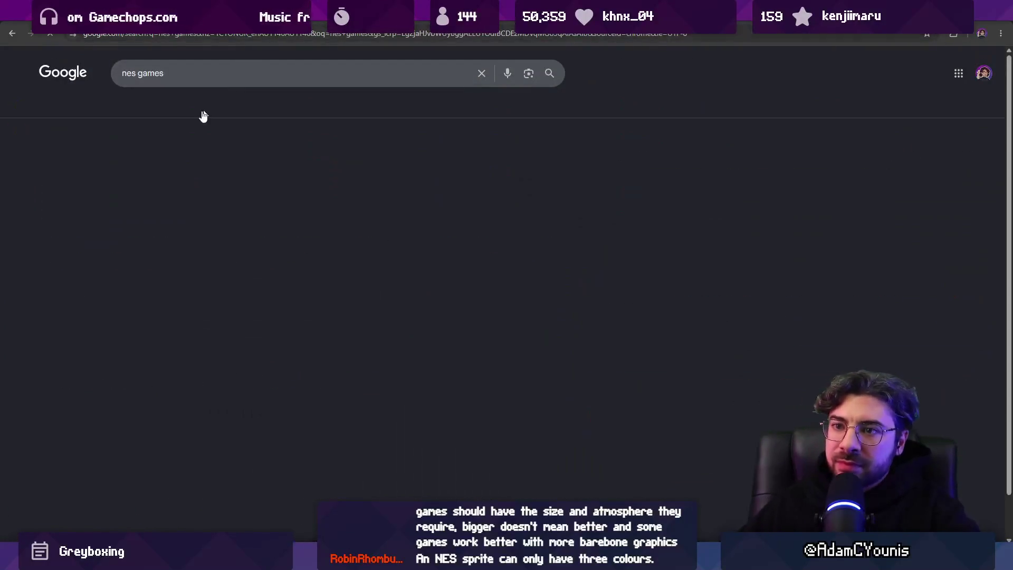
{"action": "left_click", "coordinate": [258, 107]}
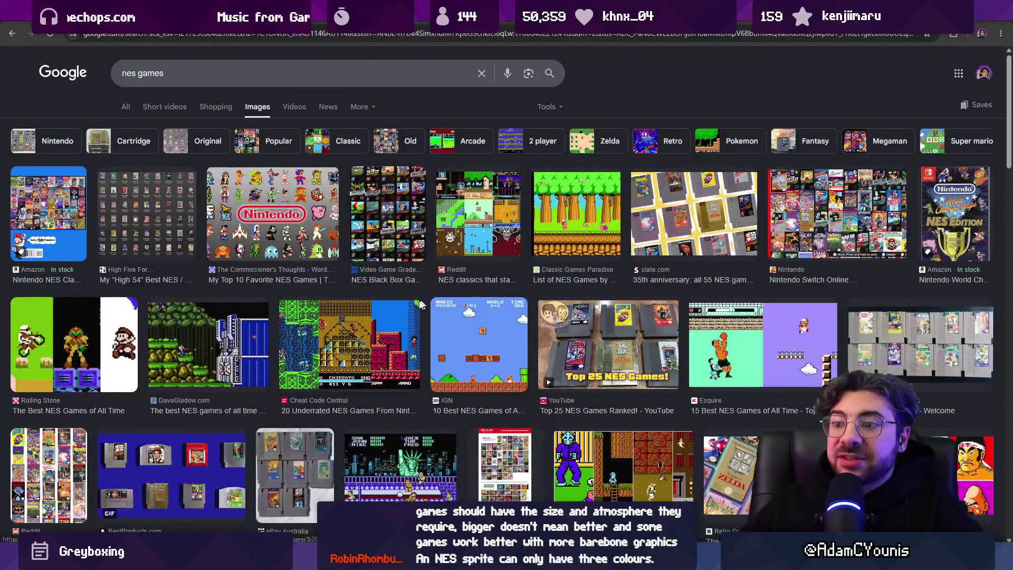
{"action": "left_click", "coordinate": [221, 349]}
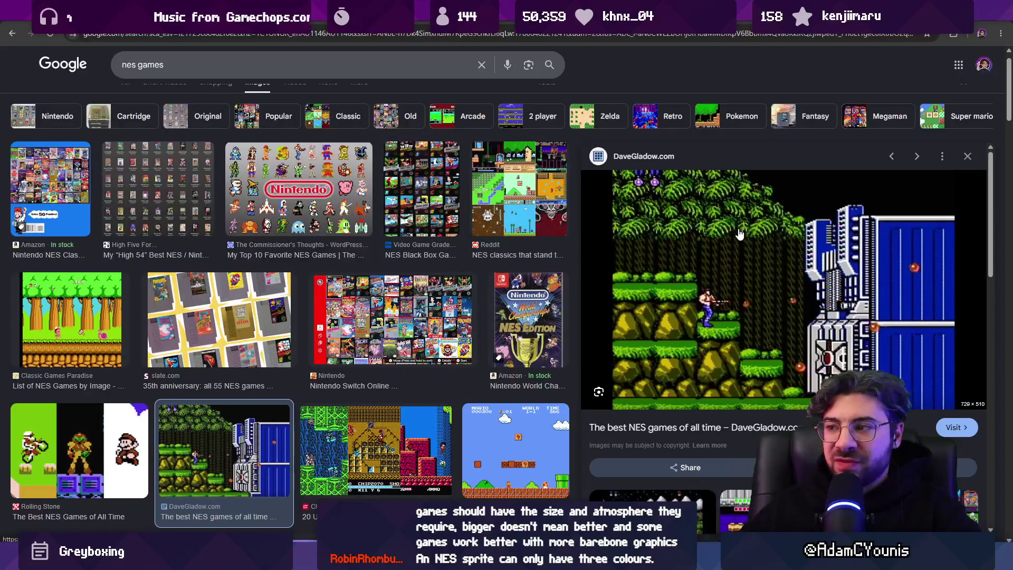
{"action": "right_click", "coordinate": [707, 215]}
{"action": "left_click", "coordinate": [728, 188]}
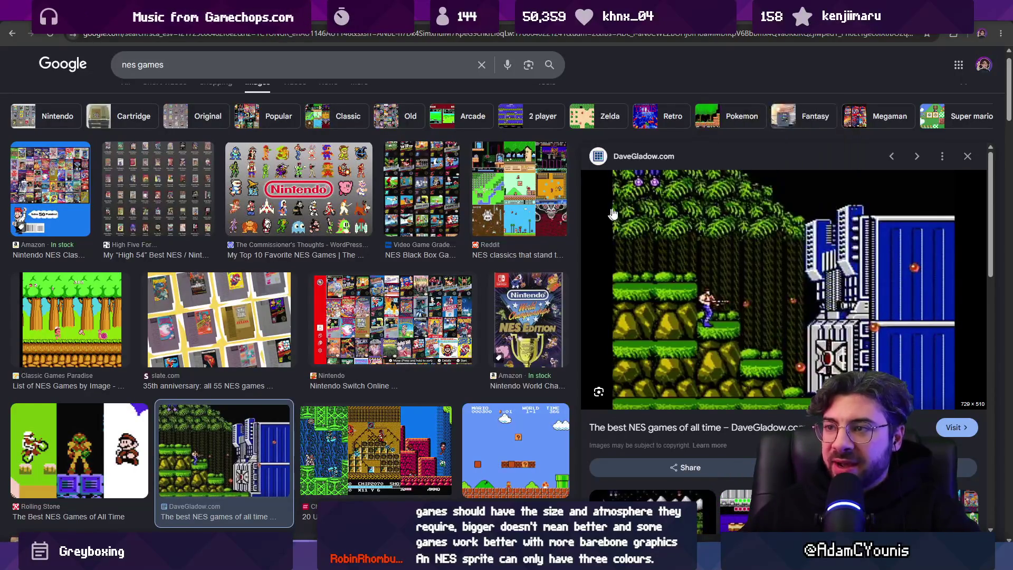
{"action": "key", "text": "alt+Left"}
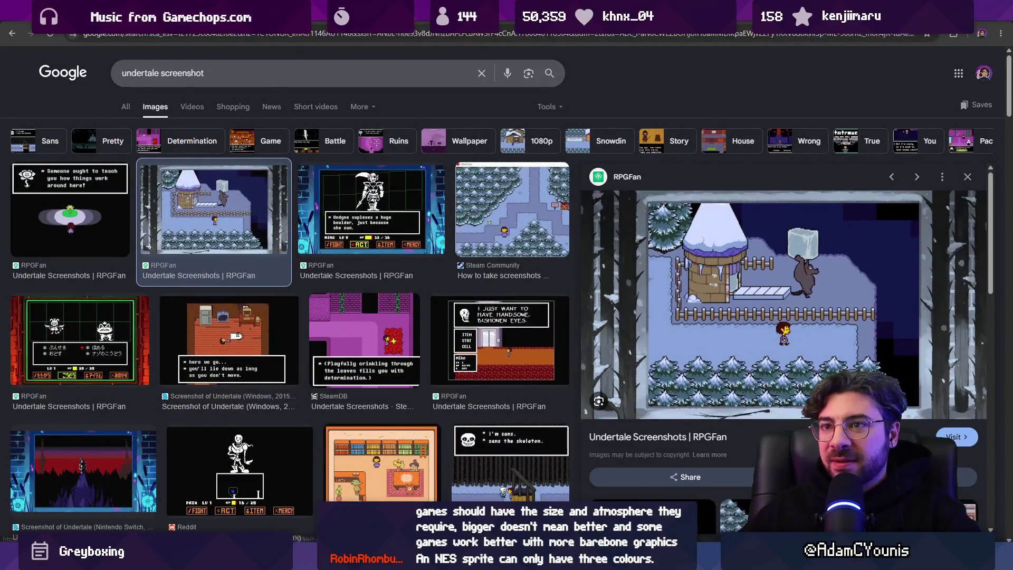
{"action": "key", "text": "alt+Right"}
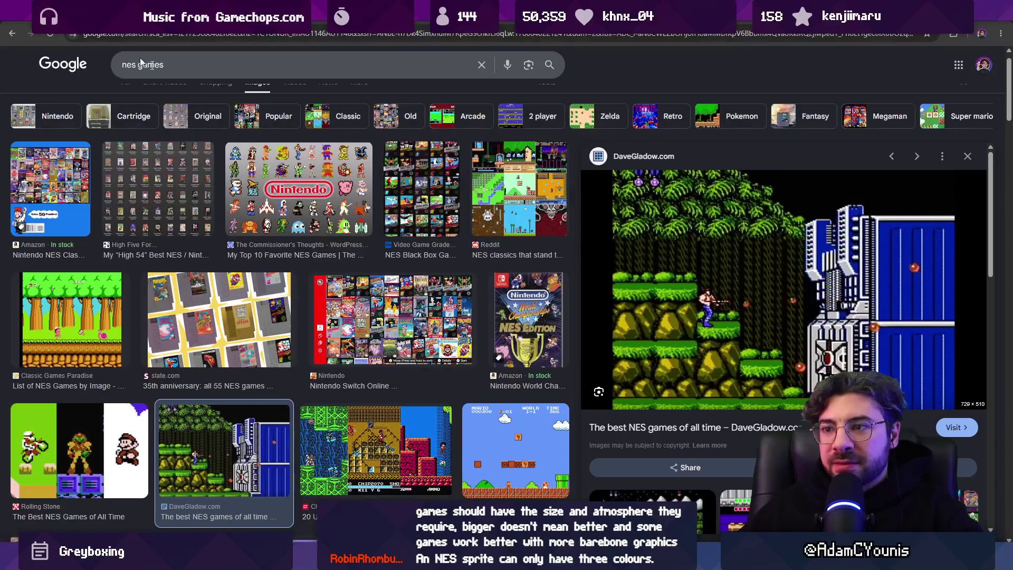
- Return to the undertale screenshot results and preview the Wallpaper Flare snowy house image
{"action": "scroll", "coordinate": [387, 222], "scroll_direction": "down", "scroll_amount": 2}
{"action": "scroll", "coordinate": [386, 222], "scroll_direction": "down", "scroll_amount": 5}
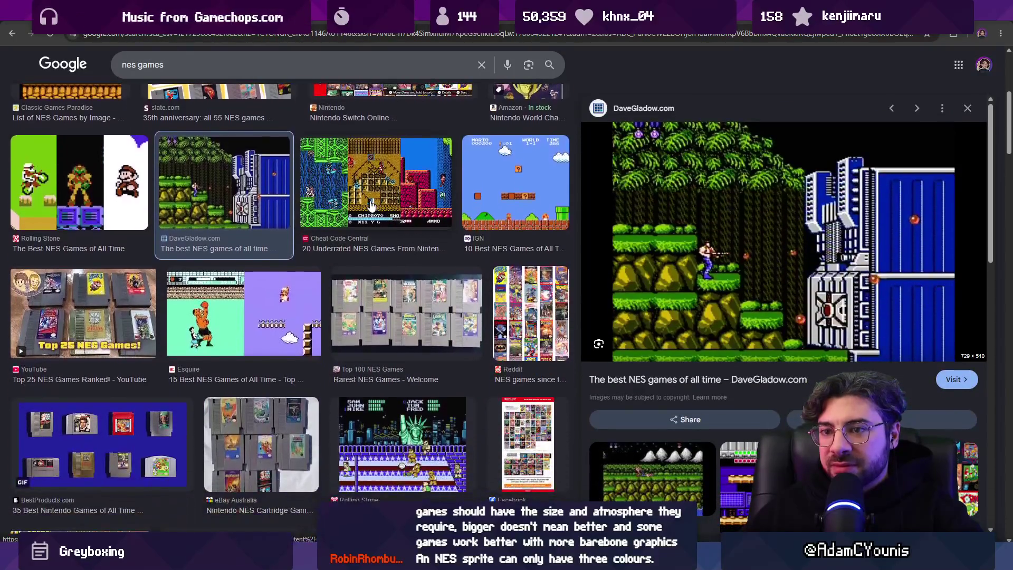
{"action": "scroll", "coordinate": [371, 205], "scroll_direction": "up", "scroll_amount": 7}
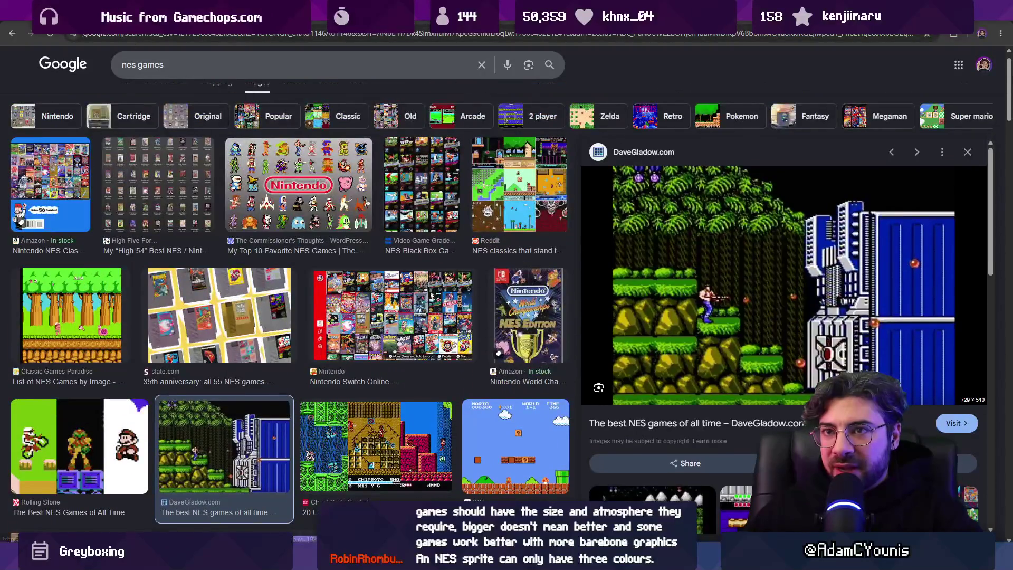
{"action": "key", "text": "alt+Left"}
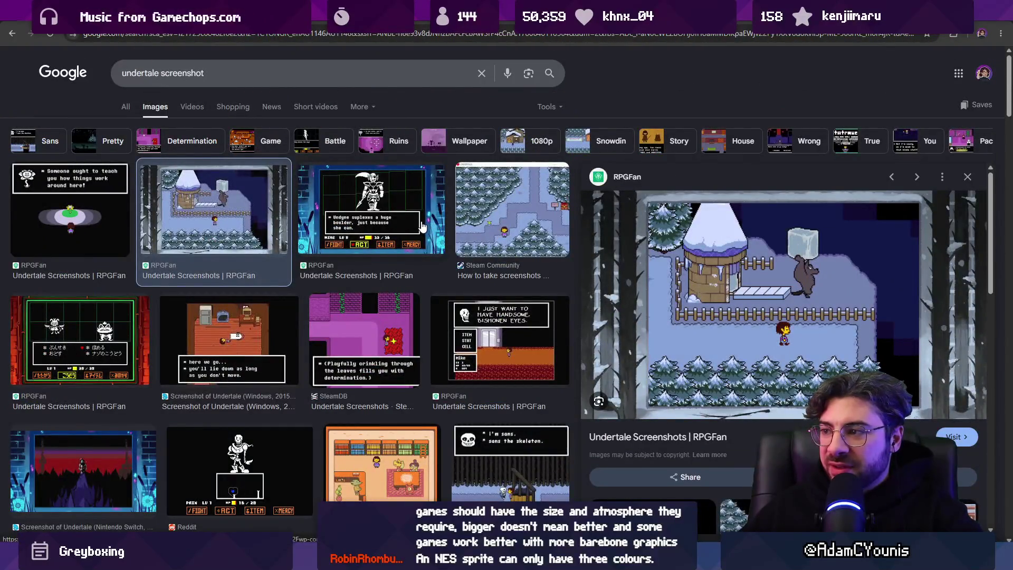
{"action": "scroll", "coordinate": [421, 224], "scroll_direction": "down", "scroll_amount": 2}
{"action": "scroll", "coordinate": [420, 222], "scroll_direction": "down", "scroll_amount": 6}
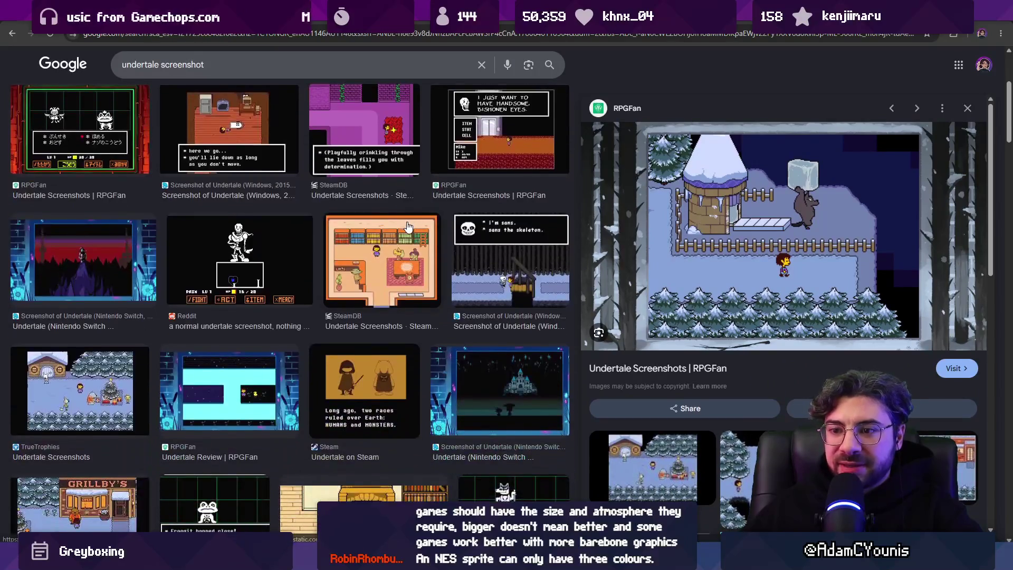
{"action": "scroll", "coordinate": [392, 239], "scroll_direction": "down", "scroll_amount": 2}
{"action": "scroll", "coordinate": [388, 238], "scroll_direction": "down", "scroll_amount": 2}
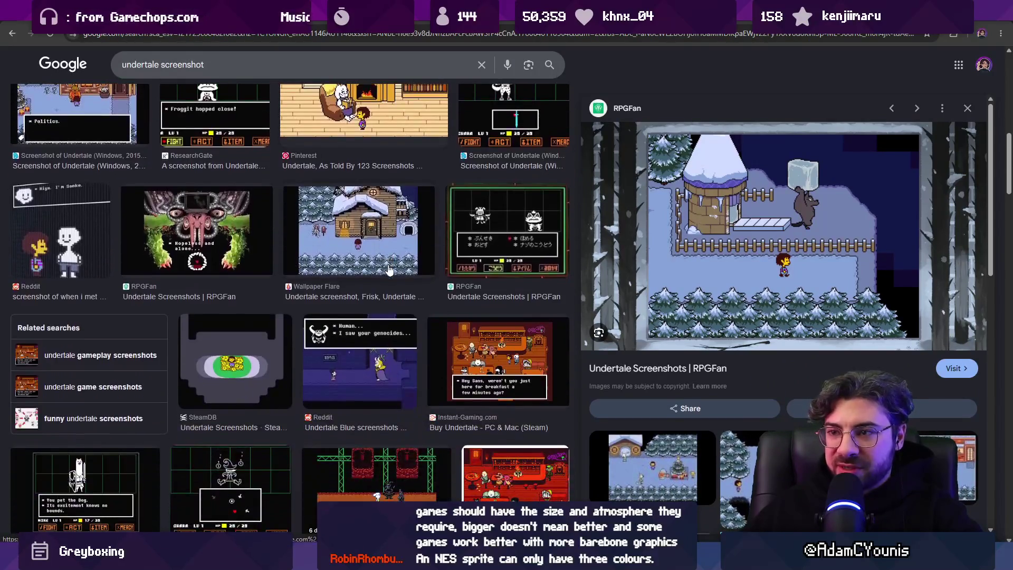
{"action": "left_click", "coordinate": [382, 232]}
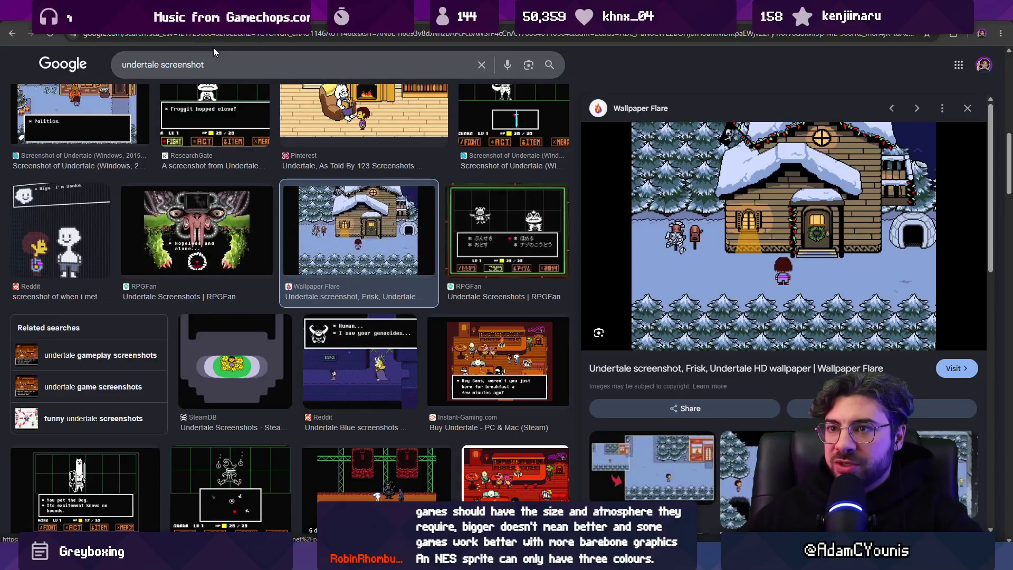
{"action": "left_click", "coordinate": [218, 35]}
- Search Google Images for 'blasphemous' and preview the Blasphemous 2 Switch and Game Kitchen screenshots
{"action": "type", "text": "blasphemous"}
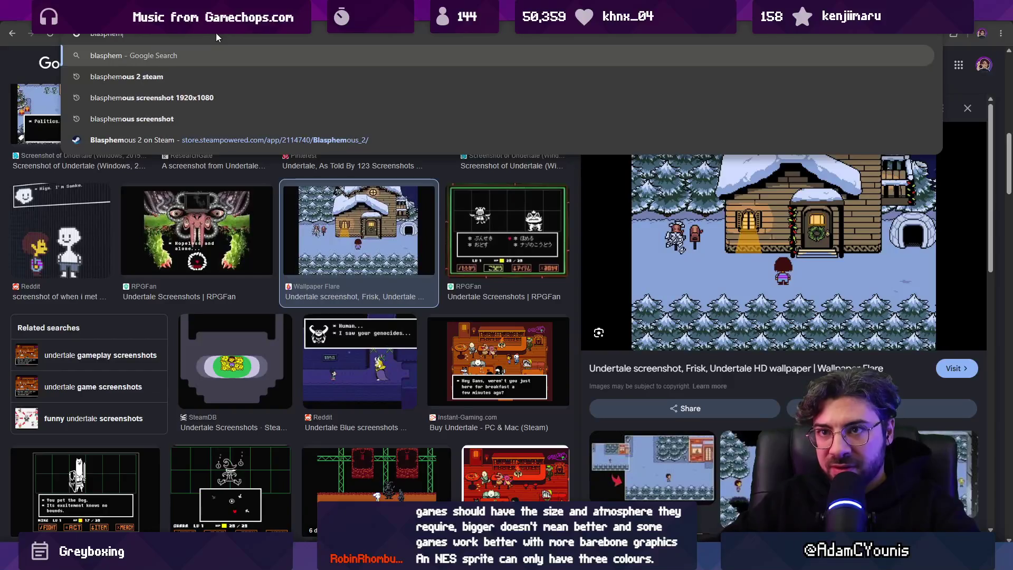
{"action": "key", "text": "Return"}
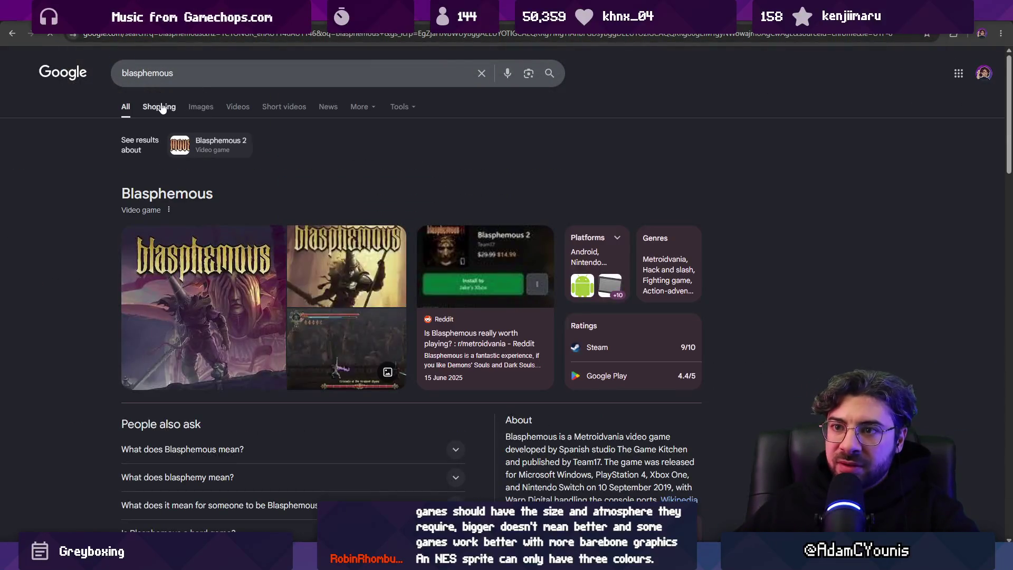
{"action": "left_click", "coordinate": [188, 108]}
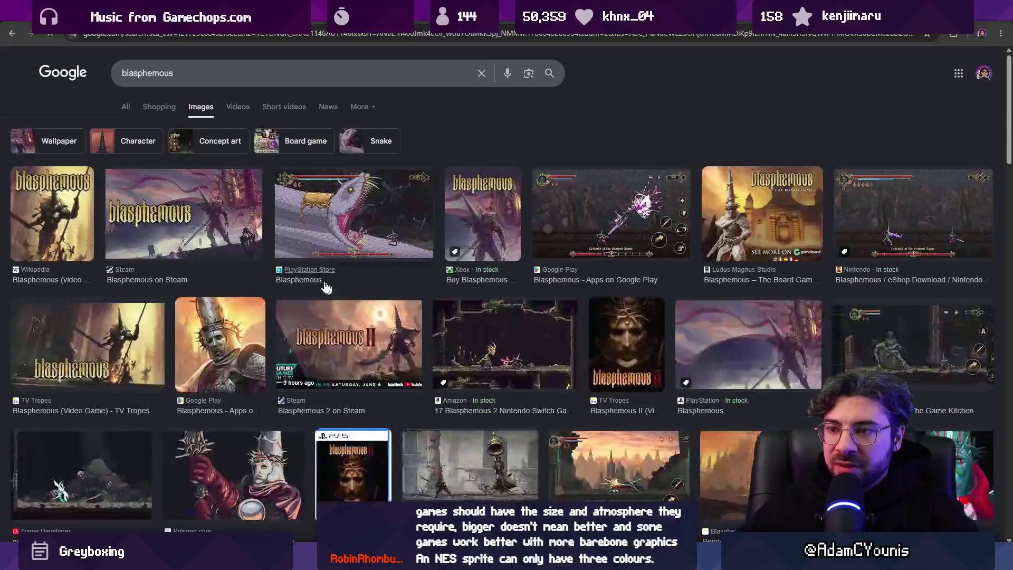
{"action": "left_click", "coordinate": [499, 352]}
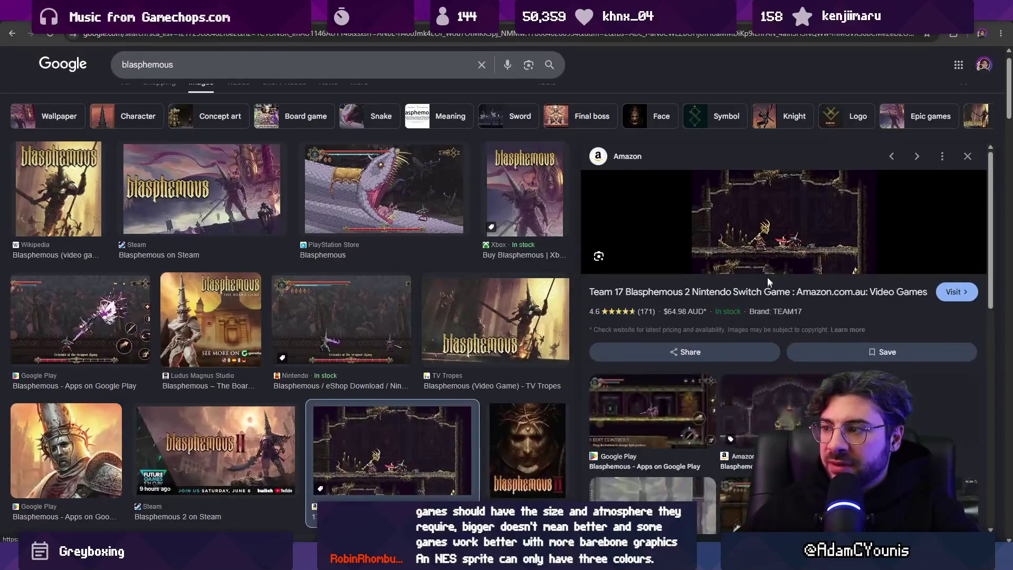
{"action": "scroll", "coordinate": [251, 363], "scroll_direction": "down", "scroll_amount": 4}
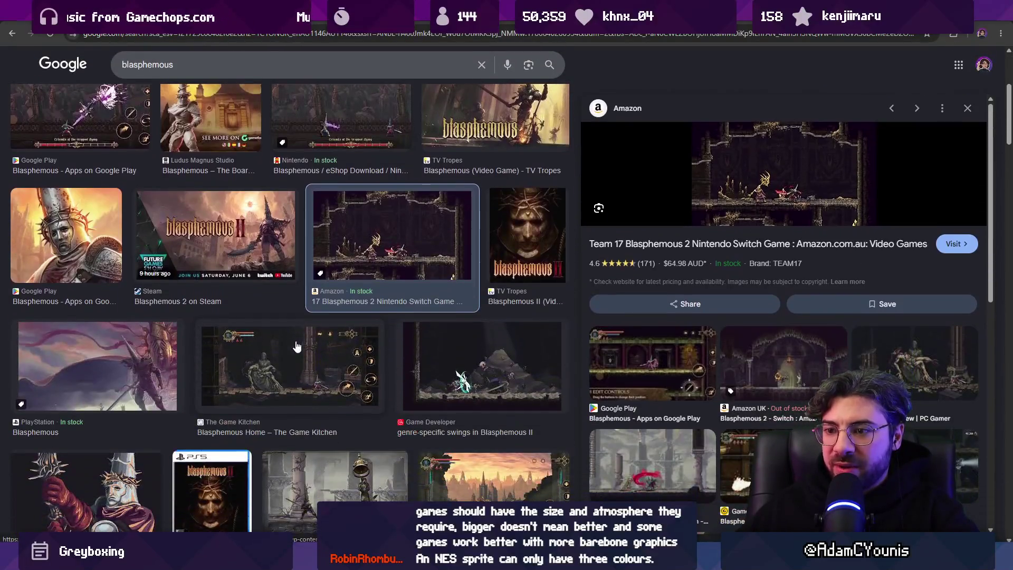
{"action": "left_click", "coordinate": [251, 363]}
- Preview the Google Play and Team17 Blasphemous gameplay screenshots
{"action": "scroll", "coordinate": [369, 380], "scroll_direction": "down", "scroll_amount": 2}
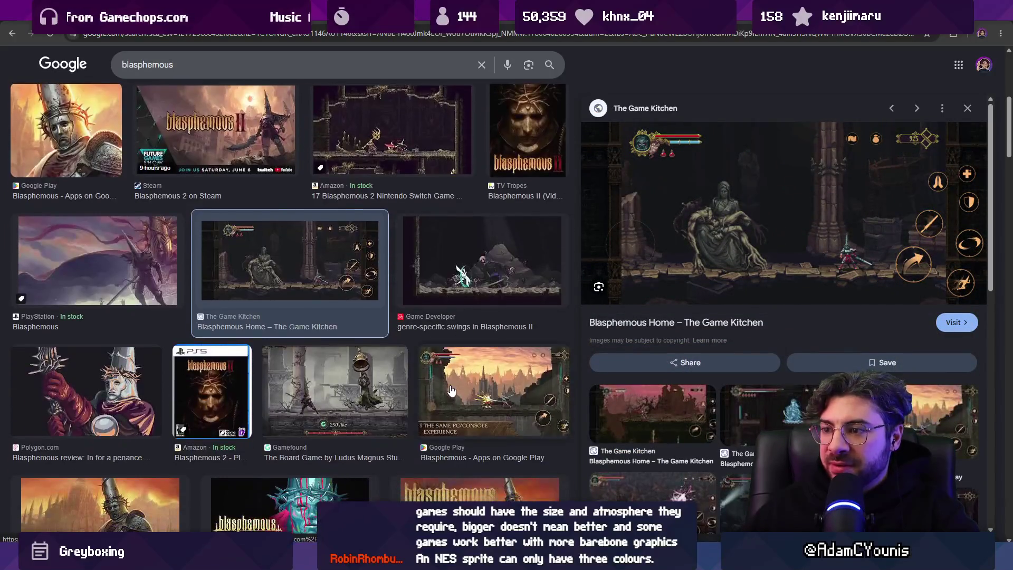
{"action": "left_click", "coordinate": [453, 391]}
{"action": "scroll", "coordinate": [146, 309], "scroll_direction": "down", "scroll_amount": 5}
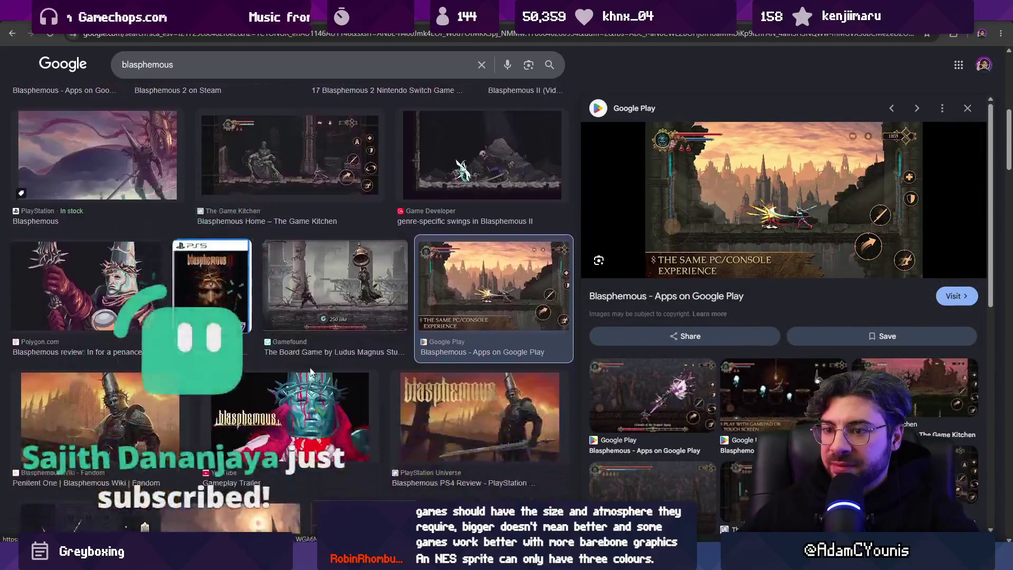
{"action": "scroll", "coordinate": [147, 309], "scroll_direction": "down", "scroll_amount": 3}
{"action": "scroll", "coordinate": [423, 357], "scroll_direction": "down", "scroll_amount": 3}
{"action": "scroll", "coordinate": [422, 358], "scroll_direction": "down", "scroll_amount": 6}
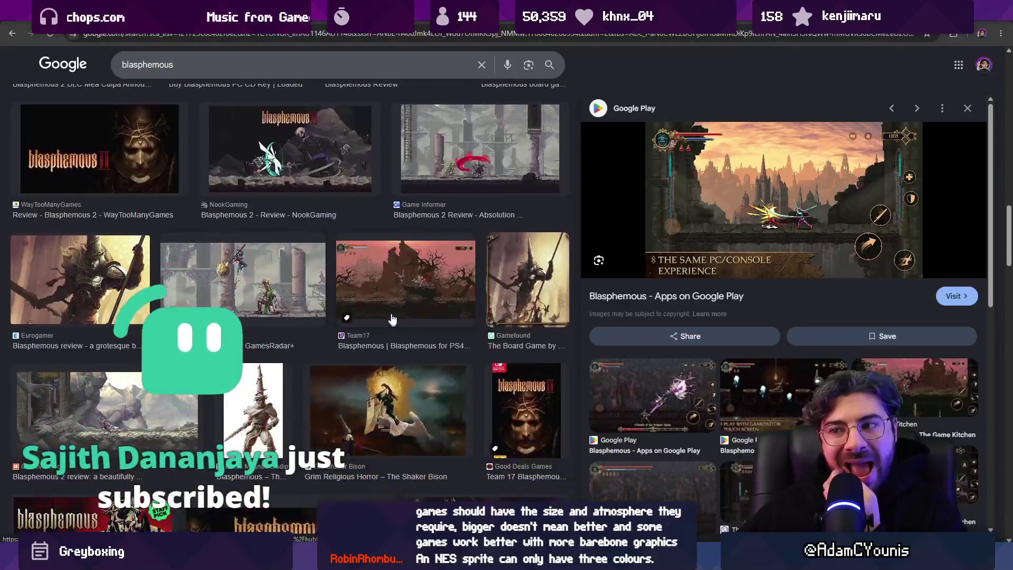
{"action": "left_click", "coordinate": [421, 295]}
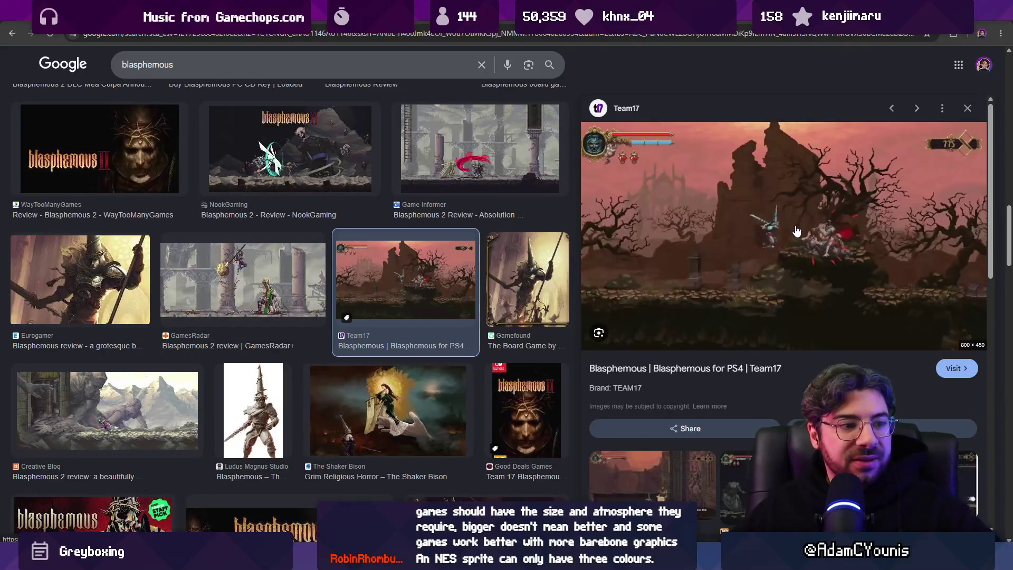
{"action": "key", "text": "alt+Tab"}
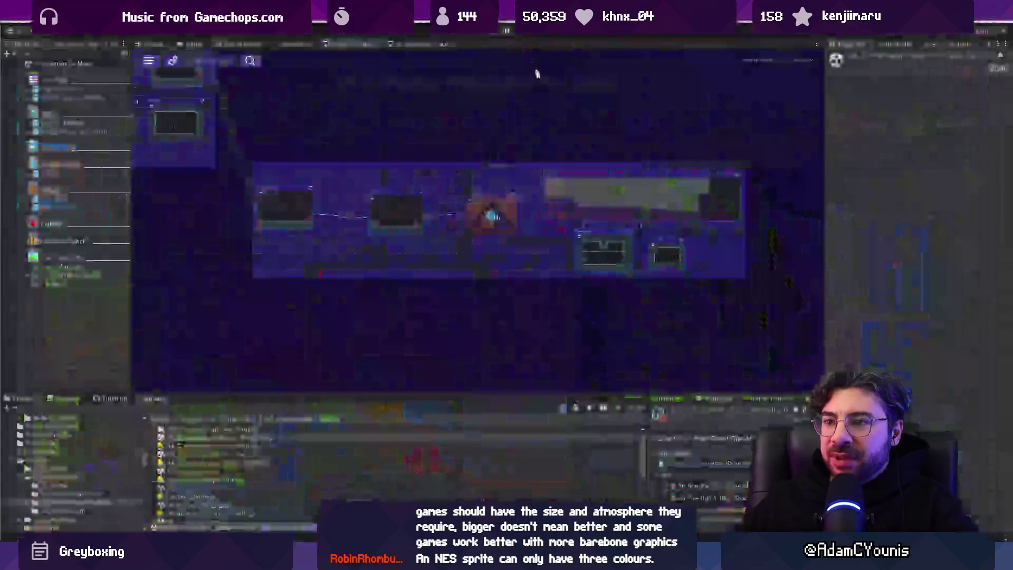
- Zoom out the Insignia Graph and pan toward the neighbouring scene region
{"action": "scroll", "coordinate": [542, 178], "scroll_direction": "up", "scroll_amount": 2}
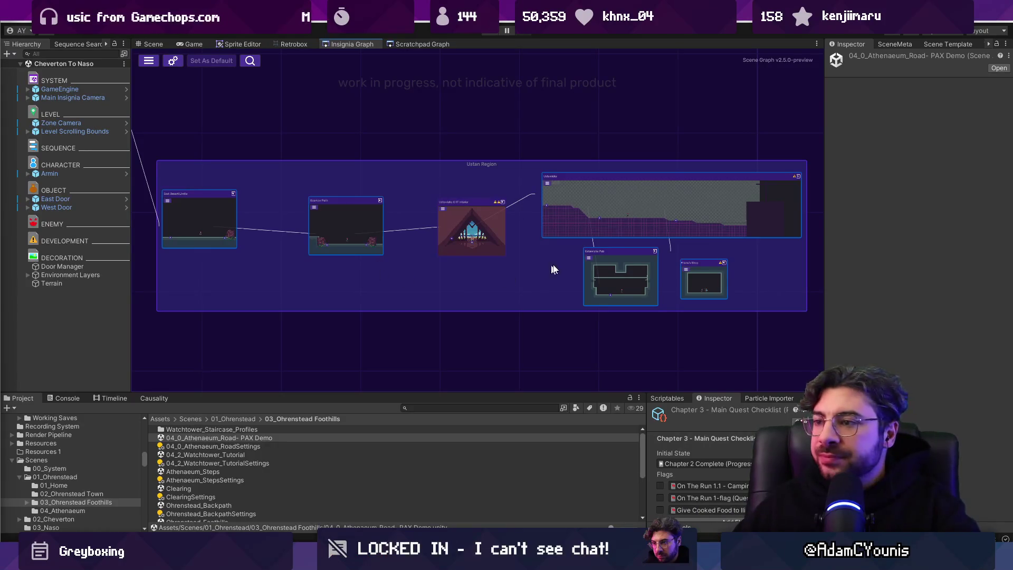
{"action": "scroll", "coordinate": [545, 269], "scroll_direction": "down", "scroll_amount": 3}
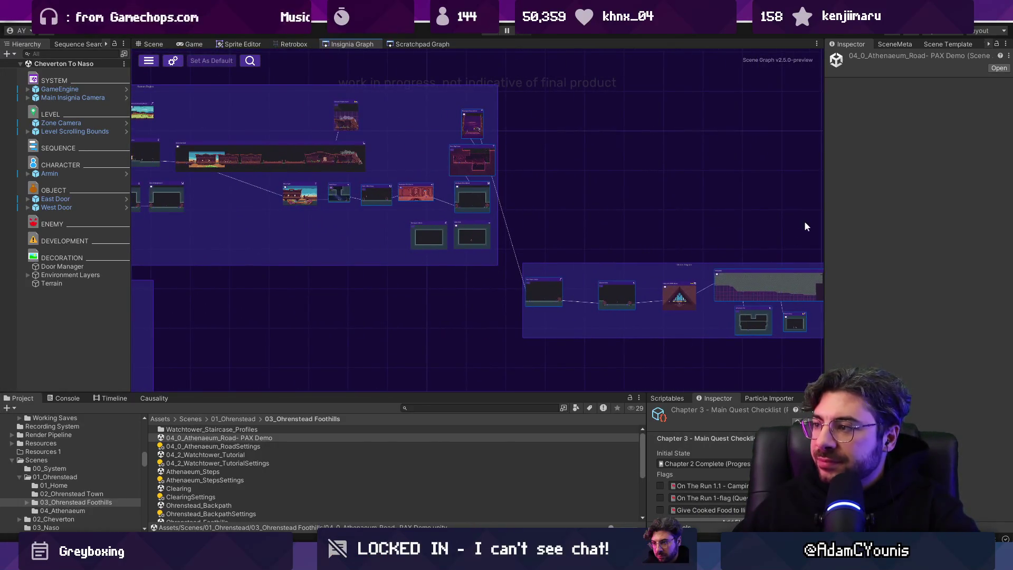
{"action": "left_click_drag", "start_coordinate": [822, 226], "coordinate": [808, 224]}
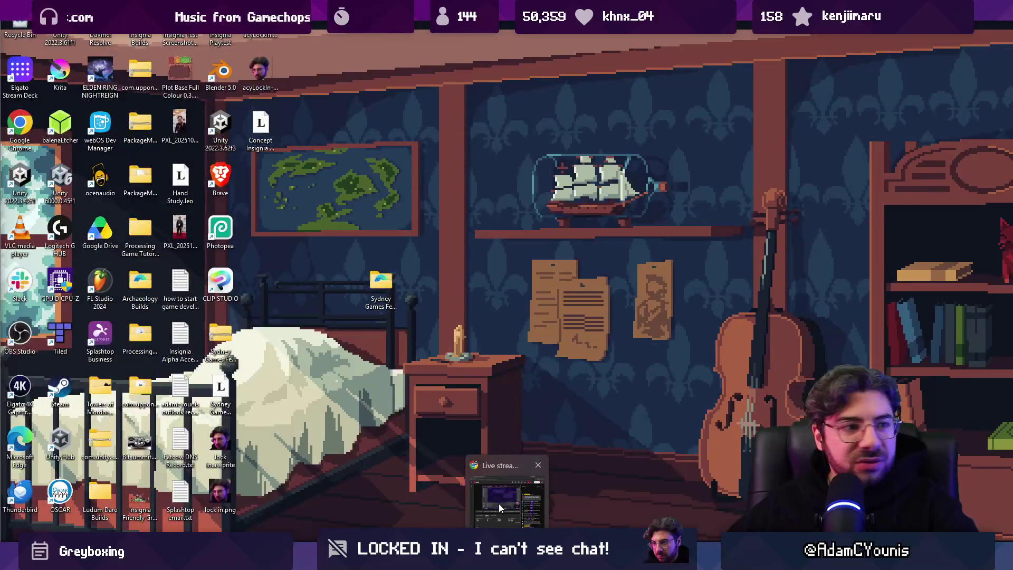
- Search Google Images for 'flowey undertale' and preview the Omega Flowey wiki image and boss fight still
{"action": "key", "text": "alt+Tab"}
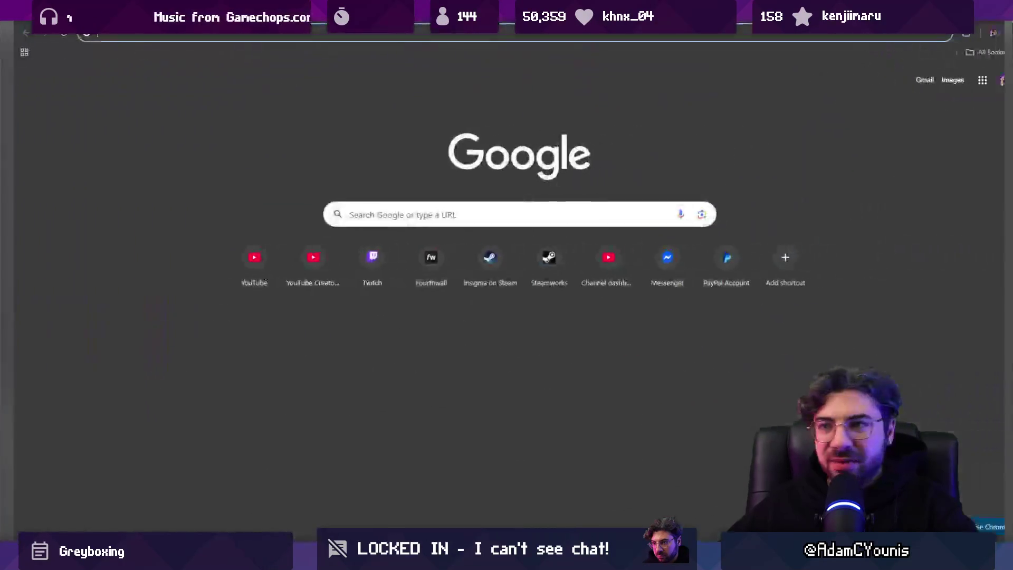
{"action": "key", "text": "ctrl+l"}
{"action": "type", "text": "flowery"}
{"action": "key", "text": "BackSpace"}
{"action": "key", "text": "BackSpace"}
{"action": "type", "text": "yh"}
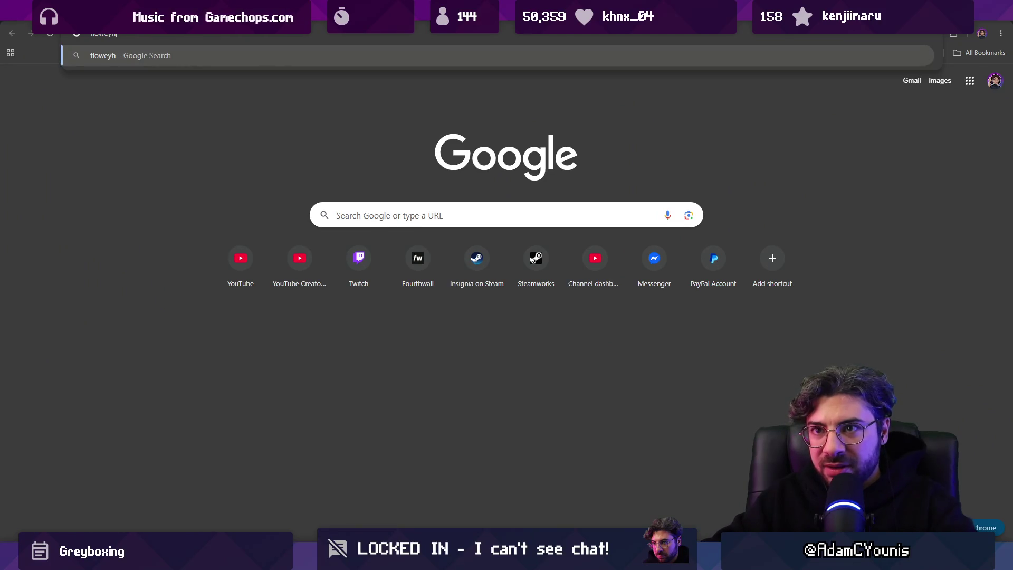
{"action": "type", "text": "dertale"}
{"action": "key", "text": "Return"}
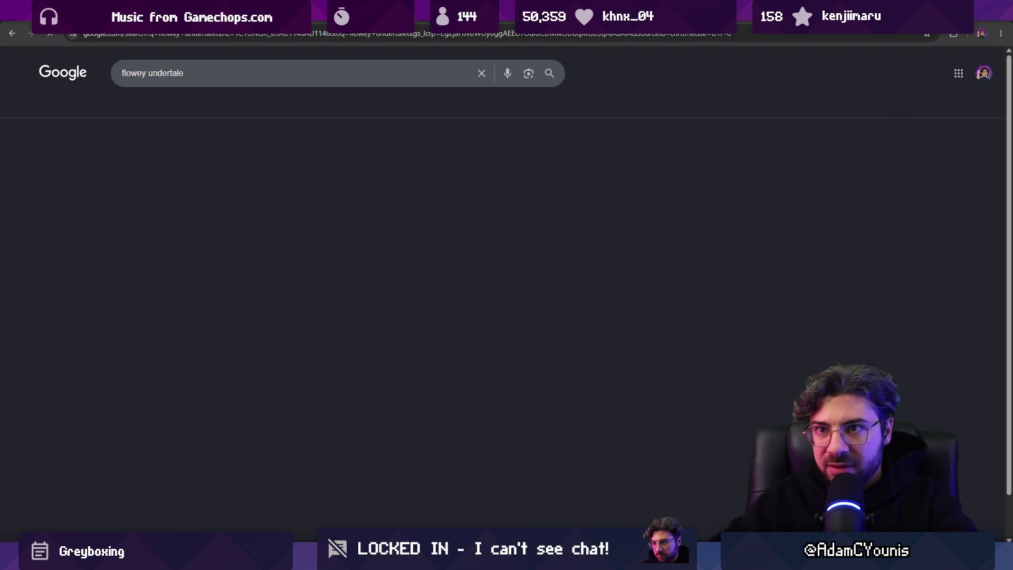
{"action": "left_click", "coordinate": [154, 106]}
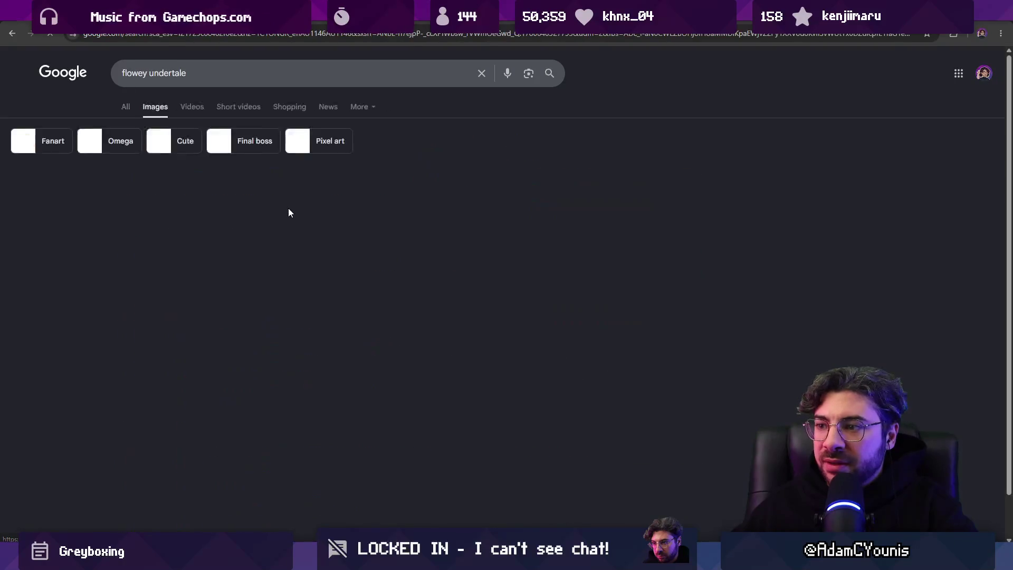
{"action": "left_click", "coordinate": [268, 228]}
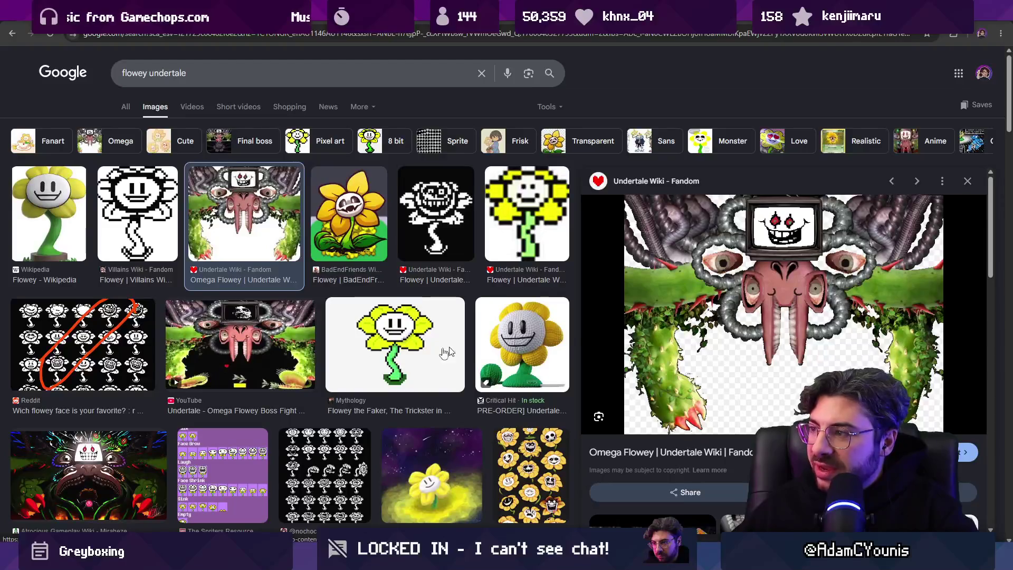
{"action": "left_click", "coordinate": [258, 350]}
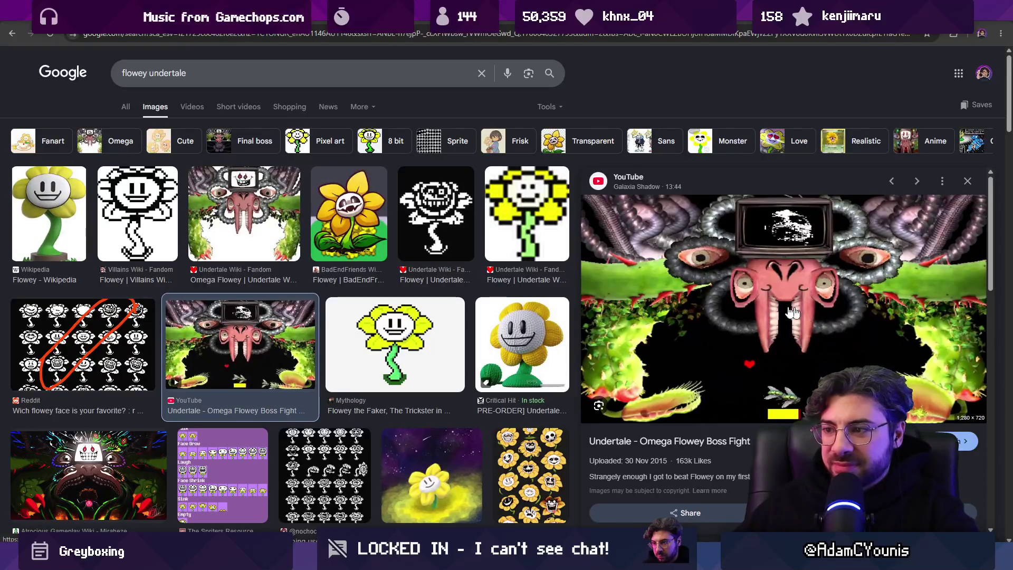
- Preview the Atrocious Gameplay Wiki and Google Play Omega Flowey images, ending on the wiki one
{"action": "scroll", "coordinate": [578, 246], "scroll_direction": "down", "scroll_amount": 4}
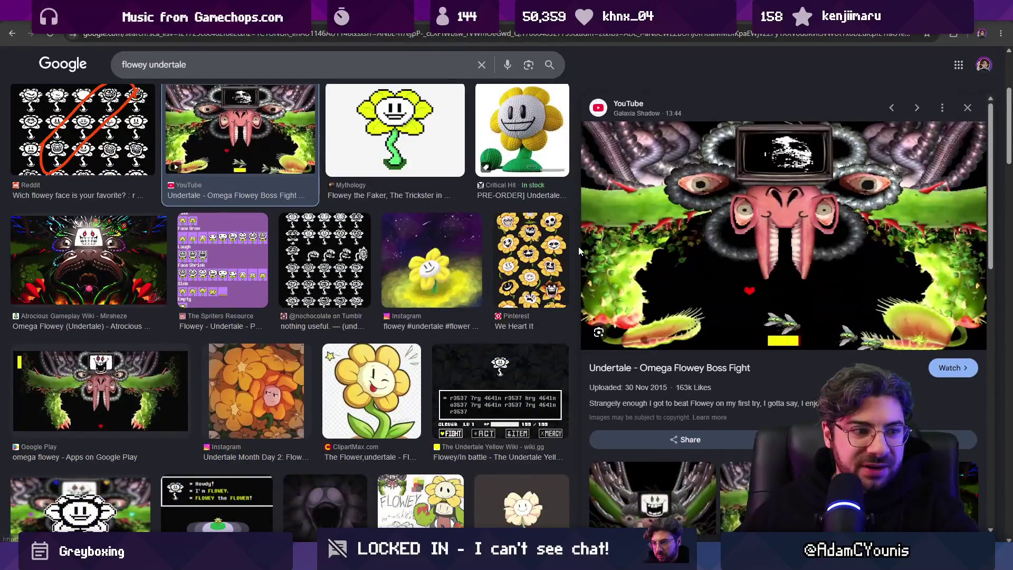
{"action": "scroll", "coordinate": [574, 243], "scroll_direction": "down", "scroll_amount": 4}
{"action": "scroll", "coordinate": [574, 243], "scroll_direction": "up", "scroll_amount": 6}
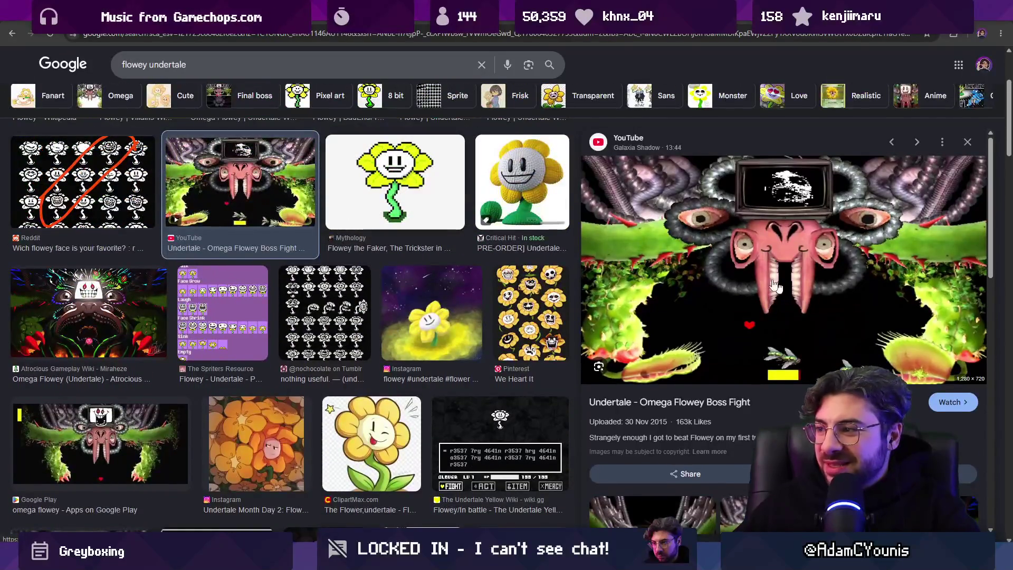
{"action": "left_click", "coordinate": [163, 300]}
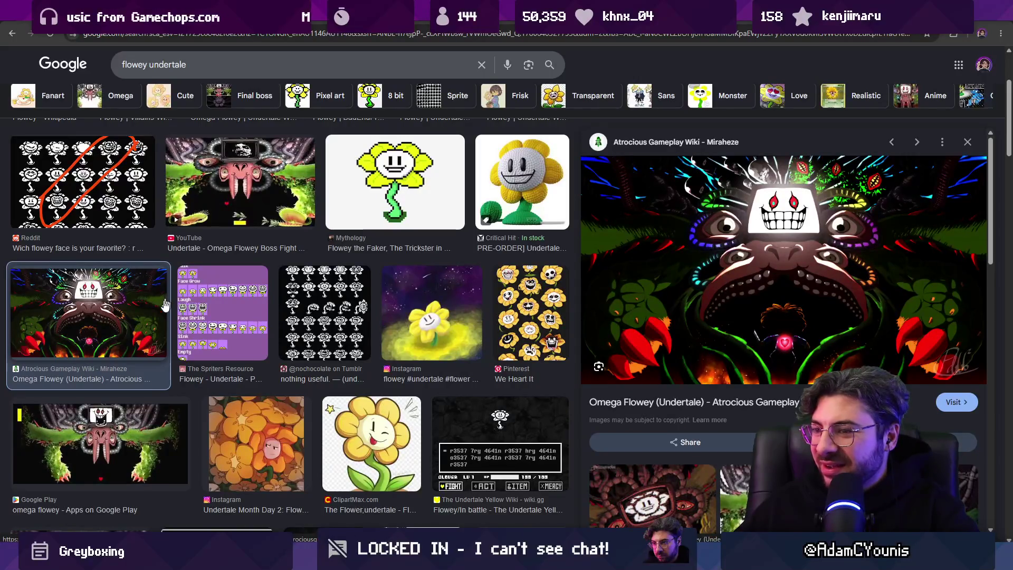
{"action": "left_click", "coordinate": [146, 429]}
{"action": "left_click", "coordinate": [143, 342]}
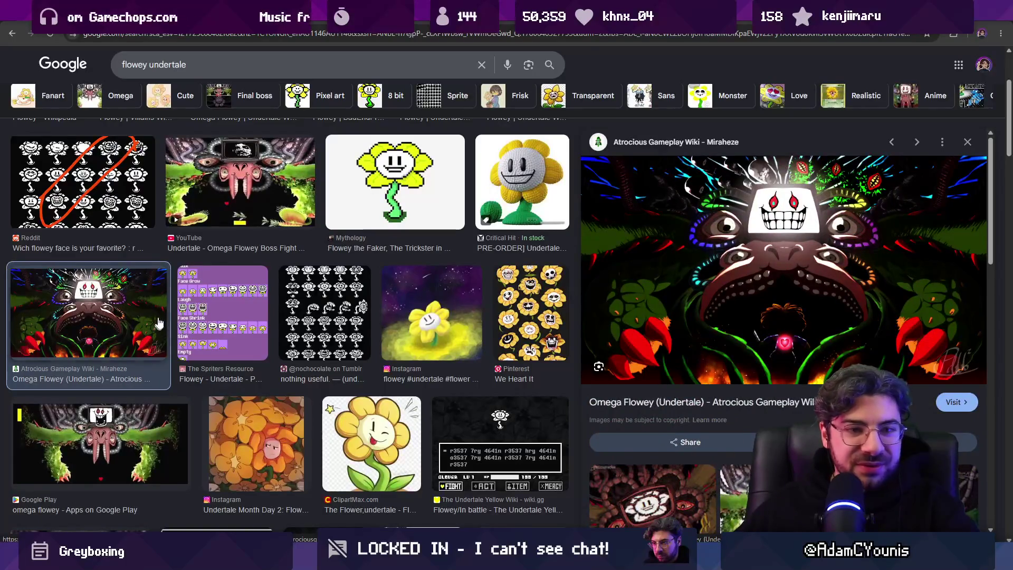
{"action": "scroll", "coordinate": [304, 249], "scroll_direction": "down", "scroll_amount": 4}
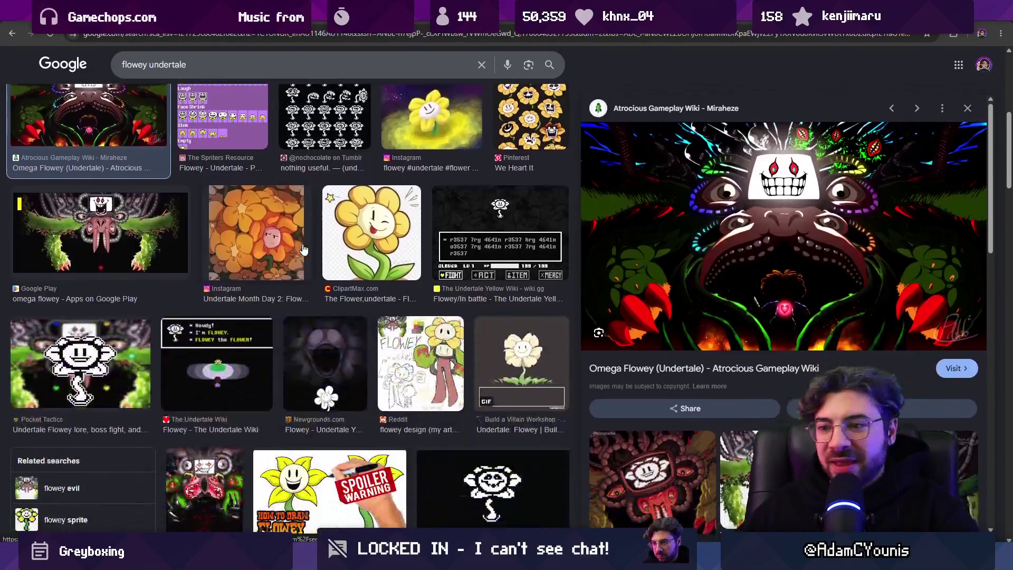
{"action": "scroll", "coordinate": [304, 249], "scroll_direction": "down", "scroll_amount": 5}
{"action": "key", "text": "alt+Tab"}
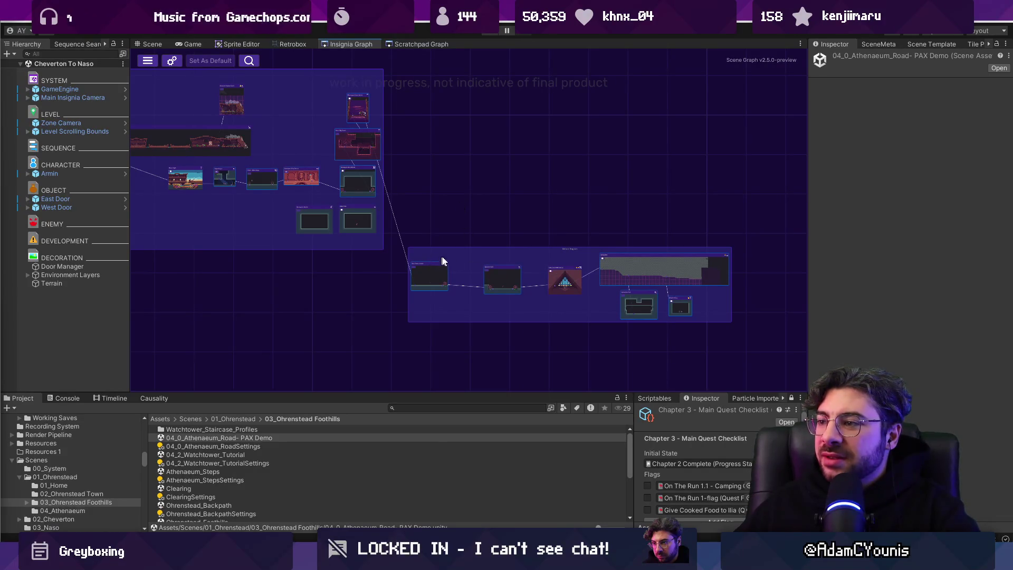
- Pan across the Insignia Graph and zoom in on the Ustan Region group's room scenes
{"action": "scroll", "coordinate": [440, 258], "scroll_direction": "down", "scroll_amount": 8}
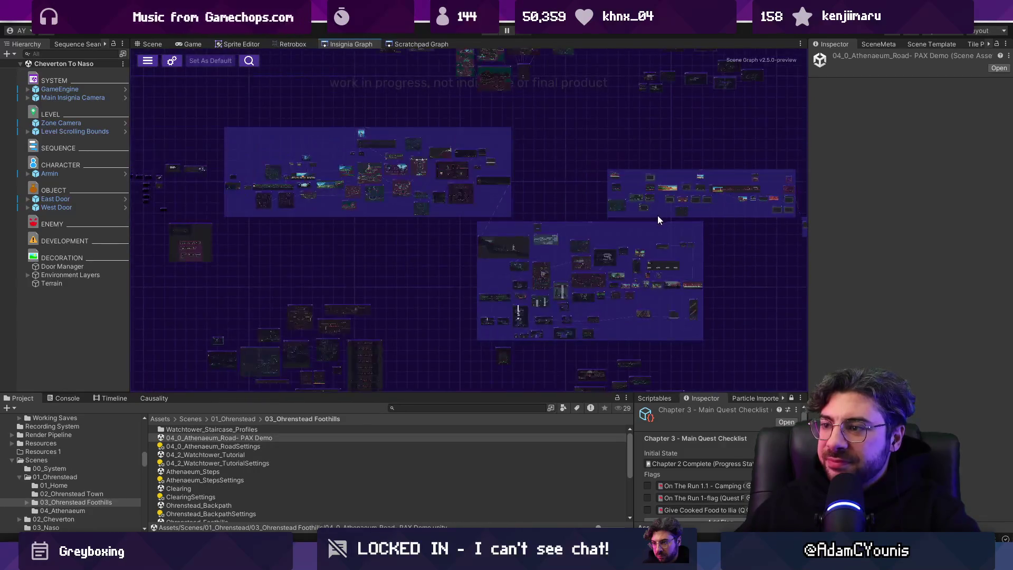
{"action": "mouse_move", "coordinate": [678, 233]}
{"action": "left_mouse_down"}
{"action": "mouse_move", "coordinate": [482, 255]}
{"action": "mouse_move", "coordinate": [432, 333]}
{"action": "left_mouse_up"}
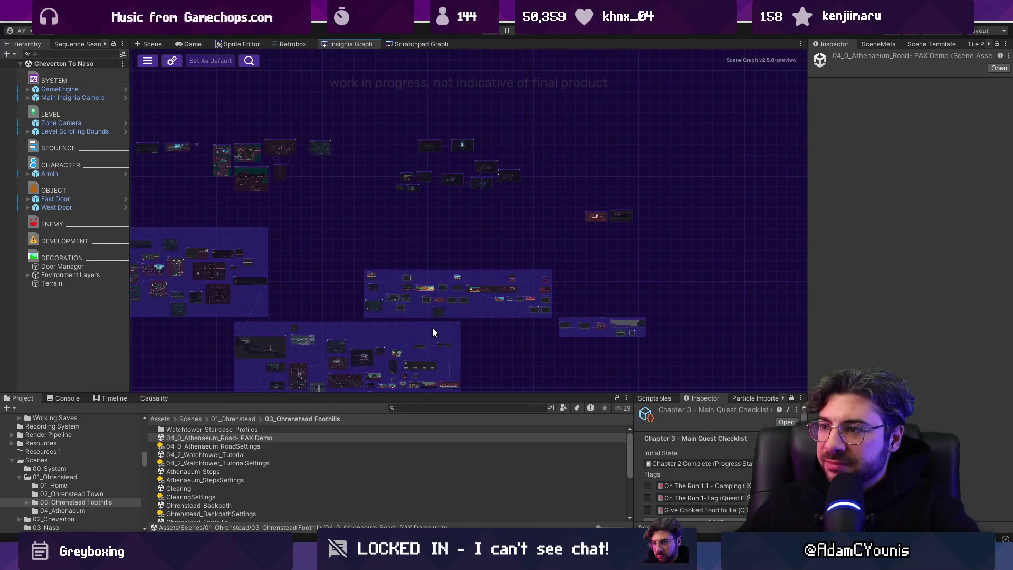
{"action": "scroll", "coordinate": [432, 333], "scroll_direction": "up", "scroll_amount": 8}
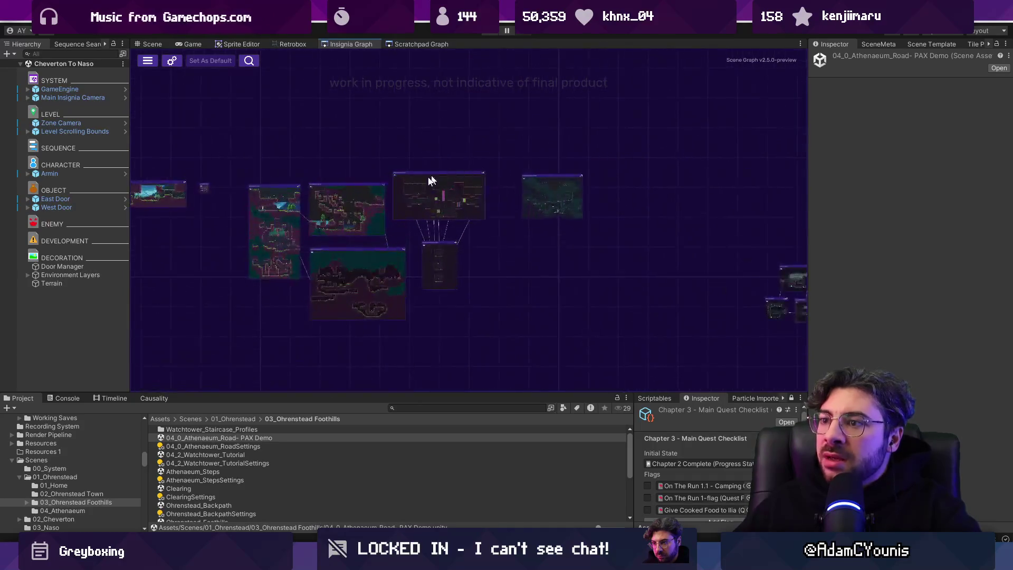
{"action": "scroll", "coordinate": [469, 232], "scroll_direction": "down", "scroll_amount": 10}
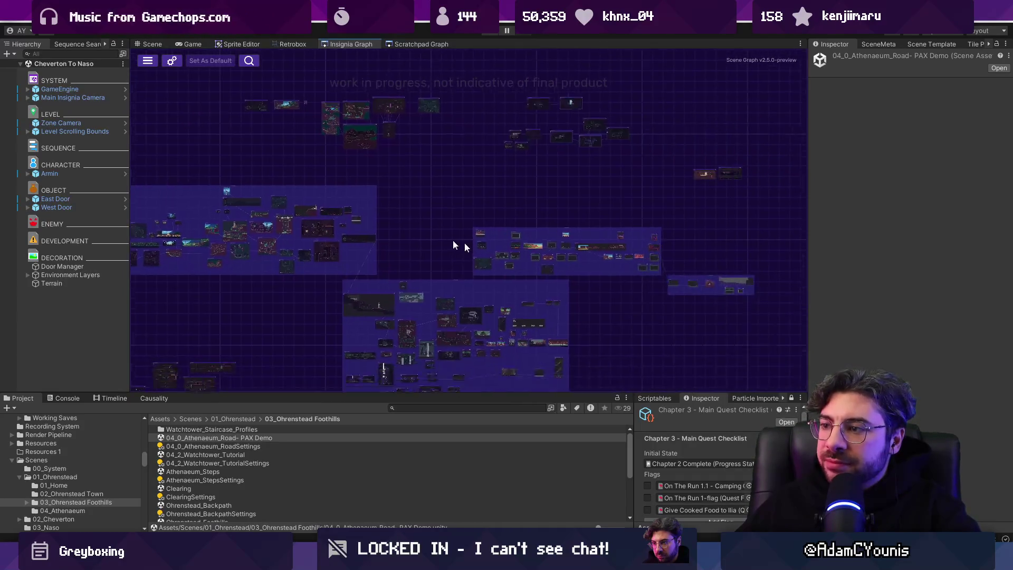
{"action": "scroll", "coordinate": [430, 240], "scroll_direction": "up", "scroll_amount": 5}
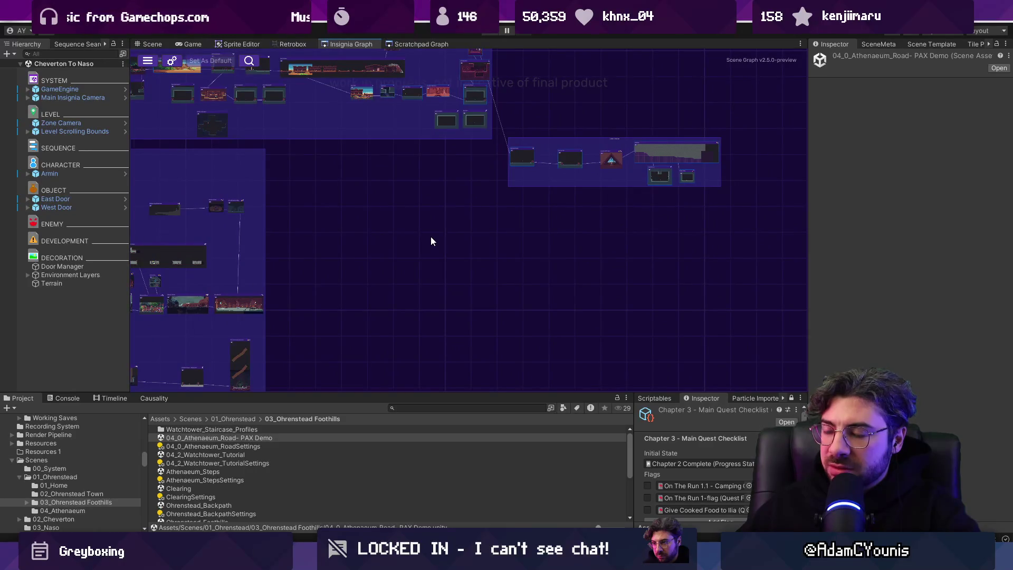
{"action": "left_click_drag", "start_coordinate": [638, 151], "coordinate": [509, 199]}
{"action": "scroll", "coordinate": [613, 198], "scroll_direction": "up", "scroll_amount": 5}
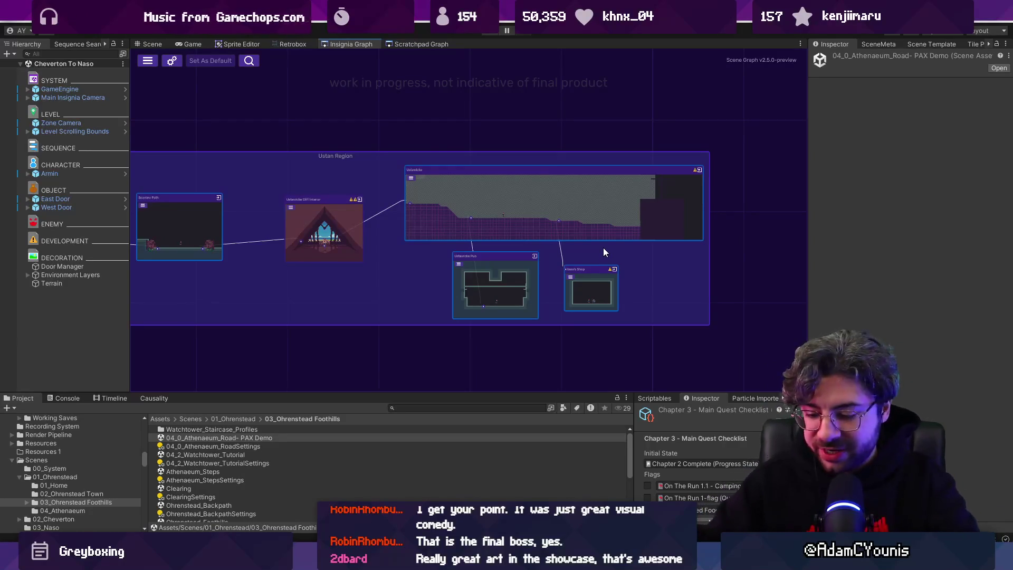
{"action": "scroll", "coordinate": [588, 255], "scroll_direction": "down", "scroll_amount": 5}
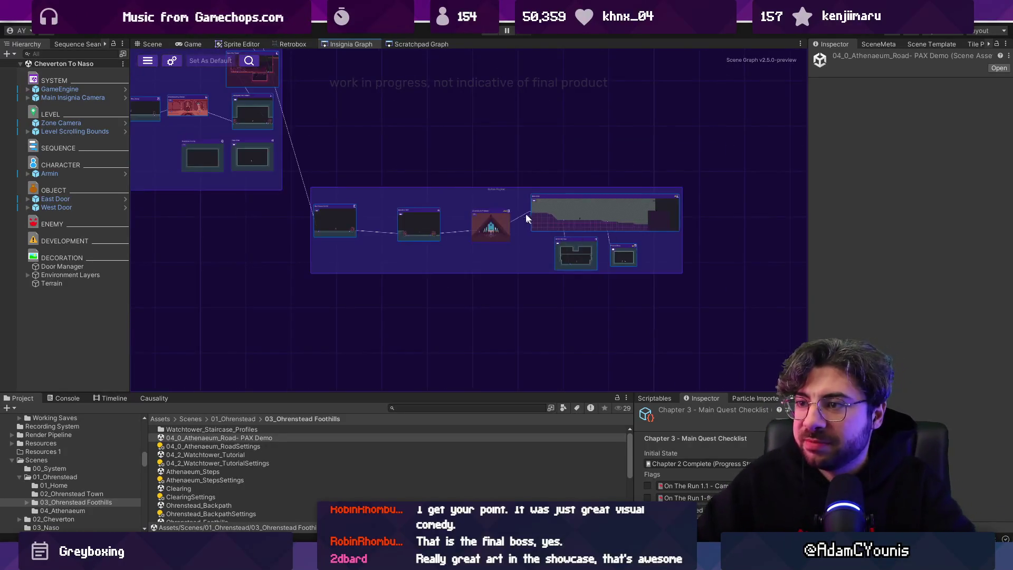
{"action": "scroll", "coordinate": [632, 214], "scroll_direction": "down", "scroll_amount": 5}
{"action": "mouse_move", "coordinate": [523, 251]}
{"action": "left_mouse_down"}
{"action": "mouse_move", "coordinate": [734, 258]}
{"action": "mouse_move", "coordinate": [663, 266]}
{"action": "left_mouse_up"}
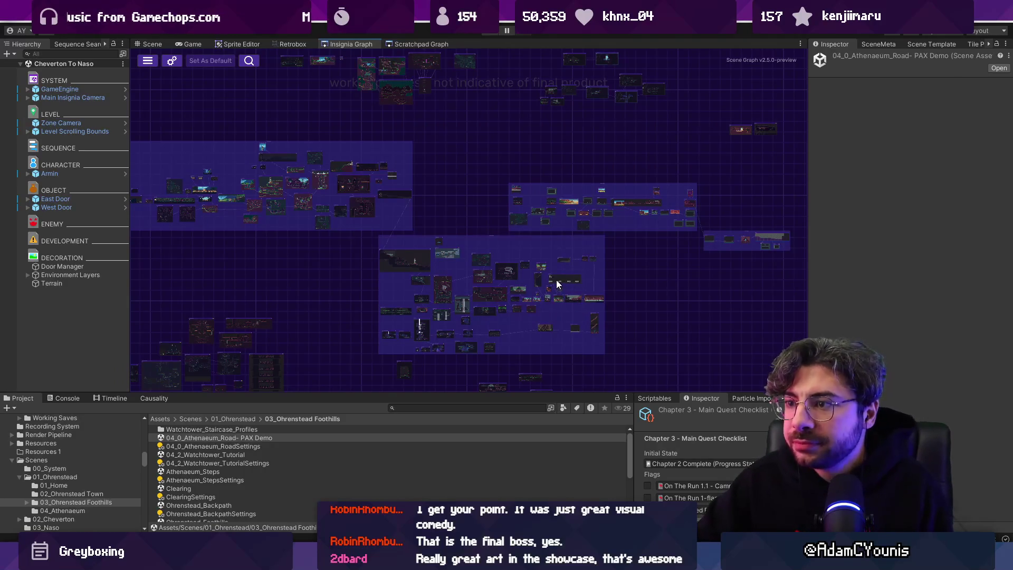
{"action": "key", "text": "alt+Tab"}
- Look over the Insignia Sequence World Layout board, deselect its group, and return to Unity
{"action": "scroll", "coordinate": [612, 290], "scroll_direction": "down", "scroll_amount": 5}
{"action": "scroll", "coordinate": [660, 306], "scroll_direction": "up", "scroll_amount": 2}
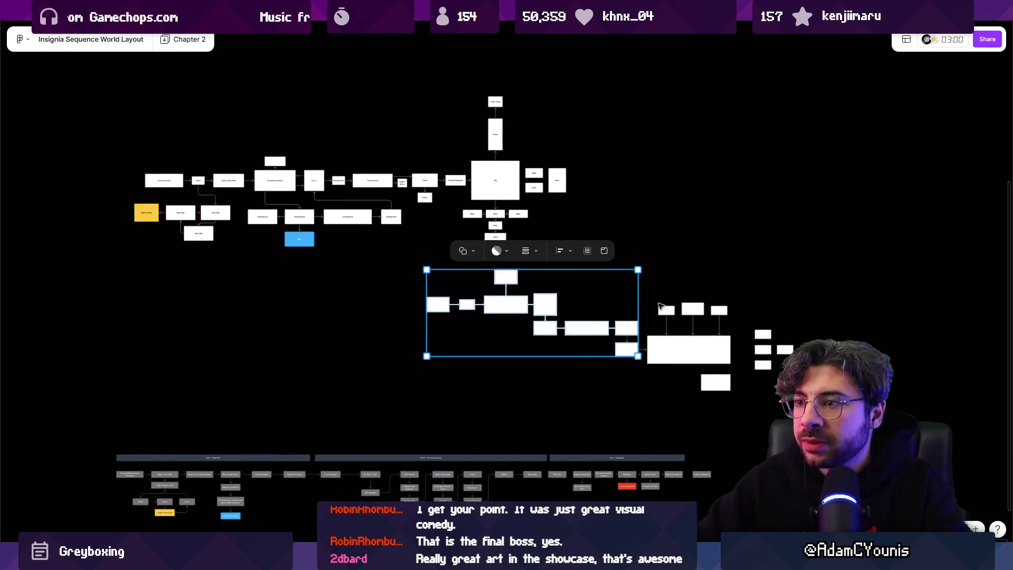
{"action": "scroll", "coordinate": [637, 182], "scroll_direction": "down", "scroll_amount": 1}
{"action": "left_click_drag", "start_coordinate": [637, 179], "coordinate": [651, 169]}
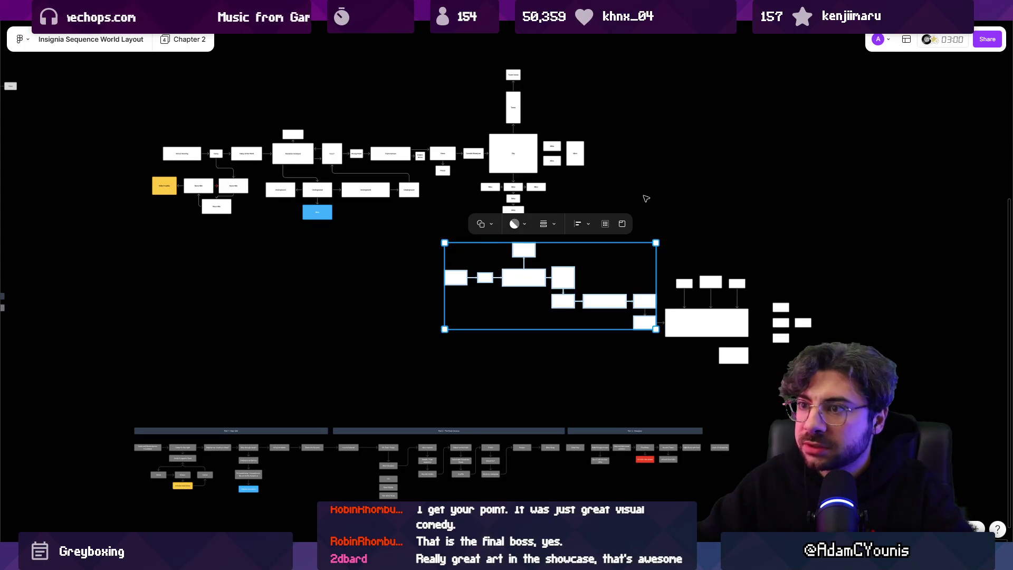
{"action": "key", "text": "Escape"}
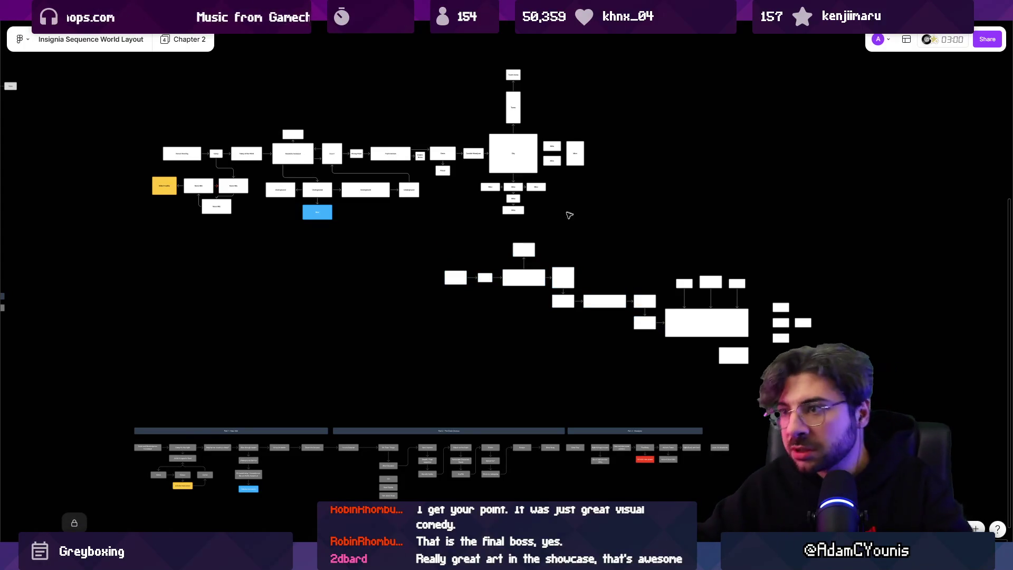
{"action": "key", "text": "alt+Tab"}
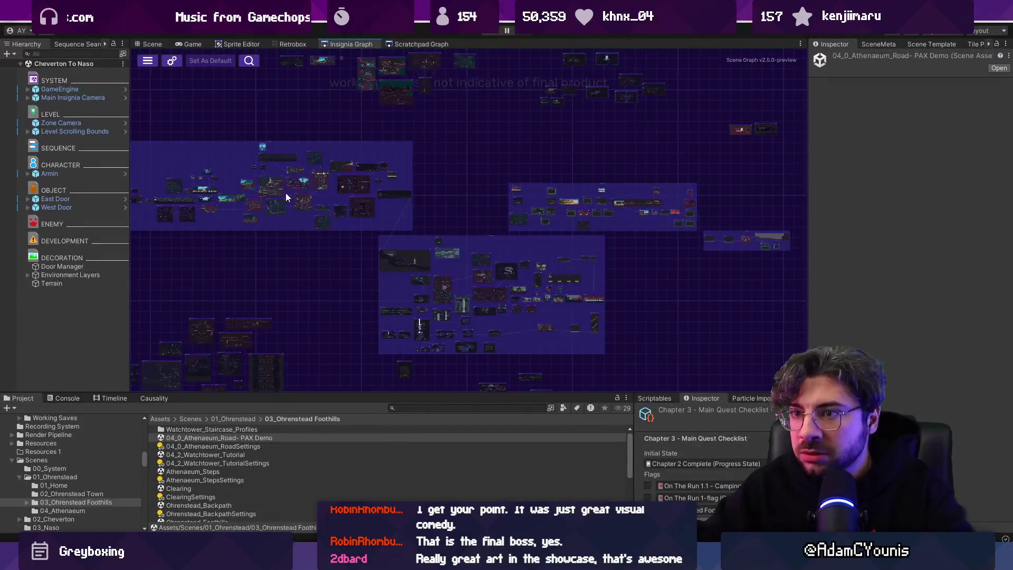
- Zoom in on Forest Ruins and show the Scene Template panel with Level Template Scene and Greybox skin
{"action": "scroll", "coordinate": [726, 295], "scroll_direction": "up", "scroll_amount": 5}
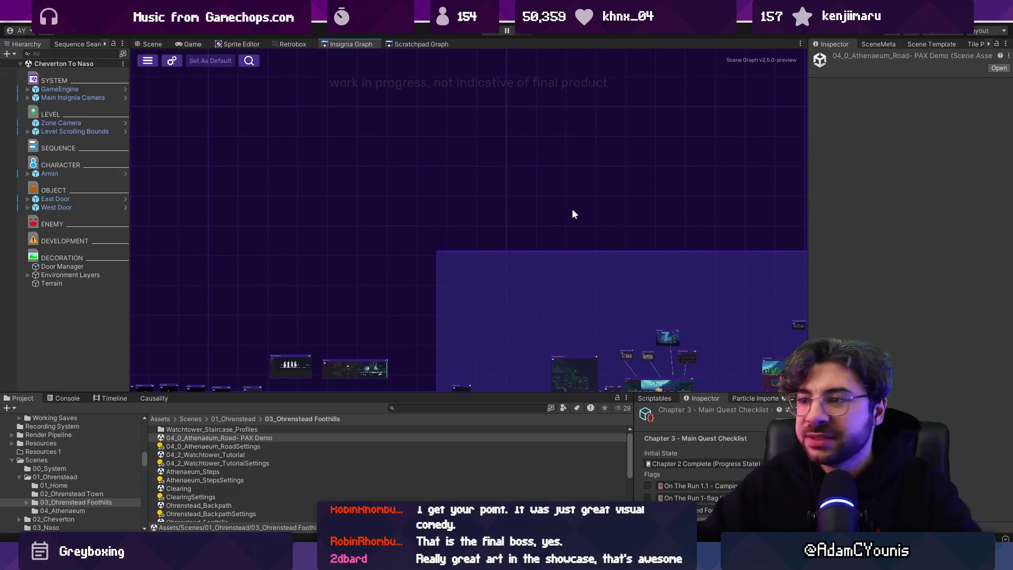
{"action": "scroll", "coordinate": [575, 207], "scroll_direction": "up", "scroll_amount": 2}
{"action": "scroll", "coordinate": [510, 156], "scroll_direction": "up", "scroll_amount": 4}
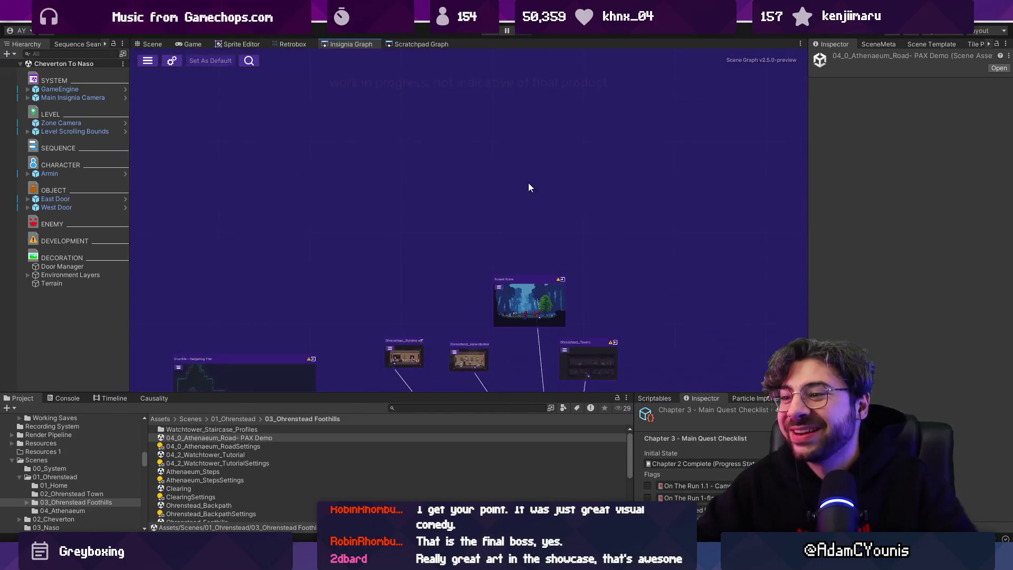
{"action": "left_click", "coordinate": [879, 44]}
{"action": "left_click", "coordinate": [926, 43]}
- Find King's Way in the Project search and drag it into the graph above Forest Ruins
{"action": "mouse_move", "coordinate": [809, 83]}
{"action": "left_mouse_down"}
{"action": "mouse_move", "coordinate": [784, 83]}
{"action": "mouse_move", "coordinate": [792, 83]}
{"action": "left_mouse_up"}
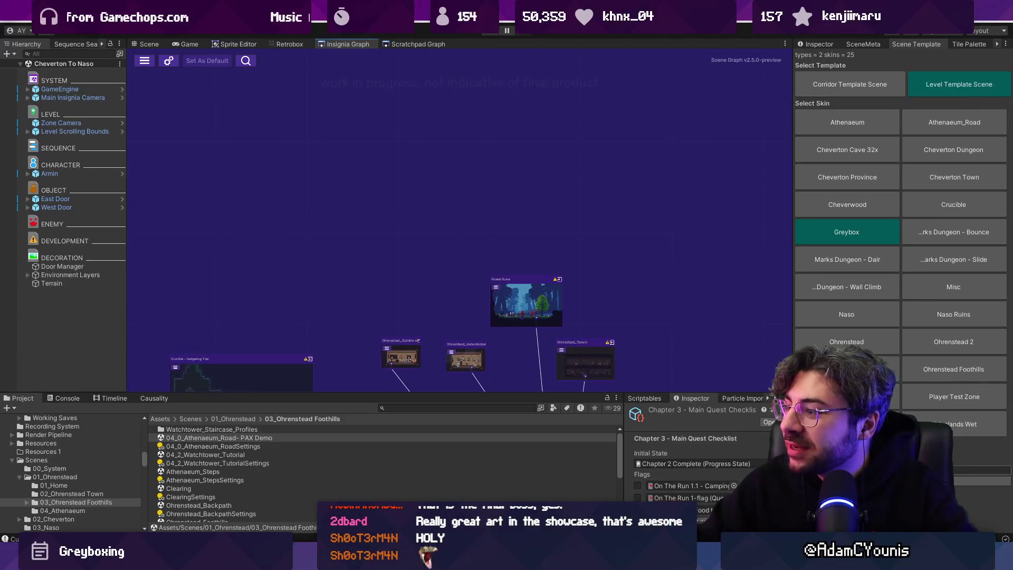
{"action": "scroll", "coordinate": [524, 270], "scroll_direction": "up", "scroll_amount": 3}
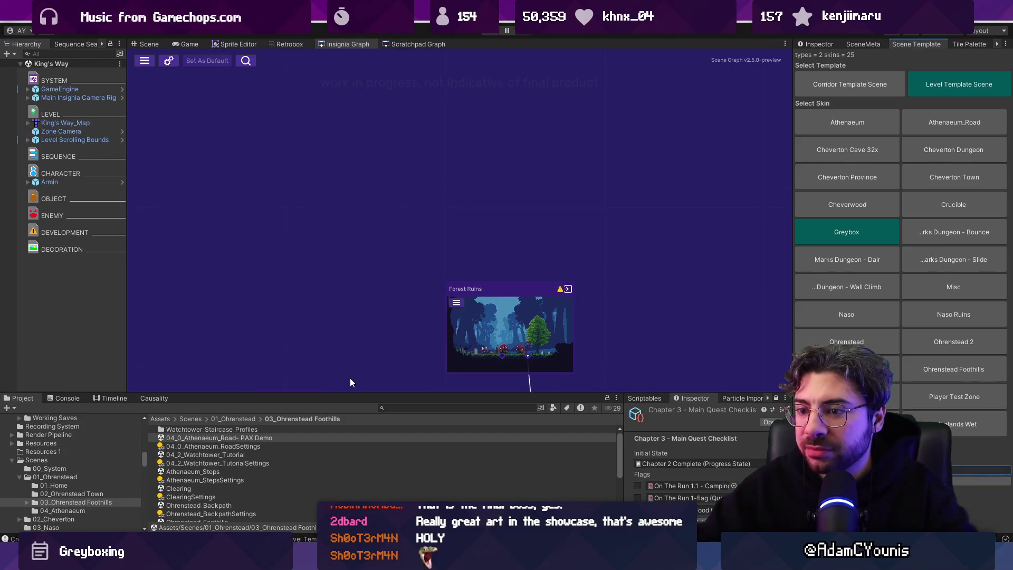
{"action": "left_click", "coordinate": [396, 405]}
{"action": "type", "text": "king's way"}
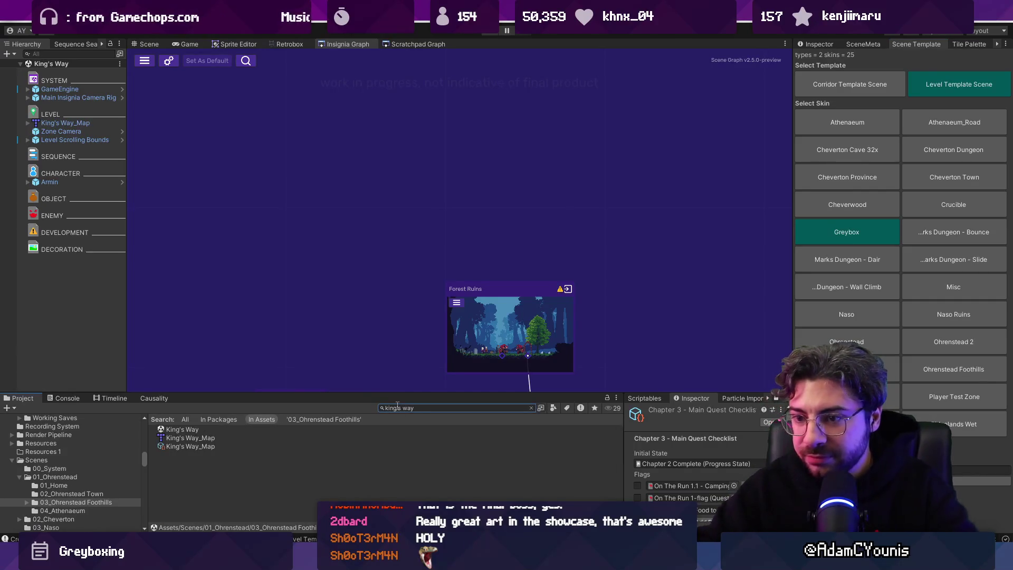
{"action": "mouse_move", "coordinate": [203, 417]}
{"action": "left_mouse_down"}
{"action": "mouse_move", "coordinate": [452, 280]}
{"action": "mouse_move", "coordinate": [477, 197]}
{"action": "mouse_move", "coordinate": [470, 183]}
{"action": "mouse_move", "coordinate": [474, 193]}
{"action": "left_mouse_up"}
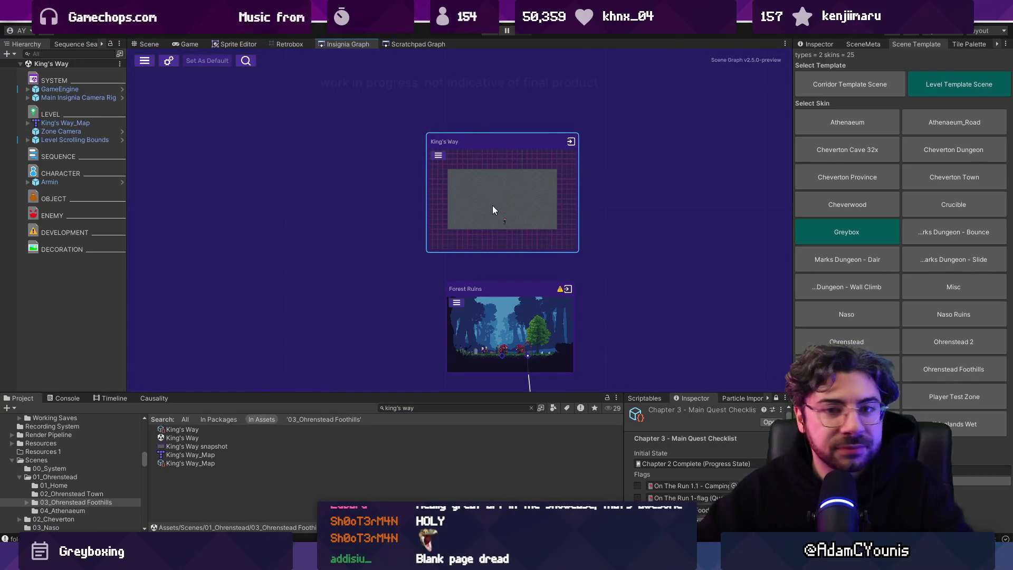
- Open the King's Way scene and launch its King's Way_Map tilemap in Tiled
{"action": "double_click", "coordinate": [492, 205]}
{"action": "left_click", "coordinate": [299, 160]}
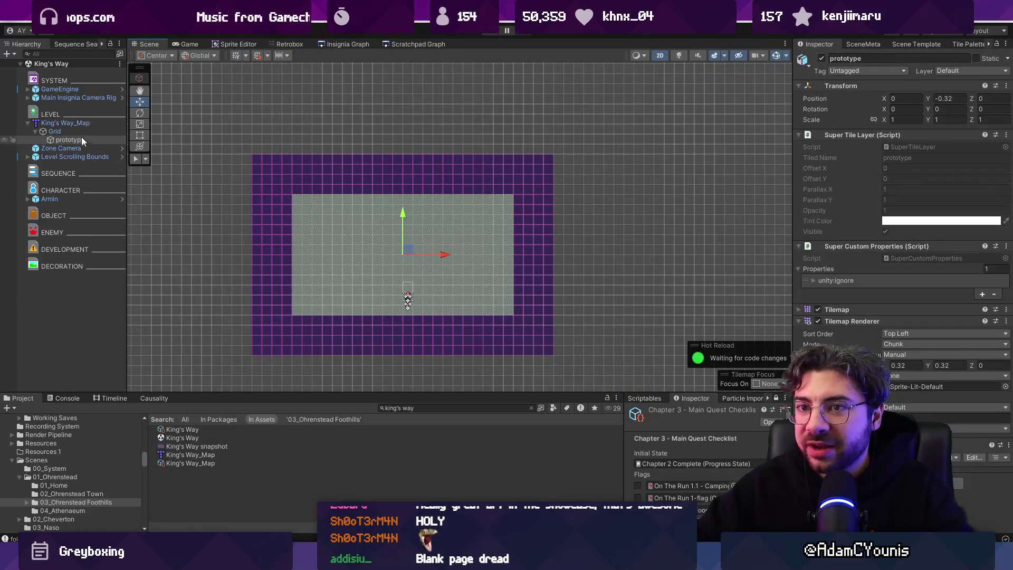
{"action": "left_click", "coordinate": [78, 126]}
{"action": "right_click", "coordinate": [78, 125]}
{"action": "mouse_move", "coordinate": [158, 237]}
{"action": "left_click", "coordinate": [216, 238]}
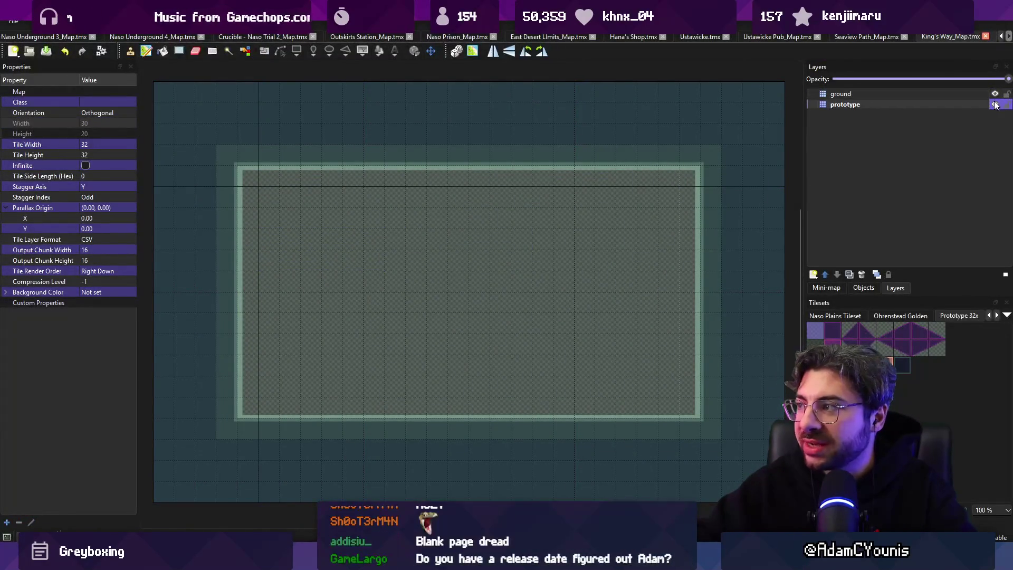
- Mark the King's Way prototype layer unity:ignore in Tiled, save the map, and return to Unity
{"action": "left_click", "coordinate": [996, 104]}
{"action": "left_click", "coordinate": [996, 104]}
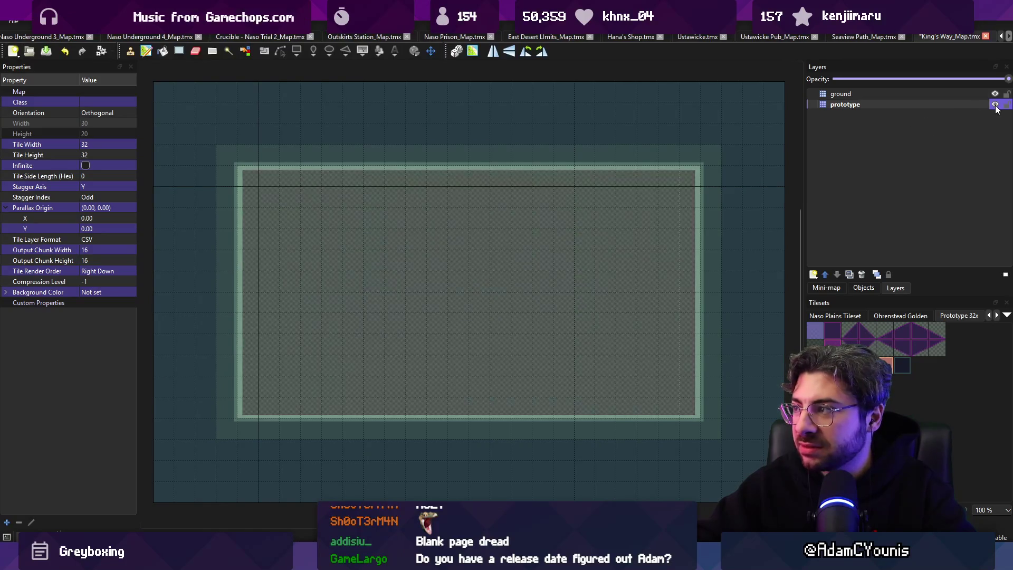
{"action": "left_click", "coordinate": [72, 239]}
{"action": "key", "text": "ctrl+s"}
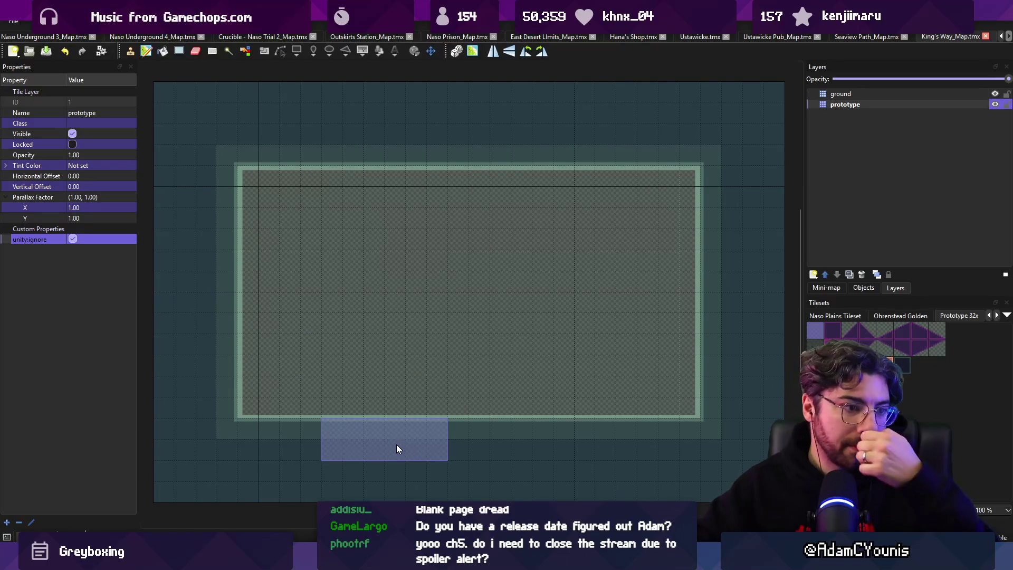
{"action": "key", "text": "alt+Tab"}
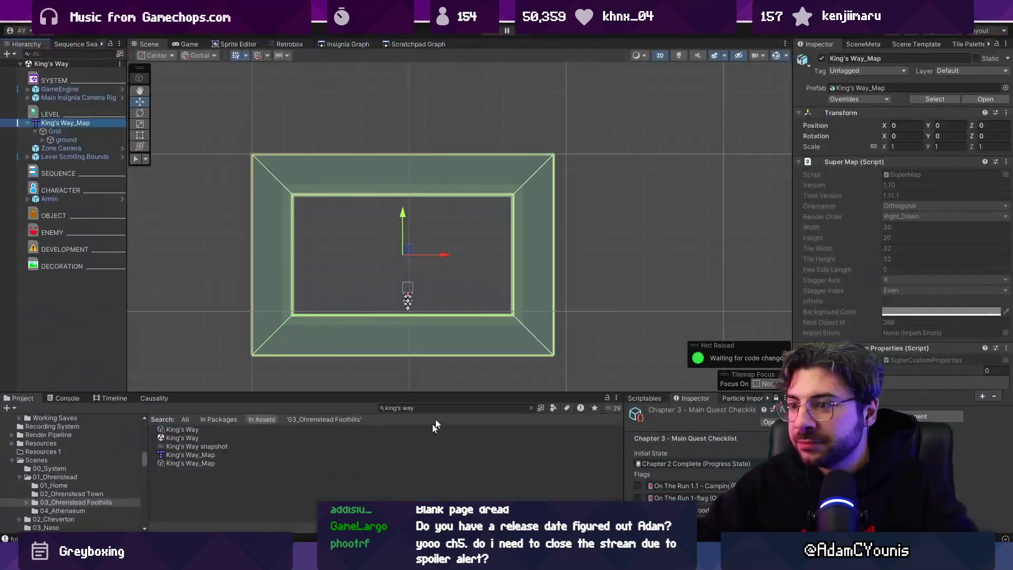
- Select Level Scrolling Bounds from the Insignia Graph view and save the King's Way scene
{"action": "scroll", "coordinate": [531, 246], "scroll_direction": "down", "scroll_amount": 5}
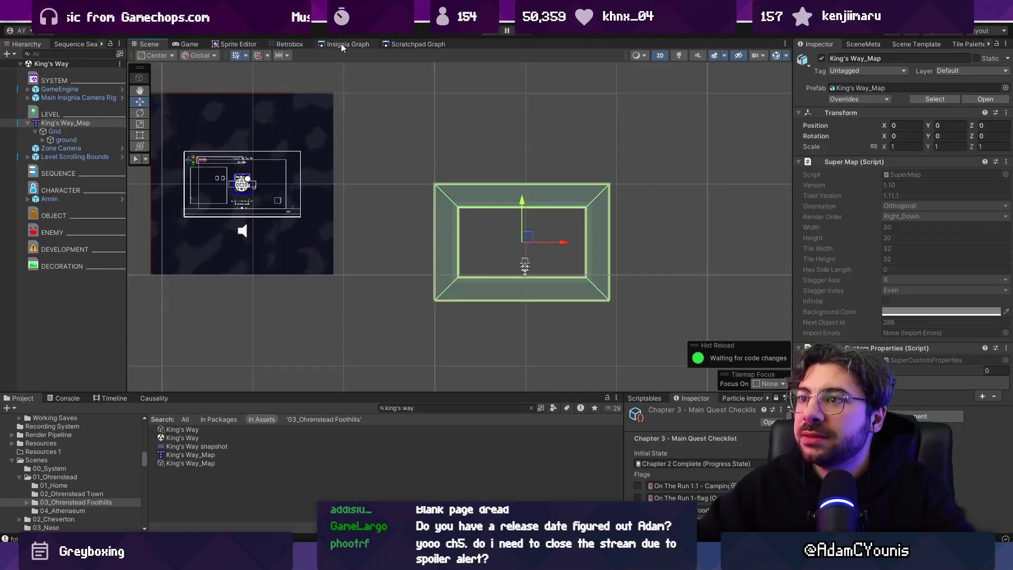
{"action": "left_click", "coordinate": [343, 44]}
{"action": "scroll", "coordinate": [454, 187], "scroll_direction": "down", "scroll_amount": 3}
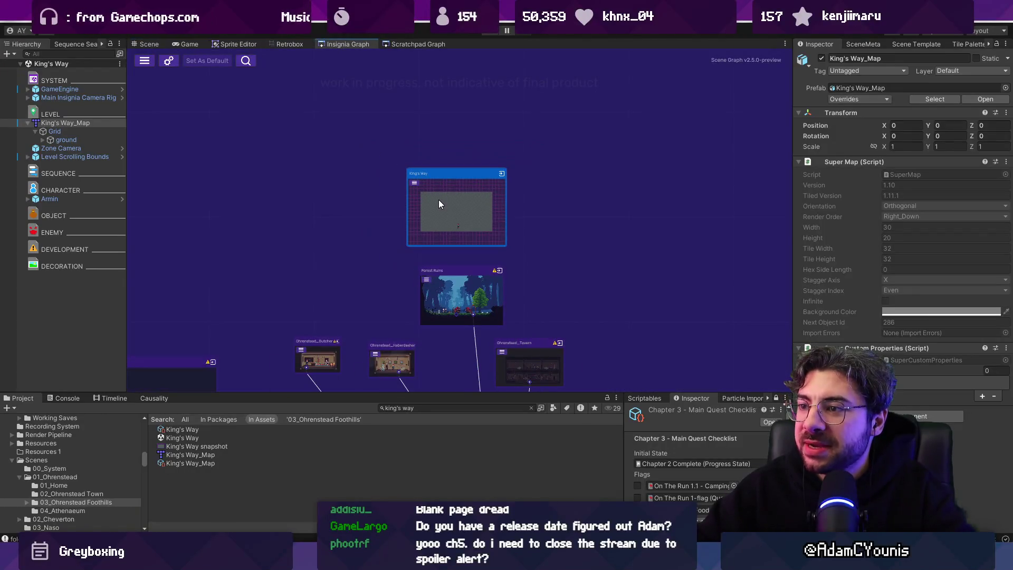
{"action": "left_click", "coordinate": [75, 157]}
{"action": "left_click", "coordinate": [818, 162]}
{"action": "key", "text": "ctrl+s"}
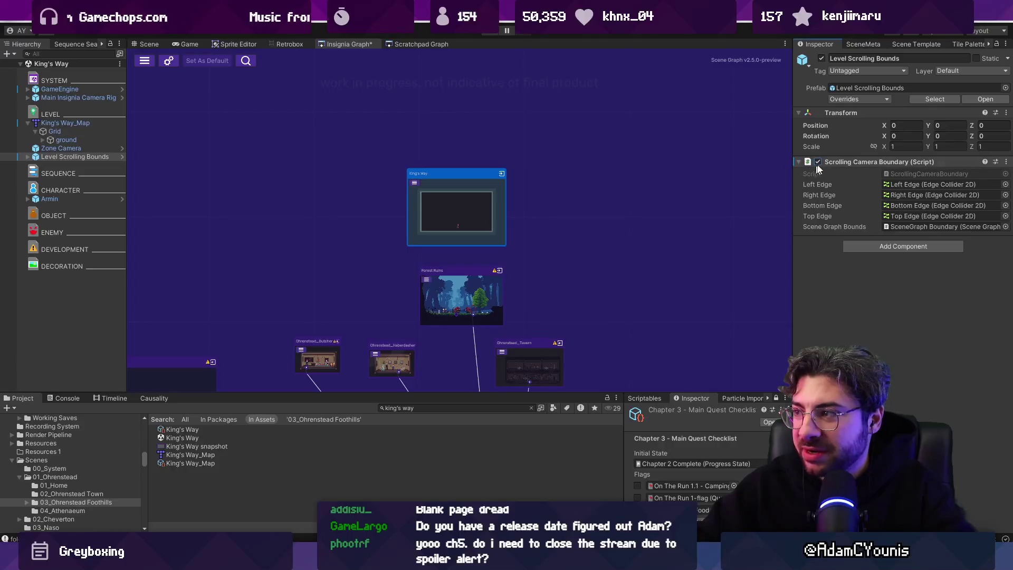
- Back in the Scene view, select King's Way_Map and bring up its context menu
{"action": "scroll", "coordinate": [465, 219], "scroll_direction": "up", "scroll_amount": 5}
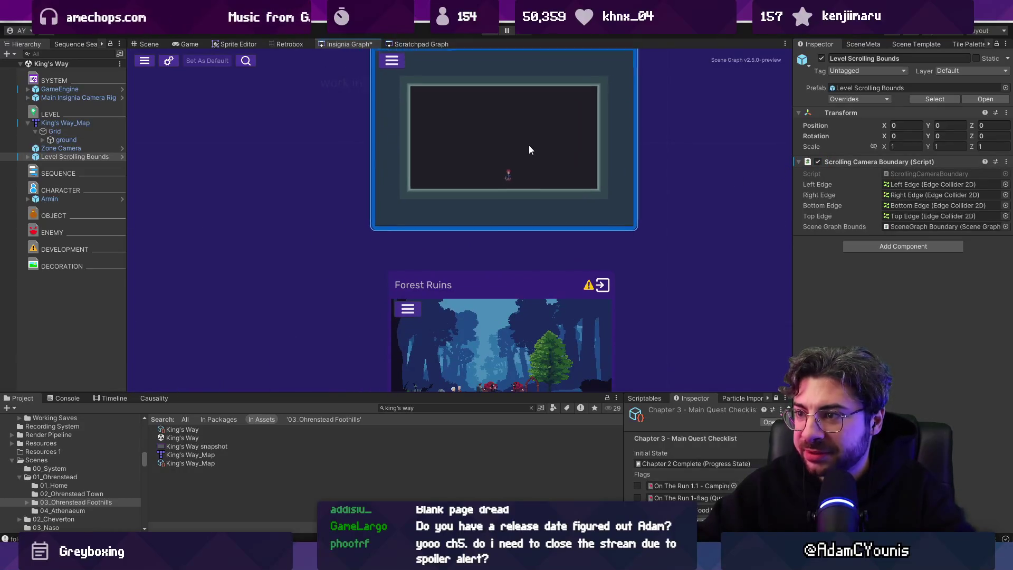
{"action": "scroll", "coordinate": [526, 142], "scroll_direction": "down", "scroll_amount": 3}
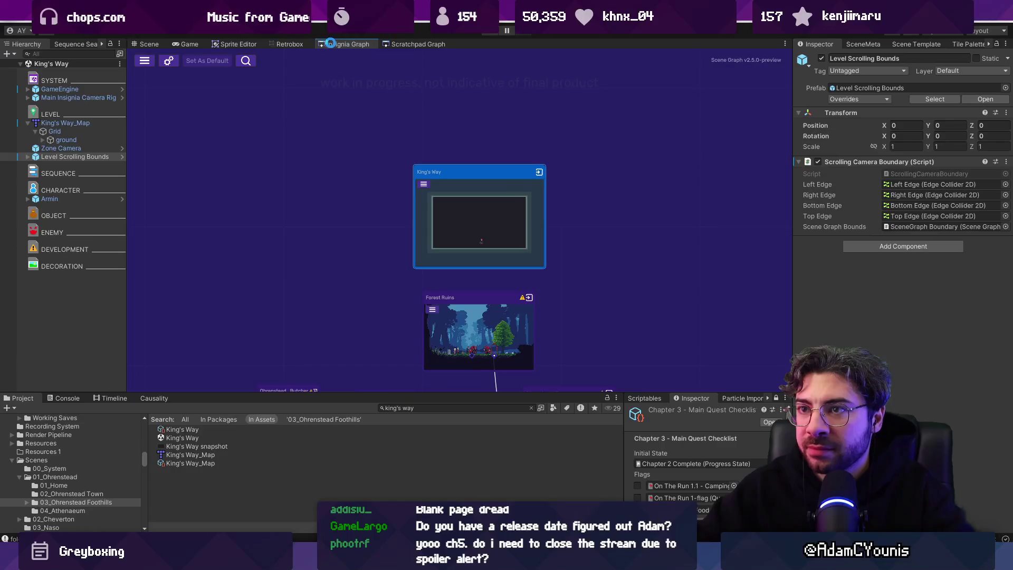
{"action": "left_click", "coordinate": [151, 44]}
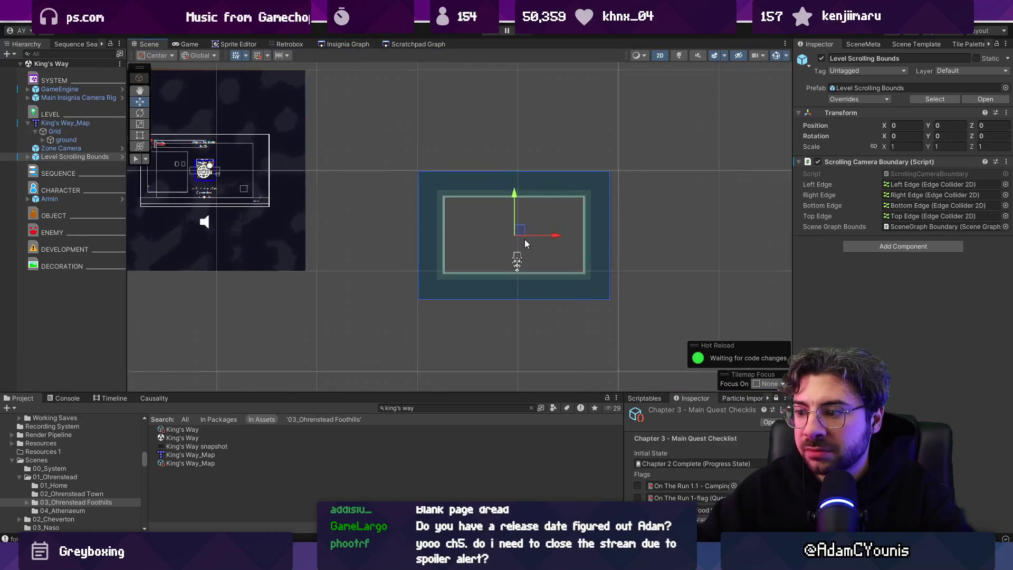
{"action": "left_click", "coordinate": [344, 45]}
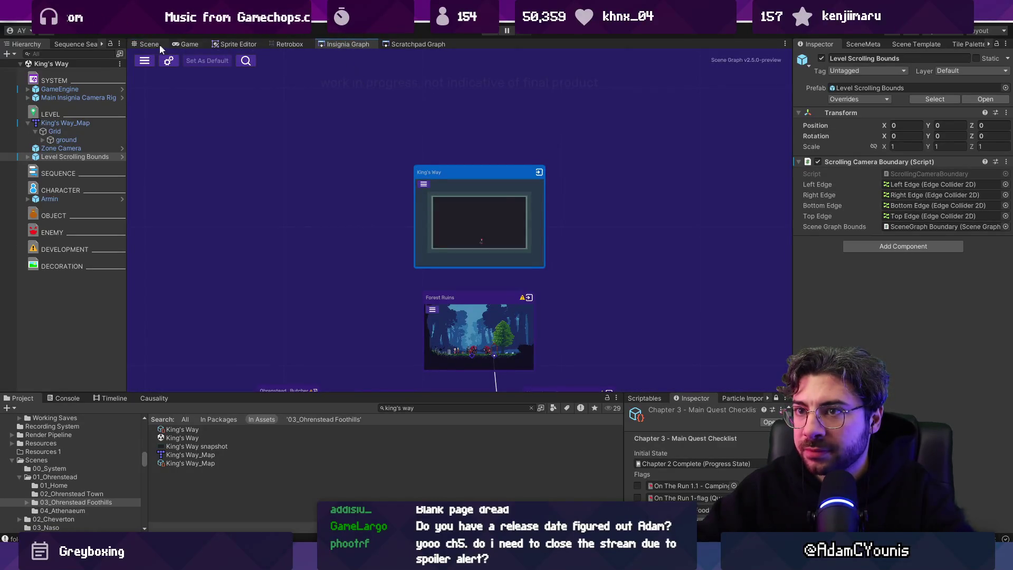
{"action": "left_click", "coordinate": [150, 43]}
{"action": "left_click", "coordinate": [444, 172]}
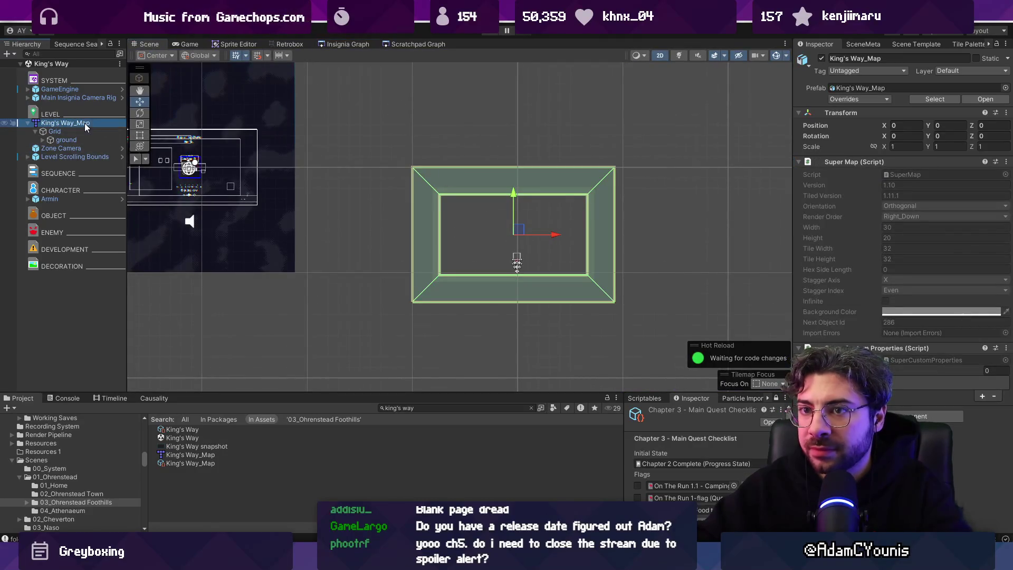
{"action": "right_click", "coordinate": [63, 123]}
- Reopen the King's Way map in Tiled and crop it to a selected map region
{"action": "mouse_move", "coordinate": [113, 235]}
{"action": "left_click", "coordinate": [243, 237]}
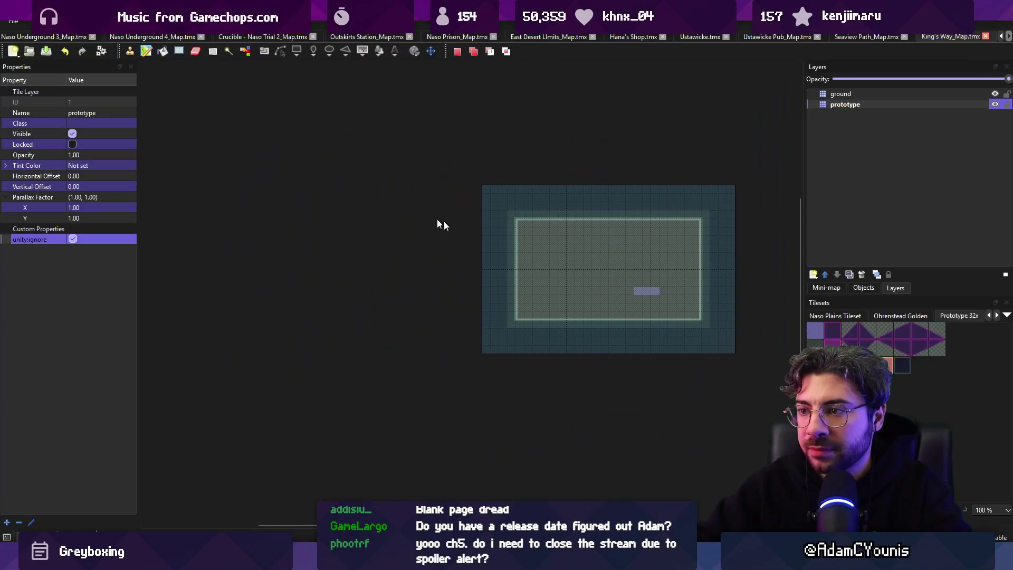
{"action": "key", "text": "r"}
{"action": "mouse_move", "coordinate": [289, 94]}
{"action": "left_mouse_down"}
{"action": "mouse_move", "coordinate": [698, 351]}
{"action": "mouse_move", "coordinate": [728, 351]}
{"action": "left_mouse_up"}
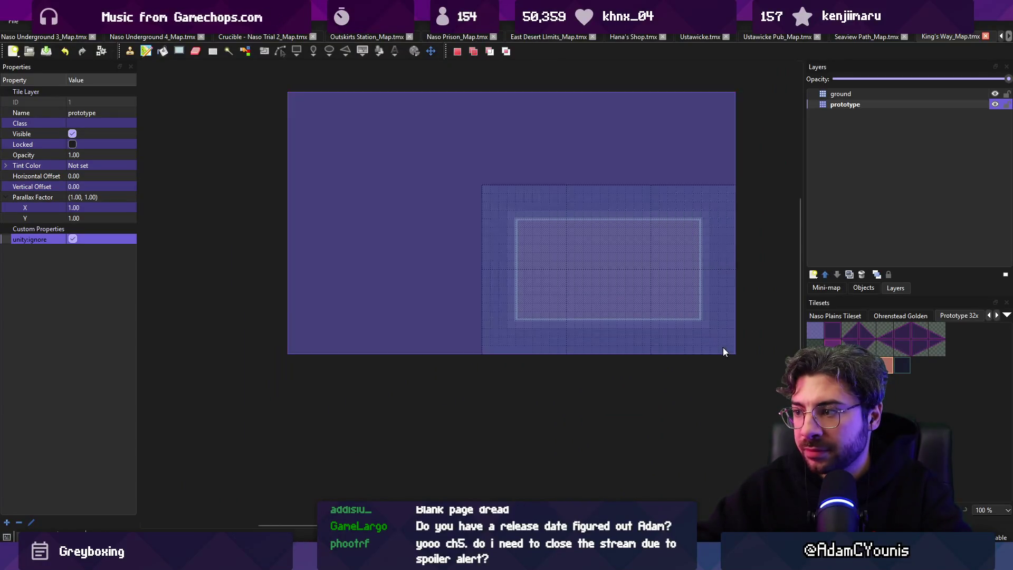
{"action": "left_click", "coordinate": [135, 21]}
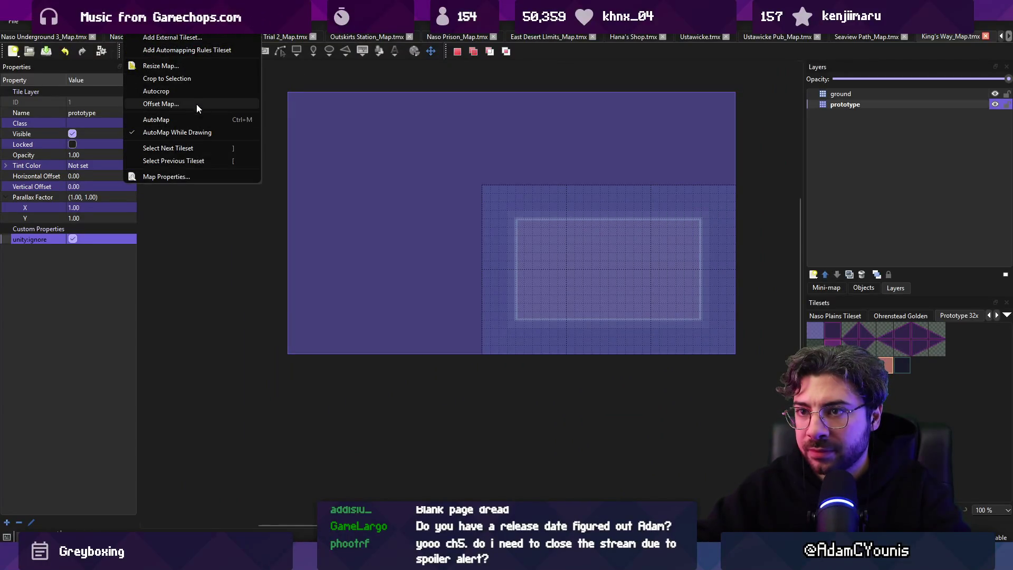
{"action": "left_click", "coordinate": [192, 79]}
- Copy a narrow vertical strip of tiles as a stamp brush
{"action": "left_click_drag", "start_coordinate": [615, 340], "coordinate": [517, 290]}
{"action": "mouse_move", "coordinate": [482, 258]}
{"action": "left_mouse_down"}
{"action": "mouse_move", "coordinate": [497, 371]}
{"action": "mouse_move", "coordinate": [333, 379]}
{"action": "mouse_move", "coordinate": [461, 251]}
{"action": "mouse_move", "coordinate": [224, 200]}
{"action": "mouse_move", "coordinate": [502, 199]}
{"action": "left_mouse_up"}
{"action": "key", "text": "ctrl+c"}
{"action": "key", "text": "ctrl+v"}
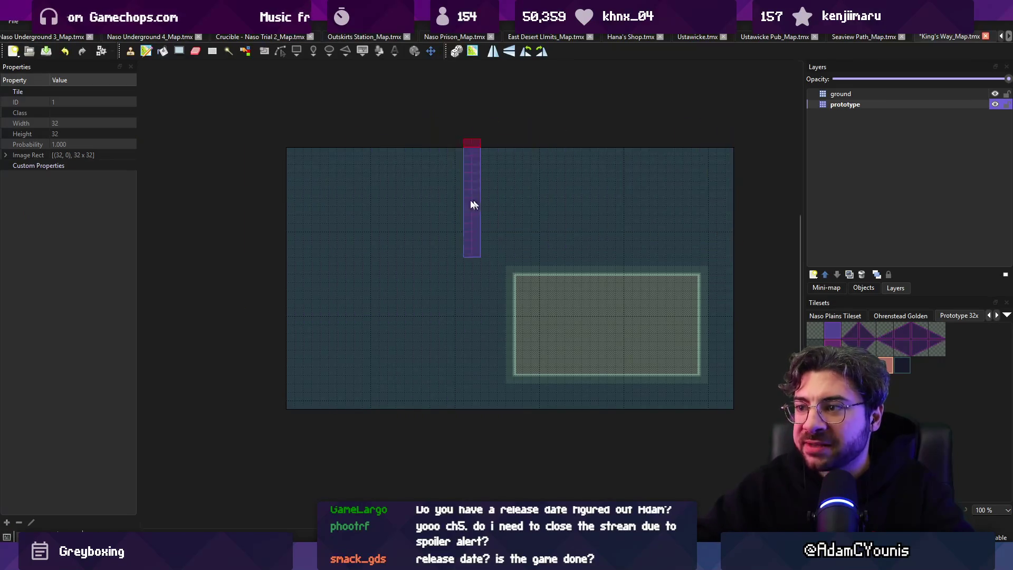
- Paint ground joining the left area to the right rectangle, extend it to the map top, and save
{"action": "right_click", "coordinate": [658, 296]}
{"action": "mouse_move", "coordinate": [360, 215]}
{"action": "left_mouse_down"}
{"action": "mouse_move", "coordinate": [362, 263]}
{"action": "mouse_move", "coordinate": [461, 269]}
{"action": "mouse_move", "coordinate": [482, 296]}
{"action": "mouse_move", "coordinate": [463, 243]}
{"action": "mouse_move", "coordinate": [584, 319]}
{"action": "mouse_move", "coordinate": [543, 297]}
{"action": "left_mouse_up"}
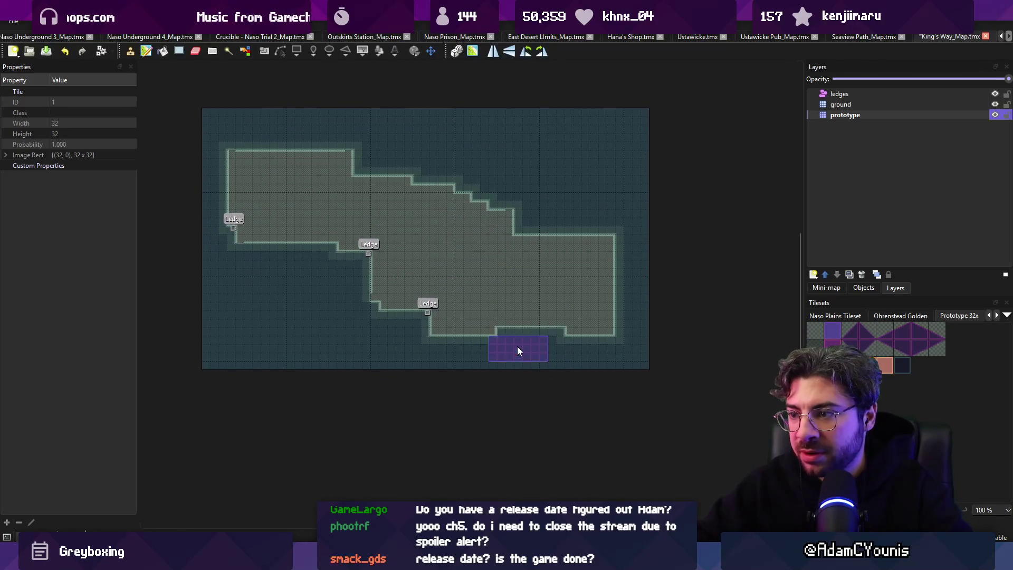
{"action": "key", "text": "r"}
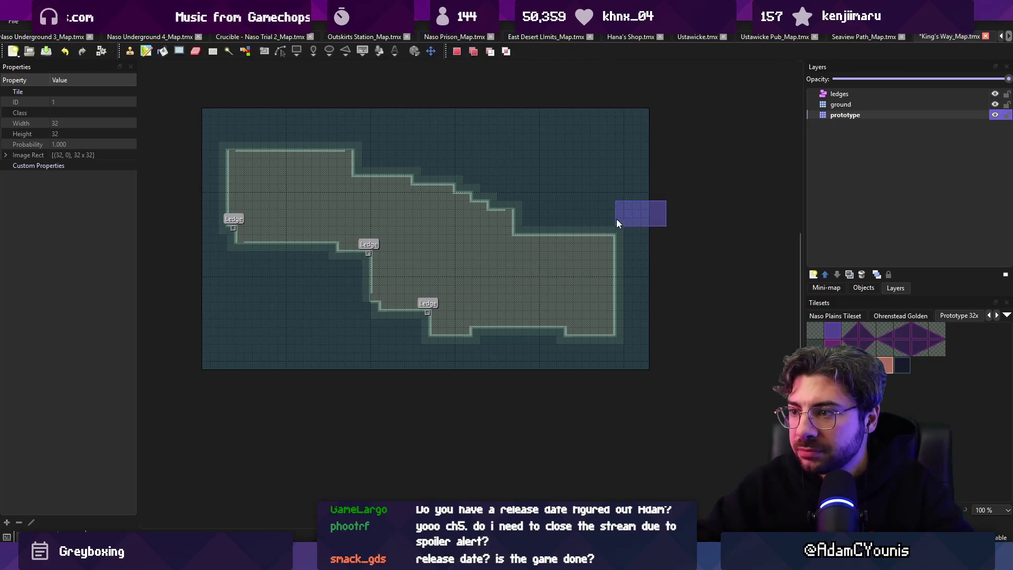
{"action": "left_click", "coordinate": [496, 261]}
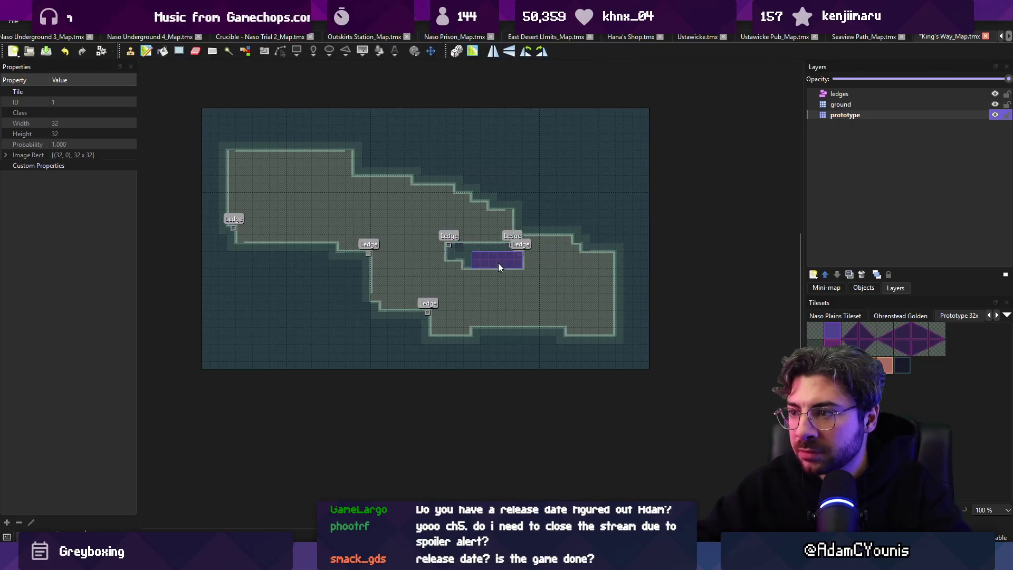
{"action": "key", "text": "ctrl+c"}
{"action": "key", "text": "ctrl+v"}
{"action": "left_click", "coordinate": [480, 270]}
{"action": "mouse_move", "coordinate": [590, 270]}
{"action": "left_mouse_down"}
{"action": "mouse_move", "coordinate": [577, 103]}
{"action": "mouse_move", "coordinate": [494, 188]}
{"action": "mouse_move", "coordinate": [310, 159]}
{"action": "mouse_move", "coordinate": [379, 190]}
{"action": "mouse_move", "coordinate": [292, 196]}
{"action": "mouse_move", "coordinate": [216, 163]}
{"action": "mouse_move", "coordinate": [199, 140]}
{"action": "mouse_move", "coordinate": [271, 142]}
{"action": "left_mouse_up"}
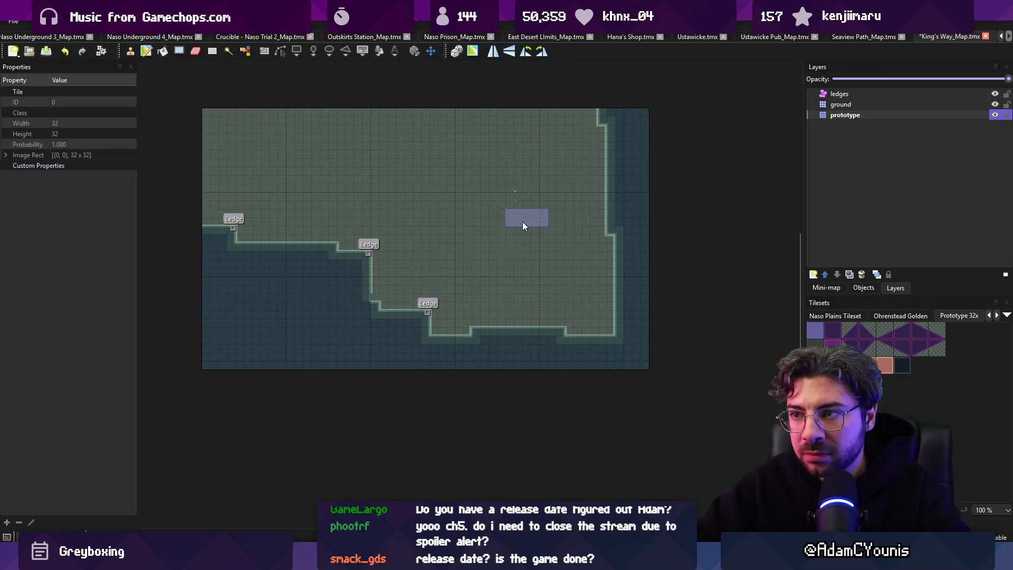
{"action": "key", "text": "ctrl+s"}
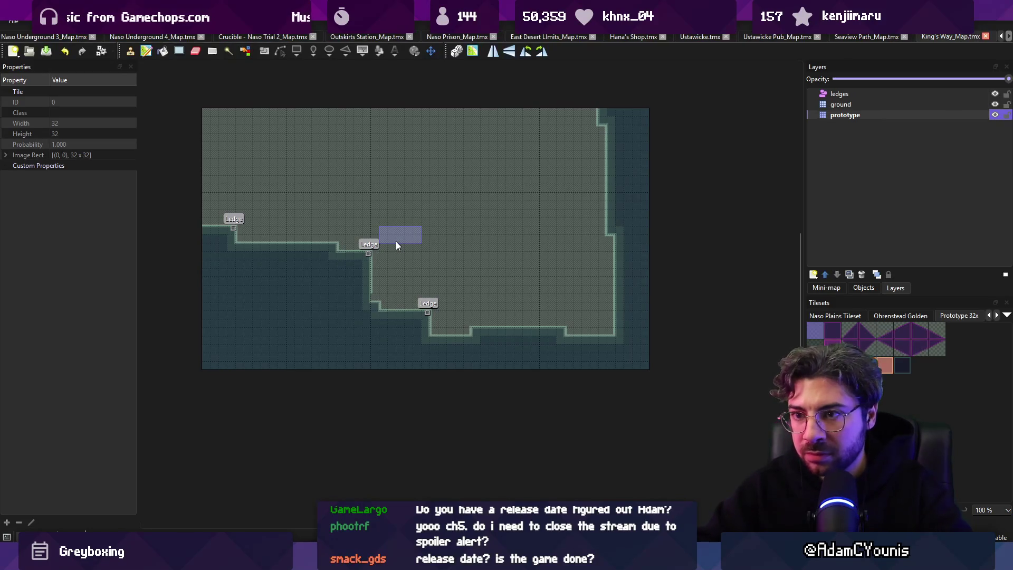
- Reshape the cliff with dark tiles, add a step, and paint a small raised prototype block
{"action": "right_click", "coordinate": [243, 264]}
{"action": "left_click", "coordinate": [265, 247]}
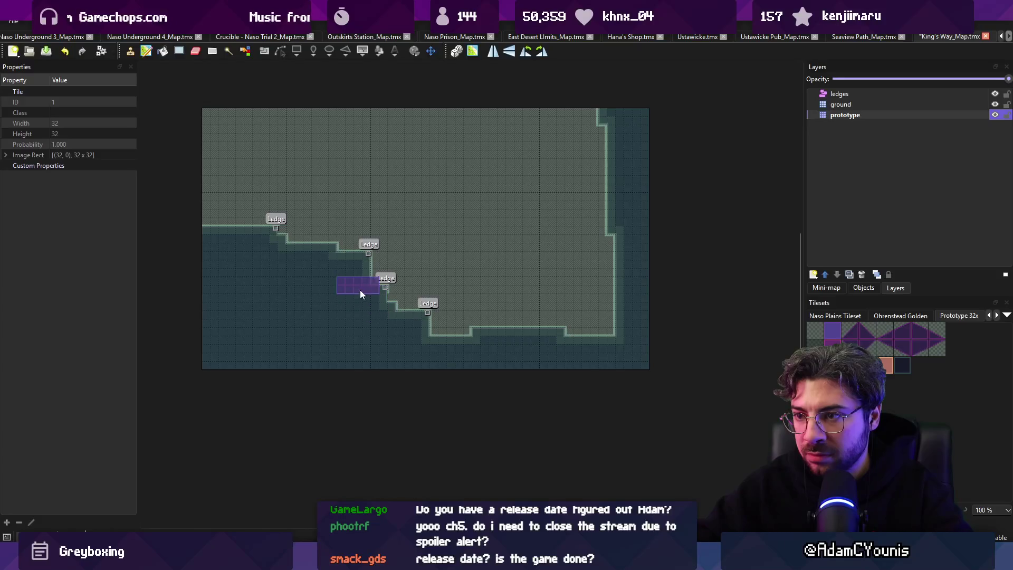
{"action": "left_click", "coordinate": [393, 295]}
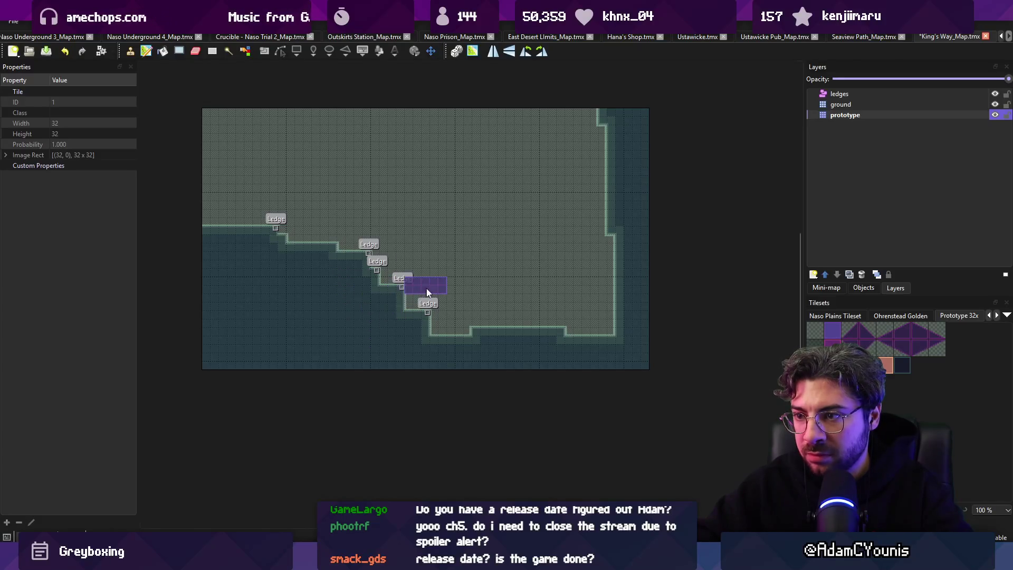
{"action": "scroll", "coordinate": [424, 295], "scroll_direction": "up", "scroll_amount": 4}
{"action": "left_click_drag", "start_coordinate": [459, 153], "coordinate": [441, 52]}
{"action": "scroll", "coordinate": [440, 52], "scroll_direction": "up", "scroll_amount": 3}
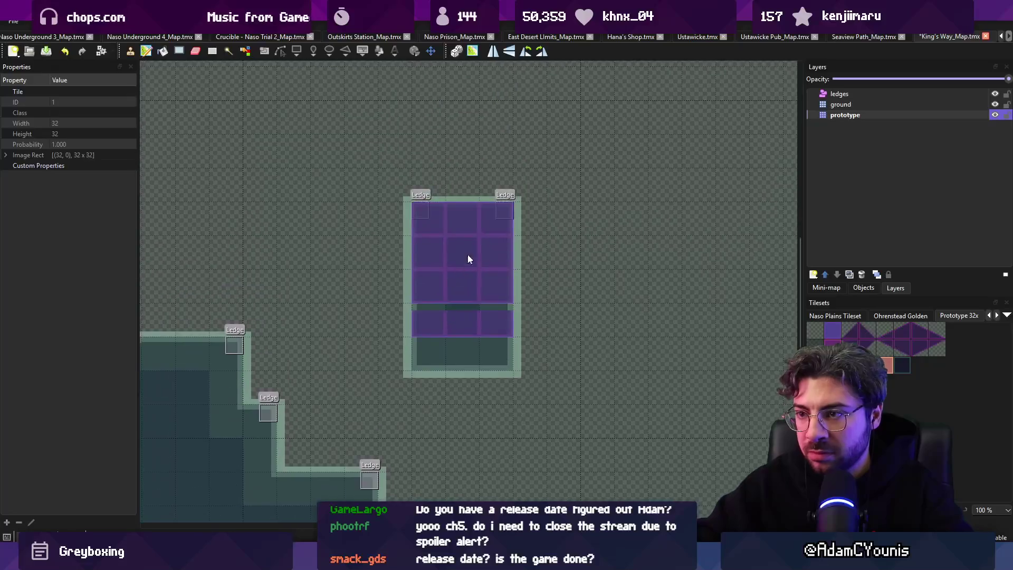
- Paint orange wall tile strips on the walls layer beside the ledges
{"action": "scroll", "coordinate": [465, 263], "scroll_direction": "down", "scroll_amount": 3}
{"action": "left_click", "coordinate": [866, 364]}
{"action": "key", "text": "ctrl+z"}
{"action": "left_click", "coordinate": [393, 291]}
{"action": "left_click_drag", "start_coordinate": [439, 235], "coordinate": [455, 293]}
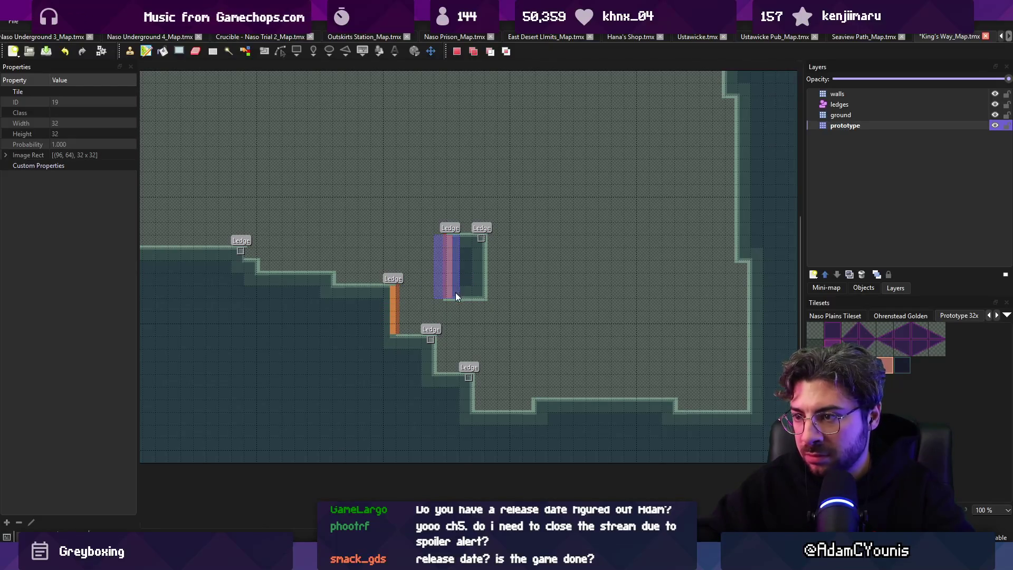
{"action": "left_click", "coordinate": [454, 274]}
- Smooth the right wall by filling its notch and repainting the dark region as ground
{"action": "right_click", "coordinate": [465, 315]}
{"action": "right_click", "coordinate": [471, 271]}
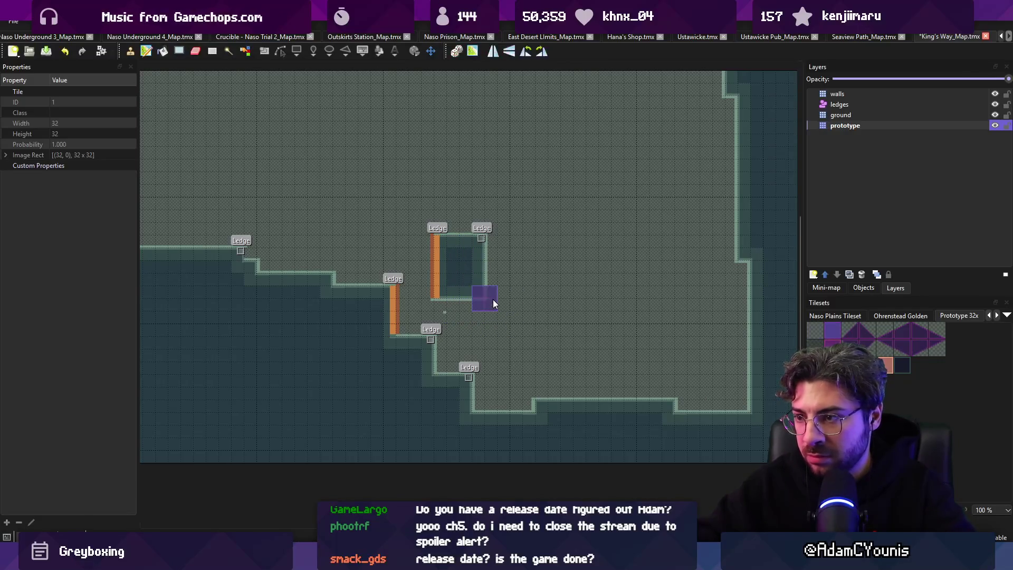
{"action": "left_click_drag", "start_coordinate": [726, 316], "coordinate": [739, 306]}
{"action": "mouse_move", "coordinate": [738, 220]}
{"action": "left_mouse_down"}
{"action": "mouse_move", "coordinate": [702, 196]}
{"action": "mouse_move", "coordinate": [723, 132]}
{"action": "mouse_move", "coordinate": [724, 198]}
{"action": "mouse_move", "coordinate": [715, 67]}
{"action": "mouse_move", "coordinate": [714, 208]}
{"action": "left_mouse_up"}
{"action": "key", "text": "r"}
{"action": "key", "text": "b"}
{"action": "mouse_move", "coordinate": [638, 305]}
{"action": "left_mouse_down"}
{"action": "mouse_move", "coordinate": [697, 294]}
{"action": "mouse_move", "coordinate": [719, 370]}
{"action": "left_mouse_up"}
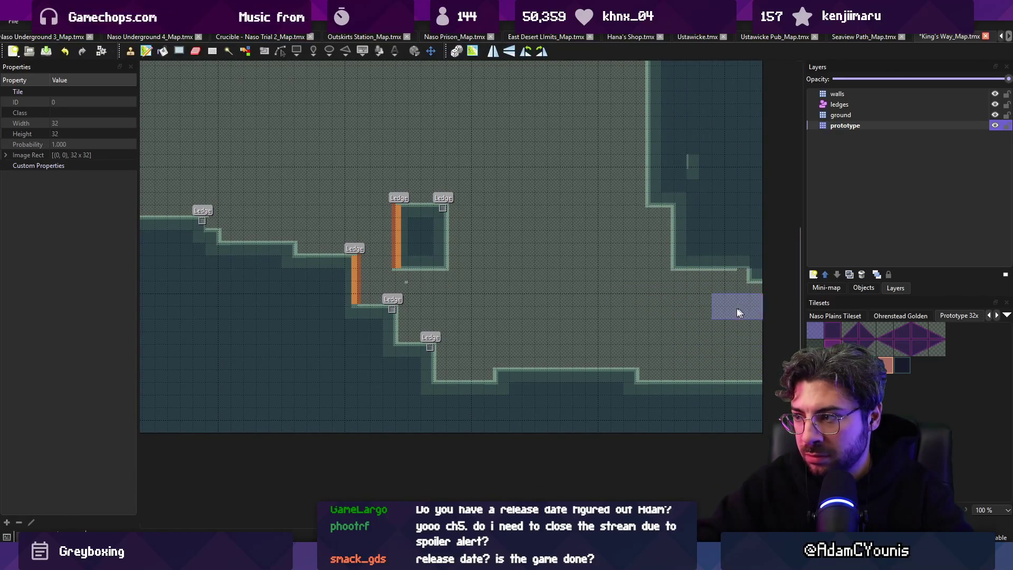
{"action": "mouse_move", "coordinate": [762, 284]}
{"action": "left_mouse_down"}
{"action": "mouse_move", "coordinate": [783, 243]}
{"action": "mouse_move", "coordinate": [723, 249]}
{"action": "mouse_move", "coordinate": [776, 215]}
{"action": "mouse_move", "coordinate": [787, 153]}
{"action": "mouse_move", "coordinate": [756, 94]}
{"action": "mouse_move", "coordinate": [575, 60]}
{"action": "mouse_move", "coordinate": [716, 163]}
{"action": "left_mouse_up"}
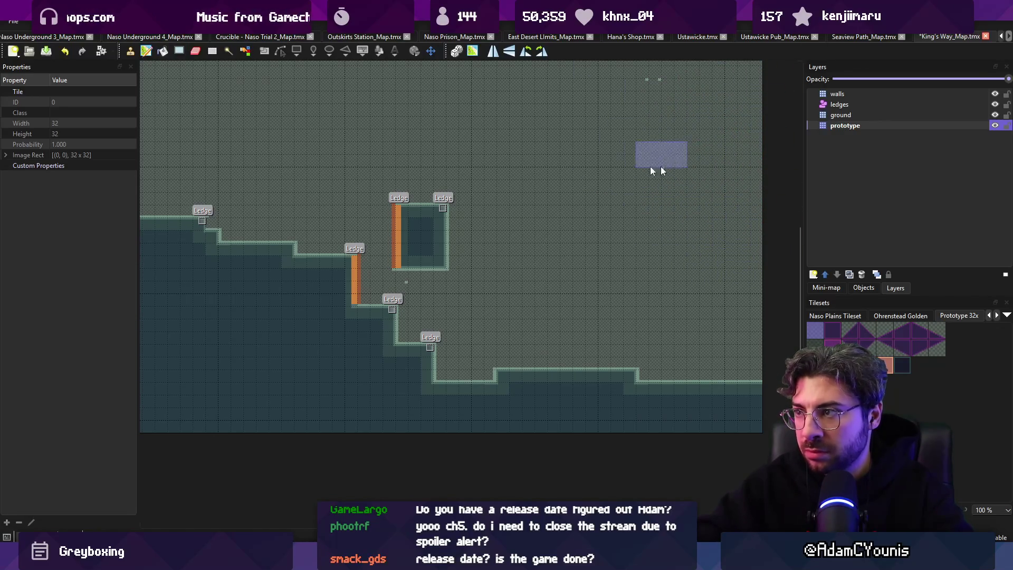
- Save the map, switch back to Unity, and select Armin
{"action": "key", "text": "ctrl+s"}
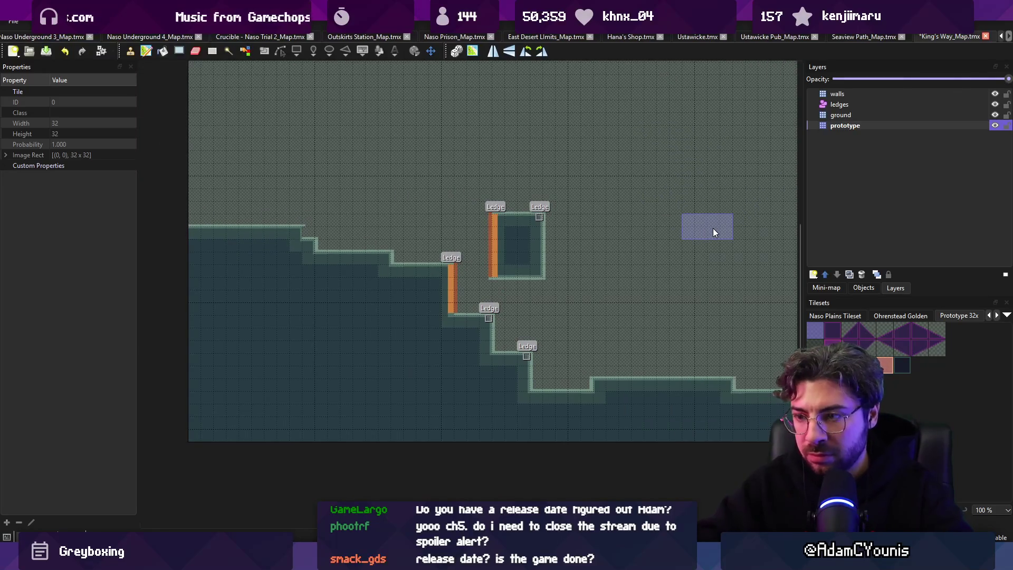
{"action": "scroll", "coordinate": [624, 249], "scroll_direction": "down", "scroll_amount": 1, "text": "ctrl"}
{"action": "key", "text": "alt+Tab"}
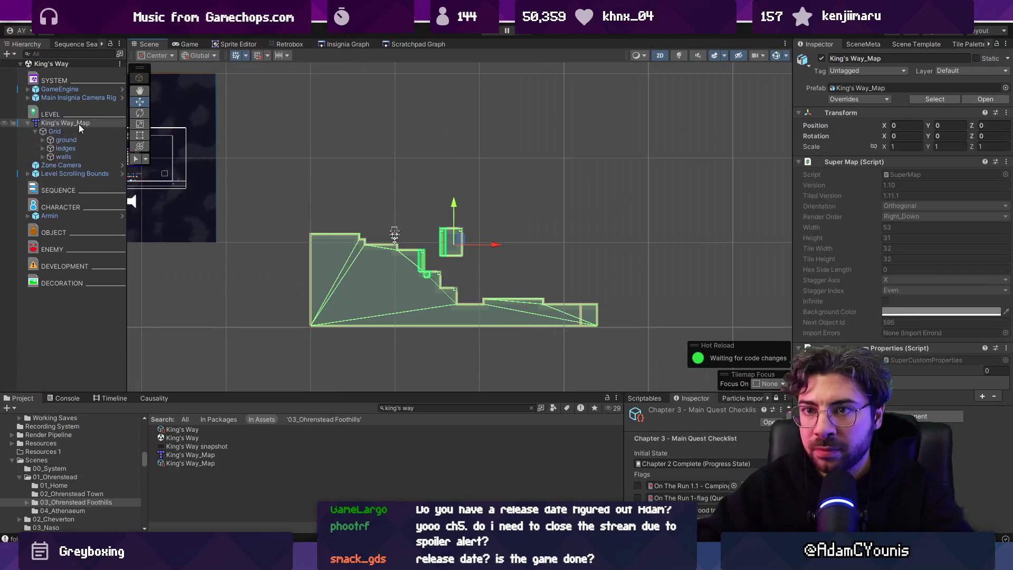
{"action": "left_click", "coordinate": [58, 216]}
- Move Armin onto the lower-right floor and add two Level Door prefabs, one at the right end
{"action": "left_click_drag", "start_coordinate": [395, 235], "coordinate": [567, 294]}
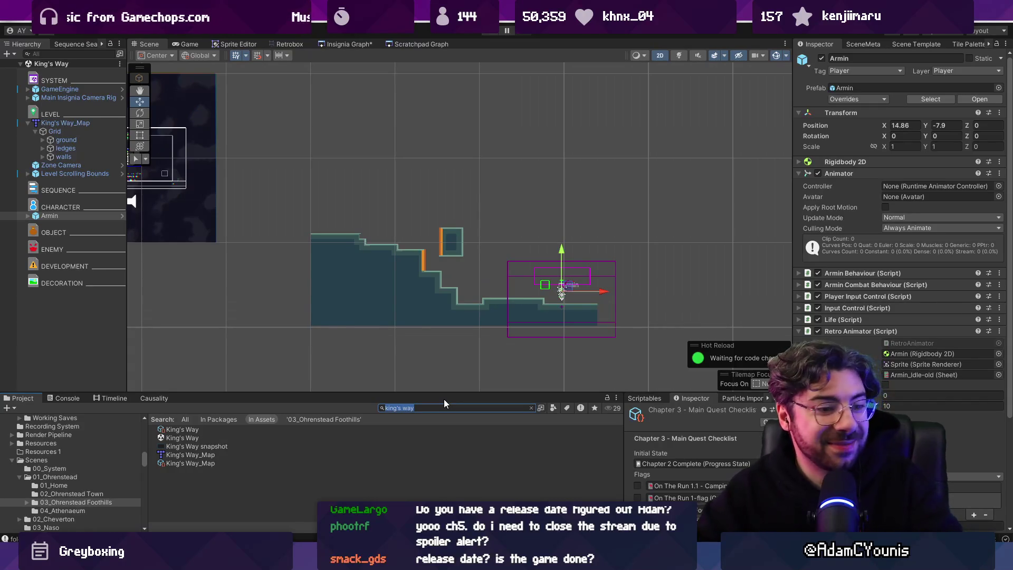
{"action": "type", "text": "door "}
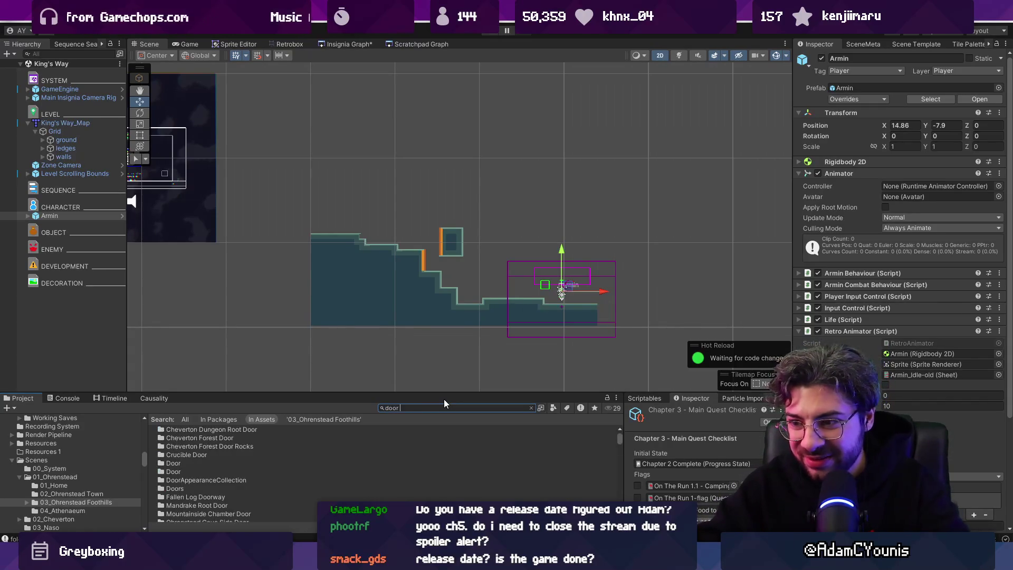
{"action": "type", "text": "level"}
{"action": "left_click_drag", "start_coordinate": [182, 430], "coordinate": [61, 323]}
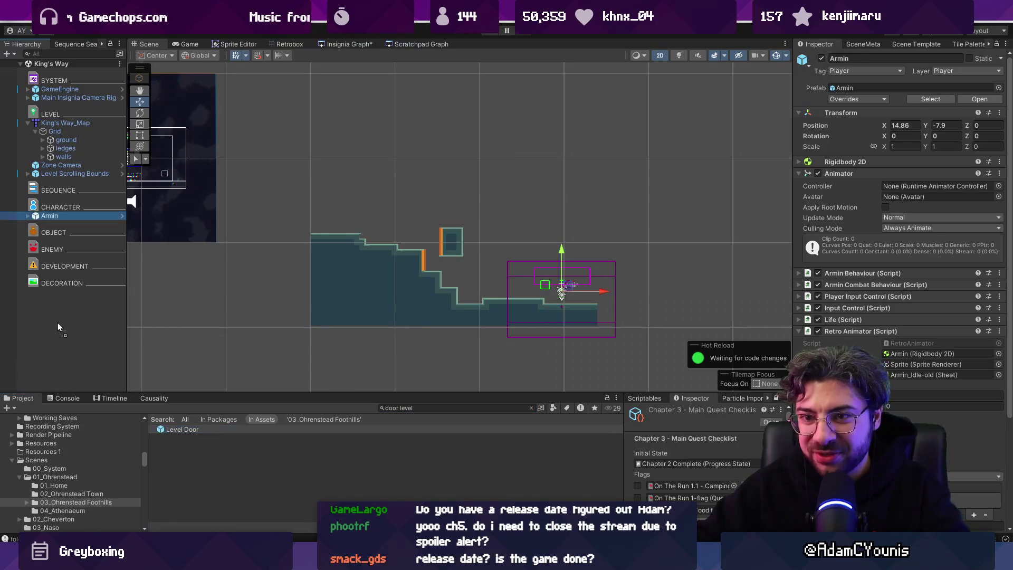
{"action": "mouse_move", "coordinate": [174, 425]}
{"action": "left_mouse_down"}
{"action": "mouse_move", "coordinate": [69, 339]}
{"action": "mouse_move", "coordinate": [87, 305]}
{"action": "mouse_move", "coordinate": [85, 245]}
{"action": "left_mouse_up"}
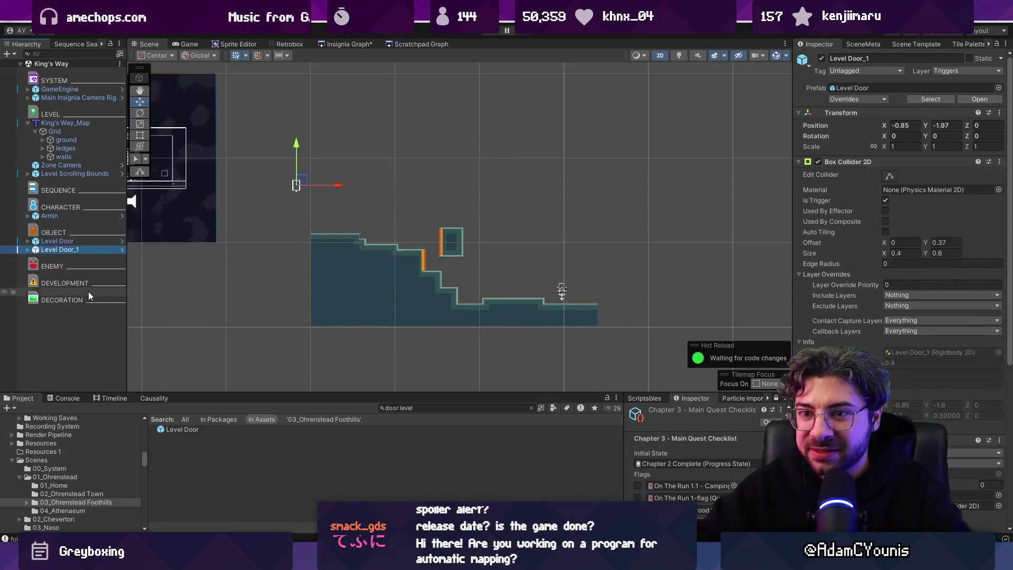
{"action": "left_click_drag", "start_coordinate": [300, 186], "coordinate": [582, 289]}
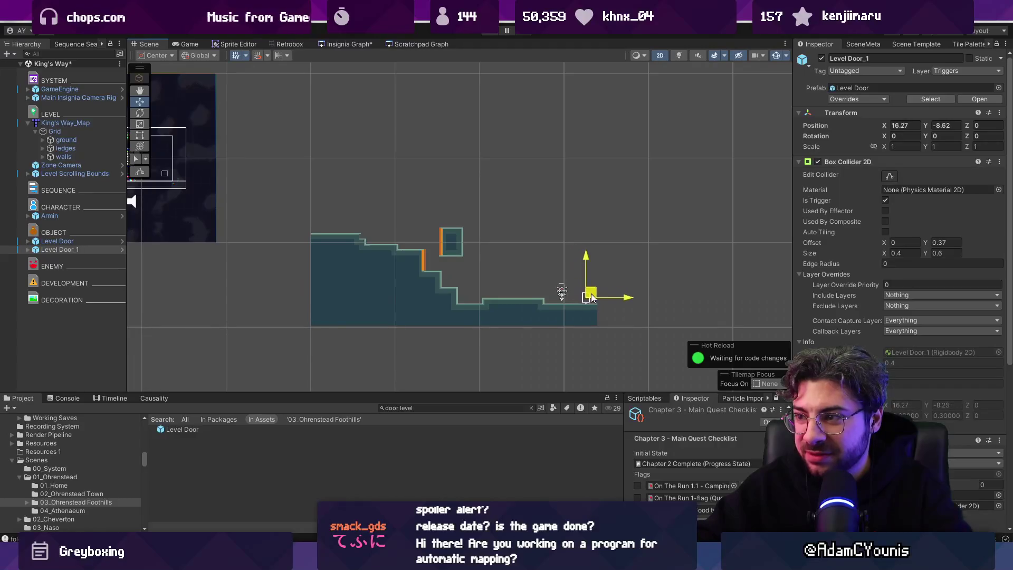
{"action": "left_click", "coordinate": [57, 241]}
- Snap the Level Scrolling Bounds to the level geometry from its component options
{"action": "scroll", "coordinate": [317, 211], "scroll_direction": "up", "scroll_amount": 3}
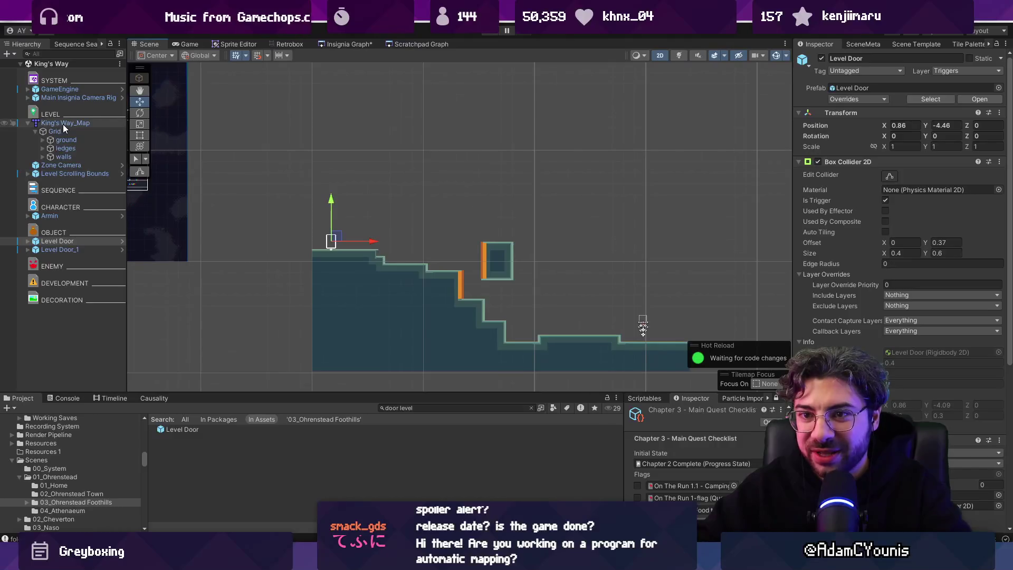
{"action": "left_click", "coordinate": [77, 174]}
{"action": "left_click", "coordinate": [1006, 161]}
{"action": "left_click", "coordinate": [934, 367]}
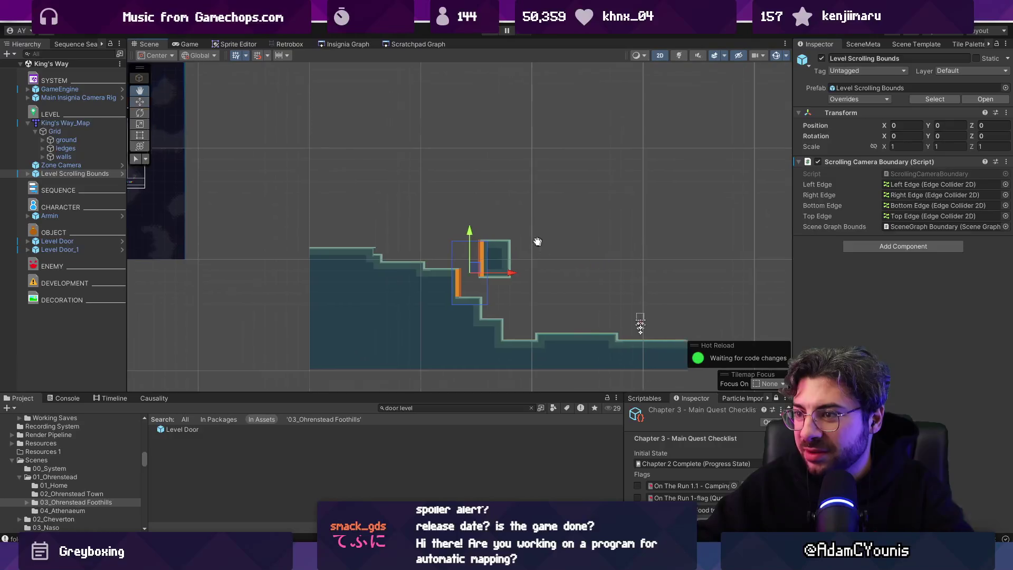
- Move the Left Edge to the level's start and the Right Edge to its end
{"action": "key", "text": "Right"}
{"action": "left_click", "coordinate": [63, 182]}
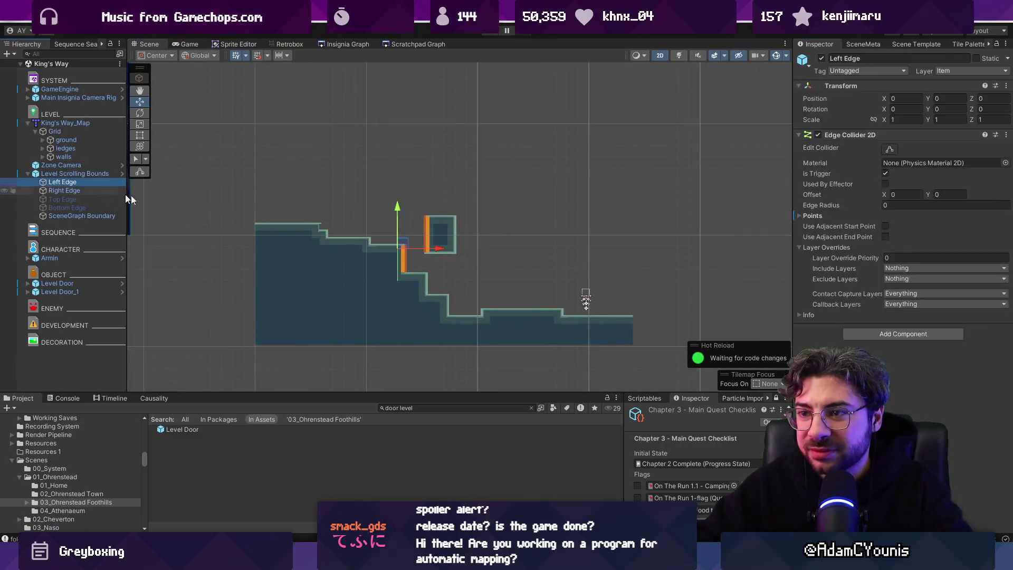
{"action": "left_click_drag", "start_coordinate": [438, 249], "coordinate": [335, 247]}
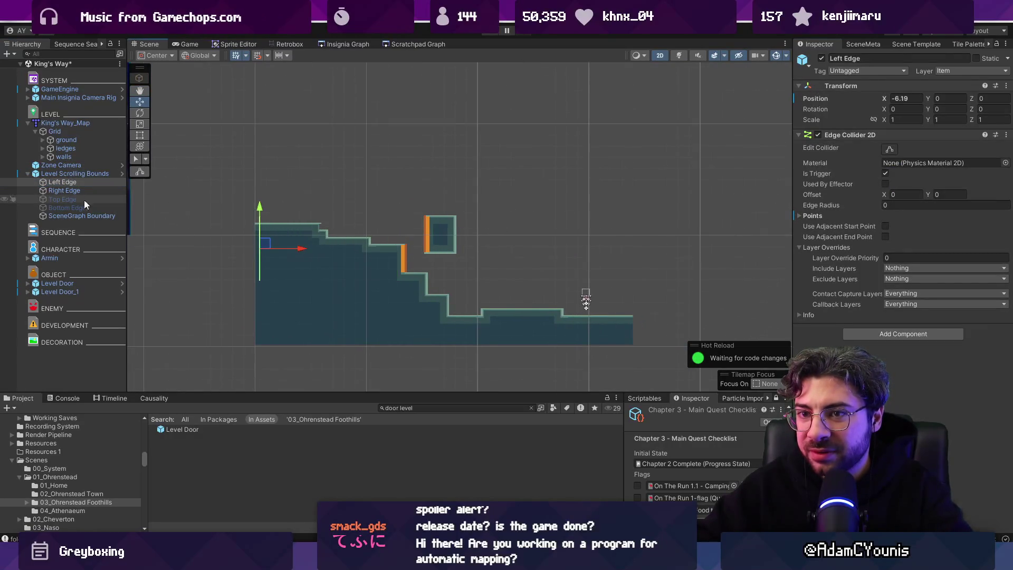
{"action": "left_click", "coordinate": [64, 190]}
{"action": "left_click_drag", "start_coordinate": [474, 252], "coordinate": [651, 257]}
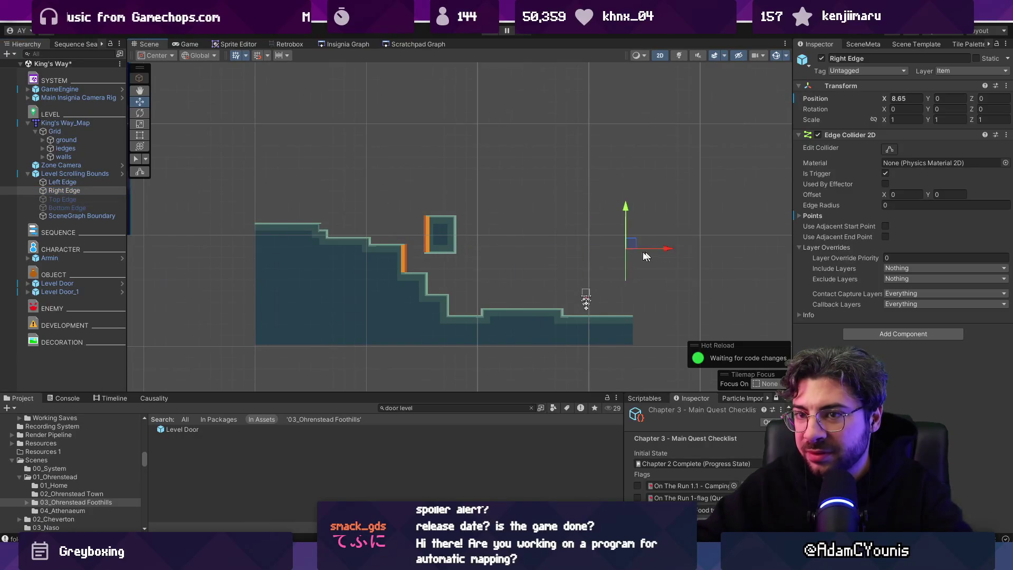
- Edit the Left Edge collider points to make it a vertical line
{"action": "left_click", "coordinate": [25, 181]}
{"action": "left_click", "coordinate": [890, 149]}
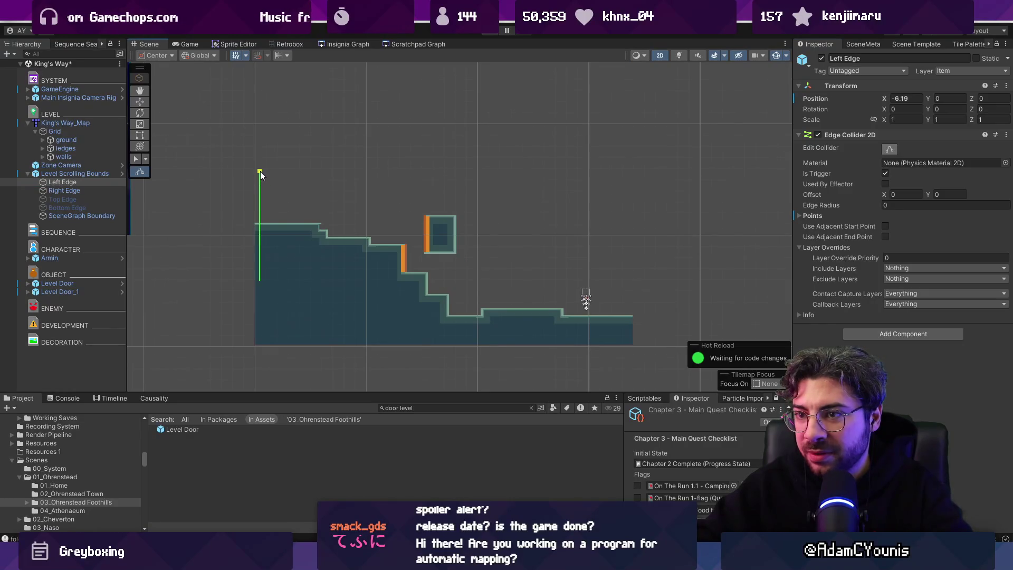
{"action": "left_click_drag", "start_coordinate": [269, 346], "coordinate": [263, 343]}
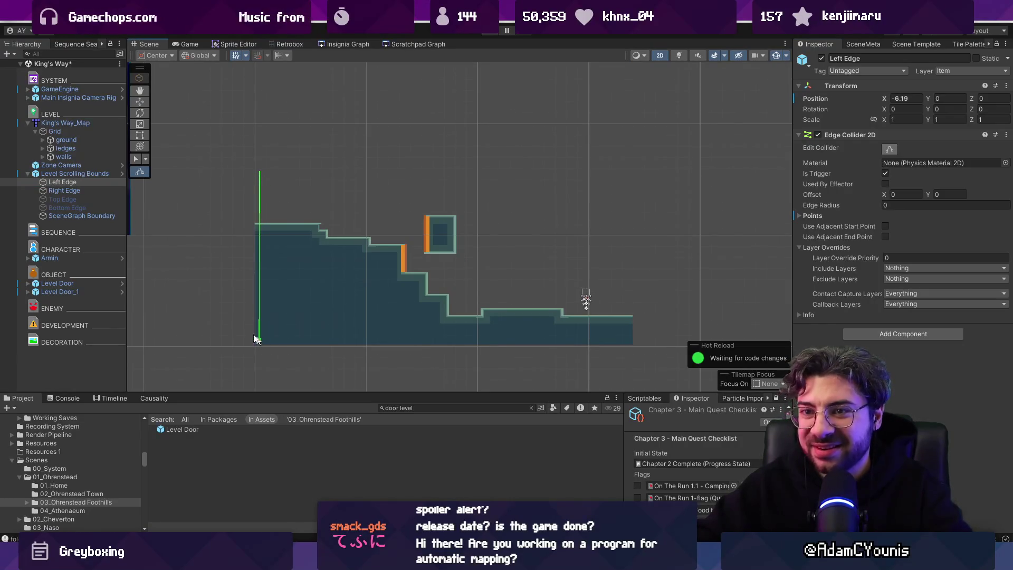
{"action": "left_click", "coordinate": [64, 191]}
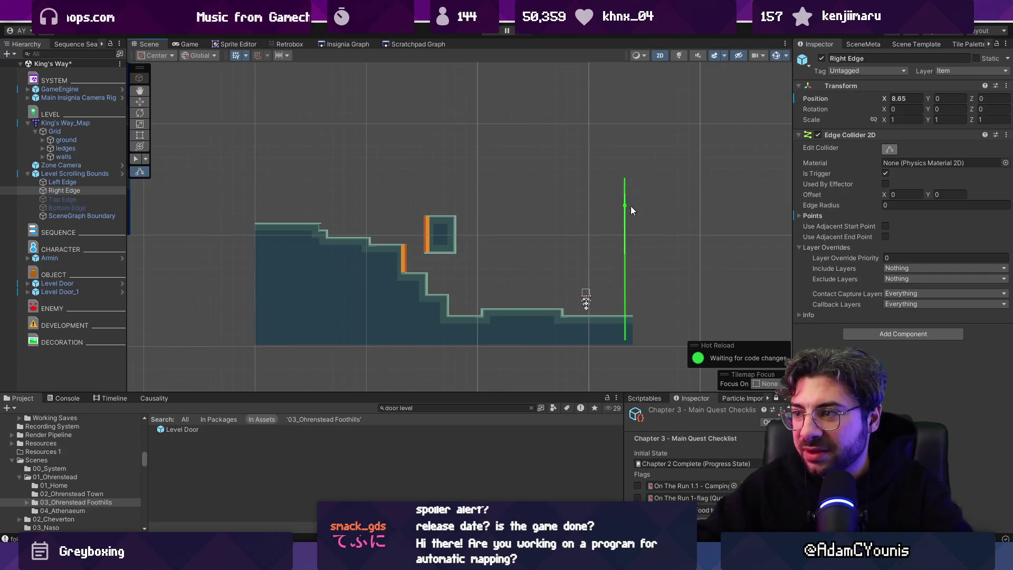
{"action": "left_click", "coordinate": [70, 175]}
{"action": "left_click", "coordinate": [821, 163]}
{"action": "left_click", "coordinate": [343, 46]}
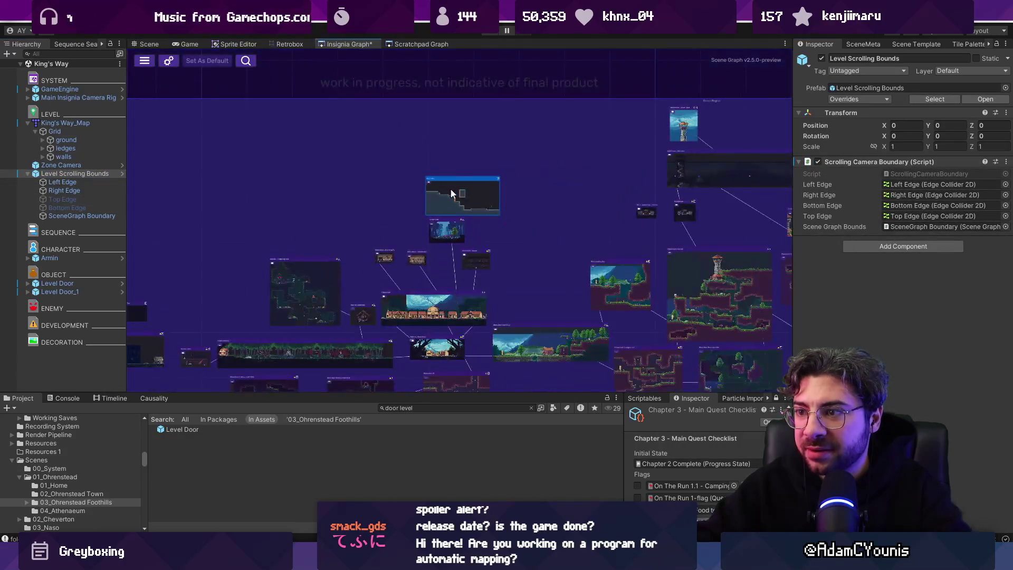
- Drag the King's Way node above the other level nodes and save the graph
{"action": "mouse_move", "coordinate": [454, 199]}
{"action": "left_mouse_down"}
{"action": "mouse_move", "coordinate": [385, 188]}
{"action": "mouse_move", "coordinate": [391, 218]}
{"action": "left_mouse_up"}
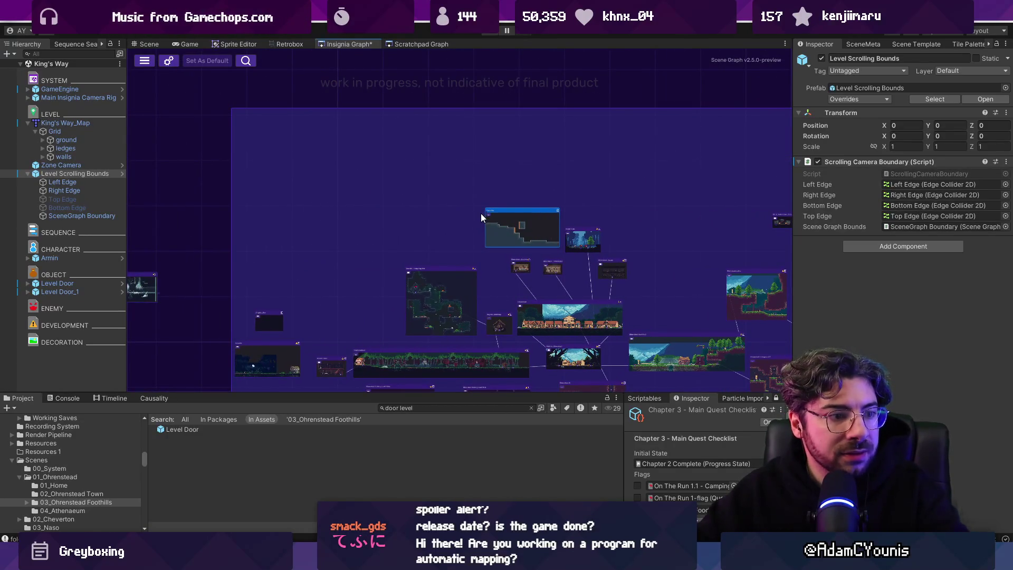
{"action": "key", "text": "ctrl+s"}
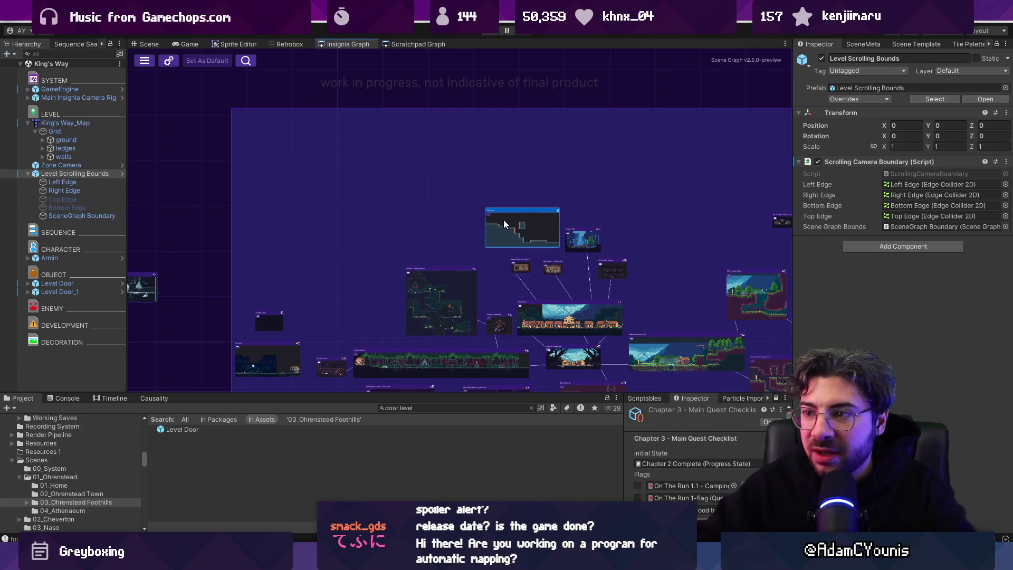
{"action": "scroll", "coordinate": [504, 220], "scroll_direction": "down", "scroll_amount": 5}
{"action": "scroll", "coordinate": [505, 206], "scroll_direction": "up", "scroll_amount": 3}
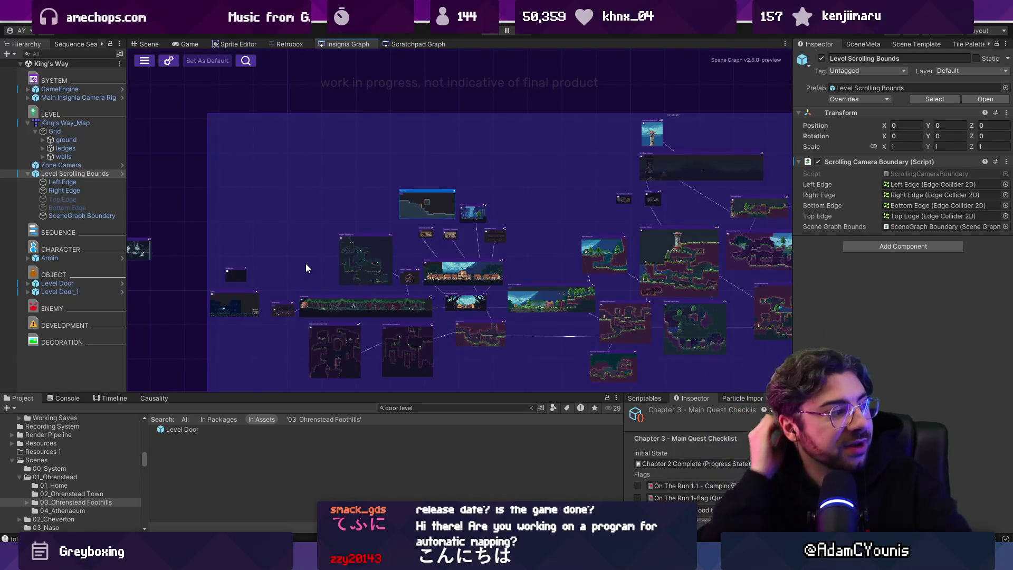
{"action": "scroll", "coordinate": [447, 208], "scroll_direction": "down", "scroll_amount": 2}
{"action": "scroll", "coordinate": [447, 208], "scroll_direction": "down", "scroll_amount": 3}
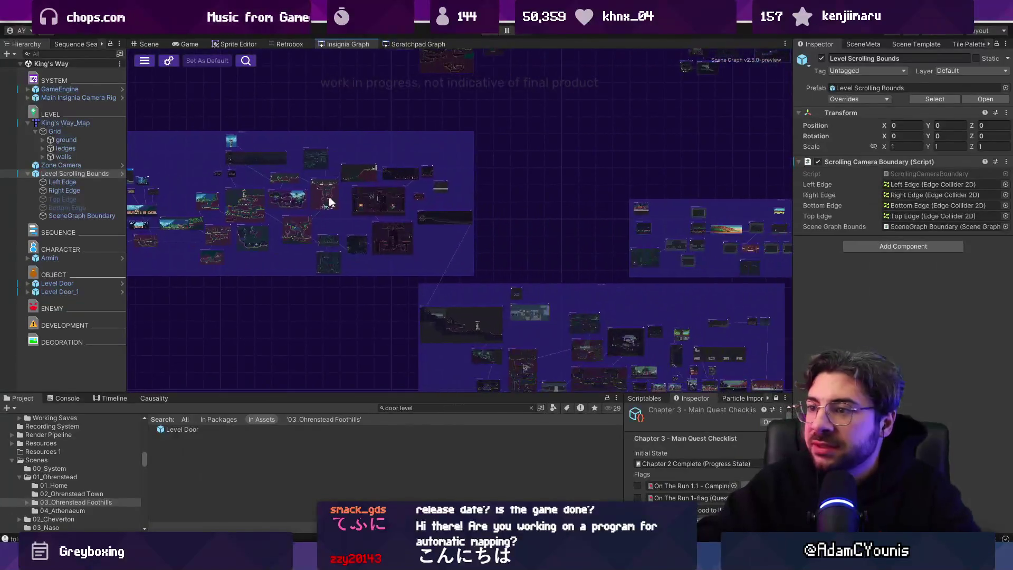
{"action": "scroll", "coordinate": [510, 216], "scroll_direction": "up", "scroll_amount": 3}
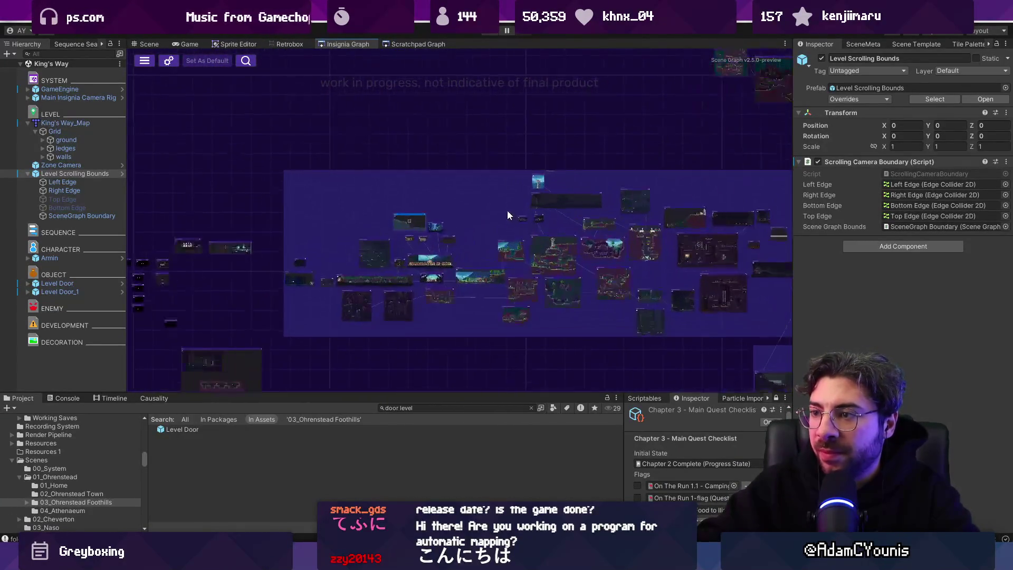
{"action": "scroll", "coordinate": [402, 196], "scroll_direction": "up", "scroll_amount": 3}
{"action": "mouse_move", "coordinate": [403, 274]}
{"action": "left_mouse_down"}
{"action": "mouse_move", "coordinate": [403, 123]}
{"action": "mouse_move", "coordinate": [459, 127]}
{"action": "left_mouse_up"}
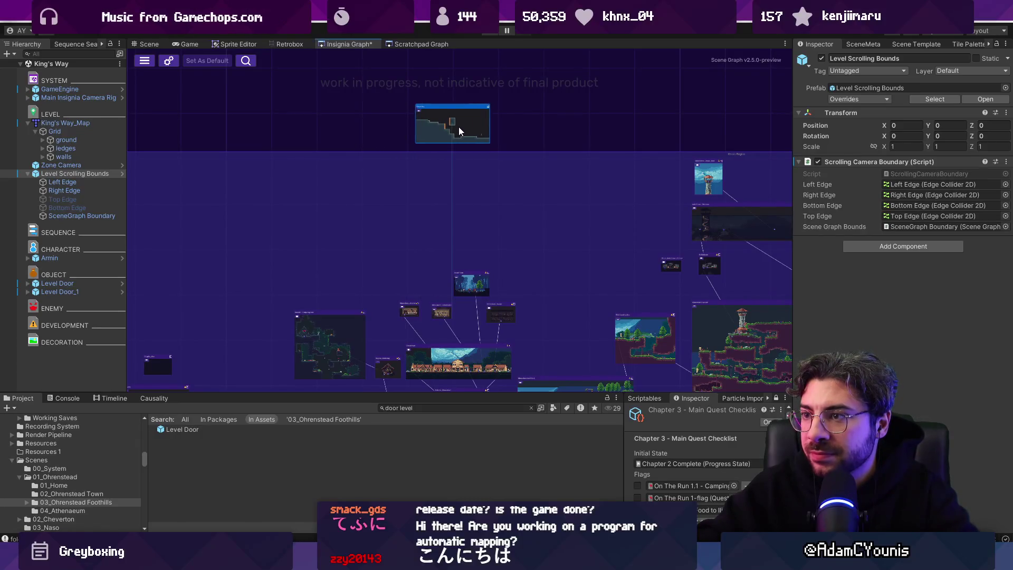
{"action": "scroll", "coordinate": [475, 169], "scroll_direction": "up", "scroll_amount": 3}
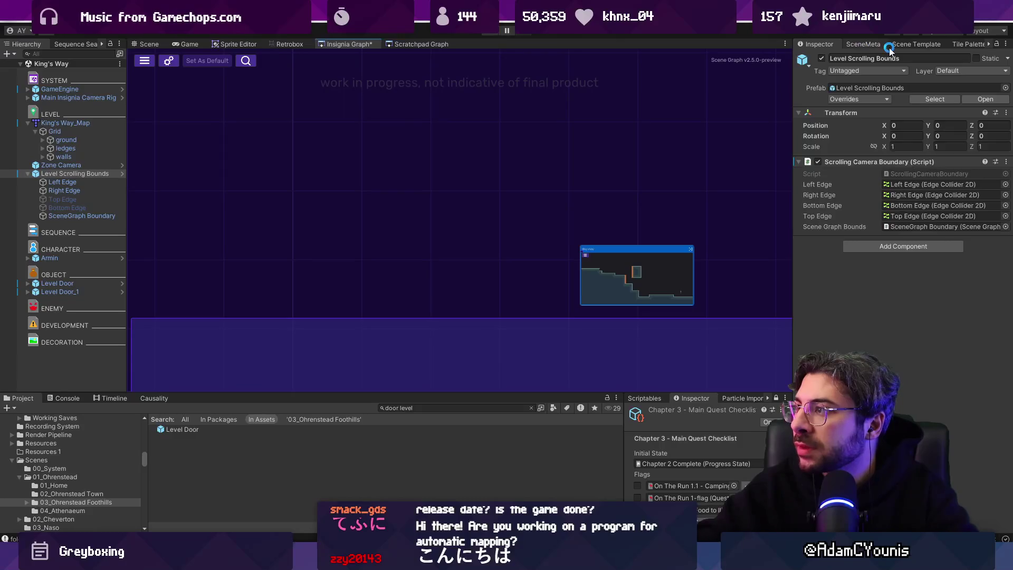
- Choose the Corridor Template Scene with the Greybox skin for a new scene
{"action": "left_click", "coordinate": [879, 45]}
{"action": "left_click", "coordinate": [908, 46]}
{"action": "left_click", "coordinate": [862, 44]}
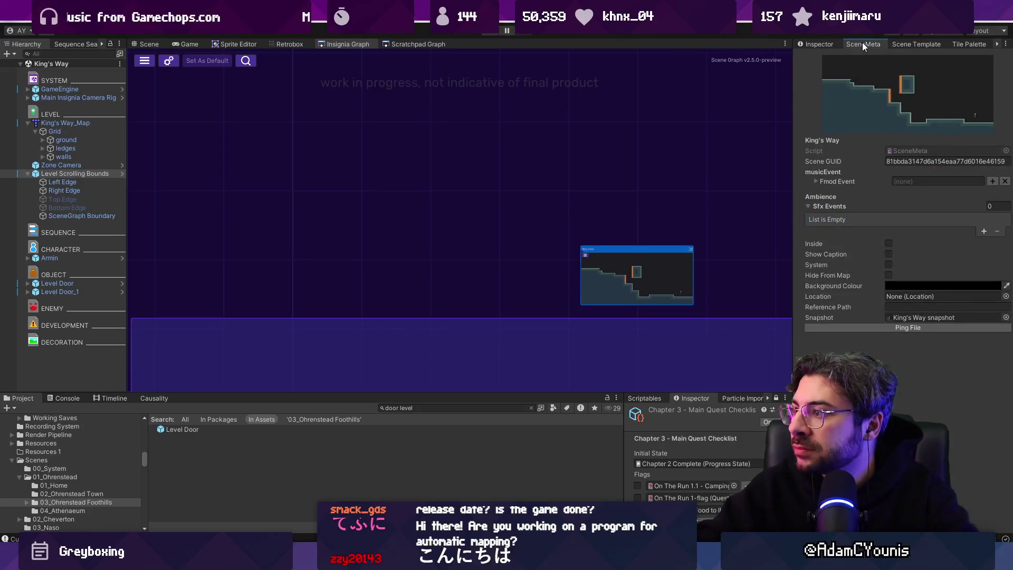
{"action": "left_click", "coordinate": [916, 44]}
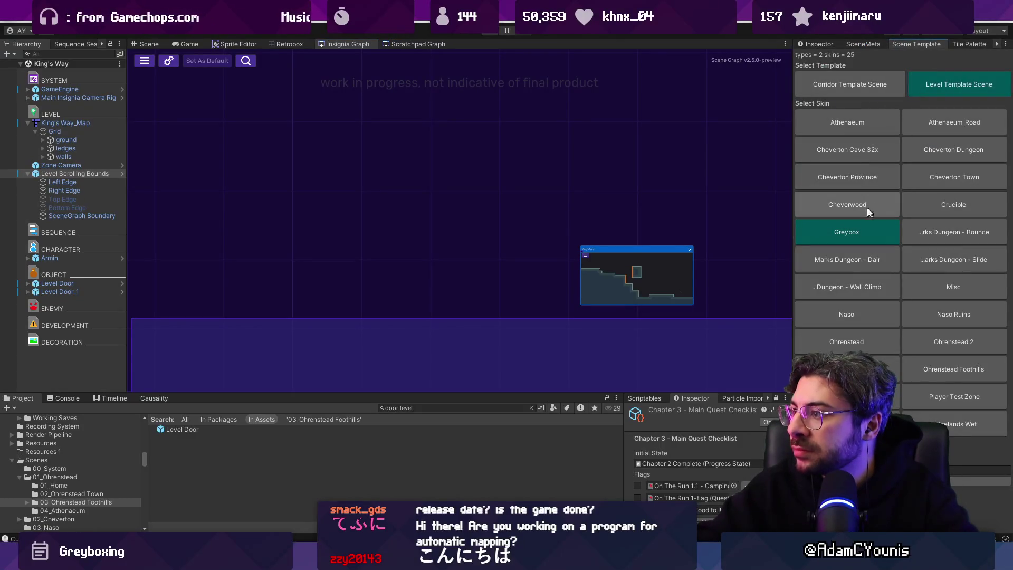
{"action": "left_click", "coordinate": [856, 85]}
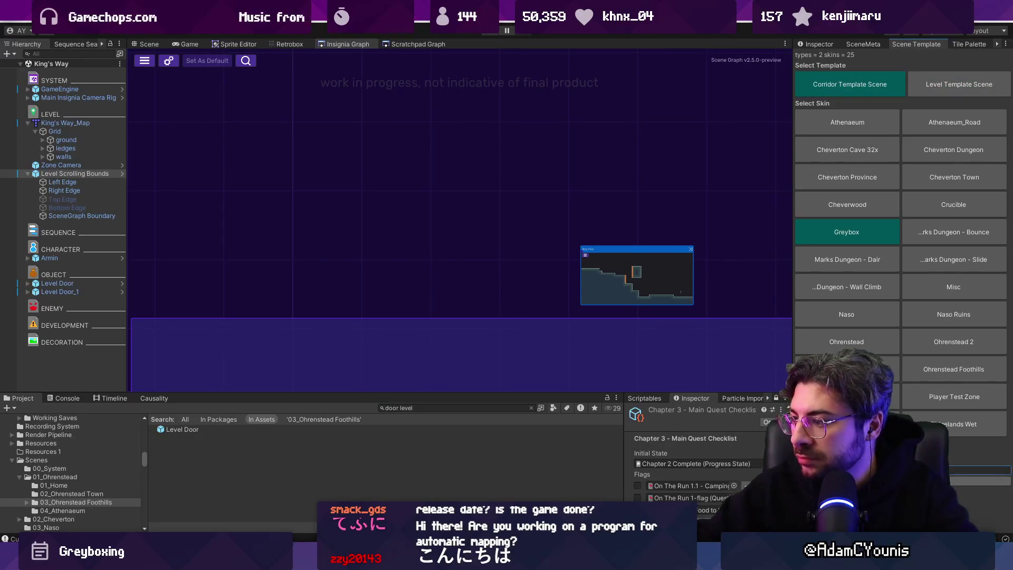
- Search for 'King's Way 2', drag it into the Insignia Graph beside King's Way, and save
{"action": "left_click", "coordinate": [438, 409]}
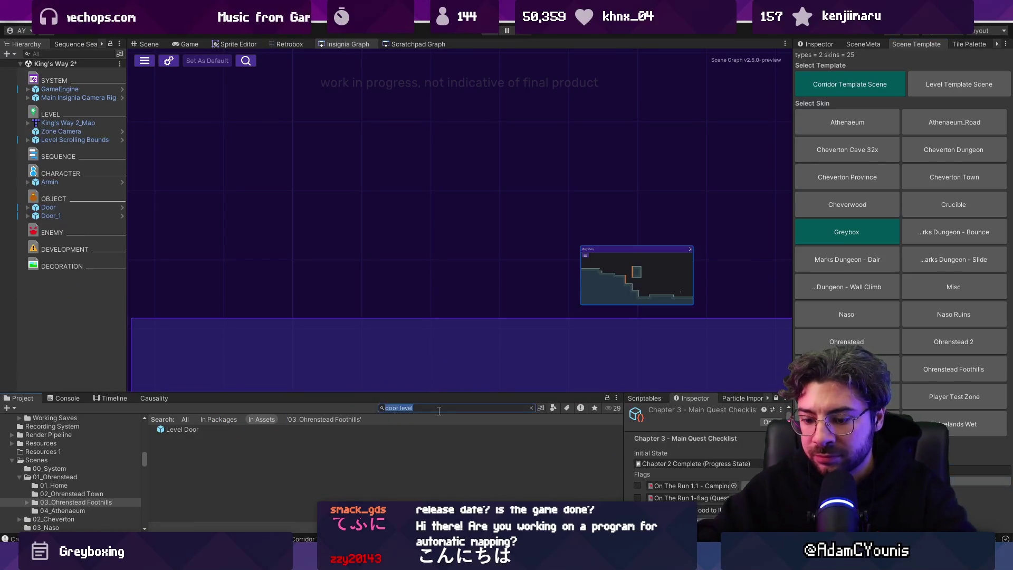
{"action": "type", "text": "king's way 2"}
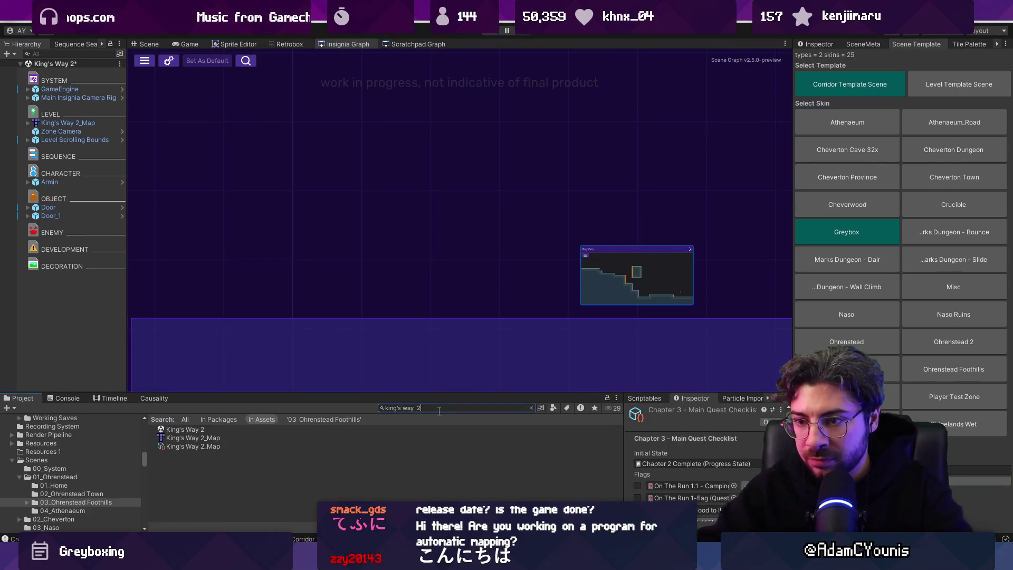
{"action": "mouse_move", "coordinate": [184, 429]}
{"action": "left_mouse_down"}
{"action": "mouse_move", "coordinate": [391, 242]}
{"action": "mouse_move", "coordinate": [427, 265]}
{"action": "mouse_move", "coordinate": [486, 267]}
{"action": "left_mouse_up"}
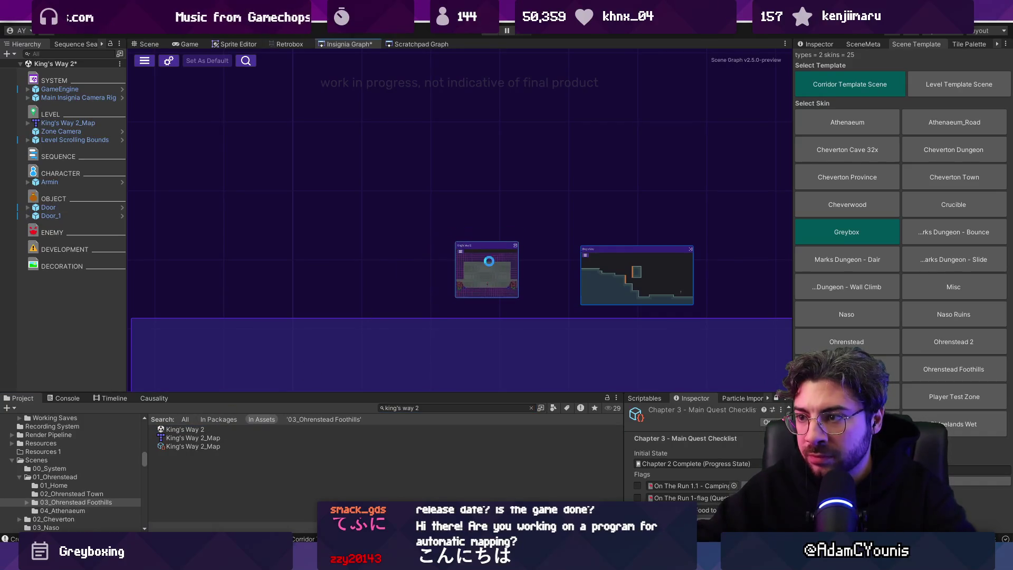
{"action": "scroll", "coordinate": [558, 290], "scroll_direction": "up", "scroll_amount": 2}
{"action": "left_click", "coordinate": [607, 276]}
{"action": "key", "text": "ctrl+s"}
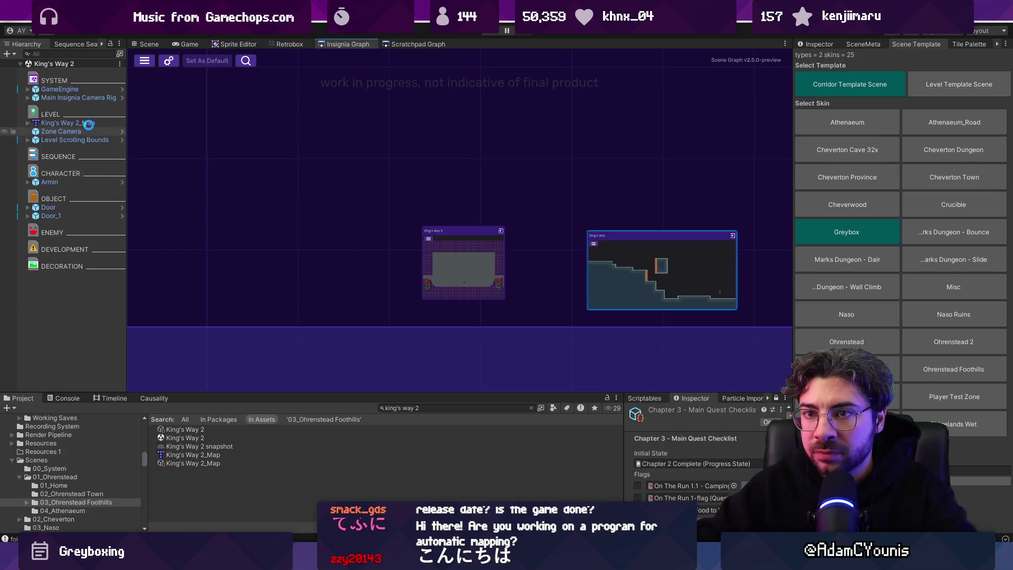
- Open King's Way 2_Map in Tiled from its context menu
{"action": "right_click", "coordinate": [87, 132]}
{"action": "left_click", "coordinate": [55, 121]}
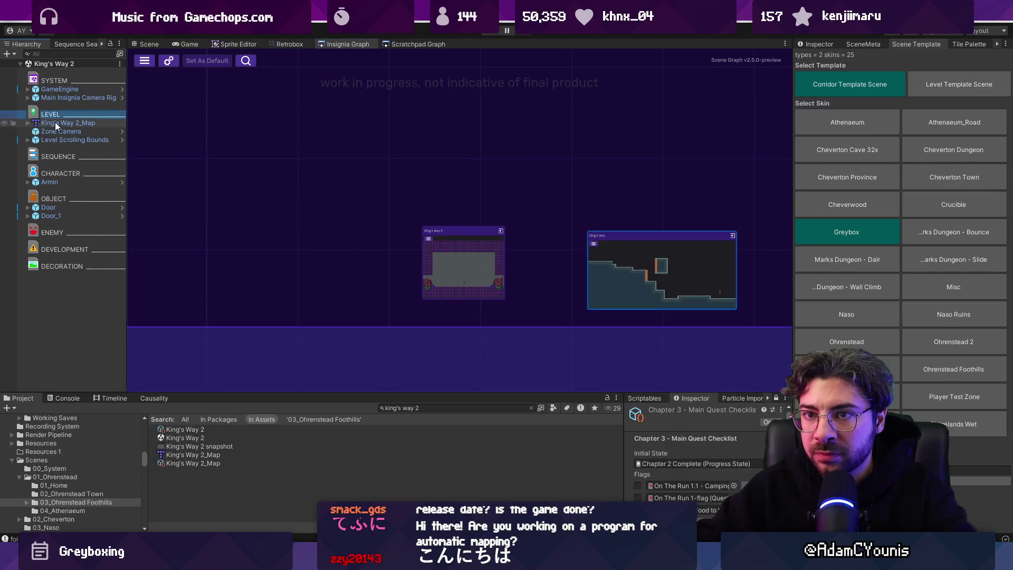
{"action": "right_click", "coordinate": [58, 123]}
{"action": "mouse_move", "coordinate": [132, 237]}
{"action": "left_click", "coordinate": [219, 238]}
- Flag the King's Way 2 prototype layer as unity:ignore
{"action": "scroll", "coordinate": [382, 233], "scroll_direction": "down", "scroll_amount": 3}
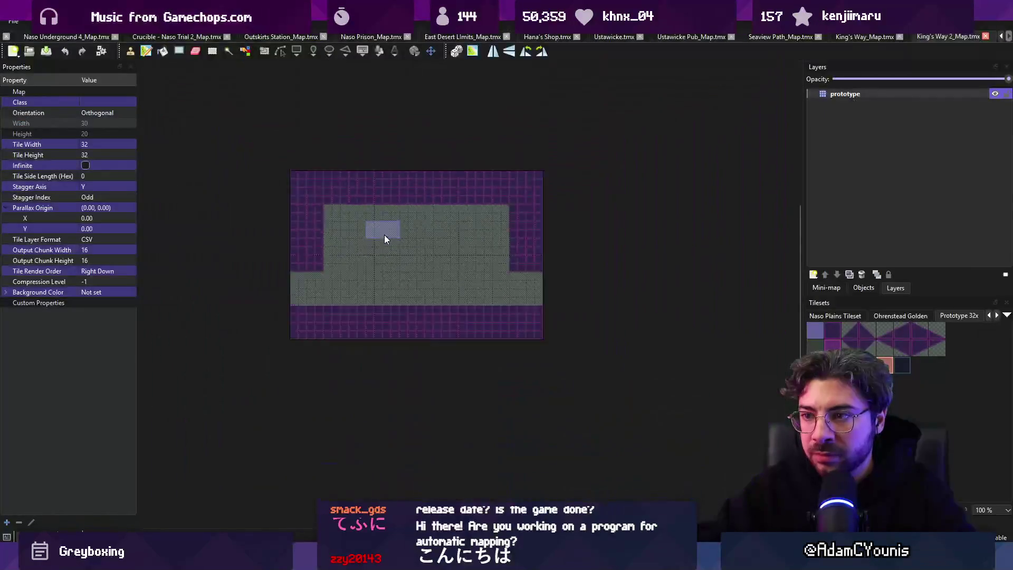
{"action": "scroll", "coordinate": [379, 290], "scroll_direction": "up", "scroll_amount": 2}
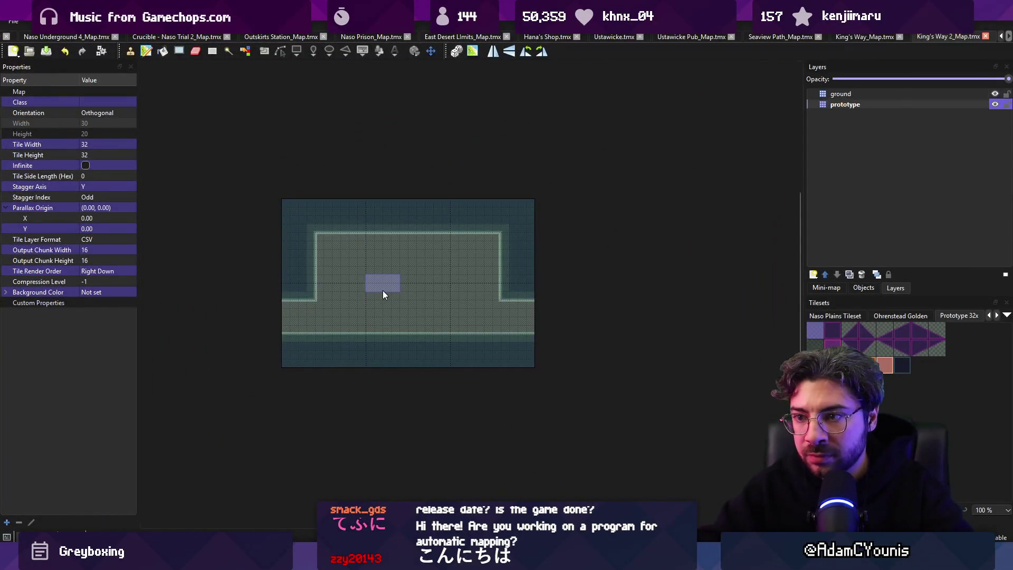
{"action": "left_click", "coordinate": [846, 104]}
{"action": "left_click", "coordinate": [73, 240]}
{"action": "left_click", "coordinate": [72, 241]}
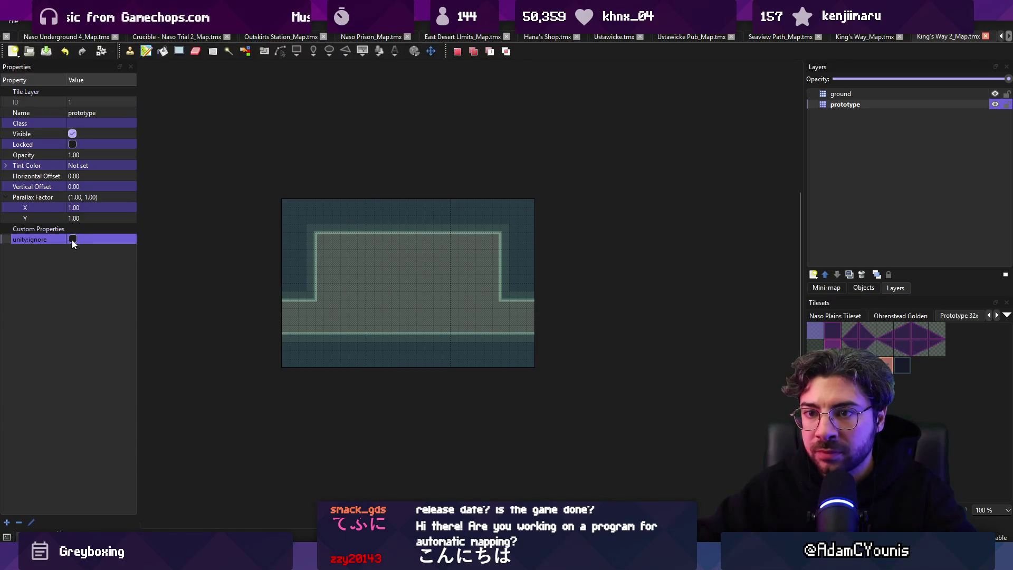
- Enlarge the map by selecting past its right and bottom edges and cropping to the selection
{"action": "left_click_drag", "start_coordinate": [215, 274], "coordinate": [323, 294]}
{"action": "mouse_move", "coordinate": [350, 151]}
{"action": "left_mouse_down"}
{"action": "mouse_move", "coordinate": [570, 298]}
{"action": "mouse_move", "coordinate": [784, 371]}
{"action": "mouse_move", "coordinate": [736, 360]}
{"action": "left_mouse_up"}
{"action": "mouse_move", "coordinate": [400, 291]}
{"action": "left_mouse_down"}
{"action": "mouse_move", "coordinate": [286, 199]}
{"action": "mouse_move", "coordinate": [791, 428]}
{"action": "mouse_move", "coordinate": [420, 186]}
{"action": "left_mouse_up"}
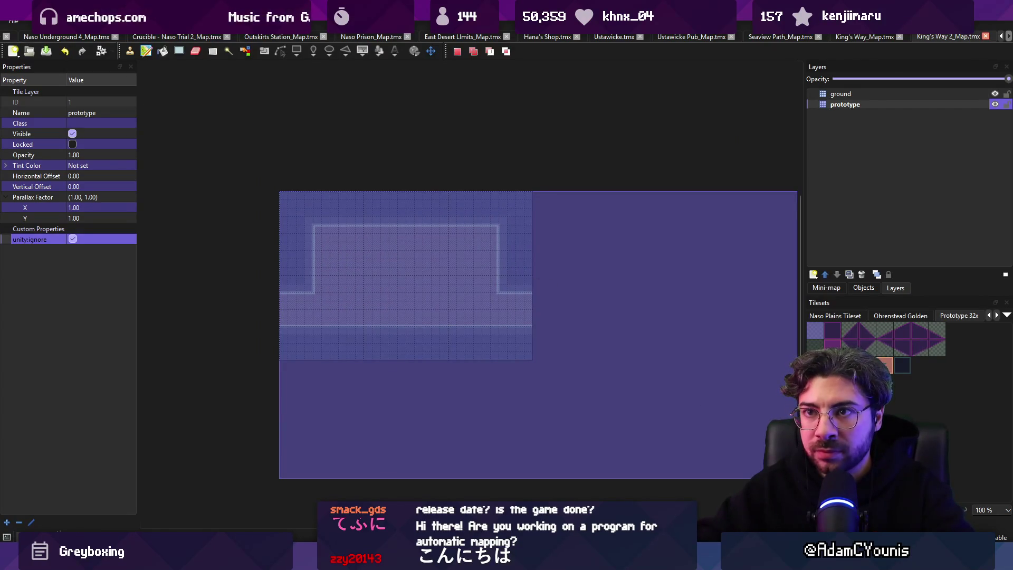
{"action": "left_click", "coordinate": [129, 22]}
{"action": "left_click", "coordinate": [185, 83]}
- Fill the new lower map area with a copied stamp of ground tiles
{"action": "mouse_move", "coordinate": [361, 311]}
{"action": "left_mouse_down"}
{"action": "mouse_move", "coordinate": [403, 323]}
{"action": "mouse_move", "coordinate": [274, 330]}
{"action": "left_mouse_up"}
{"action": "key", "text": "ctrl+c"}
{"action": "key", "text": "ctrl+v"}
{"action": "mouse_move", "coordinate": [282, 371]}
{"action": "left_mouse_down"}
{"action": "mouse_move", "coordinate": [236, 416]}
{"action": "mouse_move", "coordinate": [579, 444]}
{"action": "mouse_move", "coordinate": [702, 338]}
{"action": "mouse_move", "coordinate": [413, 390]}
{"action": "left_mouse_up"}
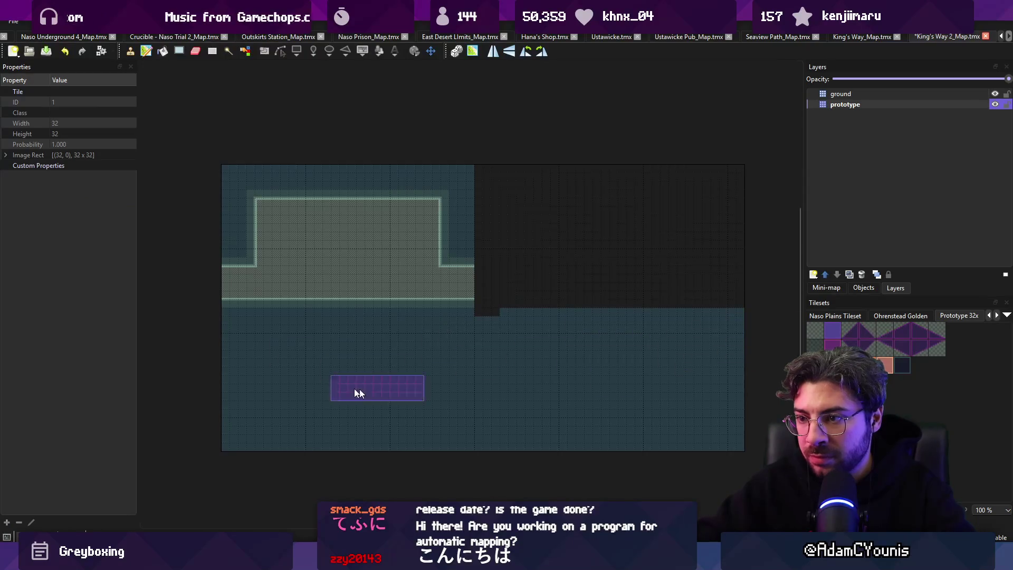
- Stamp stepped ledges over the dark gaps and reshape them into solid blocks with a dip
{"action": "left_click_drag", "start_coordinate": [391, 271], "coordinate": [571, 333]}
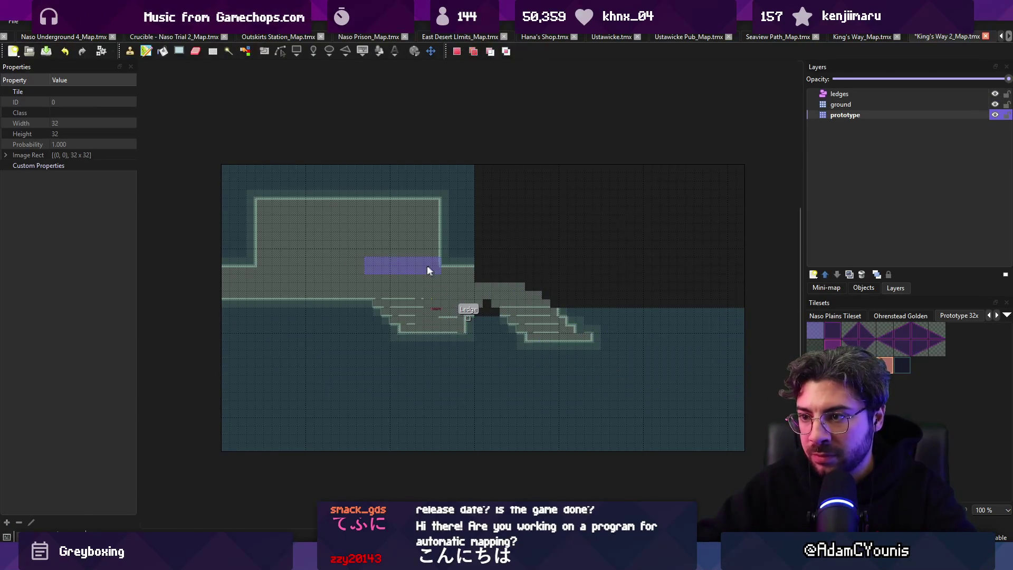
{"action": "mouse_move", "coordinate": [336, 247]}
{"action": "left_mouse_down"}
{"action": "mouse_move", "coordinate": [432, 293]}
{"action": "mouse_move", "coordinate": [554, 309]}
{"action": "mouse_move", "coordinate": [516, 240]}
{"action": "mouse_move", "coordinate": [480, 236]}
{"action": "mouse_move", "coordinate": [610, 296]}
{"action": "mouse_move", "coordinate": [664, 237]}
{"action": "left_mouse_up"}
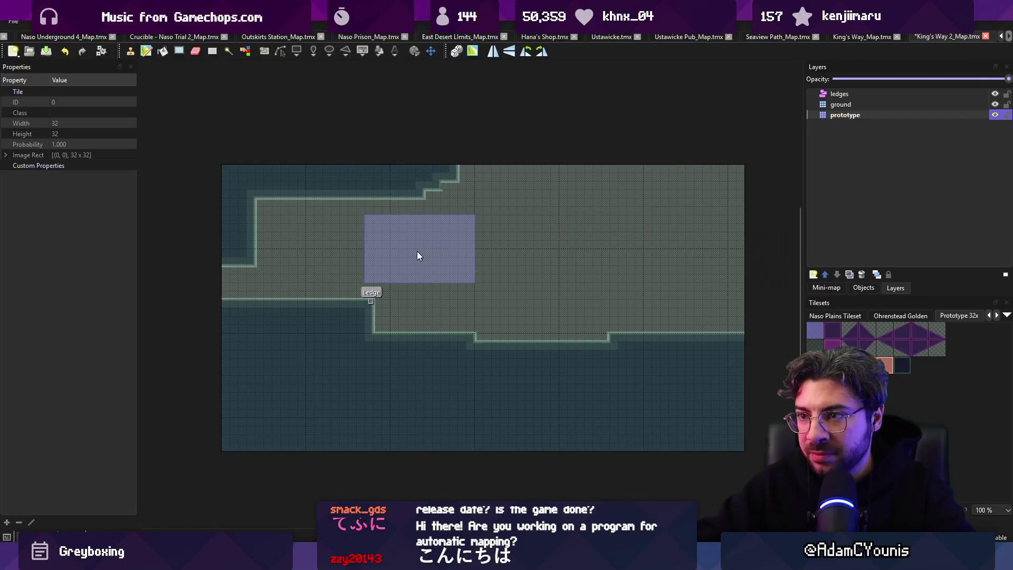
{"action": "right_click", "coordinate": [527, 380]}
{"action": "mouse_move", "coordinate": [685, 343]}
{"action": "left_mouse_down"}
{"action": "mouse_move", "coordinate": [712, 312]}
{"action": "mouse_move", "coordinate": [681, 356]}
{"action": "mouse_move", "coordinate": [357, 346]}
{"action": "left_mouse_up"}
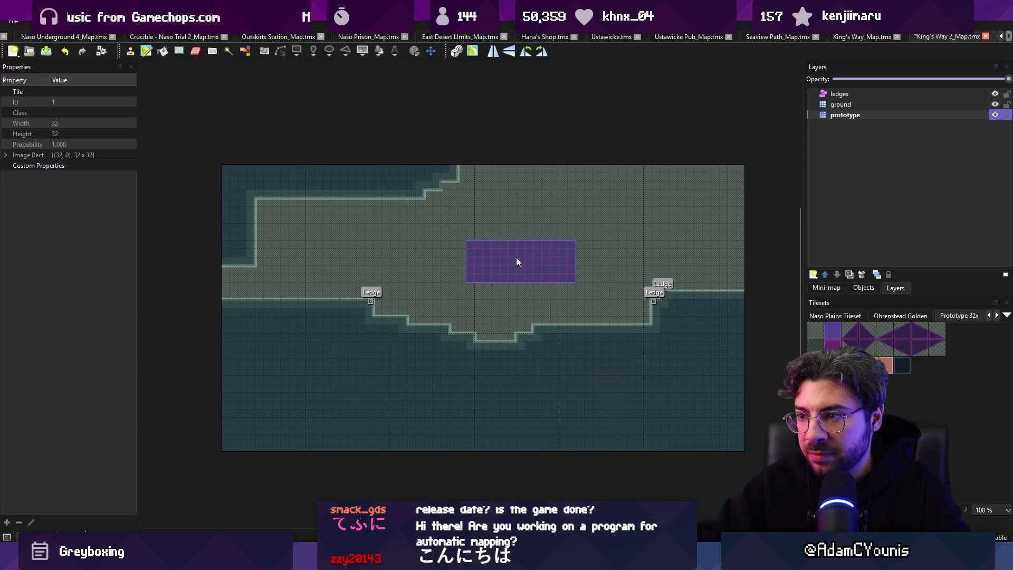
{"action": "right_click", "coordinate": [506, 258]}
{"action": "right_click", "coordinate": [507, 258]}
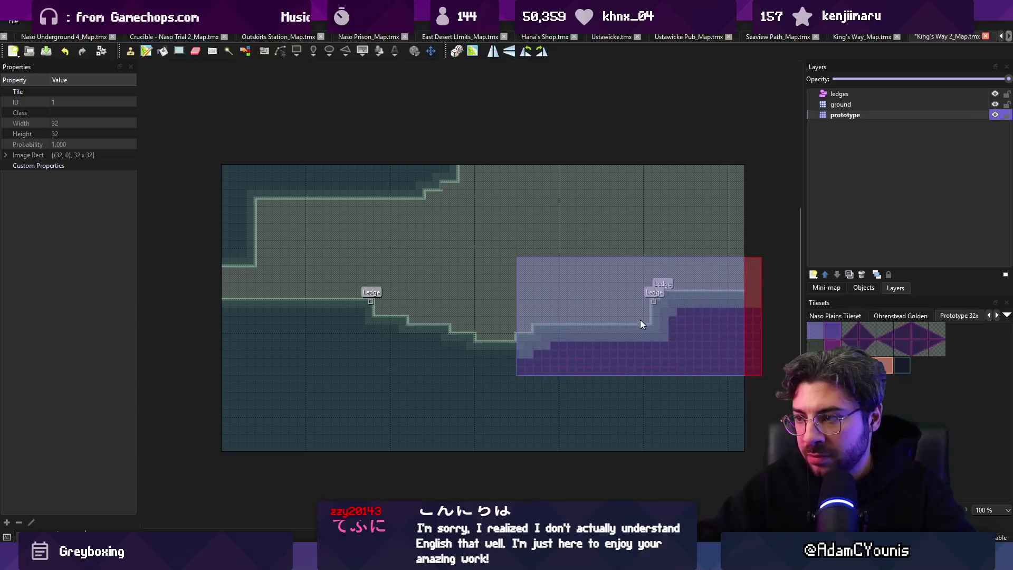
{"action": "left_click", "coordinate": [622, 344]}
{"action": "right_click", "coordinate": [476, 364]}
{"action": "left_click", "coordinate": [477, 364]}
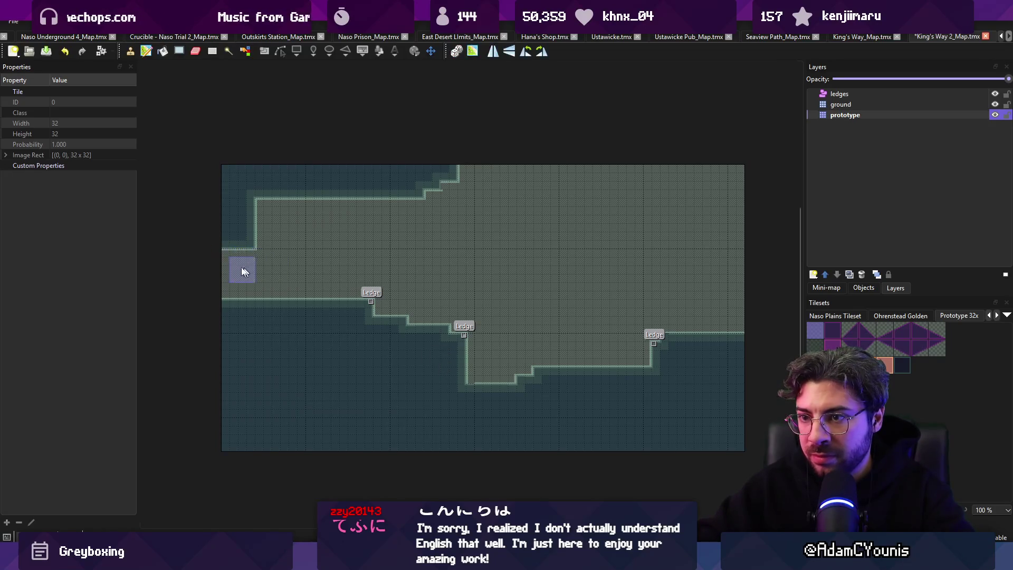
- Paint solid ground along the top right, carve a V-shaped pit there and open more floor
{"action": "left_click_drag", "start_coordinate": [562, 169], "coordinate": [663, 144]}
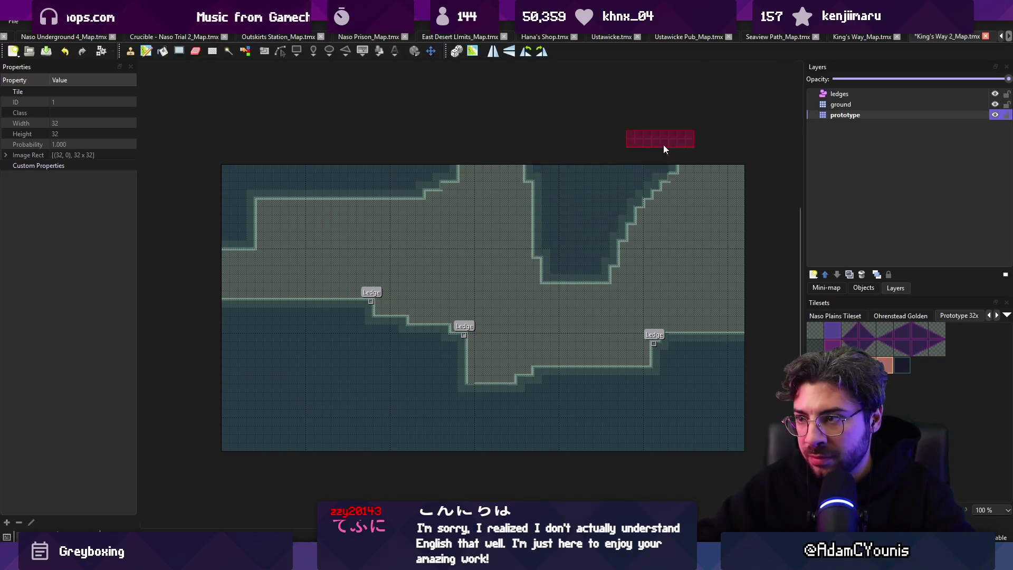
{"action": "right_click", "coordinate": [685, 264]}
{"action": "left_click_drag", "start_coordinate": [685, 264], "coordinate": [660, 225]}
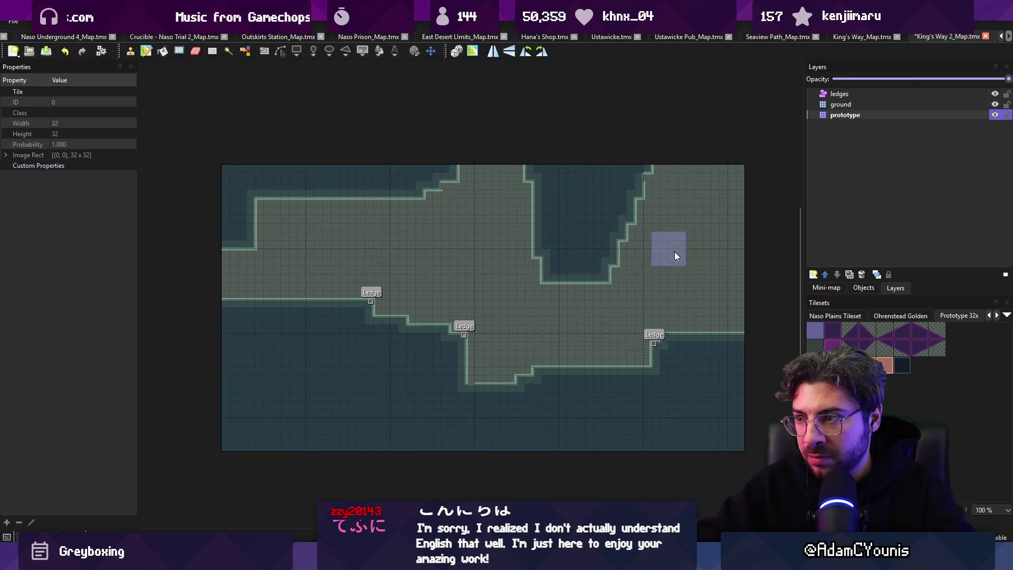
{"action": "mouse_move", "coordinate": [525, 216]}
{"action": "left_mouse_down"}
{"action": "mouse_move", "coordinate": [614, 293]}
{"action": "mouse_move", "coordinate": [621, 267]}
{"action": "mouse_move", "coordinate": [425, 209]}
{"action": "left_mouse_up"}
- Copy a small top-left tile block as a stamp and save the King's Way 2 map
{"action": "key", "text": "r"}
{"action": "left_click_drag", "start_coordinate": [274, 174], "coordinate": [309, 187]}
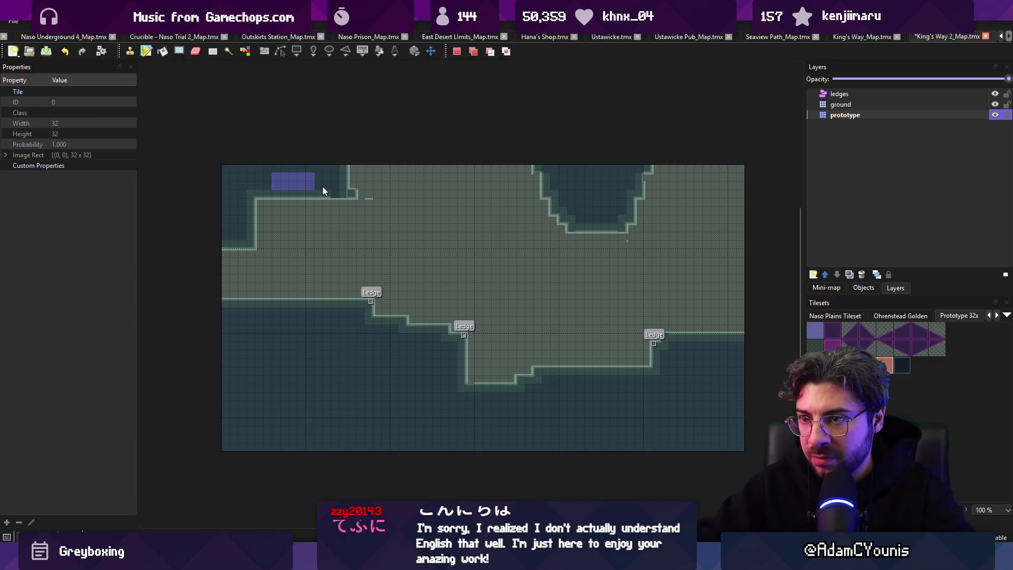
{"action": "key", "text": "ctrl+c"}
{"action": "key", "text": "ctrl+v"}
{"action": "key", "text": "ctrl+v"}
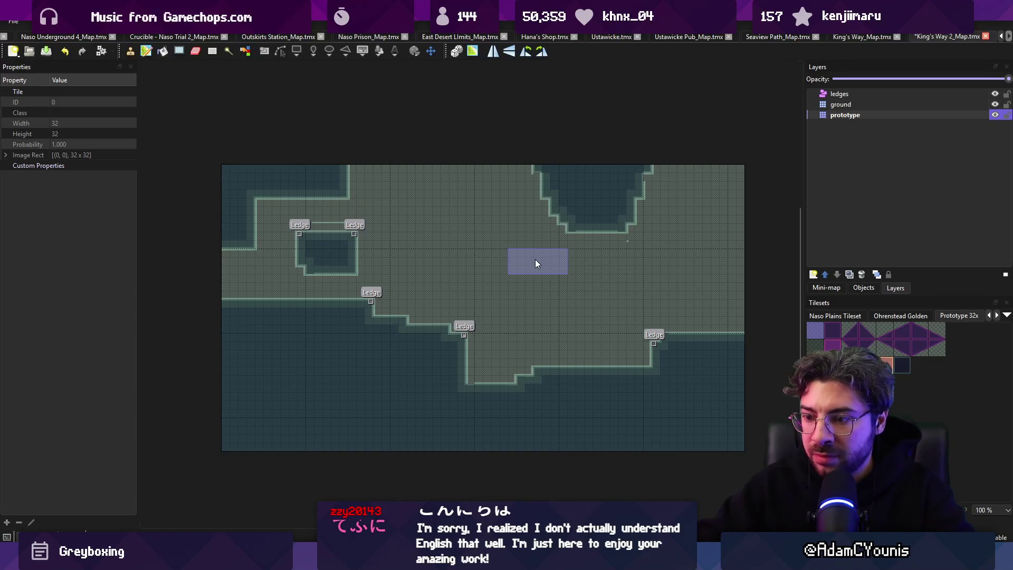
{"action": "key", "text": "ctrl+s"}
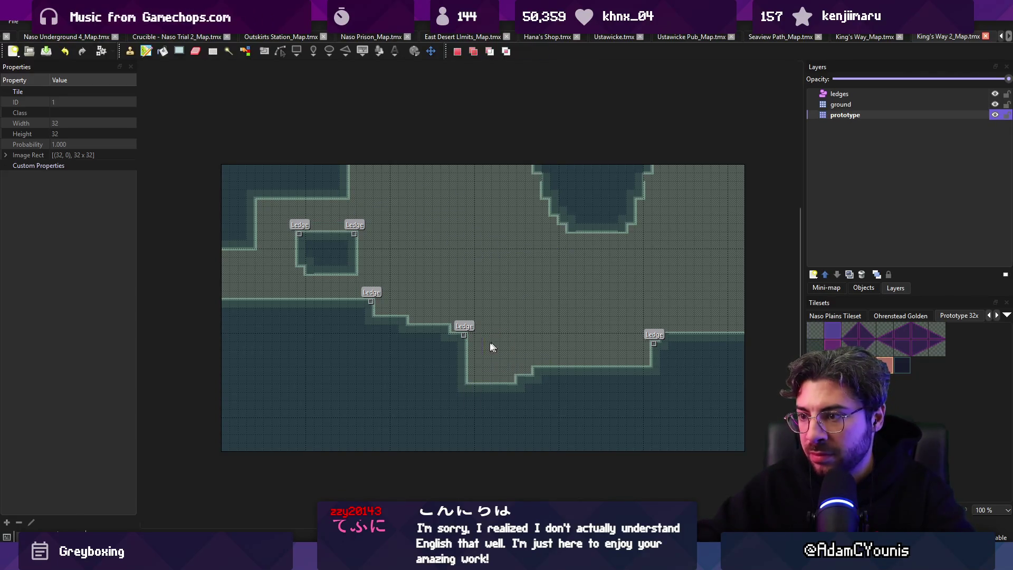
- Stamp the purple ledge strip along the pit edge with a small pit beside it
{"action": "key", "text": "ctrl+v"}
{"action": "left_click", "coordinate": [510, 341]}
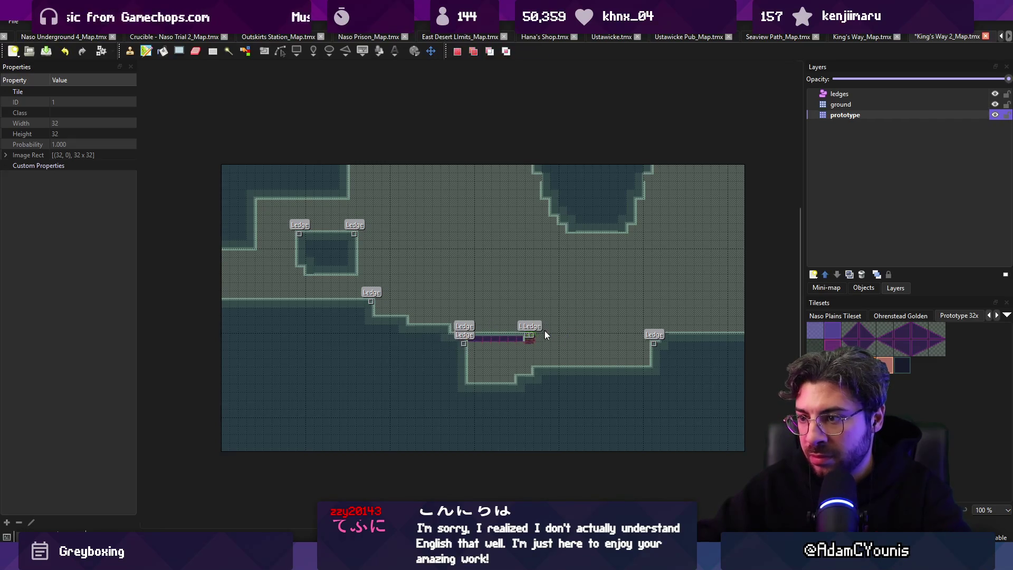
{"action": "right_click", "coordinate": [538, 345]}
{"action": "left_click", "coordinate": [562, 344]}
{"action": "scroll", "coordinate": [549, 356], "scroll_direction": "up", "scroll_amount": 2}
- Copy the pit floor tiles, extend the lower pit floor rightward, then switch back to Unity
{"action": "key", "text": "r"}
{"action": "key", "text": "ctrl+c"}
{"action": "key", "text": "ctrl+v"}
{"action": "mouse_move", "coordinate": [539, 388]}
{"action": "left_mouse_down"}
{"action": "mouse_move", "coordinate": [579, 373]}
{"action": "mouse_move", "coordinate": [634, 373]}
{"action": "left_mouse_up"}
{"action": "scroll", "coordinate": [635, 369], "scroll_direction": "right", "scroll_amount": 2}
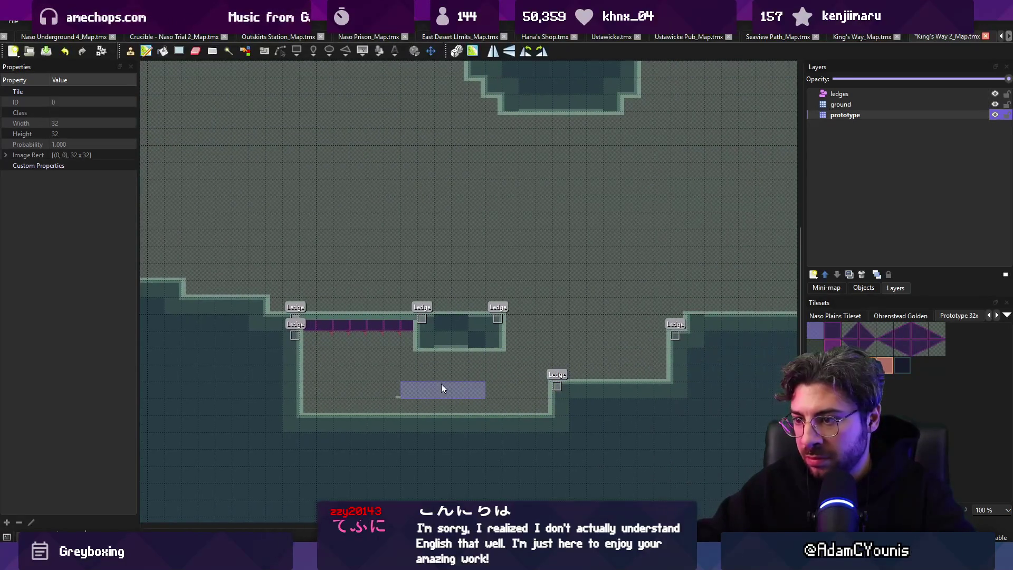
{"action": "scroll", "coordinate": [466, 369], "scroll_direction": "down", "scroll_amount": 3}
{"action": "scroll", "coordinate": [505, 361], "scroll_direction": "up", "scroll_amount": 2}
{"action": "scroll", "coordinate": [419, 280], "scroll_direction": "down", "scroll_amount": 1}
{"action": "scroll", "coordinate": [464, 304], "scroll_direction": "down", "scroll_amount": 2}
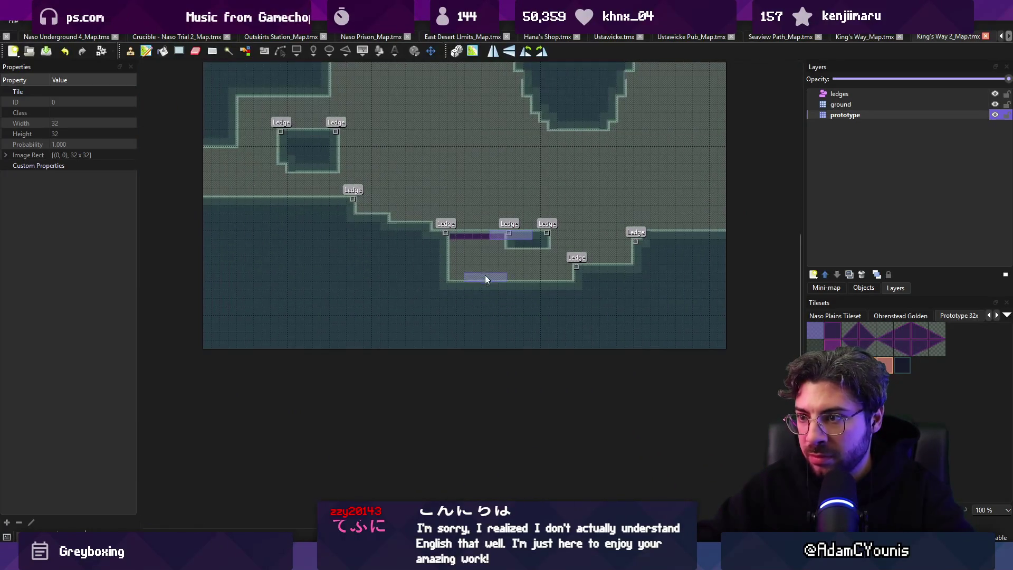
{"action": "scroll", "coordinate": [485, 274], "scroll_direction": "up", "scroll_amount": 2}
{"action": "key", "text": "alt+Tab"}
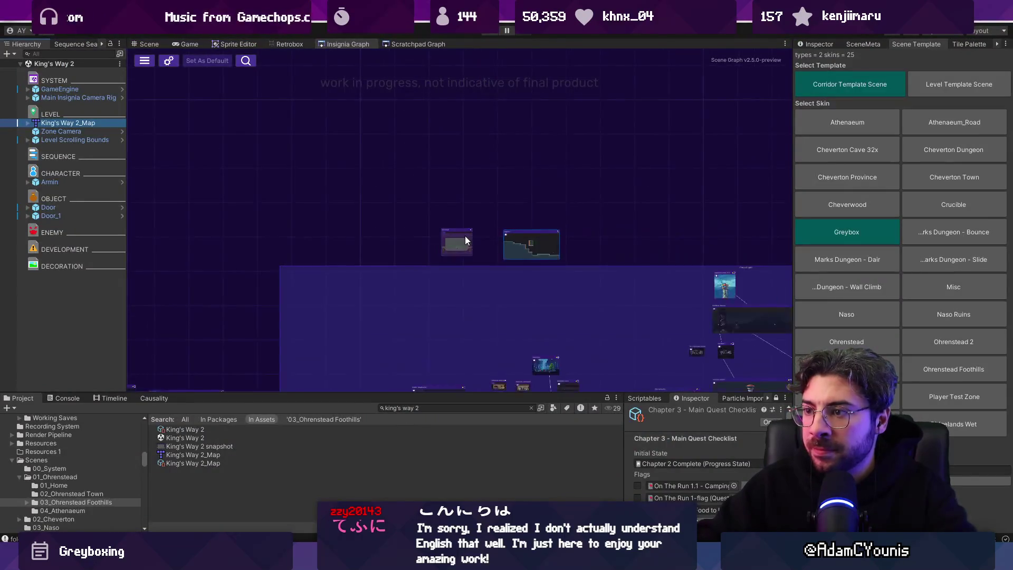
- Move King's Way 2's second door, Door_1, to the level's right end and save
{"action": "left_click", "coordinate": [147, 44]}
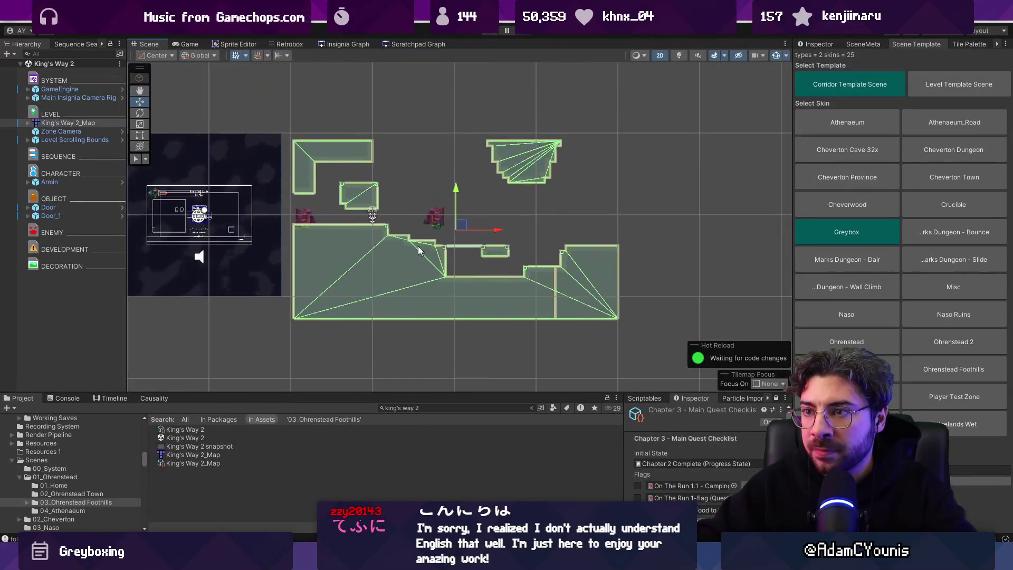
{"action": "mouse_move", "coordinate": [441, 205]}
{"action": "left_mouse_down"}
{"action": "mouse_move", "coordinate": [552, 192]}
{"action": "mouse_move", "coordinate": [668, 233]}
{"action": "left_mouse_up"}
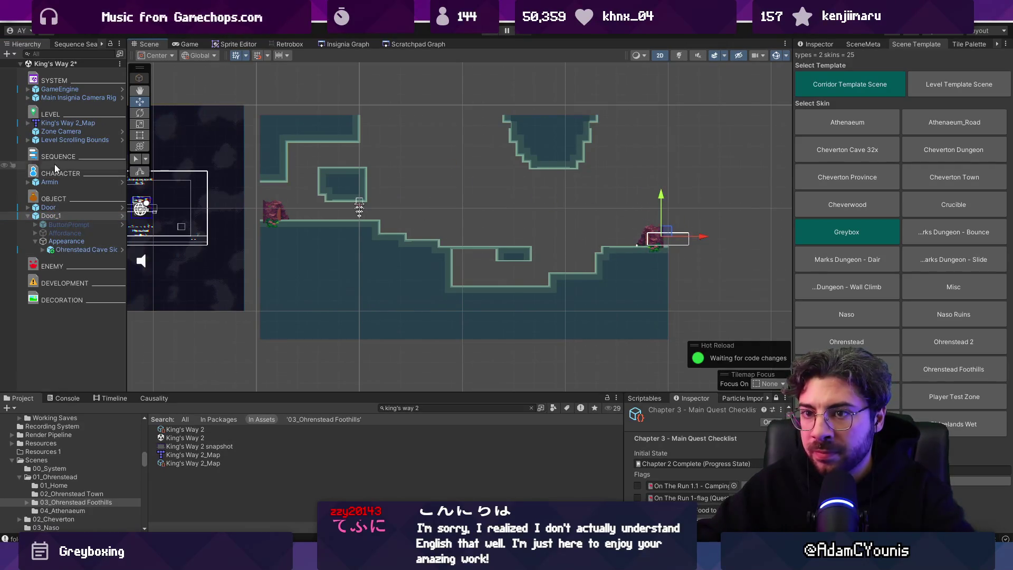
{"action": "key", "text": "ctrl+s"}
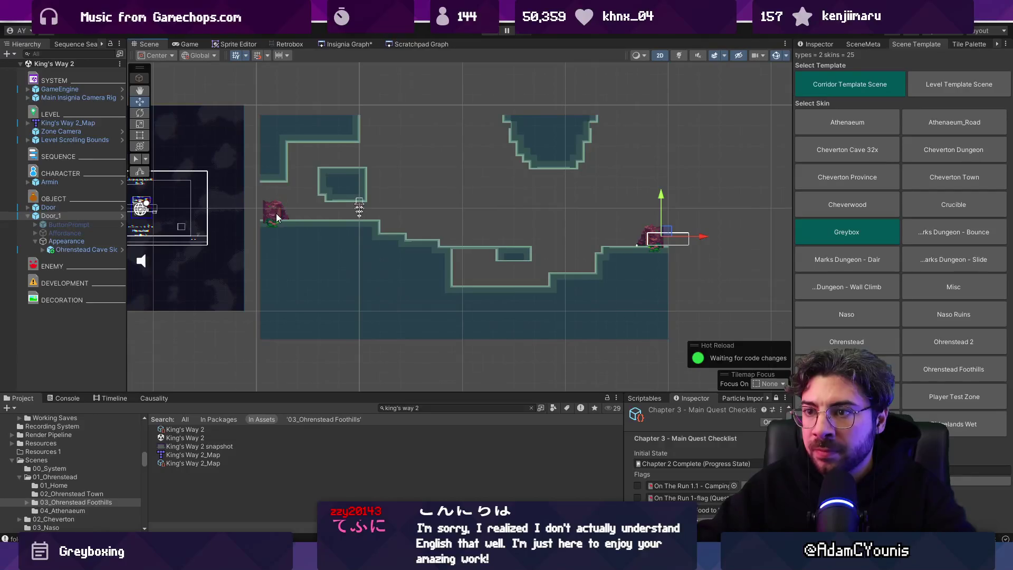
- Drag the Level Scrolling Bounds' Right Edge to the level's right end, save, and toggle the boundary component
{"action": "left_click", "coordinate": [69, 140]}
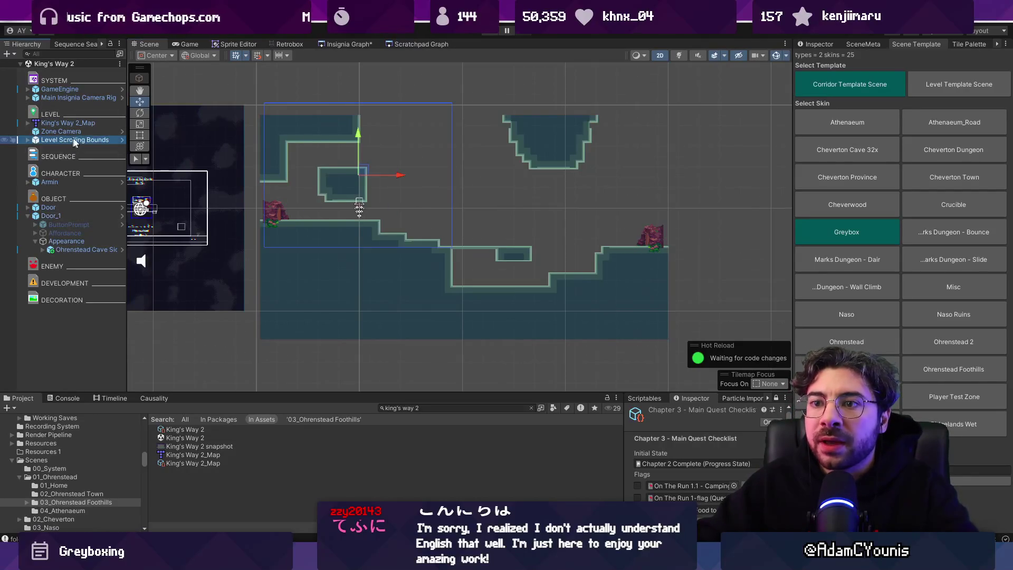
{"action": "right_click", "coordinate": [976, 161]}
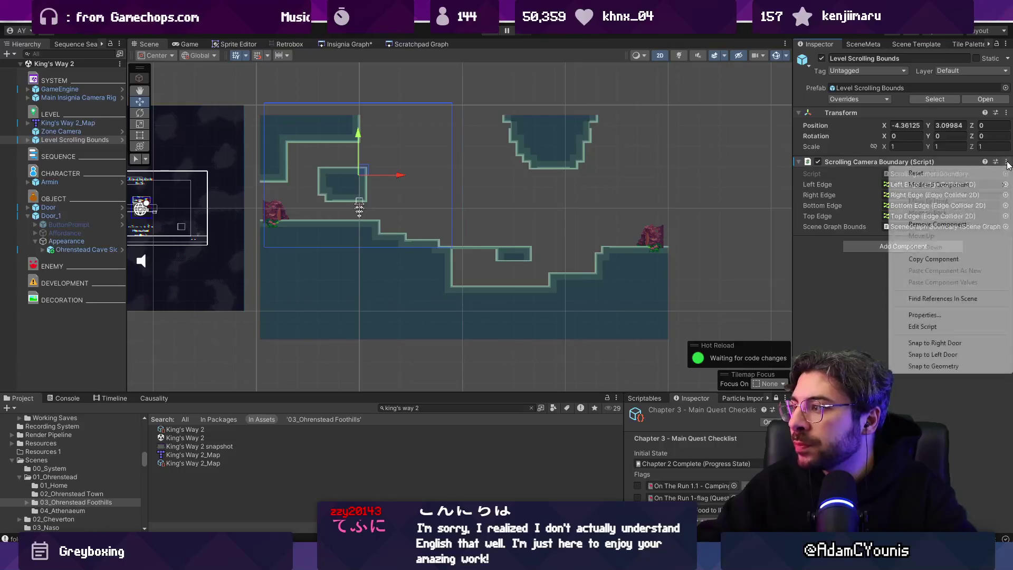
{"action": "left_click", "coordinate": [981, 355]}
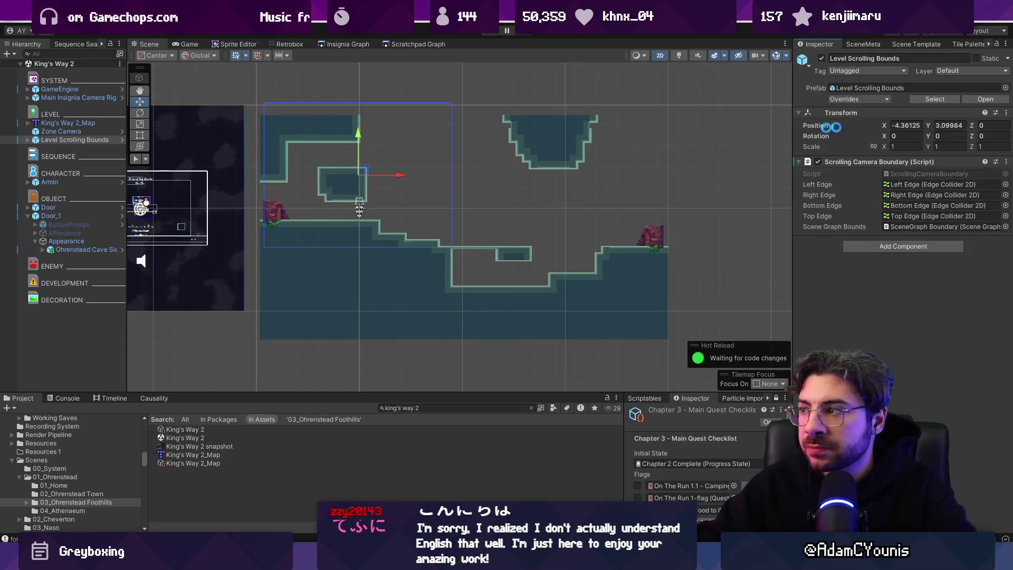
{"action": "left_click", "coordinate": [28, 140]}
{"action": "left_click", "coordinate": [63, 148]}
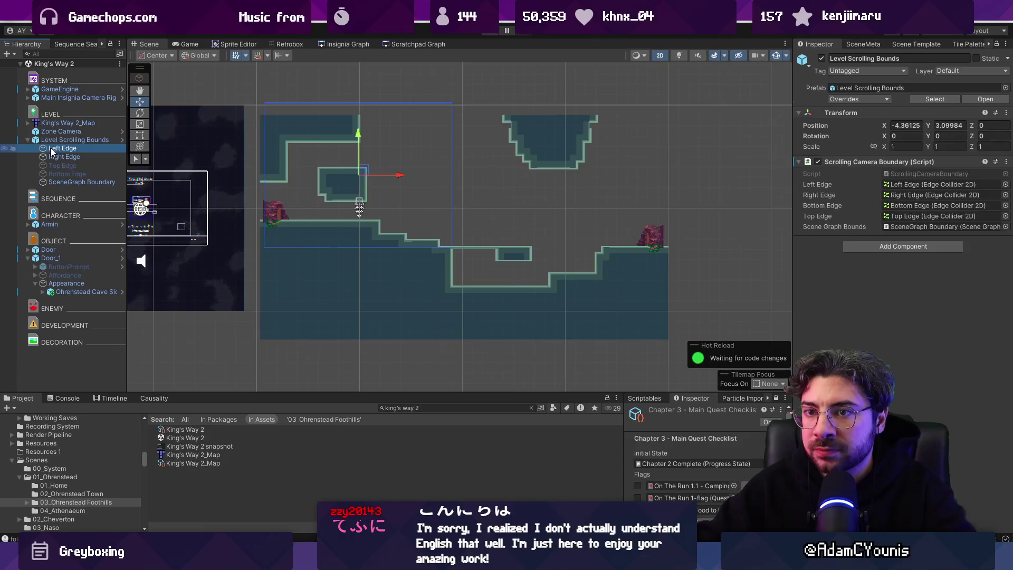
{"action": "left_click", "coordinate": [266, 150]}
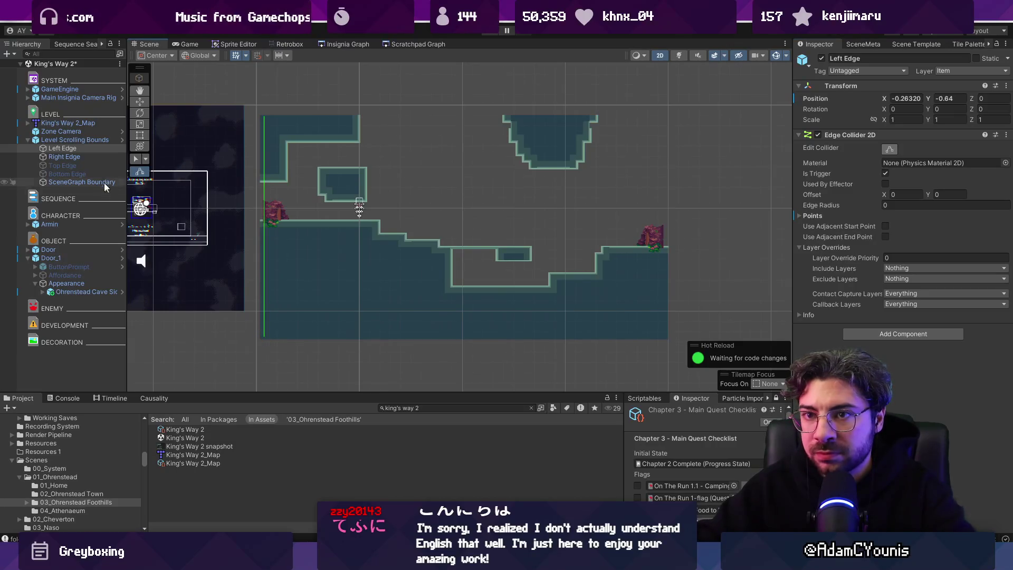
{"action": "left_click", "coordinate": [64, 157]}
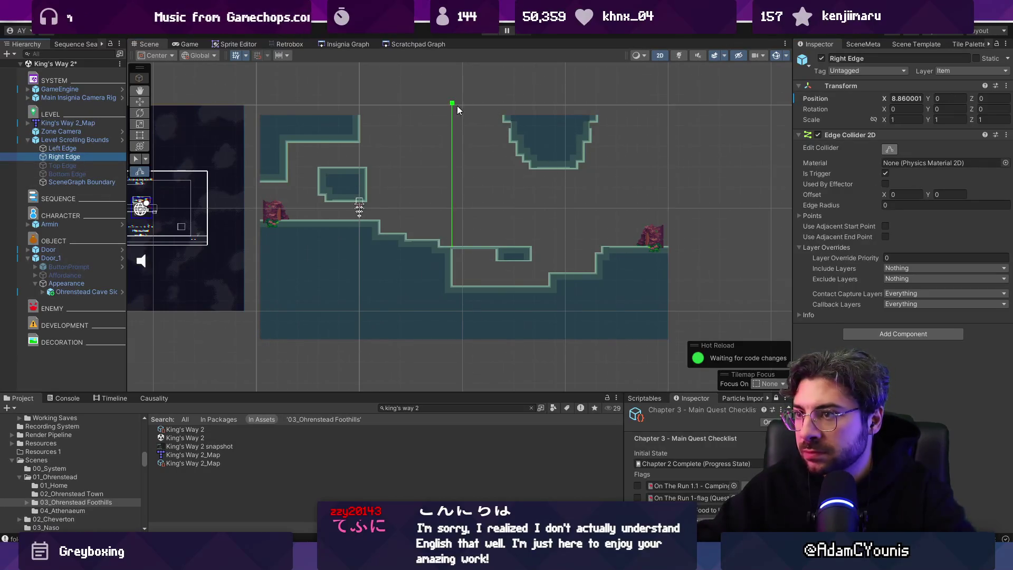
{"action": "left_click_drag", "start_coordinate": [451, 182], "coordinate": [652, 183]}
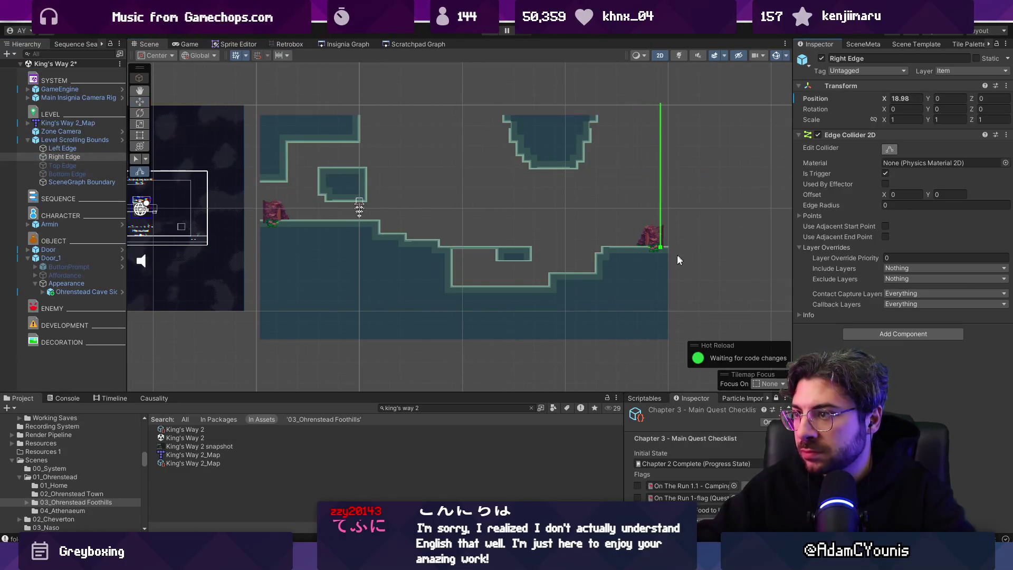
{"action": "key", "text": "ctrl+s"}
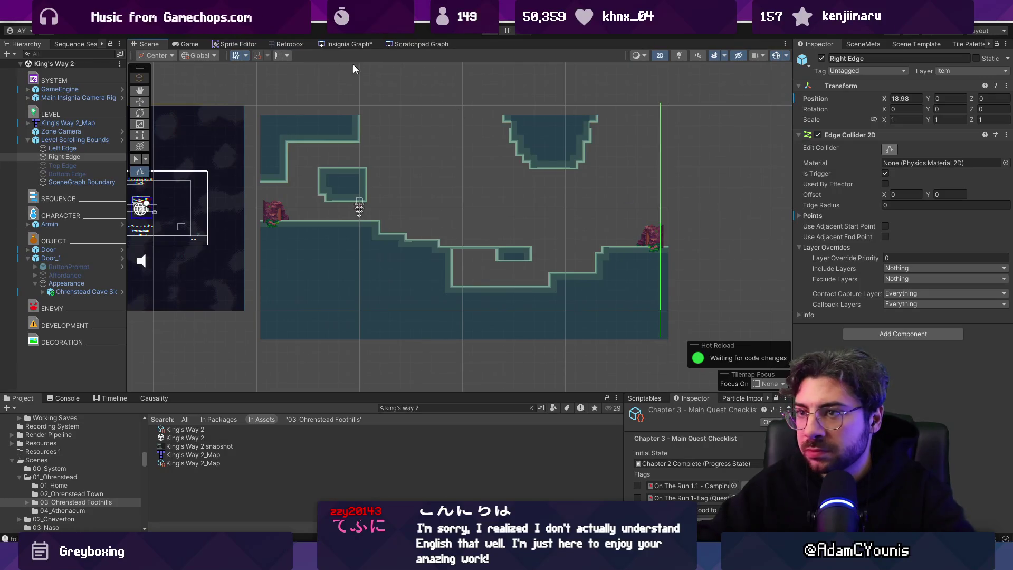
{"action": "left_click", "coordinate": [818, 162]}
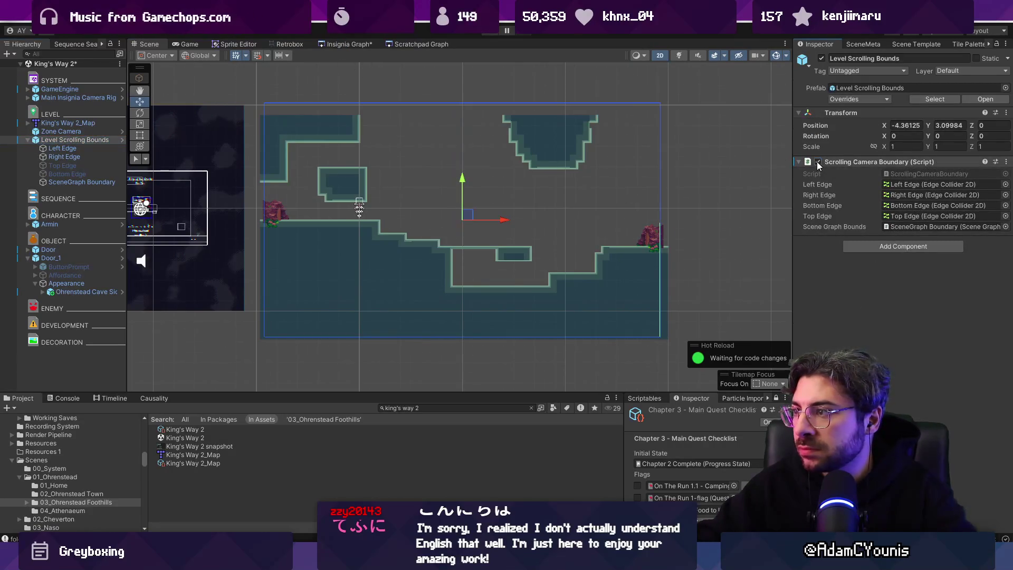
{"action": "left_click", "coordinate": [346, 44]}
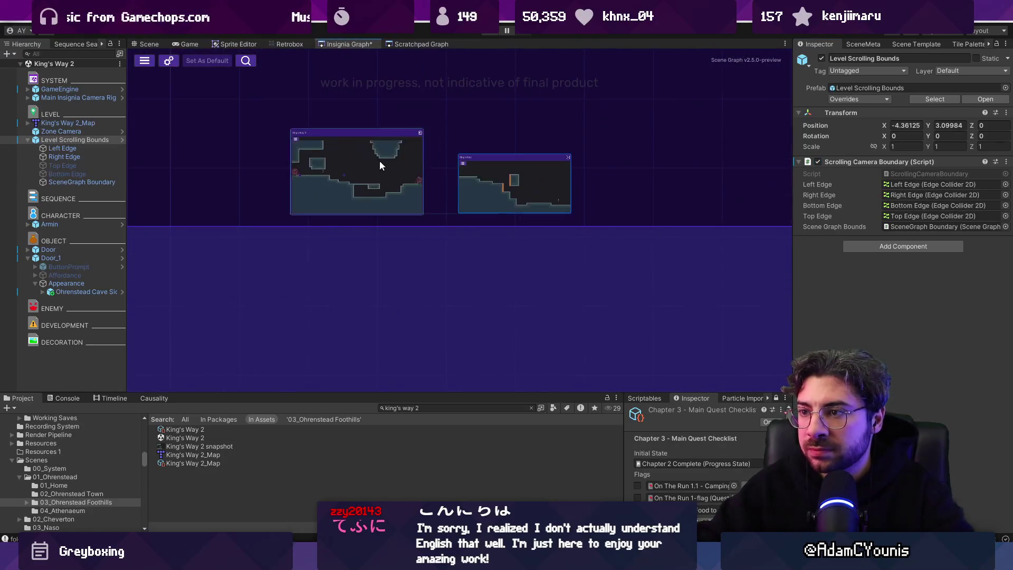
- Link King's Way 2's door to King's Way, then open King's Way and check its two doors
{"action": "scroll", "coordinate": [400, 169], "scroll_direction": "up", "scroll_amount": 2}
{"action": "mouse_move", "coordinate": [288, 182]}
{"action": "left_mouse_down"}
{"action": "mouse_move", "coordinate": [546, 161]}
{"action": "mouse_move", "coordinate": [446, 147]}
{"action": "left_mouse_up"}
{"action": "scroll", "coordinate": [438, 127], "scroll_direction": "down", "scroll_amount": 3}
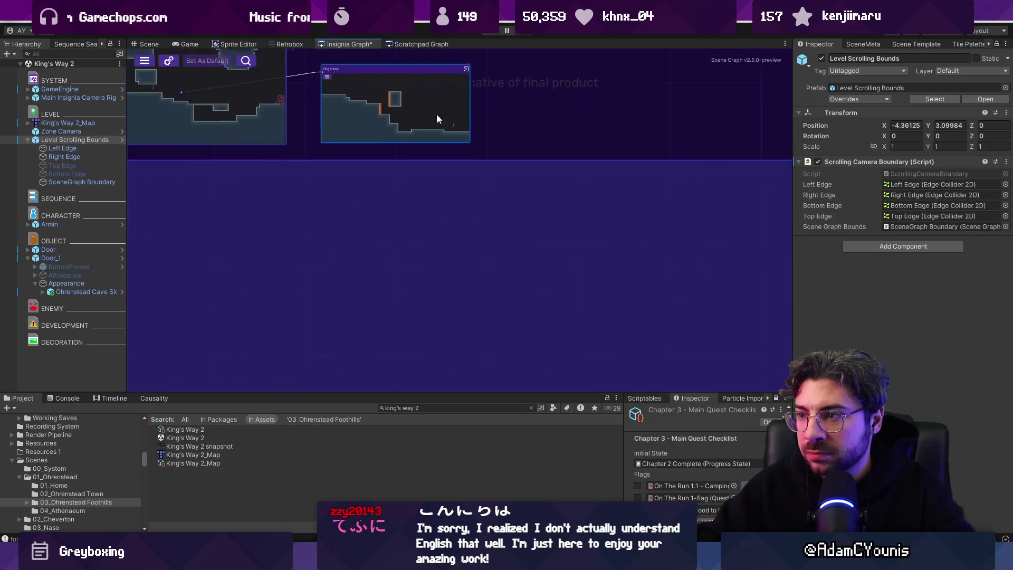
{"action": "double_click", "coordinate": [437, 125]}
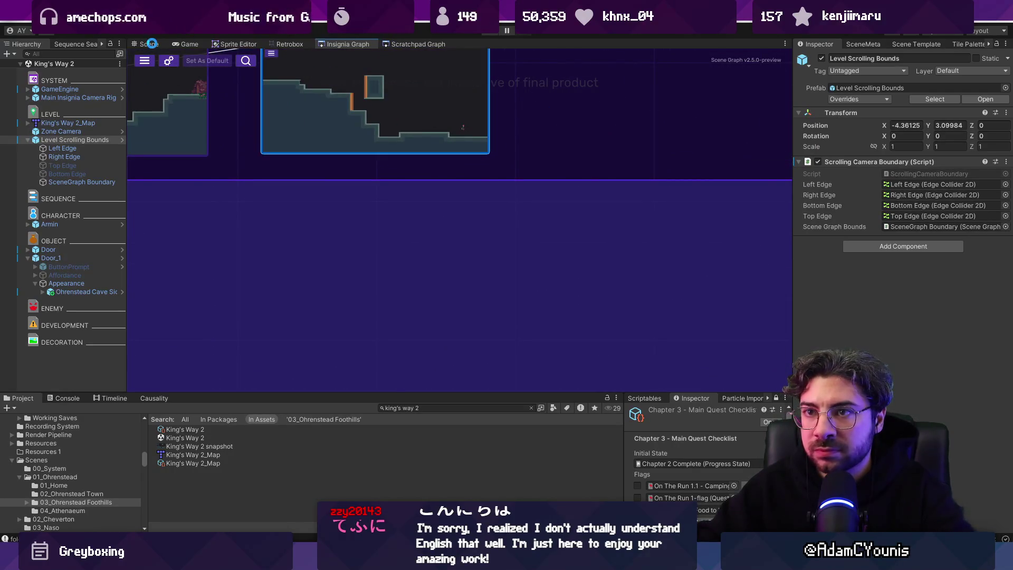
{"action": "left_click", "coordinate": [151, 45]}
{"action": "left_click", "coordinate": [85, 206]}
{"action": "left_click", "coordinate": [81, 215]}
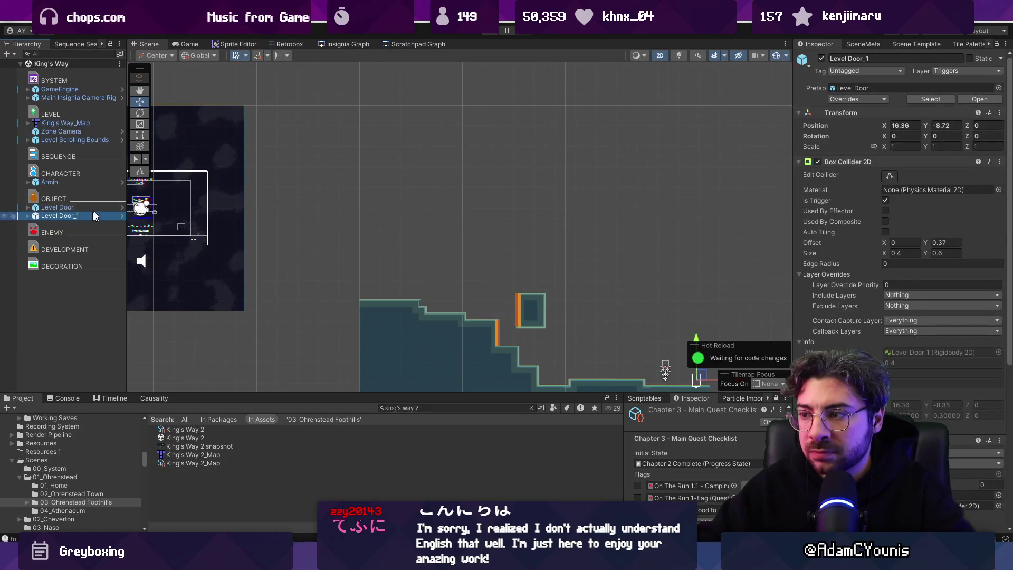
- Close and reopen the Insignia Graph panel, docking it back among the main views
{"action": "left_click", "coordinate": [348, 44]}
{"action": "scroll", "coordinate": [420, 135], "scroll_direction": "down", "scroll_amount": 2}
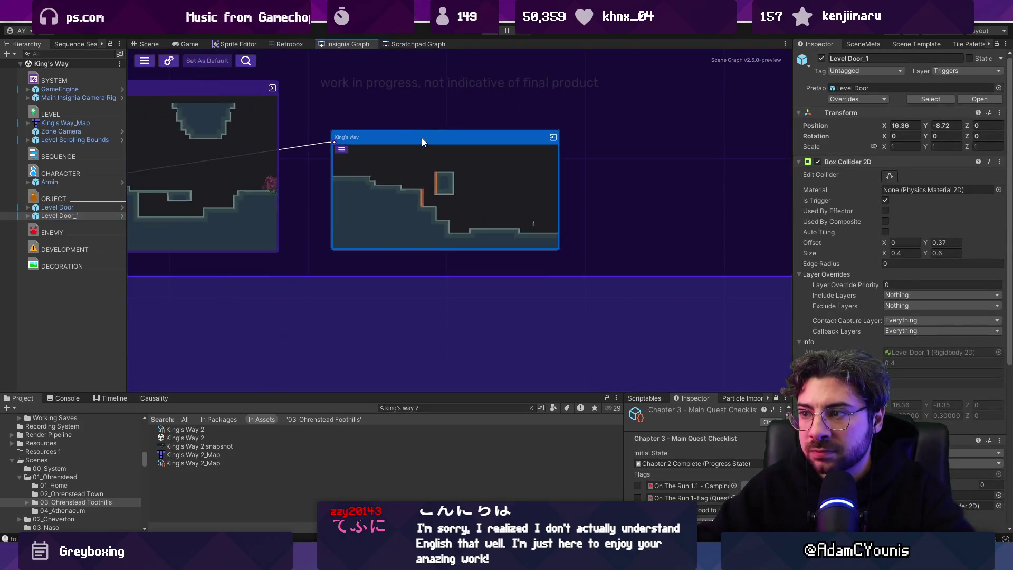
{"action": "right_click", "coordinate": [336, 43]}
{"action": "left_click", "coordinate": [393, 61]}
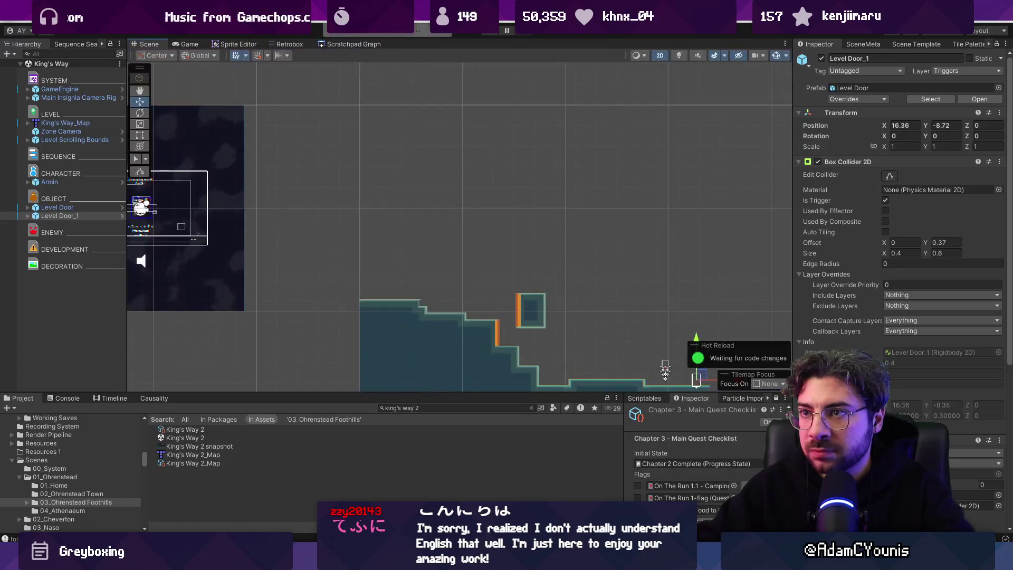
{"action": "right_click", "coordinate": [393, 52]}
{"action": "mouse_move", "coordinate": [396, 105]}
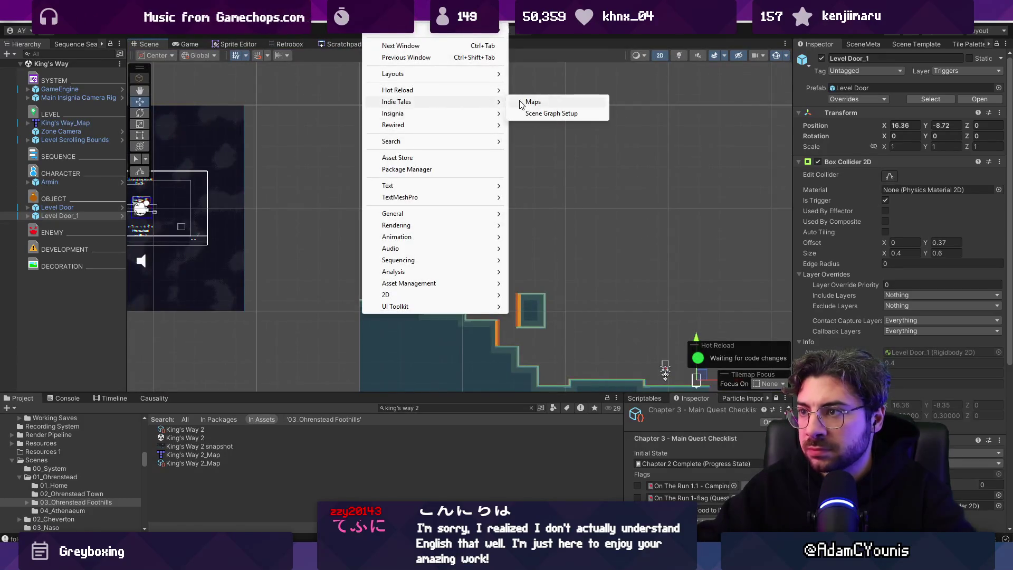
{"action": "left_click", "coordinate": [528, 99]}
{"action": "left_click", "coordinate": [938, 79]}
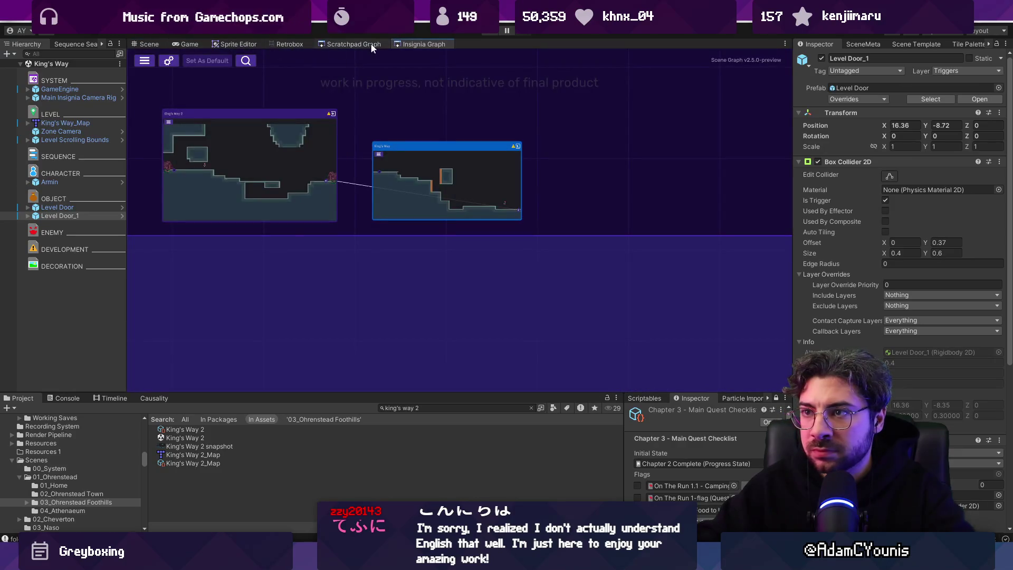
{"action": "left_click_drag", "start_coordinate": [314, 46], "coordinate": [208, 47]}
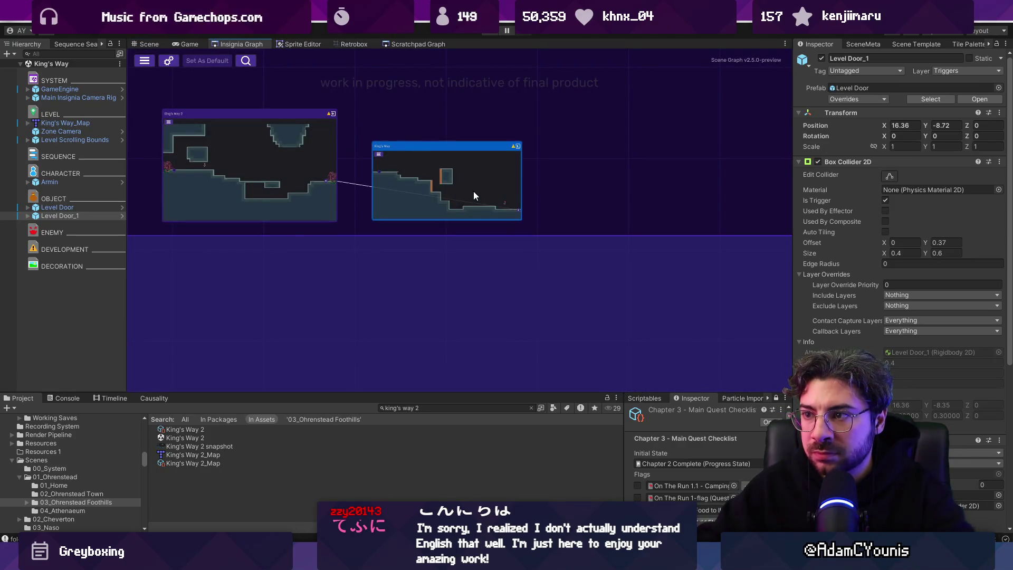
- Connect the Forest Ruins node to King's Way and open the Forest Ruins scene
{"action": "scroll", "coordinate": [474, 191], "scroll_direction": "down", "scroll_amount": 1}
{"action": "scroll", "coordinate": [447, 189], "scroll_direction": "up", "scroll_amount": 3}
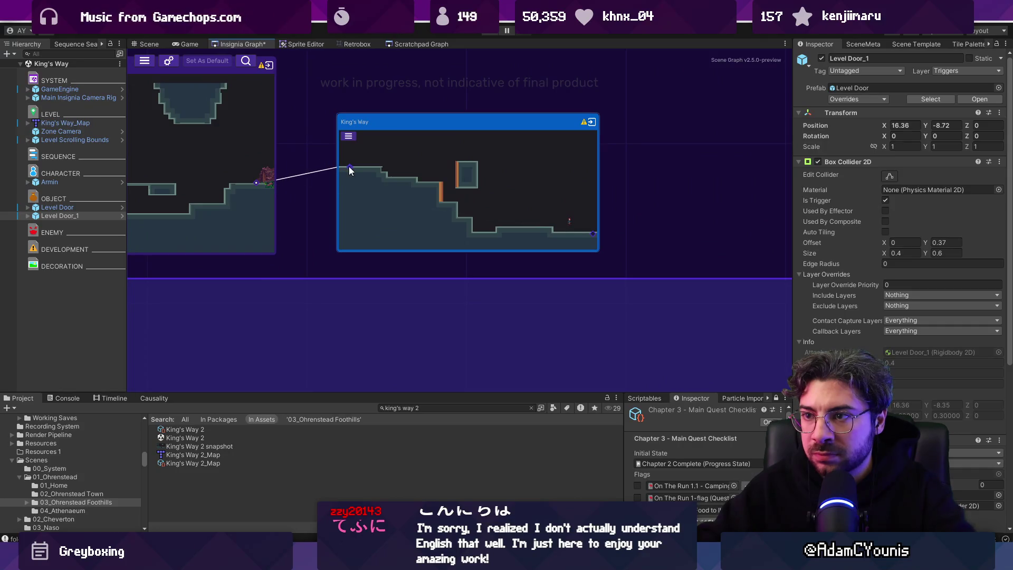
{"action": "left_click_drag", "start_coordinate": [598, 189], "coordinate": [413, 62]}
{"action": "scroll", "coordinate": [429, 103], "scroll_direction": "down", "scroll_amount": 3}
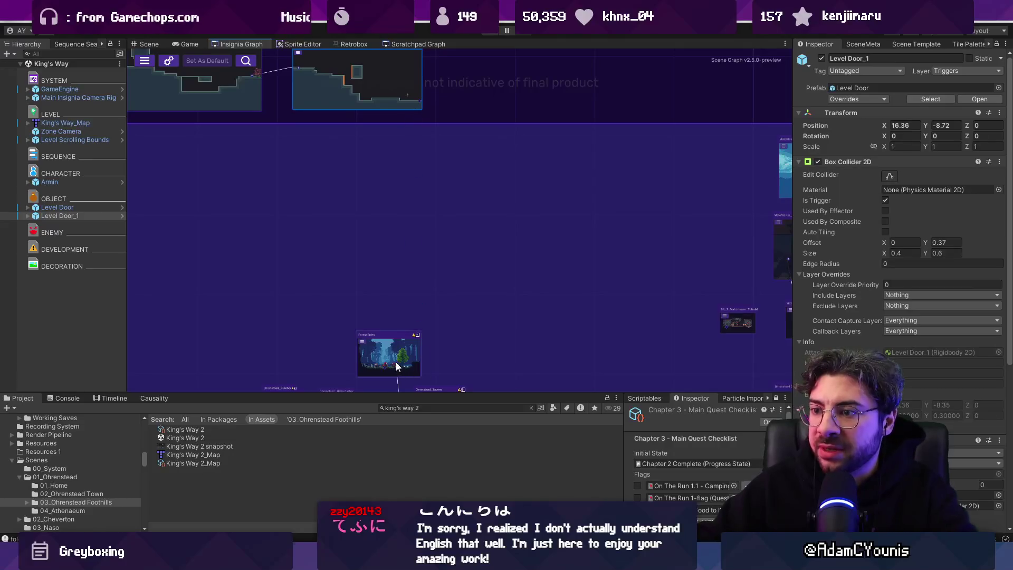
{"action": "scroll", "coordinate": [397, 364], "scroll_direction": "up", "scroll_amount": 5}
{"action": "left_click_drag", "start_coordinate": [390, 362], "coordinate": [388, 268]}
{"action": "scroll", "coordinate": [379, 302], "scroll_direction": "down", "scroll_amount": 6}
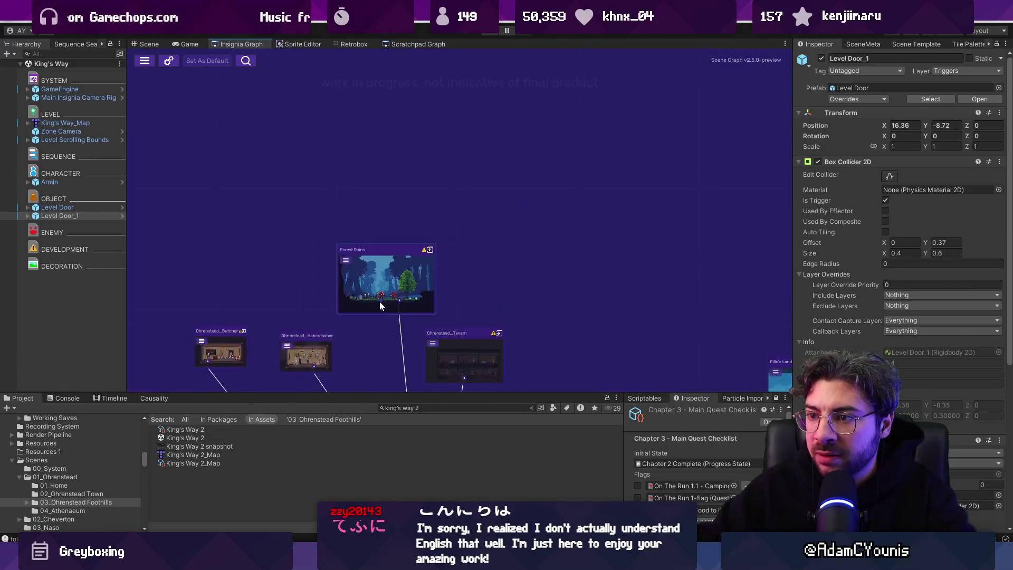
{"action": "mouse_move", "coordinate": [381, 305]}
{"action": "left_mouse_down"}
{"action": "mouse_move", "coordinate": [375, 65]}
{"action": "mouse_move", "coordinate": [425, 163]}
{"action": "mouse_move", "coordinate": [389, 342]}
{"action": "left_mouse_up"}
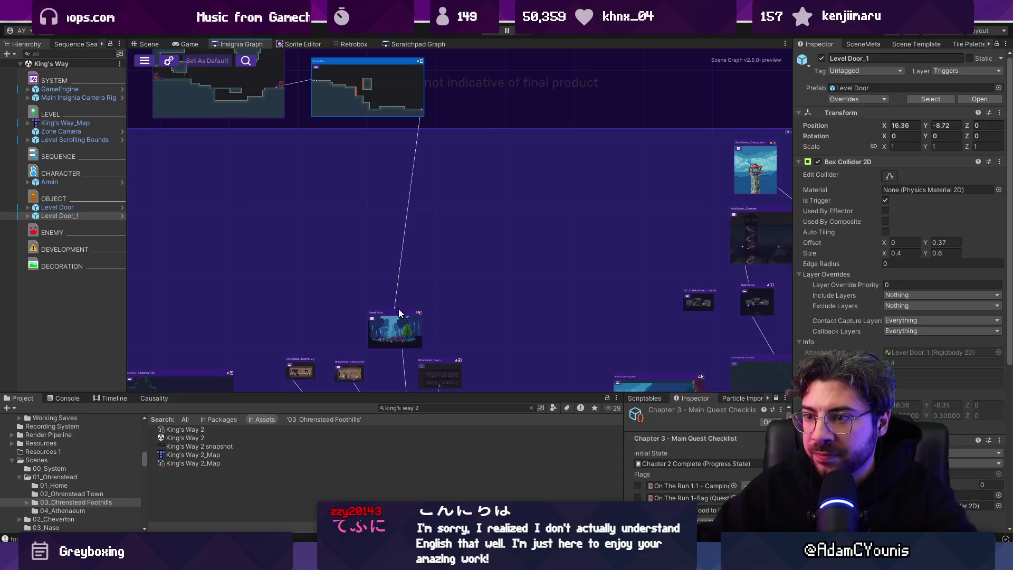
{"action": "double_click", "coordinate": [392, 331]}
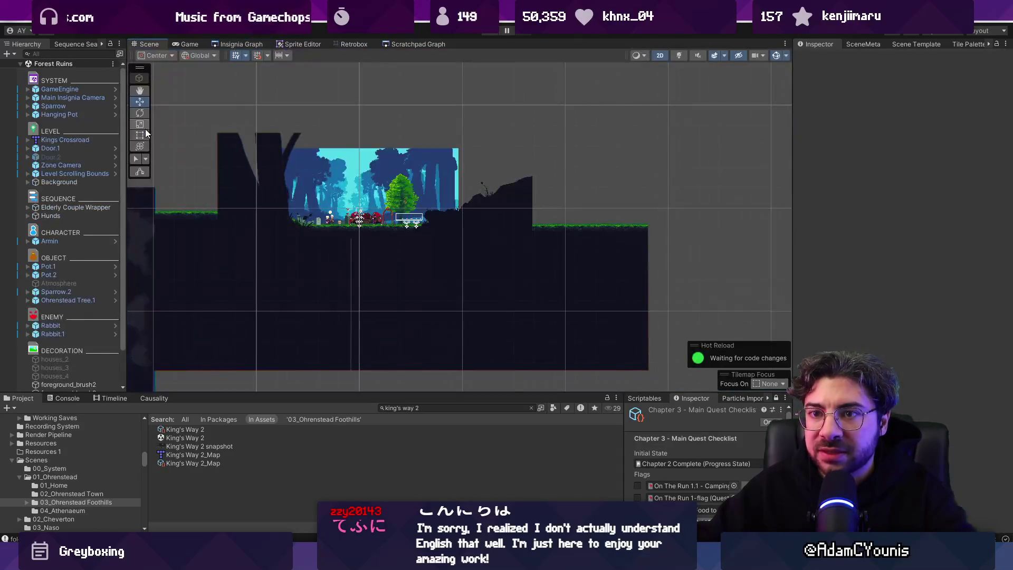
- Frame Door.2 in the Forest Ruins scene, then bring up the Insignia Graph
{"action": "double_click", "coordinate": [91, 156]}
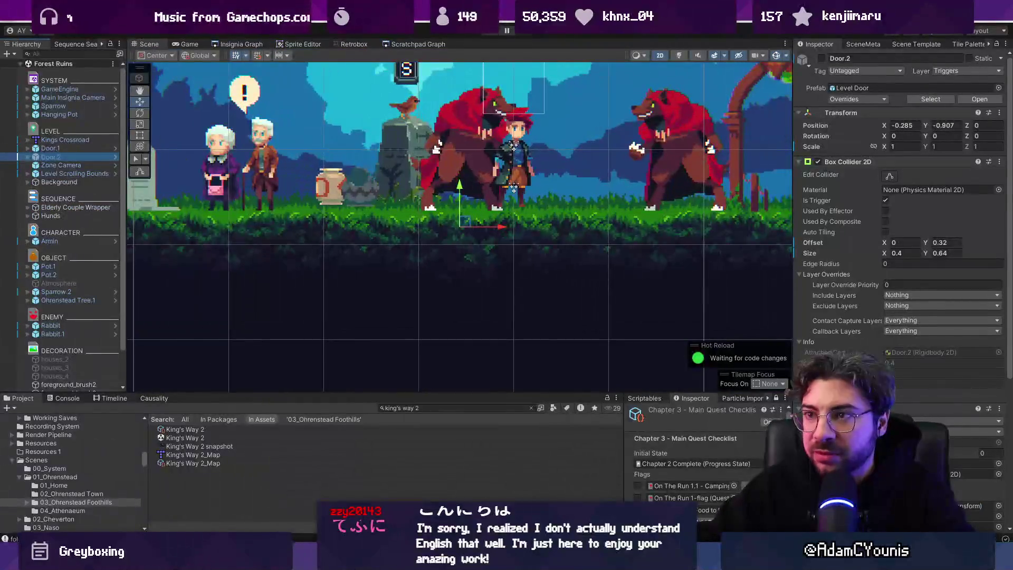
{"action": "left_click", "coordinate": [409, 43]}
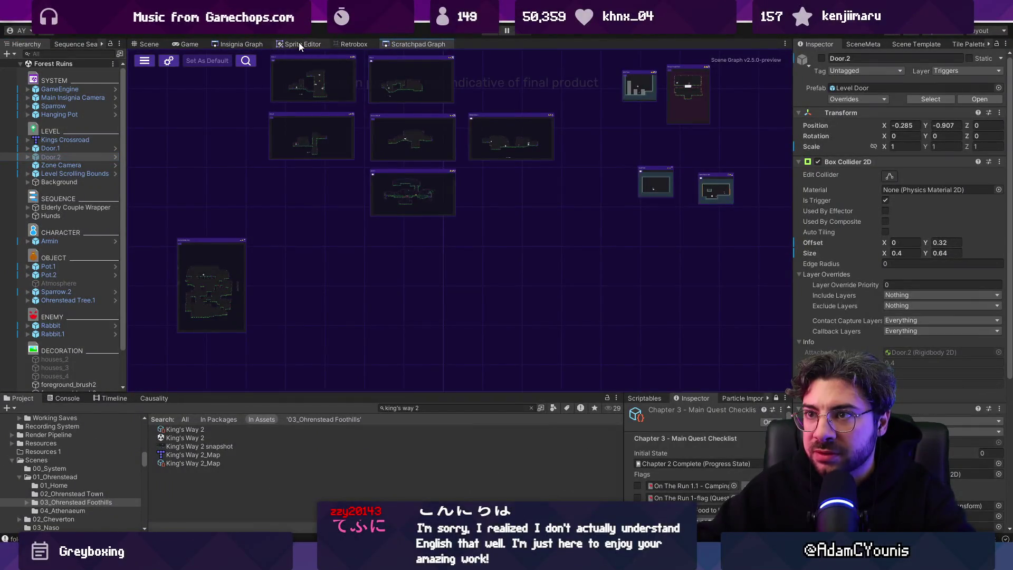
{"action": "left_click", "coordinate": [241, 44]}
{"action": "scroll", "coordinate": [428, 127], "scroll_direction": "down", "scroll_amount": 10}
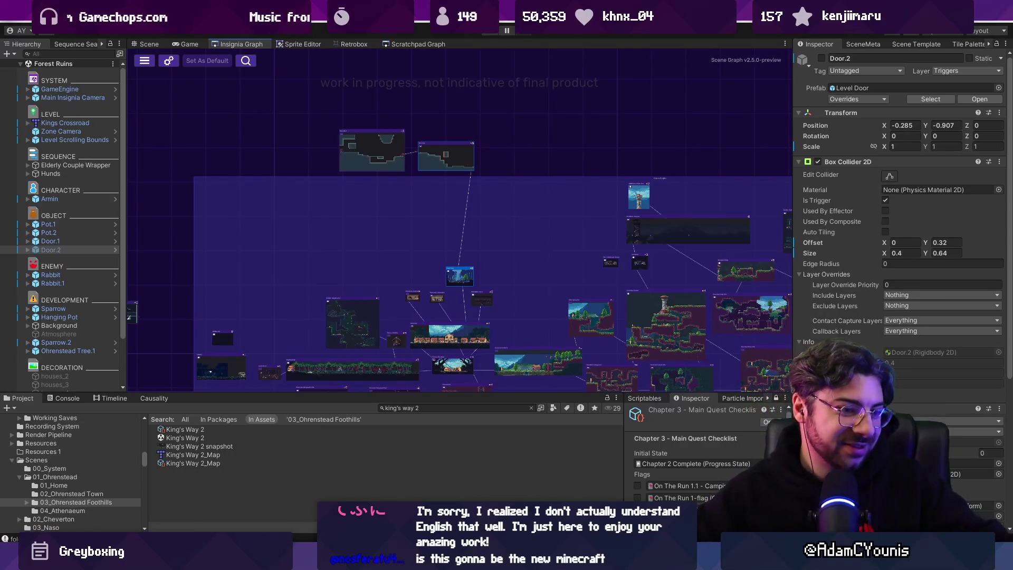
{"action": "scroll", "coordinate": [338, 103], "scroll_direction": "up", "scroll_amount": 3}
- Nudge the left King's Way node up to align with its neighbour and select both nodes
{"action": "left_click_drag", "start_coordinate": [276, 86], "coordinate": [602, 203]}
{"action": "scroll", "coordinate": [528, 188], "scroll_direction": "up", "scroll_amount": 1}
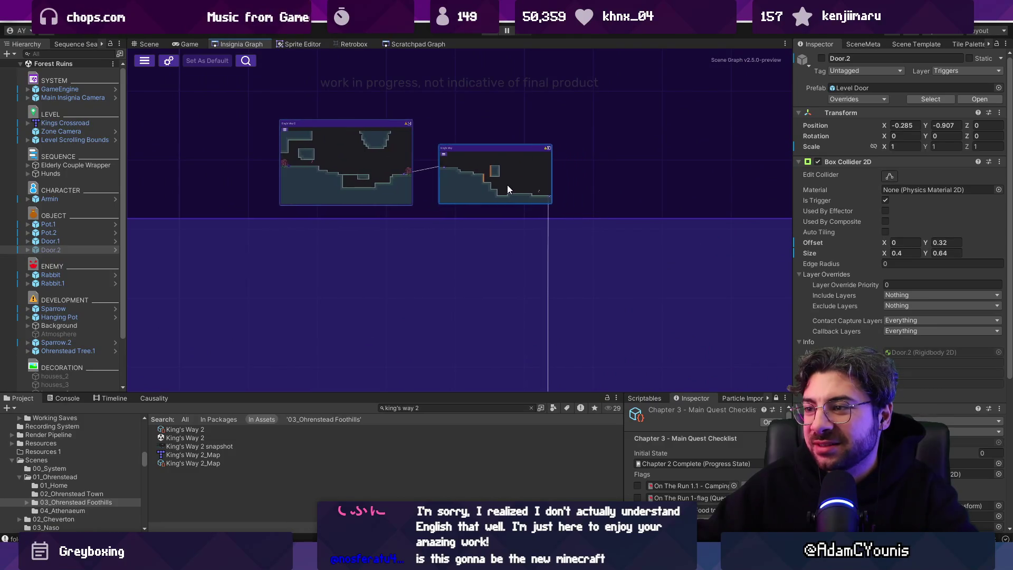
{"action": "scroll", "coordinate": [486, 123], "scroll_direction": "down", "scroll_amount": 3}
{"action": "left_click_drag", "start_coordinate": [405, 153], "coordinate": [407, 147]}
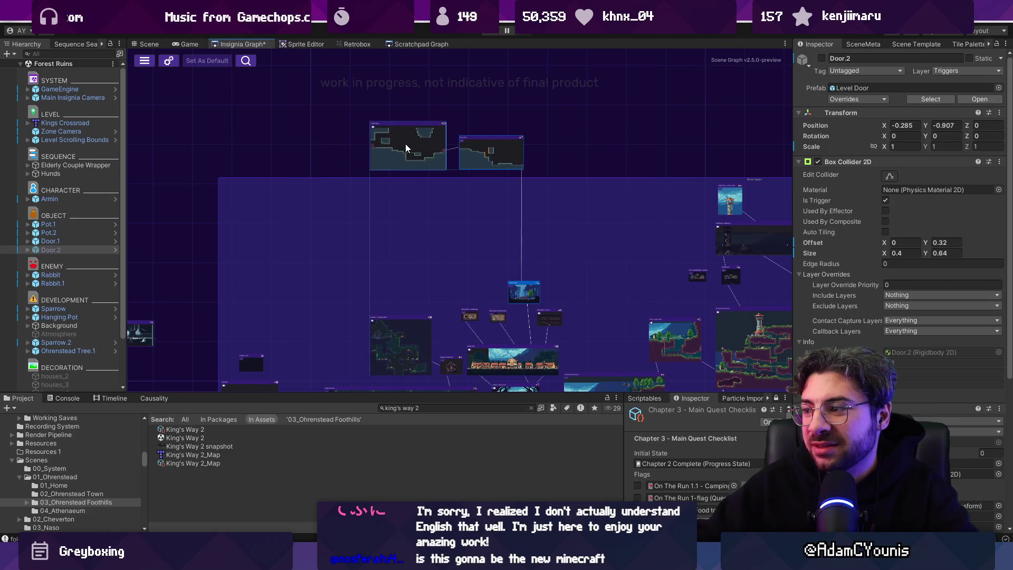
{"action": "scroll", "coordinate": [406, 145], "scroll_direction": "up", "scroll_amount": 5}
{"action": "left_click_drag", "start_coordinate": [460, 180], "coordinate": [459, 179]}
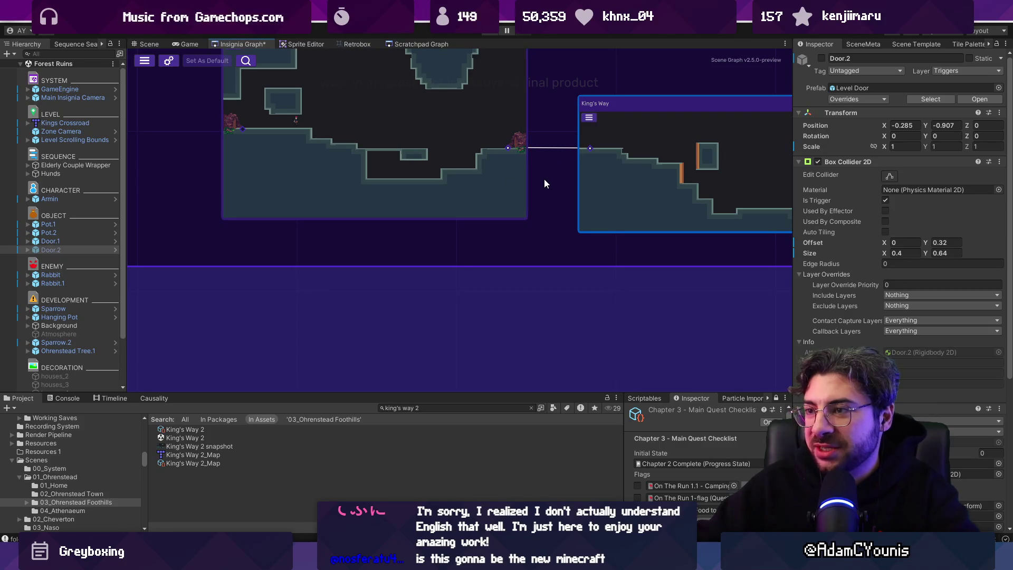
{"action": "scroll", "coordinate": [545, 183], "scroll_direction": "down", "scroll_amount": 10}
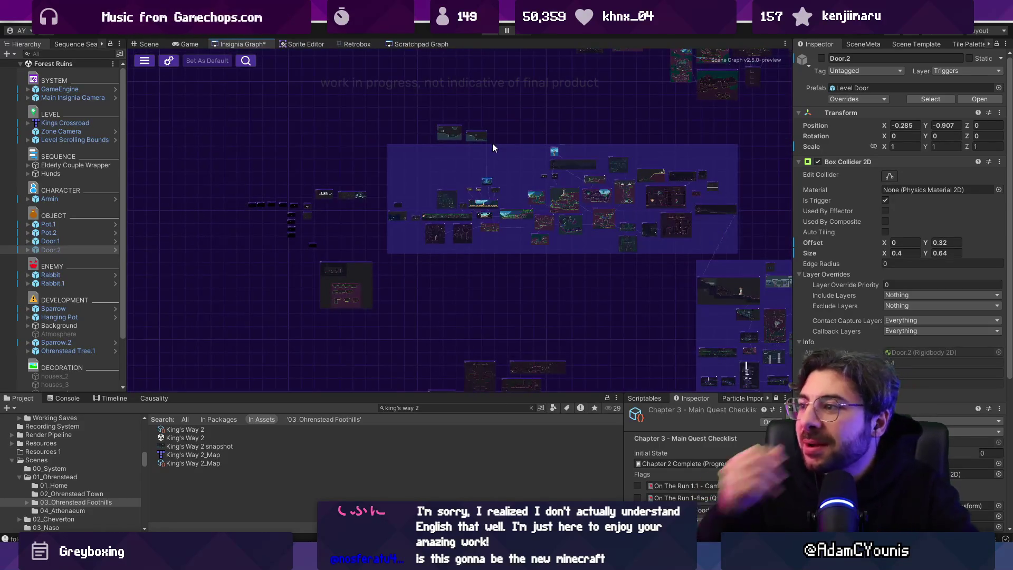
{"action": "scroll", "coordinate": [493, 147], "scroll_direction": "up", "scroll_amount": 4}
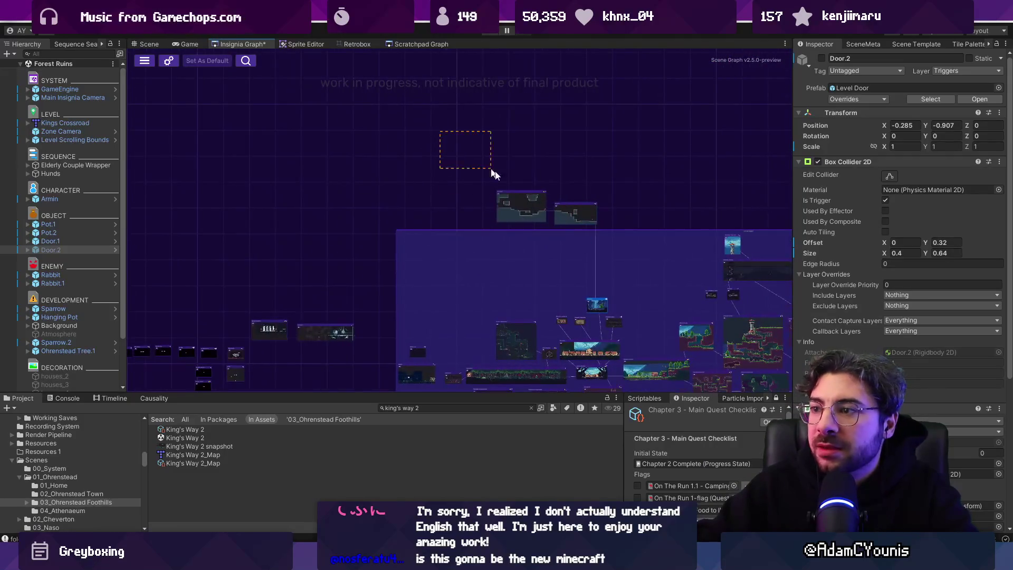
{"action": "left_click_drag", "start_coordinate": [607, 225], "coordinate": [607, 225]}
{"action": "right_click", "coordinate": [570, 211]}
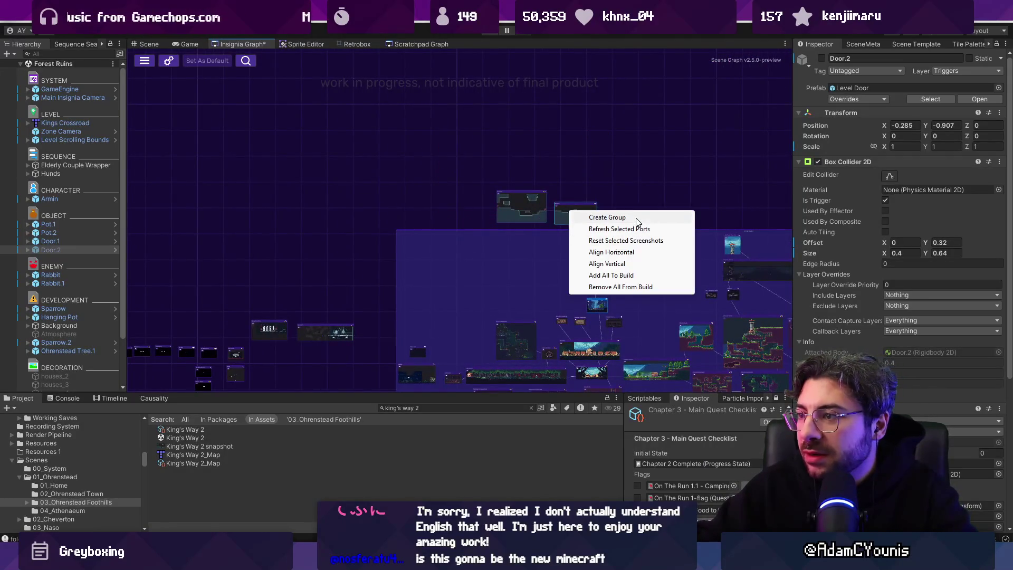
- Wrap both King's Way nodes in a new group named Augurgaard and move it higher
{"action": "left_click", "coordinate": [607, 217]}
{"action": "scroll", "coordinate": [530, 186], "scroll_direction": "up", "scroll_amount": 3}
{"action": "double_click", "coordinate": [574, 196]}
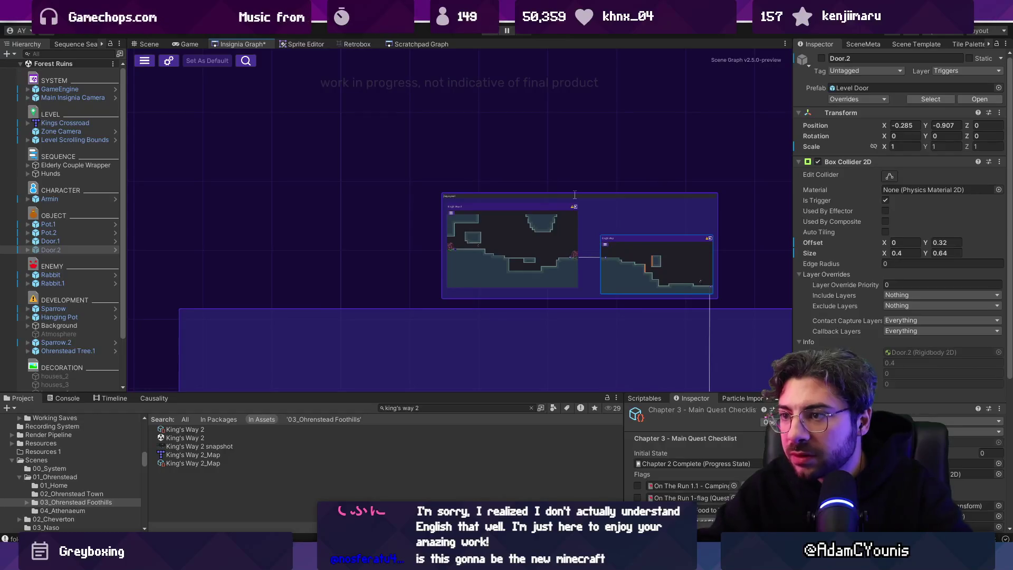
{"action": "key", "text": "Return"}
{"action": "key", "text": "f"}
{"action": "scroll", "coordinate": [515, 188], "scroll_direction": "down", "scroll_amount": 5}
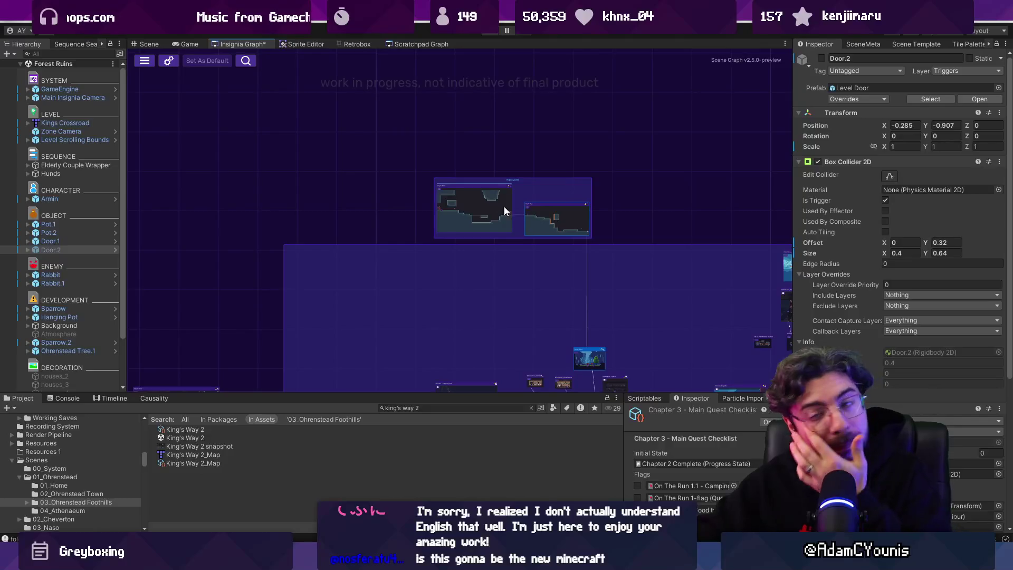
{"action": "mouse_move", "coordinate": [517, 179]}
{"action": "left_mouse_down"}
{"action": "mouse_move", "coordinate": [515, 154]}
{"action": "mouse_move", "coordinate": [427, 167]}
{"action": "left_mouse_up"}
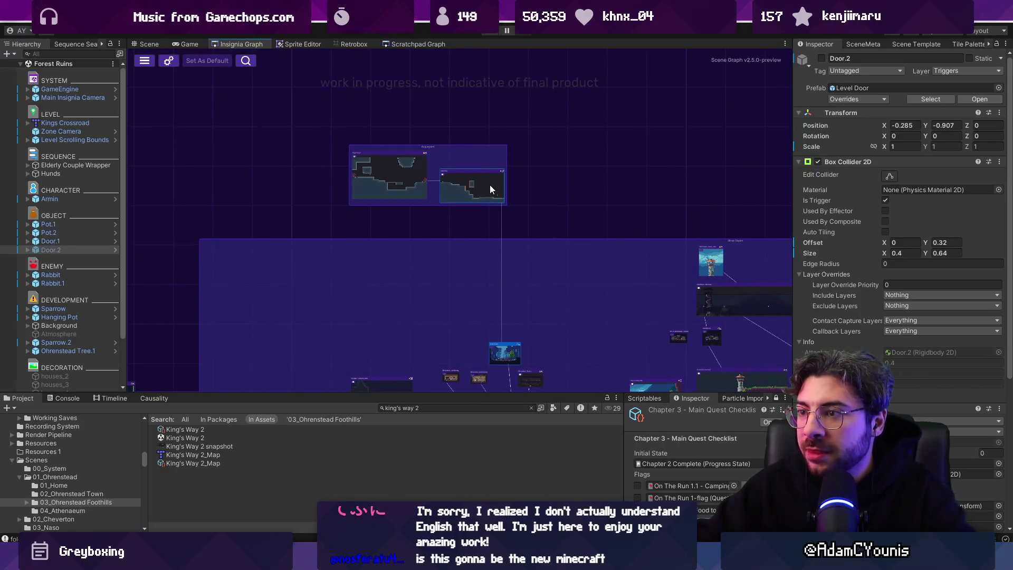
- Drag the Augury Castle Scene and Augury Cave nodes into Augurgaard and save the graph
{"action": "scroll", "coordinate": [489, 184], "scroll_direction": "down", "scroll_amount": 5}
{"action": "scroll", "coordinate": [428, 185], "scroll_direction": "up", "scroll_amount": 6}
{"action": "scroll", "coordinate": [562, 227], "scroll_direction": "down", "scroll_amount": 5}
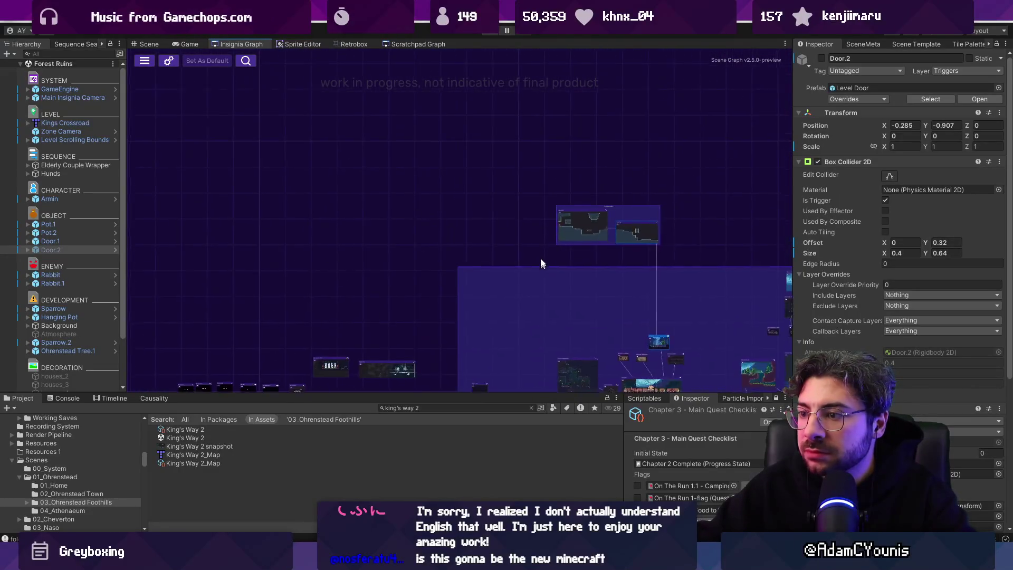
{"action": "mouse_move", "coordinate": [327, 264]}
{"action": "left_mouse_down"}
{"action": "mouse_move", "coordinate": [422, 98]}
{"action": "mouse_move", "coordinate": [484, 139]}
{"action": "mouse_move", "coordinate": [537, 141]}
{"action": "mouse_move", "coordinate": [471, 130]}
{"action": "left_mouse_up"}
{"action": "mouse_move", "coordinate": [308, 276]}
{"action": "left_mouse_down"}
{"action": "mouse_move", "coordinate": [456, 138]}
{"action": "mouse_move", "coordinate": [396, 123]}
{"action": "left_mouse_up"}
{"action": "key", "text": "ctrl+s"}
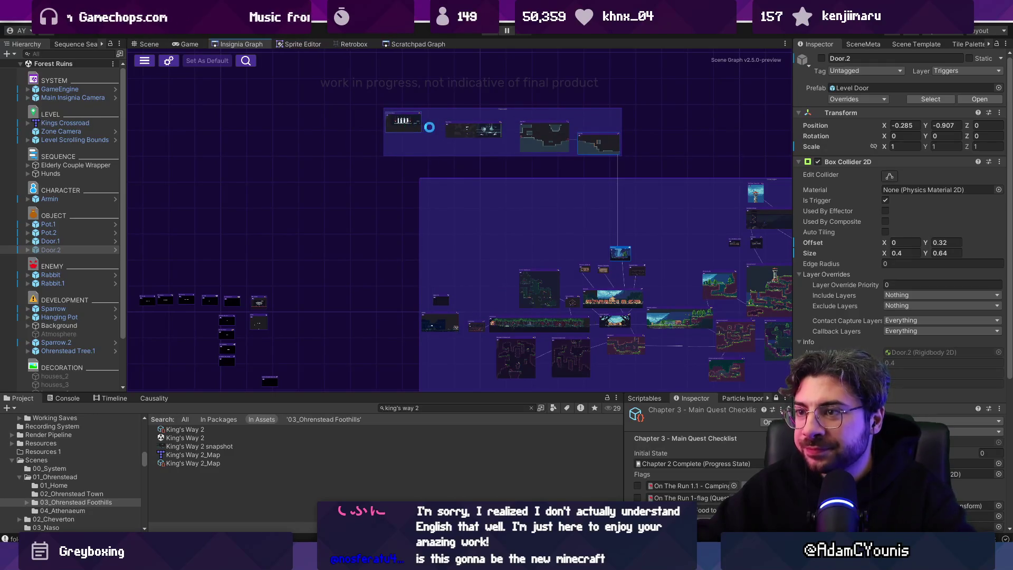
- Tighten the layout around the Augurgaard group and show Scene Template with Corridor Template Scene and Greybox
{"action": "scroll", "coordinate": [429, 147], "scroll_direction": "down", "scroll_amount": 2}
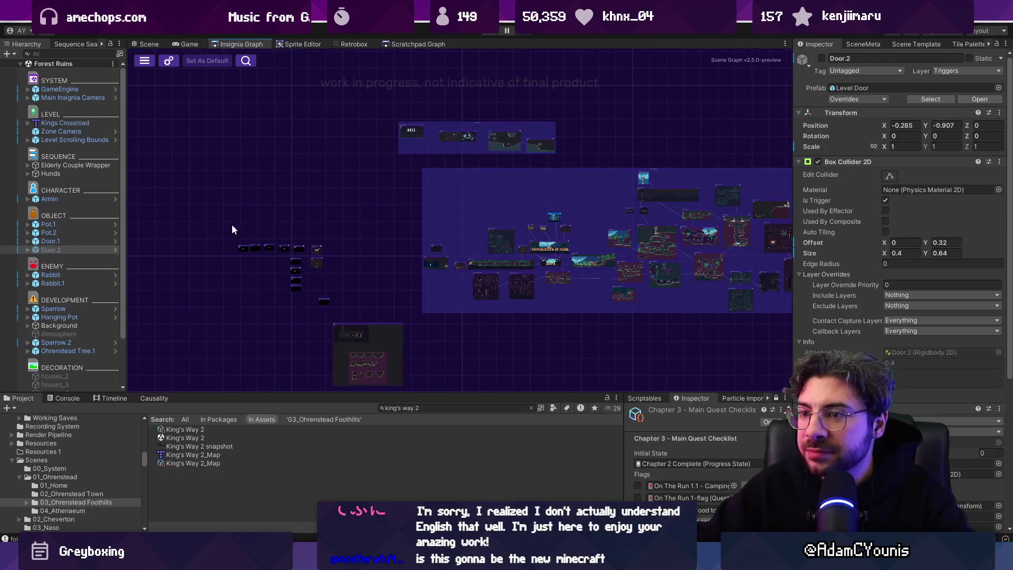
{"action": "left_click_drag", "start_coordinate": [324, 305], "coordinate": [374, 297]}
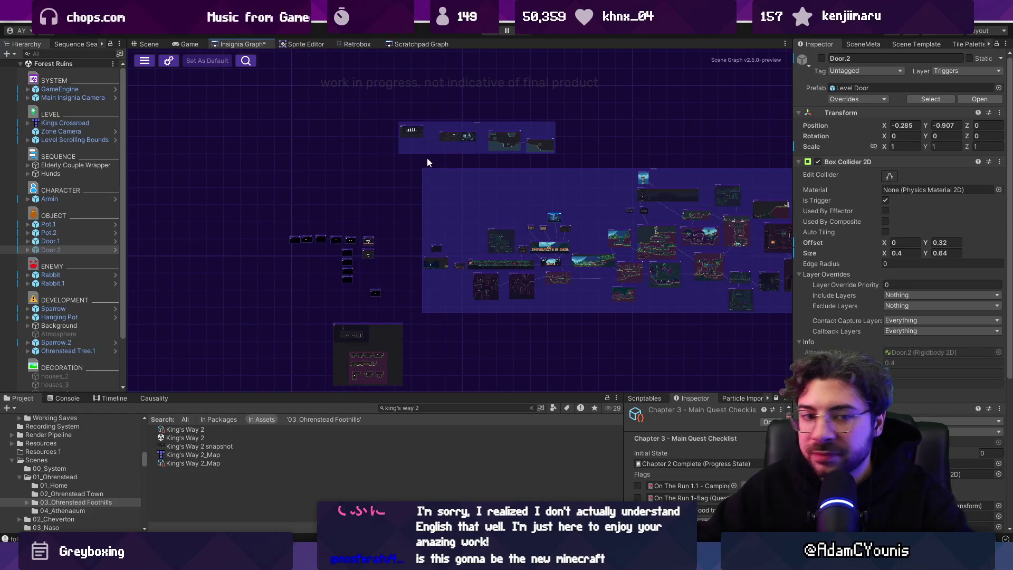
{"action": "scroll", "coordinate": [465, 125], "scroll_direction": "up", "scroll_amount": 5}
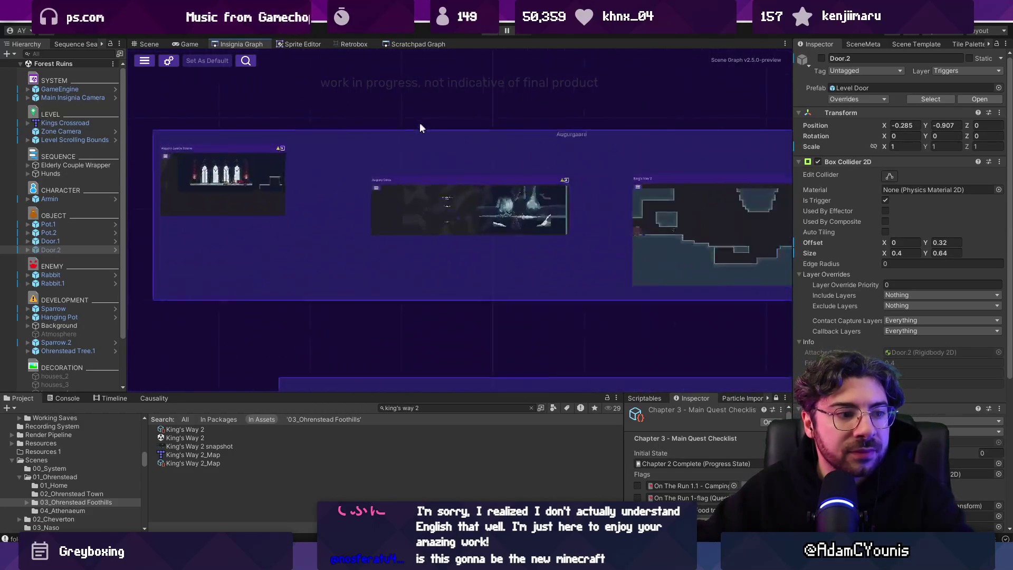
{"action": "key", "text": "f"}
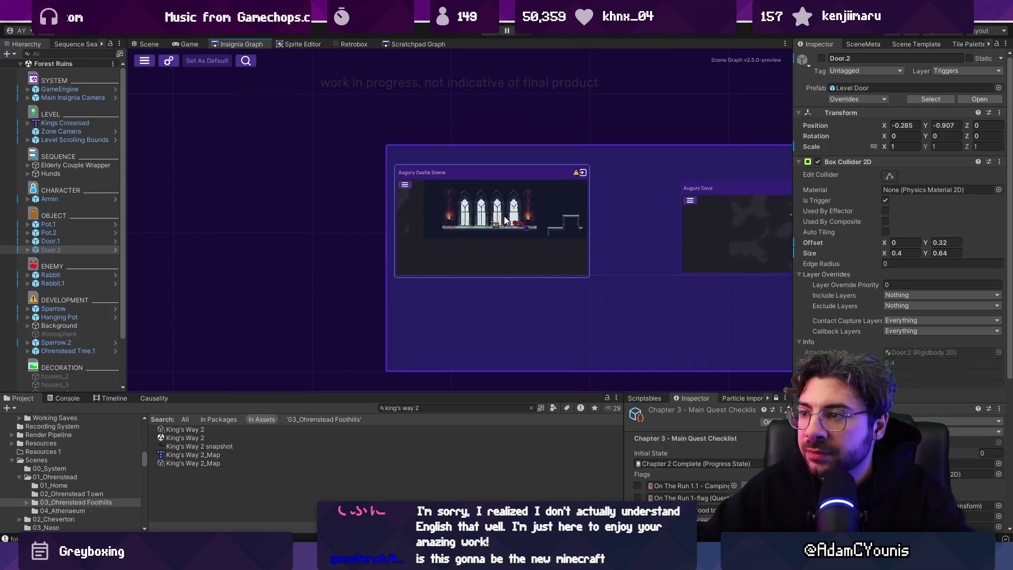
{"action": "scroll", "coordinate": [647, 211], "scroll_direction": "up", "scroll_amount": 3}
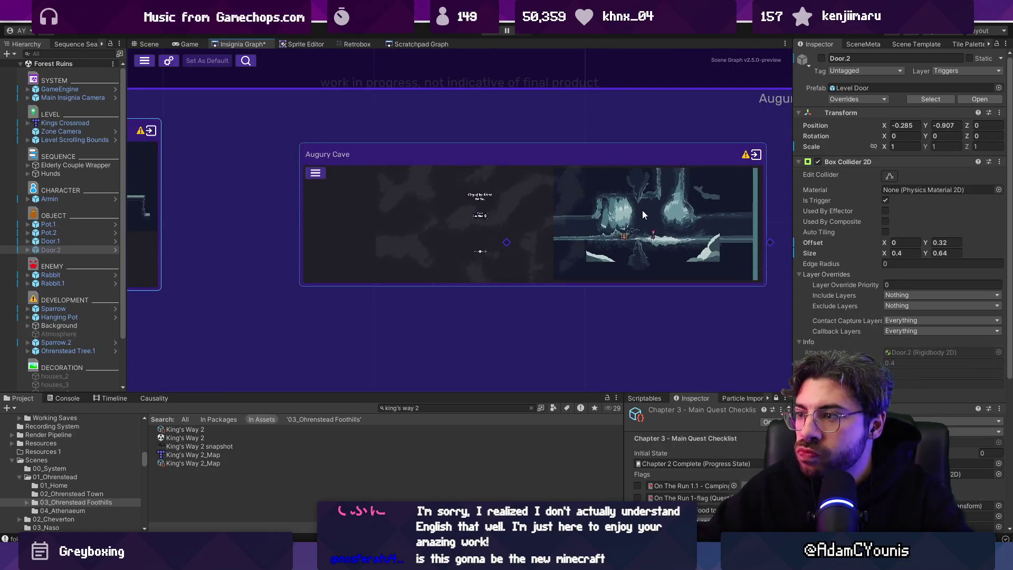
{"action": "left_click_drag", "start_coordinate": [676, 210], "coordinate": [421, 210]}
{"action": "scroll", "coordinate": [427, 205], "scroll_direction": "down", "scroll_amount": 3}
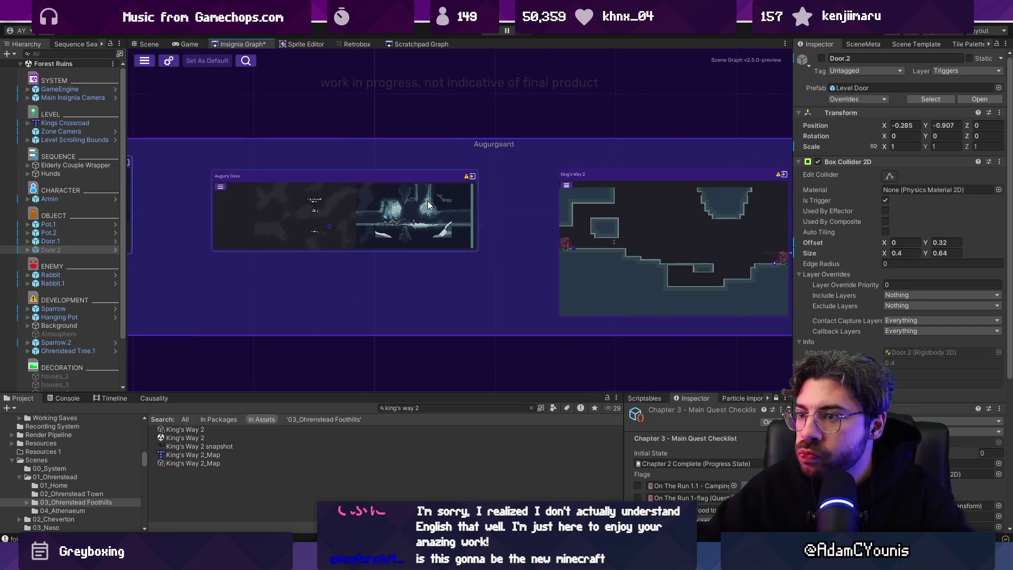
{"action": "scroll", "coordinate": [429, 205], "scroll_direction": "down", "scroll_amount": 3}
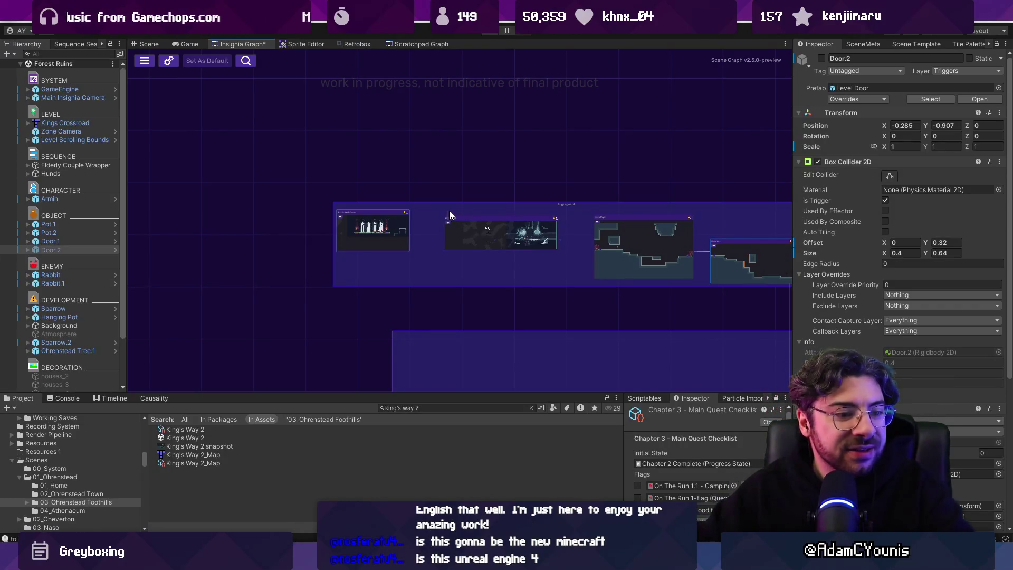
{"action": "scroll", "coordinate": [435, 209], "scroll_direction": "down", "scroll_amount": 3}
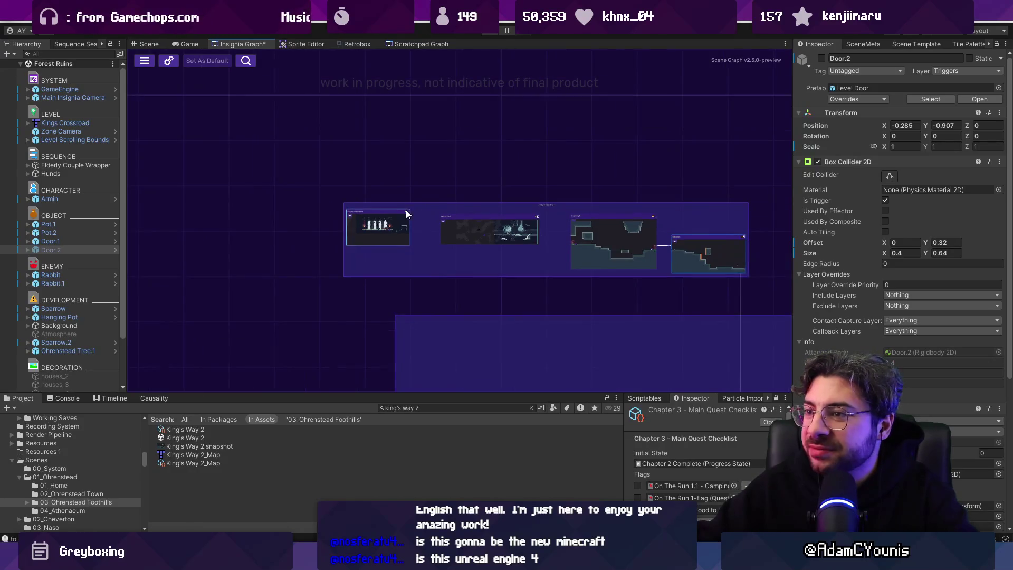
{"action": "scroll", "coordinate": [406, 210], "scroll_direction": "down", "scroll_amount": 3}
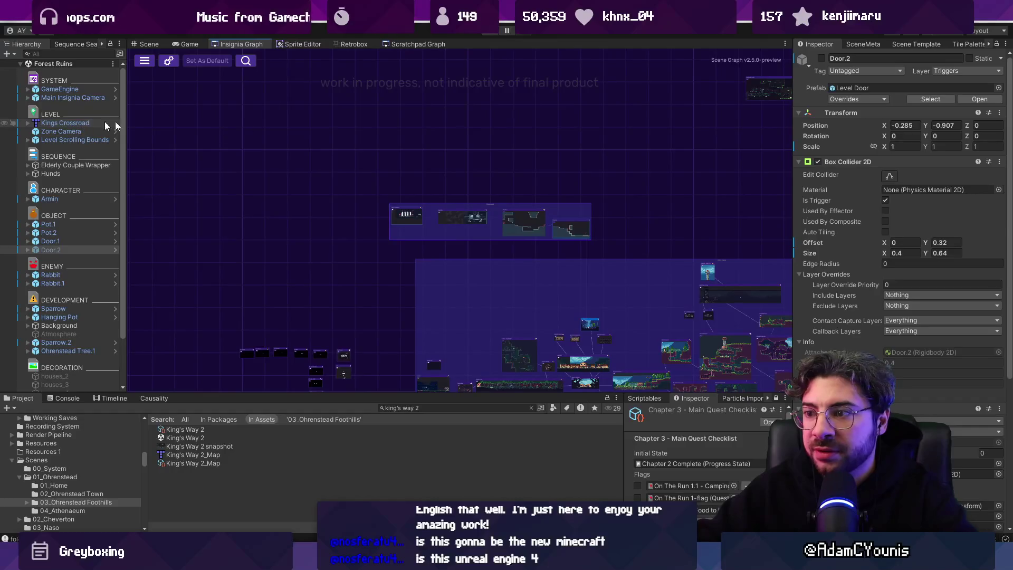
{"action": "left_click", "coordinate": [932, 46]}
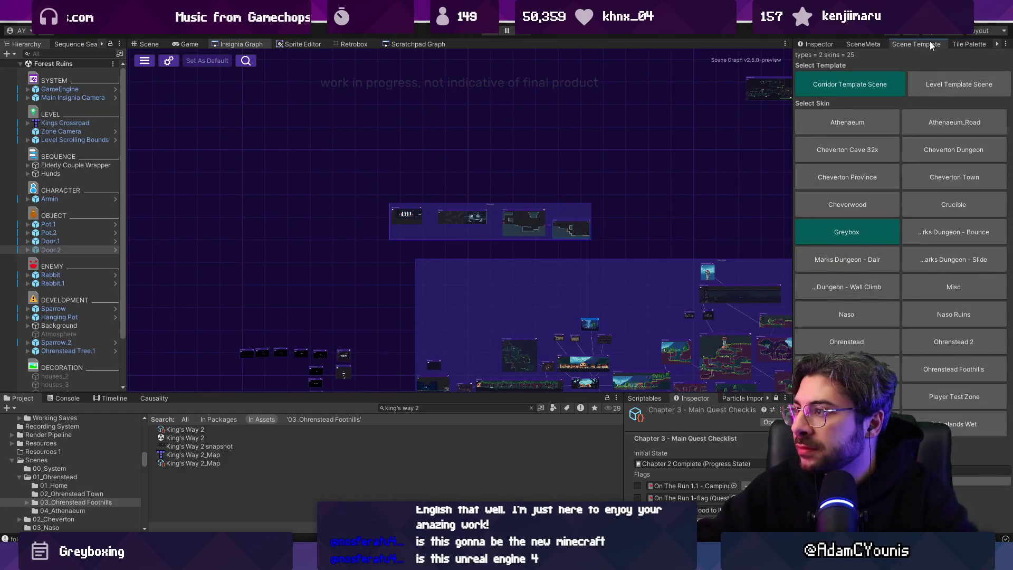
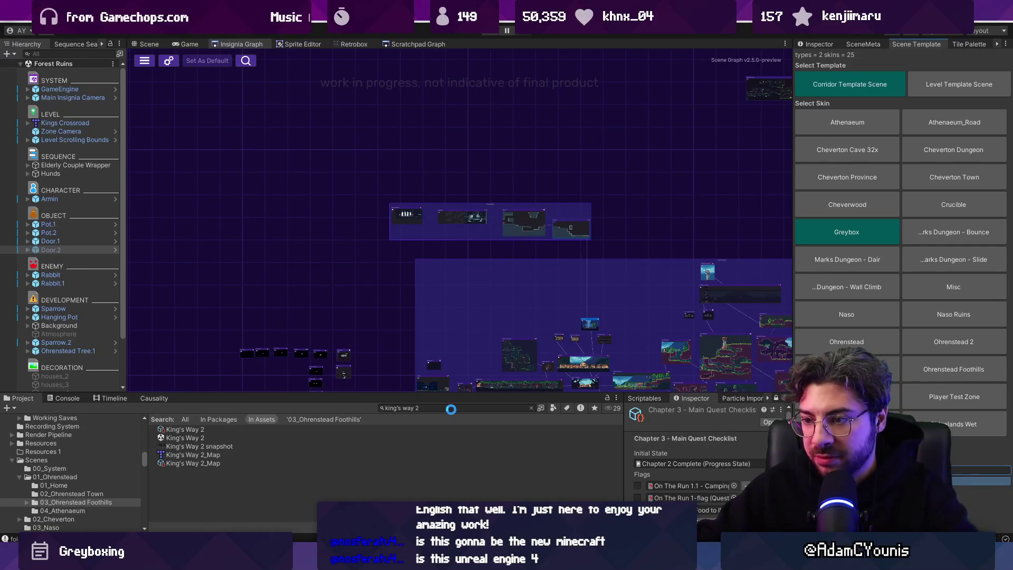
- Find the Augurgaard Square scene with 'gurg' and add it to the Insignia Graph
{"action": "type", "text": "augurg"}
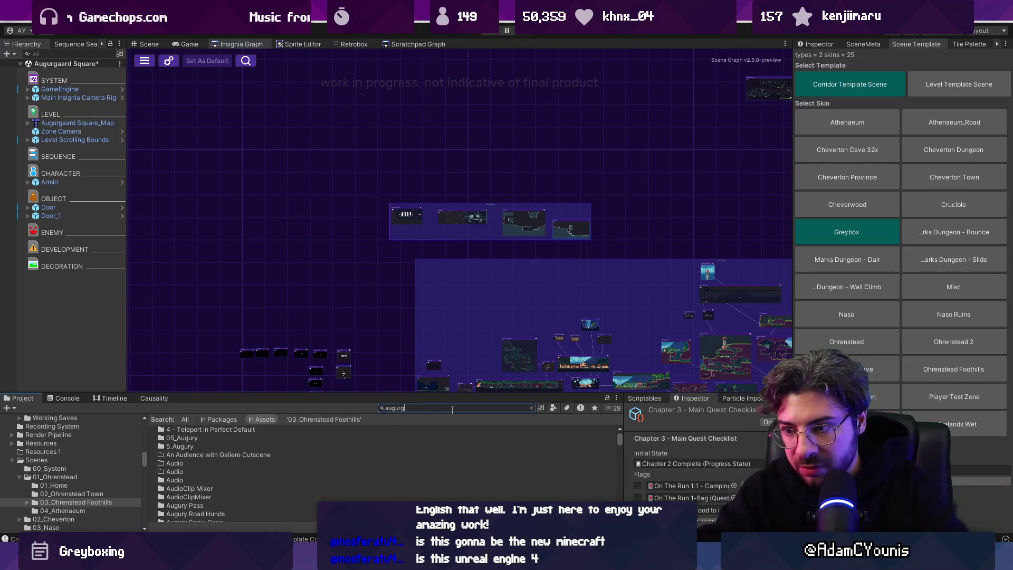
{"action": "mouse_move", "coordinate": [195, 429]}
{"action": "left_mouse_down"}
{"action": "mouse_move", "coordinate": [320, 207]}
{"action": "mouse_move", "coordinate": [336, 223]}
{"action": "mouse_move", "coordinate": [479, 262]}
{"action": "mouse_move", "coordinate": [472, 217]}
{"action": "left_mouse_up"}
{"action": "scroll", "coordinate": [329, 215], "scroll_direction": "up", "scroll_amount": 3}
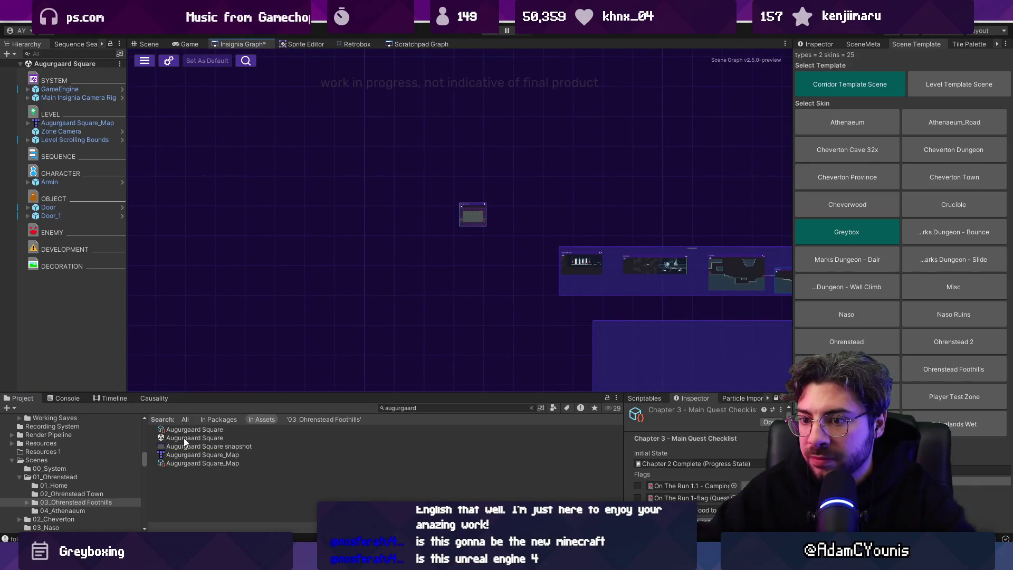
- Open Augurgaard Square_Map in Tiled from the asset's context menu
{"action": "right_click", "coordinate": [183, 438]}
{"action": "left_click", "coordinate": [102, 140]}
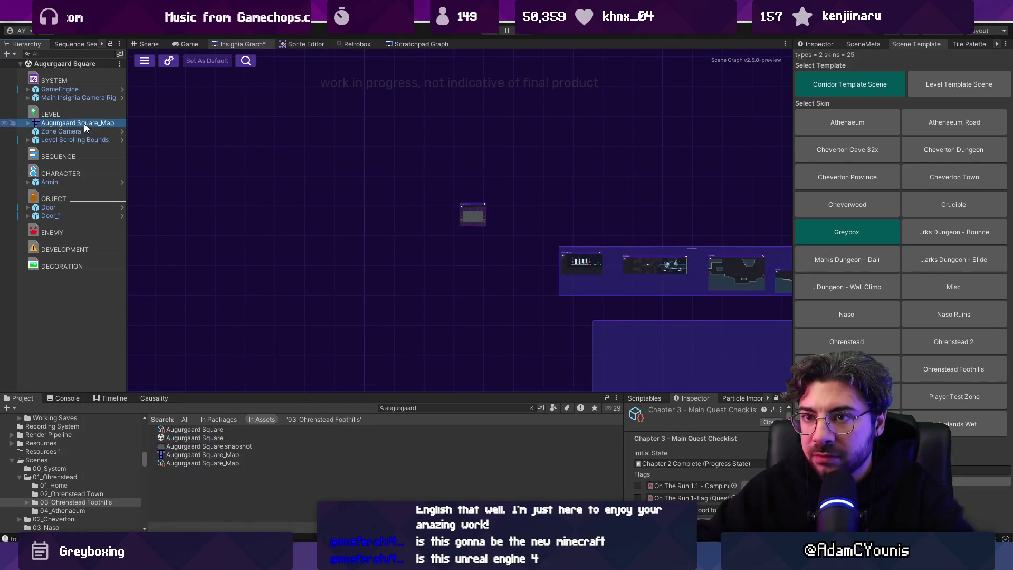
{"action": "right_click", "coordinate": [84, 123]}
{"action": "mouse_move", "coordinate": [190, 238]}
{"action": "left_click", "coordinate": [223, 237]}
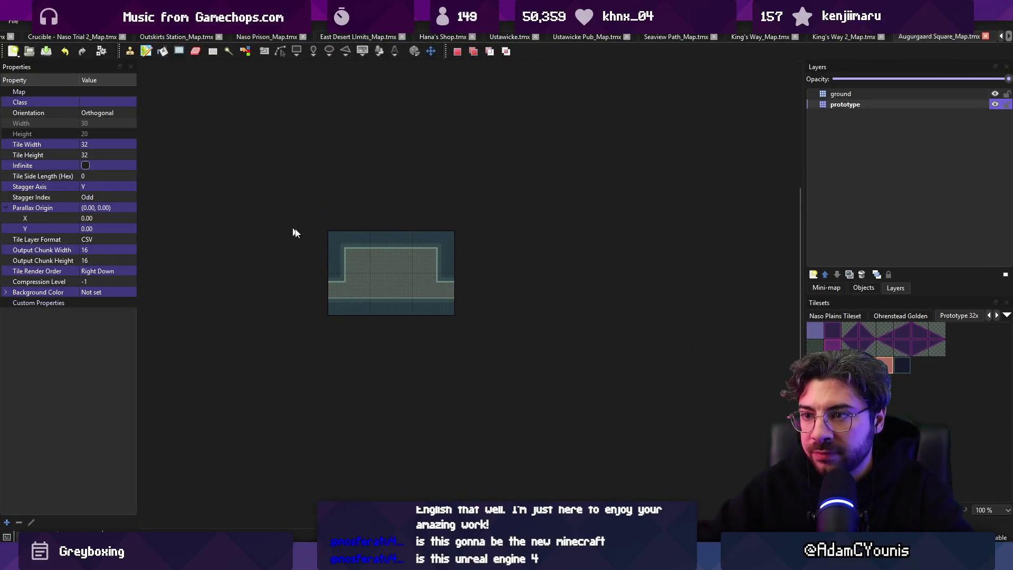
- Crop the Augurgaard Square map to a 91x41 selection
{"action": "key", "text": "r"}
{"action": "mouse_move", "coordinate": [330, 233]}
{"action": "left_mouse_down"}
{"action": "mouse_move", "coordinate": [611, 369]}
{"action": "mouse_move", "coordinate": [696, 391]}
{"action": "left_mouse_up"}
{"action": "left_click", "coordinate": [144, 21]}
{"action": "left_click", "coordinate": [184, 79]}
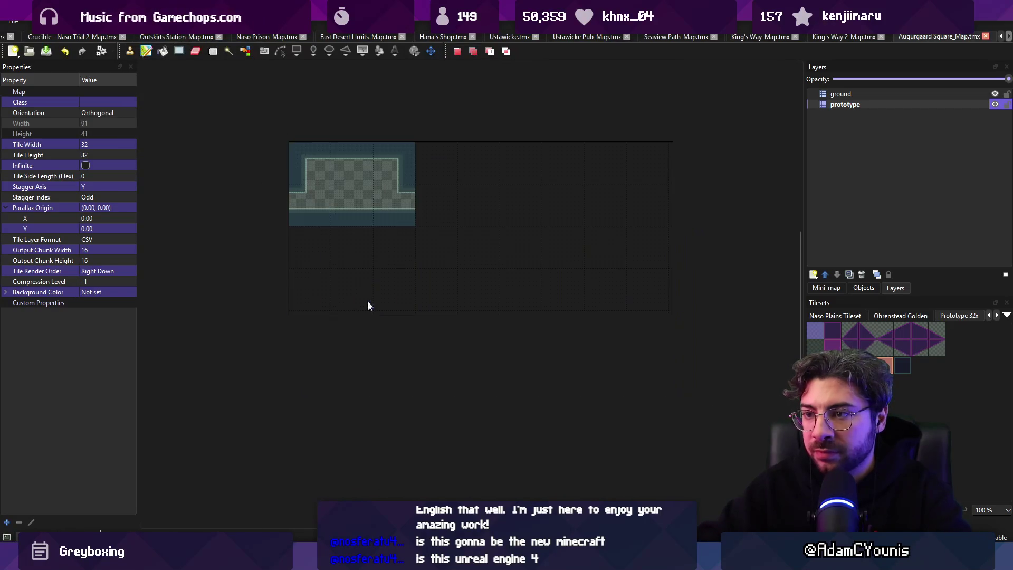
- Paint teal ground tiles down both sides to form a sunken floor between raised edges
{"action": "key", "text": "b"}
{"action": "mouse_move", "coordinate": [317, 218]}
{"action": "left_mouse_down"}
{"action": "mouse_move", "coordinate": [324, 328]}
{"action": "mouse_move", "coordinate": [671, 296]}
{"action": "mouse_move", "coordinate": [389, 310]}
{"action": "mouse_move", "coordinate": [518, 292]}
{"action": "mouse_move", "coordinate": [616, 328]}
{"action": "mouse_move", "coordinate": [629, 314]}
{"action": "left_mouse_up"}
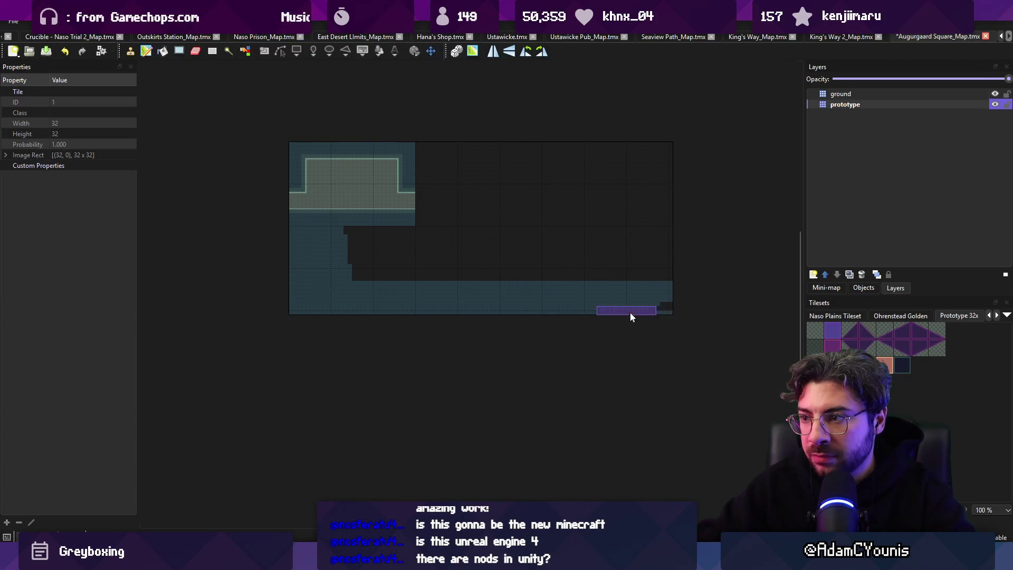
{"action": "left_click_drag", "start_coordinate": [649, 213], "coordinate": [626, 275]}
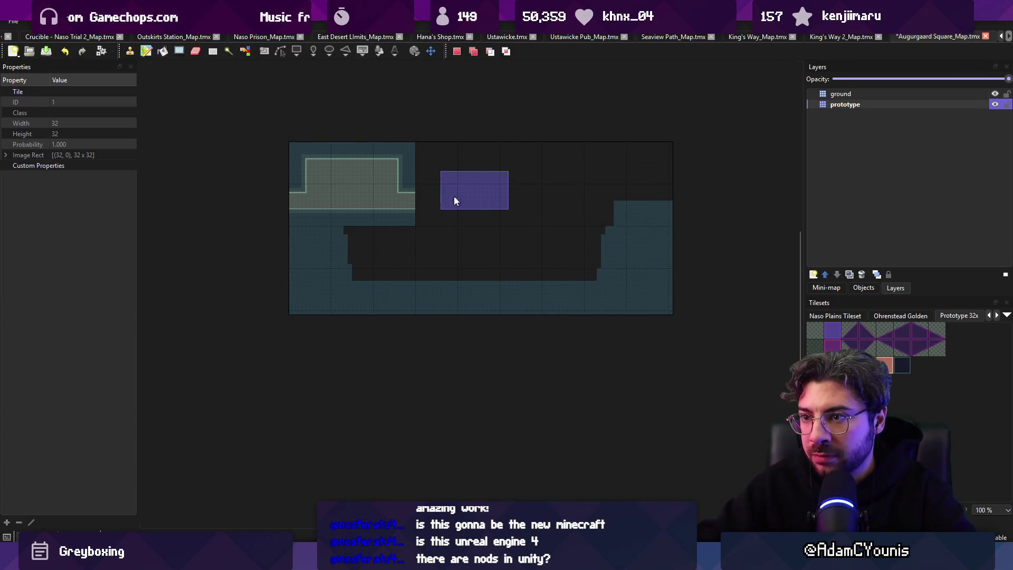
{"action": "key", "text": "r"}
{"action": "mouse_move", "coordinate": [334, 172]}
{"action": "left_mouse_down"}
{"action": "mouse_move", "coordinate": [399, 190]}
{"action": "mouse_move", "coordinate": [650, 172]}
{"action": "mouse_move", "coordinate": [695, 154]}
{"action": "mouse_move", "coordinate": [688, 196]}
{"action": "left_mouse_up"}
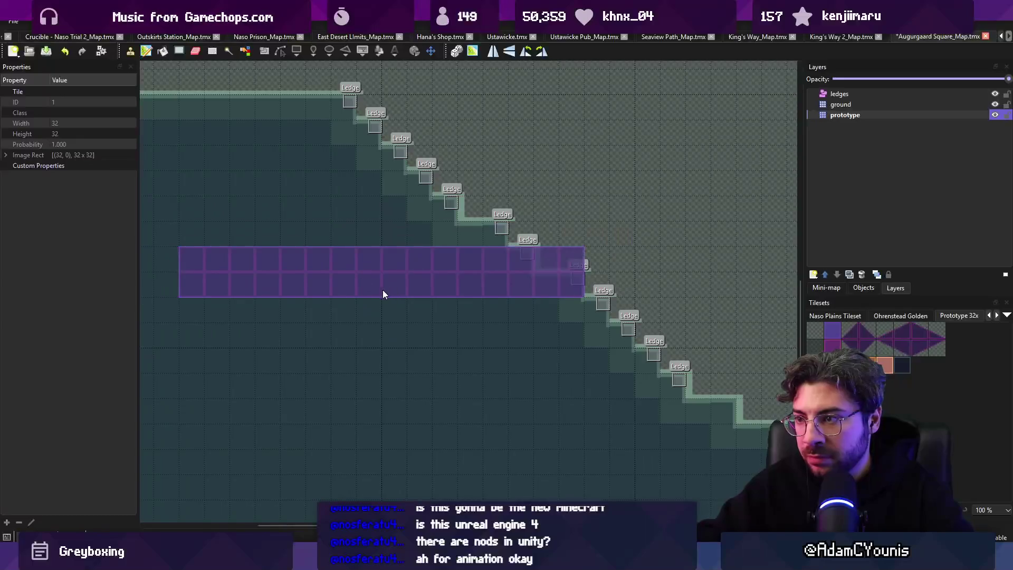
- Fill the upper-left ledge with dark ground and paint triangle slope tiles down the incline
{"action": "mouse_move", "coordinate": [383, 294]}
{"action": "left_mouse_down"}
{"action": "mouse_move", "coordinate": [256, 158]}
{"action": "mouse_move", "coordinate": [282, 185]}
{"action": "mouse_move", "coordinate": [274, 191]}
{"action": "mouse_move", "coordinate": [223, 143]}
{"action": "left_mouse_up"}
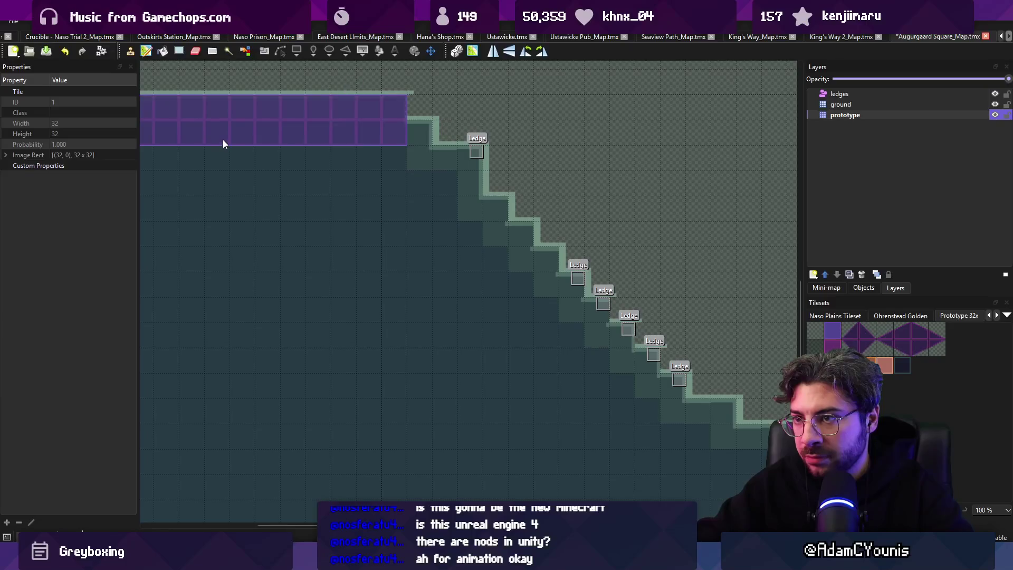
{"action": "key", "text": "r"}
{"action": "scroll", "coordinate": [551, 272], "scroll_direction": "down", "scroll_amount": 1}
{"action": "left_click", "coordinate": [864, 336]}
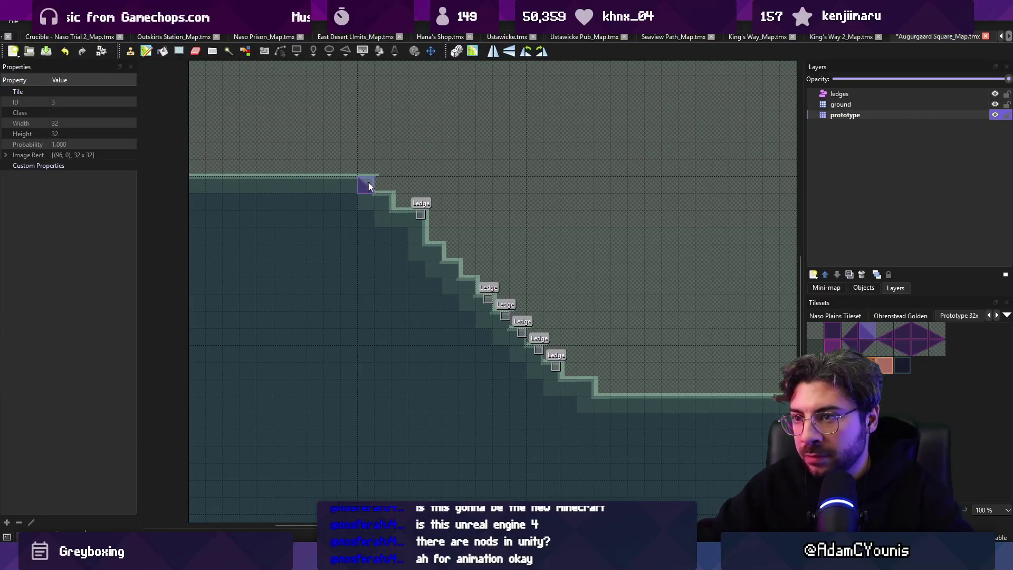
{"action": "left_click", "coordinate": [383, 185]}
{"action": "mouse_move", "coordinate": [411, 210]}
{"action": "left_mouse_down"}
{"action": "mouse_move", "coordinate": [407, 199]}
{"action": "mouse_move", "coordinate": [570, 373]}
{"action": "left_mouse_up"}
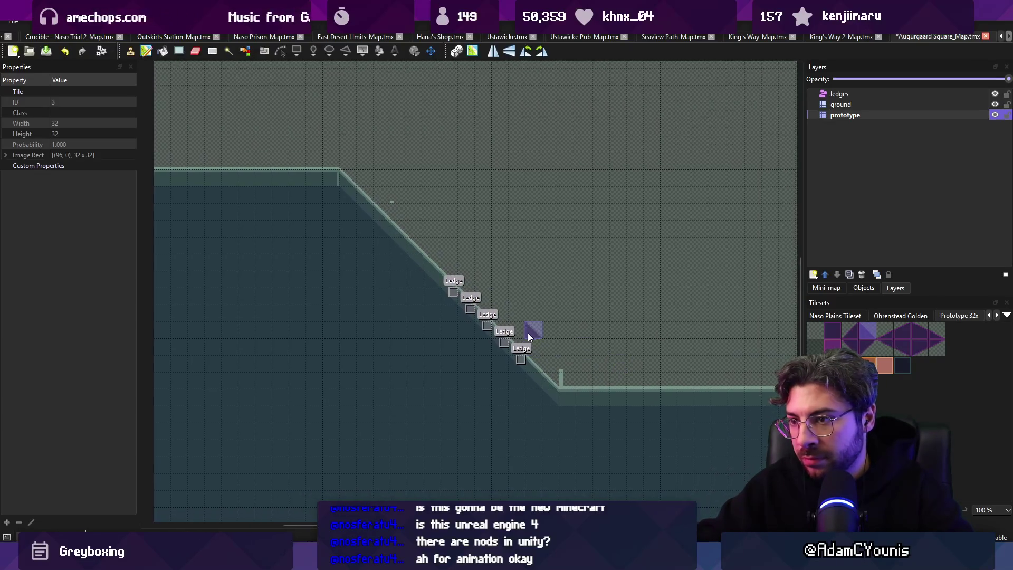
- Pick a different slope tile, then copy the block of slope tiles as a stamp
{"action": "scroll", "coordinate": [529, 335], "scroll_direction": "down", "scroll_amount": 3, "text": "ctrl"}
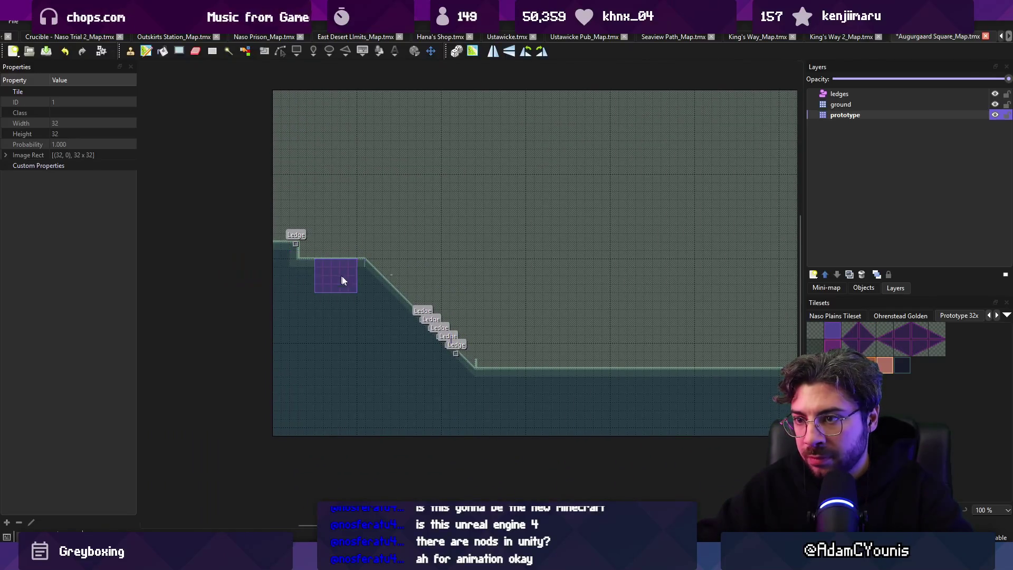
{"action": "scroll", "coordinate": [251, 262], "scroll_direction": "right", "scroll_amount": 2}
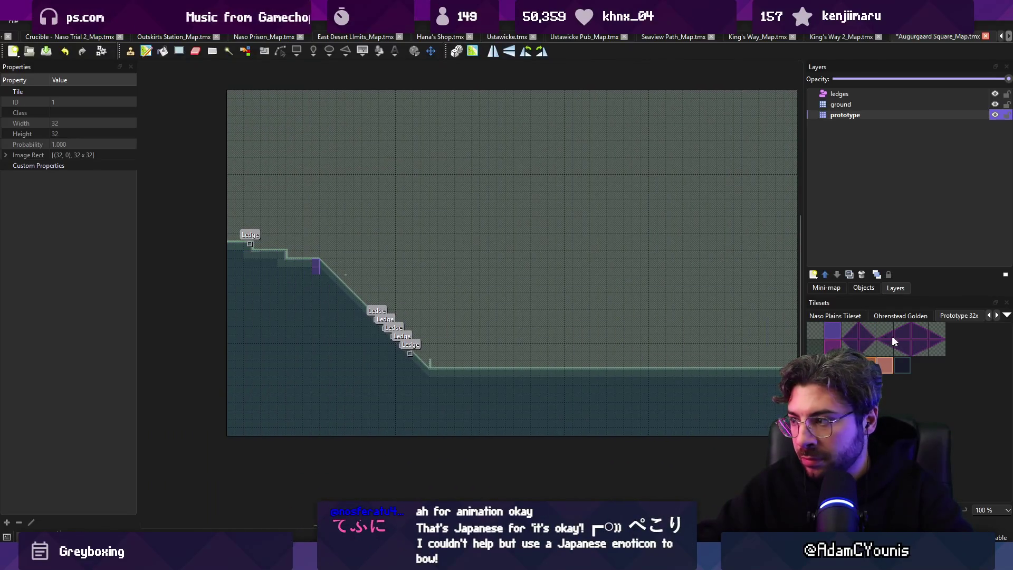
{"action": "left_click", "coordinate": [933, 330]}
{"action": "scroll", "coordinate": [344, 251], "scroll_direction": "up", "scroll_amount": 3, "text": "ctrl"}
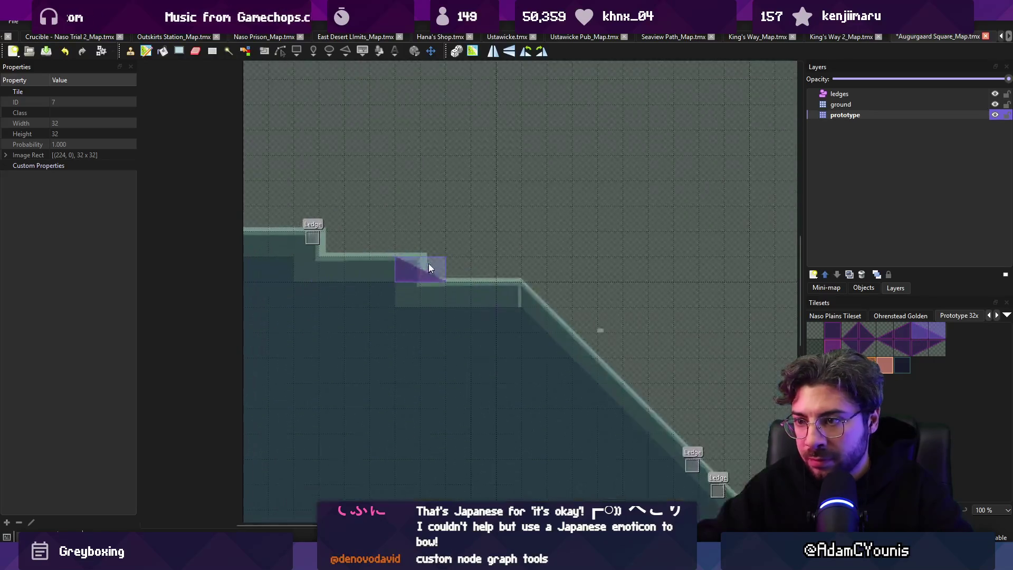
{"action": "left_click_drag", "start_coordinate": [311, 237], "coordinate": [542, 392]}
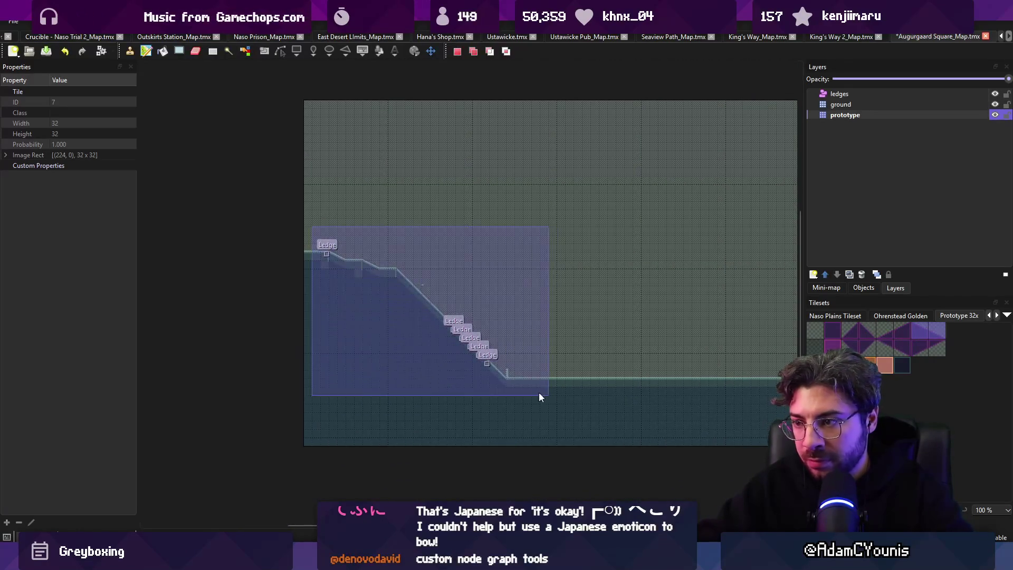
{"action": "key", "text": "ctrl+c"}
{"action": "key", "text": "ctrl+v"}
- Copy another tile chunk as a stamp and save the map
{"action": "key", "text": "r"}
{"action": "scroll", "coordinate": [451, 323], "scroll_direction": "right", "scroll_amount": 3}
{"action": "mouse_move", "coordinate": [333, 320]}
{"action": "left_mouse_down"}
{"action": "mouse_move", "coordinate": [398, 366]}
{"action": "mouse_move", "coordinate": [366, 338]}
{"action": "mouse_move", "coordinate": [429, 369]}
{"action": "left_mouse_up"}
{"action": "key", "text": "ctrl+c"}
{"action": "key", "text": "ctrl+v"}
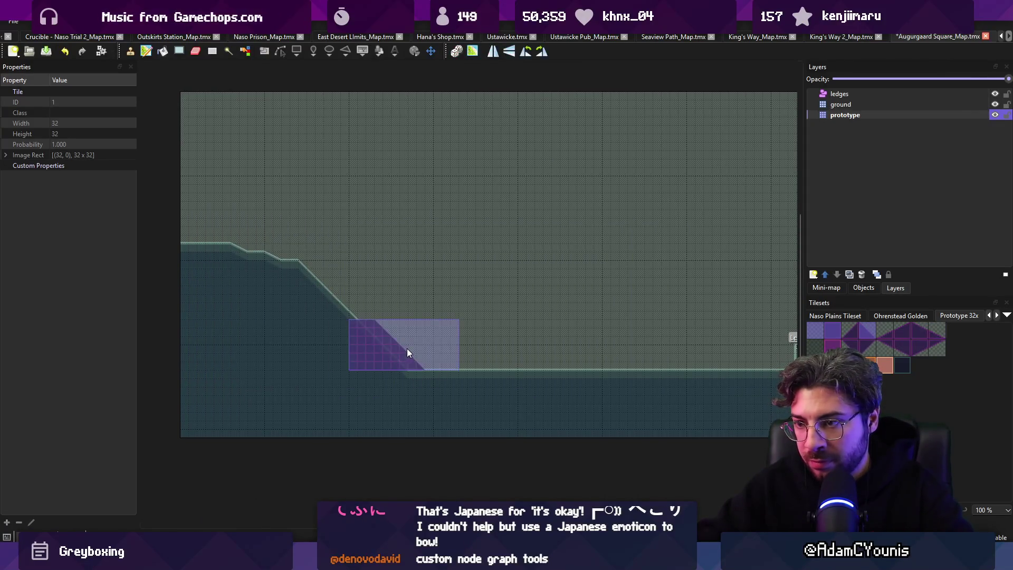
{"action": "scroll", "coordinate": [439, 329], "scroll_direction": "right", "scroll_amount": 2}
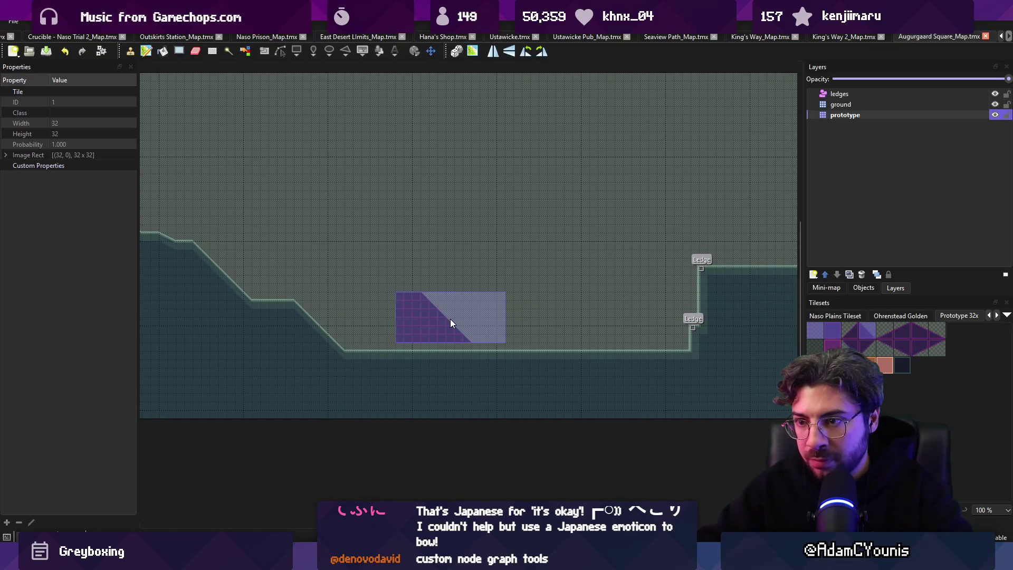
{"action": "scroll", "coordinate": [433, 317], "scroll_direction": "right", "scroll_amount": 2}
{"action": "key", "text": "ctrl+s"}
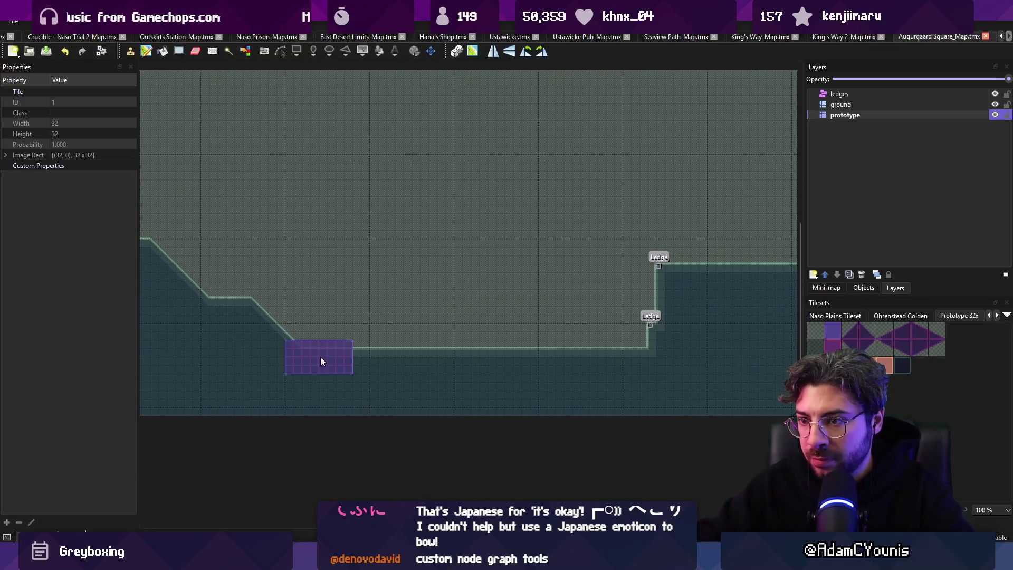
- Stamp a raised ground step with two Ledges on the right side
{"action": "left_click", "coordinate": [322, 358]}
{"action": "key", "text": "r"}
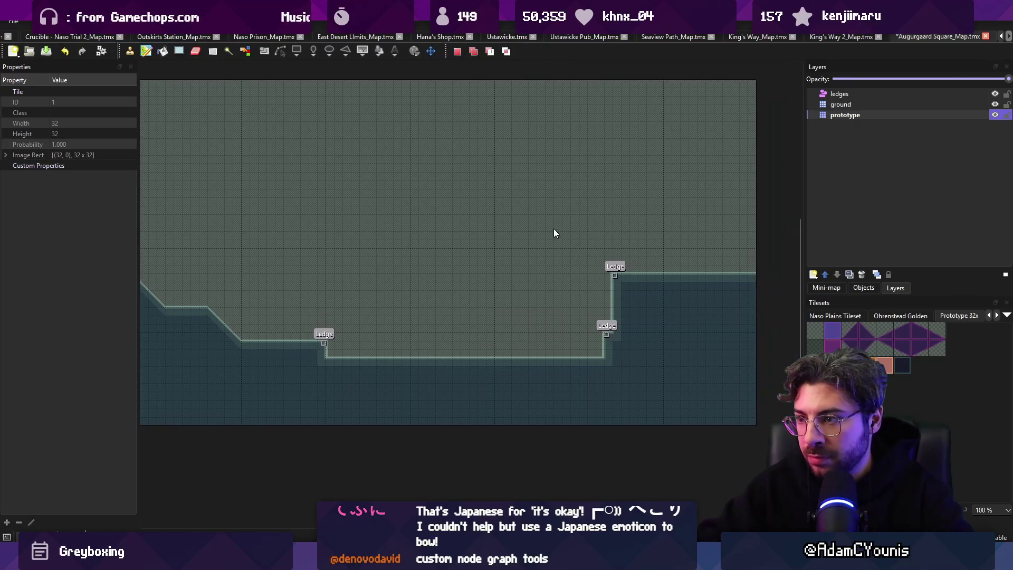
{"action": "key", "text": "ctrl+v"}
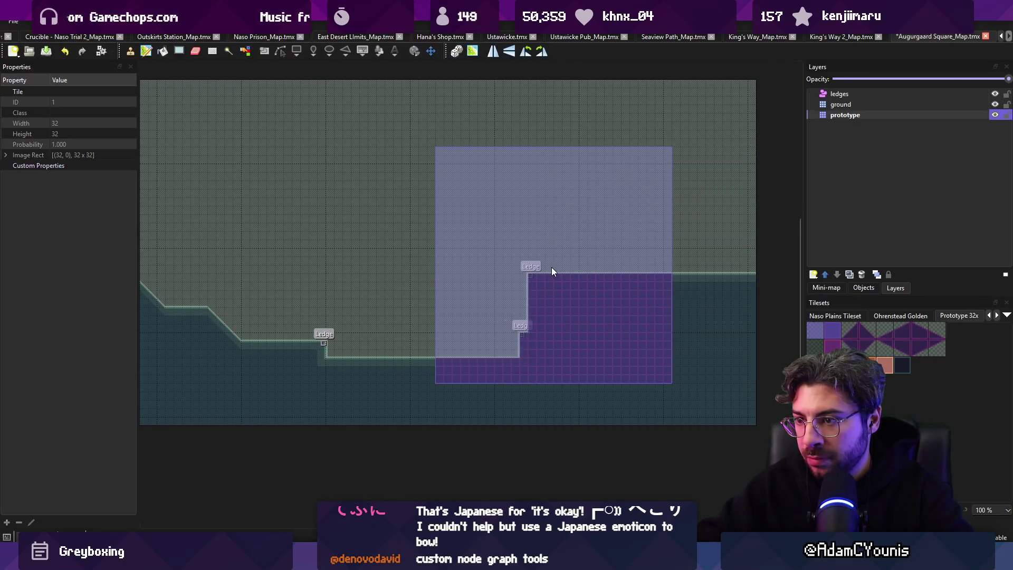
{"action": "left_click", "coordinate": [631, 269]}
- Select the raised right step area and then the part of the map to keep
{"action": "key", "text": "r"}
{"action": "left_click_drag", "start_coordinate": [551, 217], "coordinate": [792, 255]}
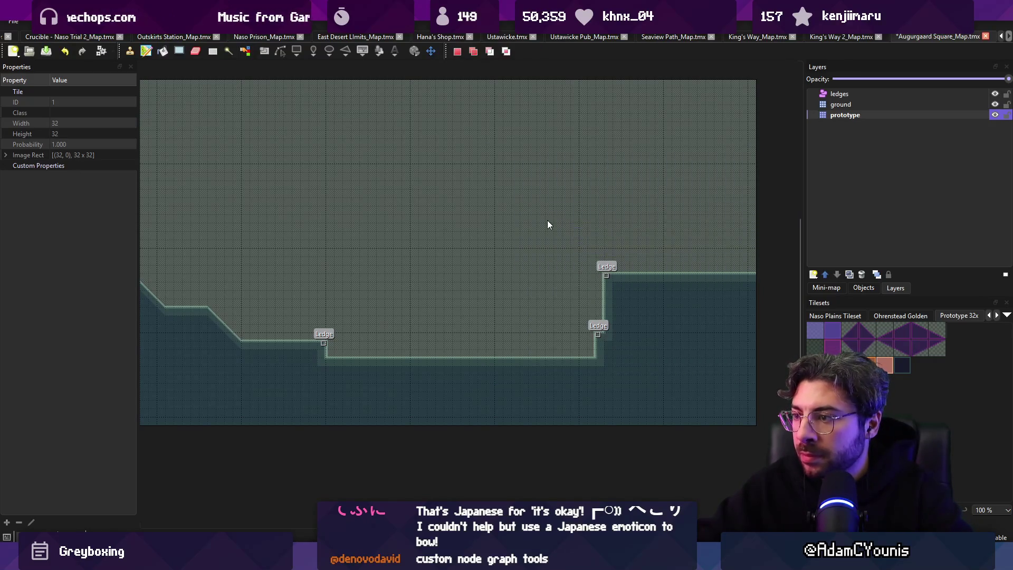
{"action": "left_click_drag", "start_coordinate": [549, 224], "coordinate": [738, 305]}
{"action": "scroll", "coordinate": [458, 289], "scroll_direction": "down", "scroll_amount": 3}
{"action": "scroll", "coordinate": [458, 288], "scroll_direction": "down", "scroll_amount": 2, "text": "ctrl"}
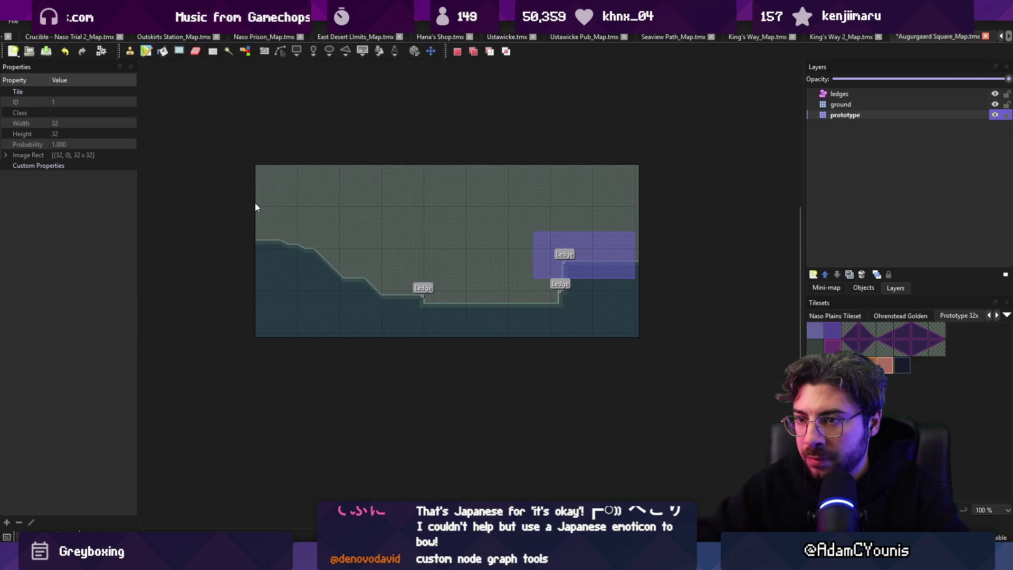
{"action": "mouse_move", "coordinate": [258, 211]}
{"action": "left_mouse_down"}
{"action": "mouse_move", "coordinate": [325, 251]}
{"action": "mouse_move", "coordinate": [589, 337]}
{"action": "left_mouse_up"}
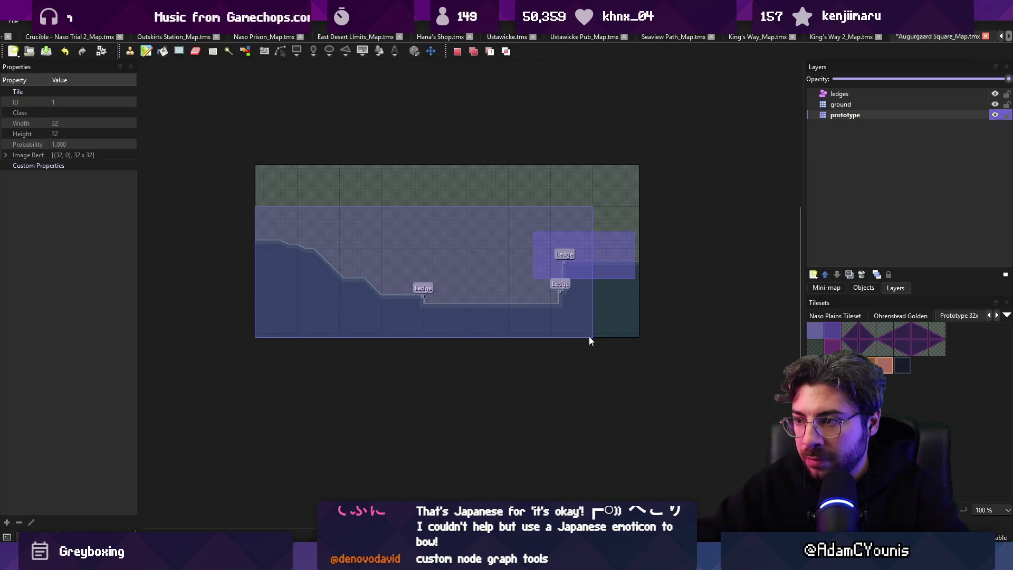
- Crop the map to the selected area
{"action": "left_click", "coordinate": [164, 21]}
{"action": "mouse_move", "coordinate": [136, 21]}
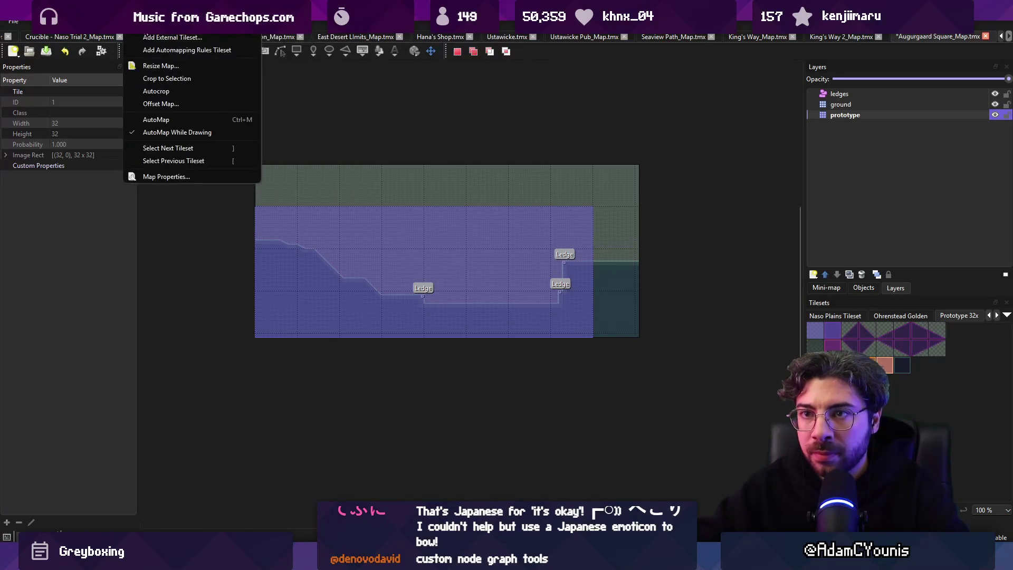
{"action": "left_click", "coordinate": [172, 79]}
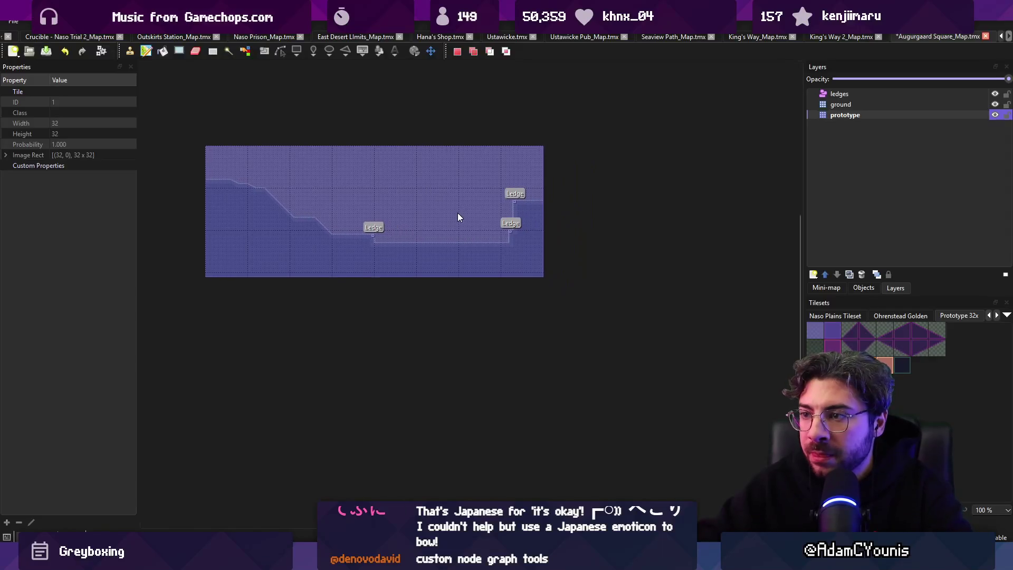
{"action": "scroll", "coordinate": [457, 213], "scroll_direction": "up", "scroll_amount": 3, "text": "ctrl"}
- Extend the raised right wall to the bottom, fill the upper-right strip, and save
{"action": "key", "text": "b"}
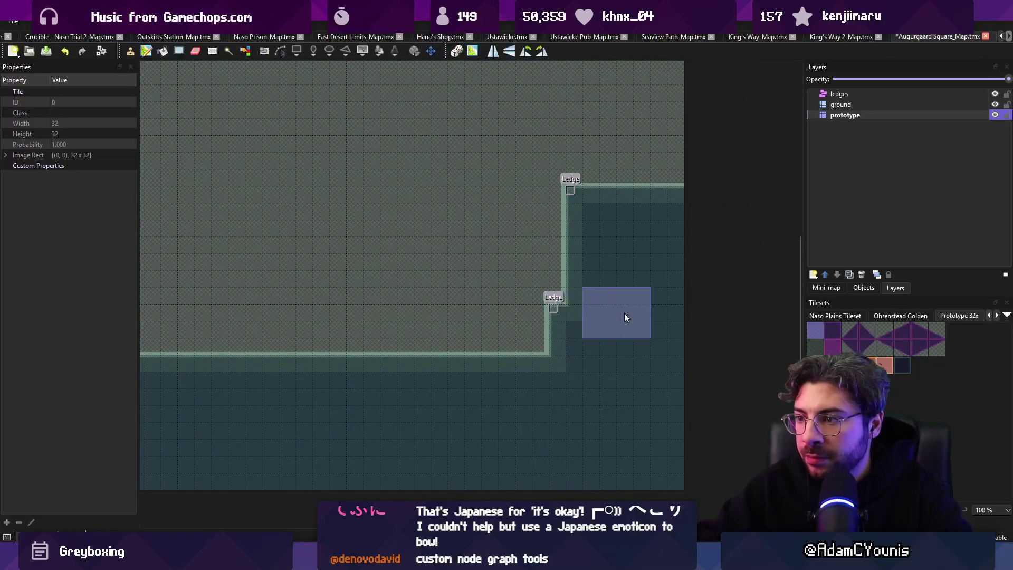
{"action": "mouse_move", "coordinate": [557, 311]}
{"action": "left_mouse_down"}
{"action": "mouse_move", "coordinate": [548, 328]}
{"action": "mouse_move", "coordinate": [566, 305]}
{"action": "left_mouse_up"}
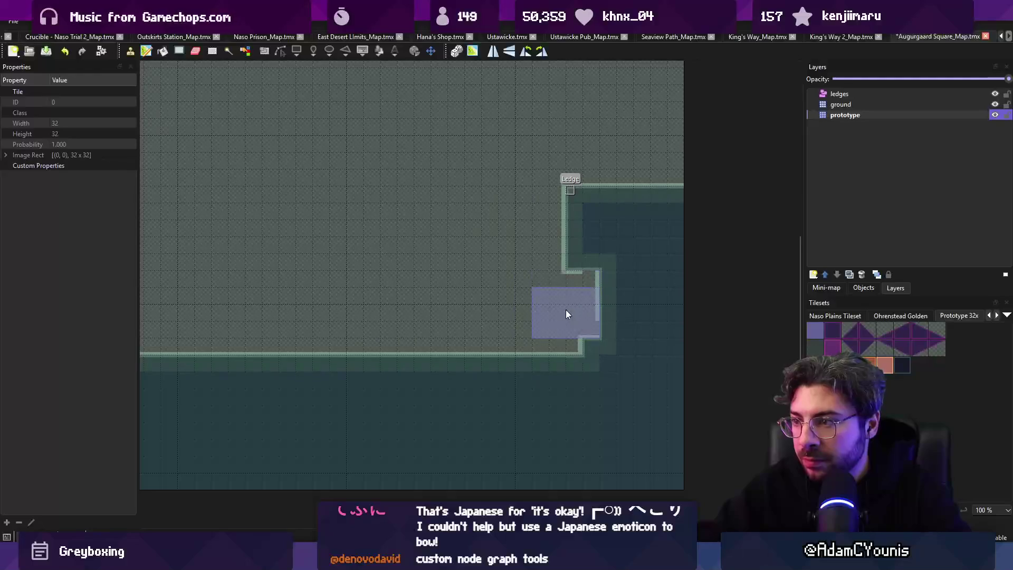
{"action": "left_click_drag", "start_coordinate": [606, 190], "coordinate": [635, 268]}
{"action": "key", "text": "ctrl+s"}
{"action": "scroll", "coordinate": [635, 268], "scroll_direction": "down", "scroll_amount": 3}
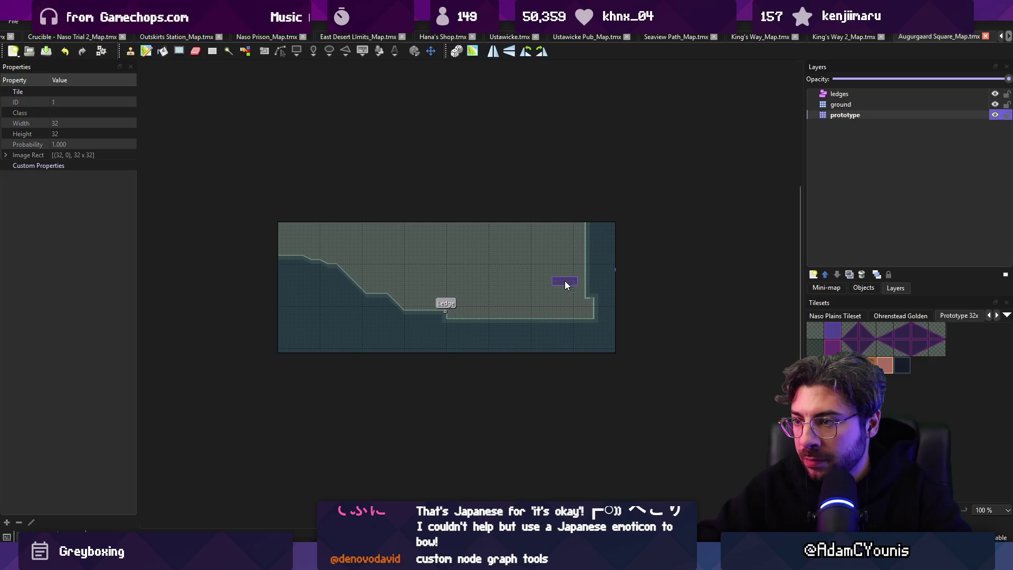
{"action": "scroll", "coordinate": [566, 281], "scroll_direction": "up", "scroll_amount": 2}
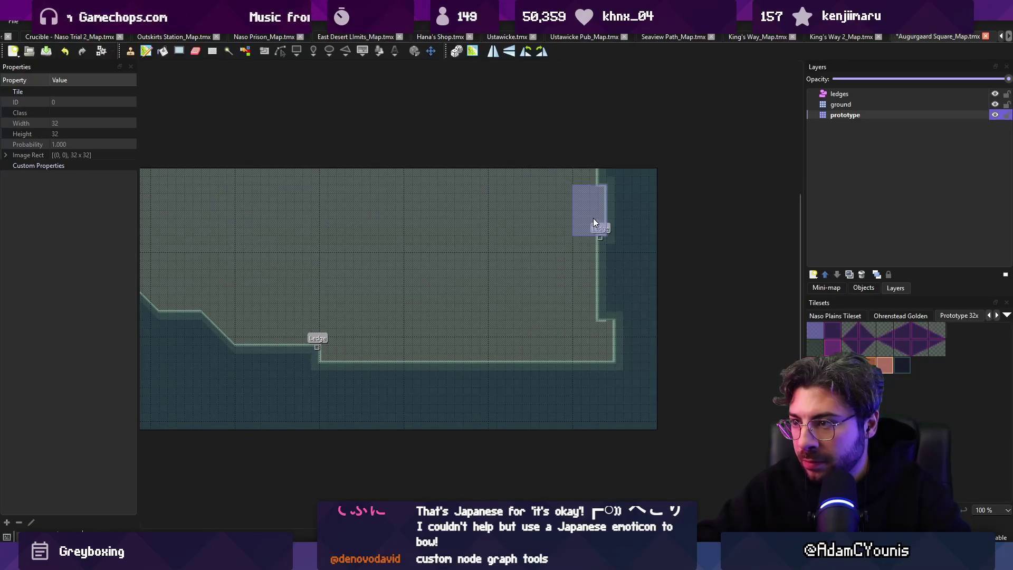
- Reshape the top-right raised area with a new Ledge and dark ground beside it
{"action": "left_click_drag", "start_coordinate": [593, 218], "coordinate": [648, 186]}
{"action": "key", "text": "ctrl+c"}
{"action": "key", "text": "ctrl+v"}
{"action": "left_click", "coordinate": [600, 254]}
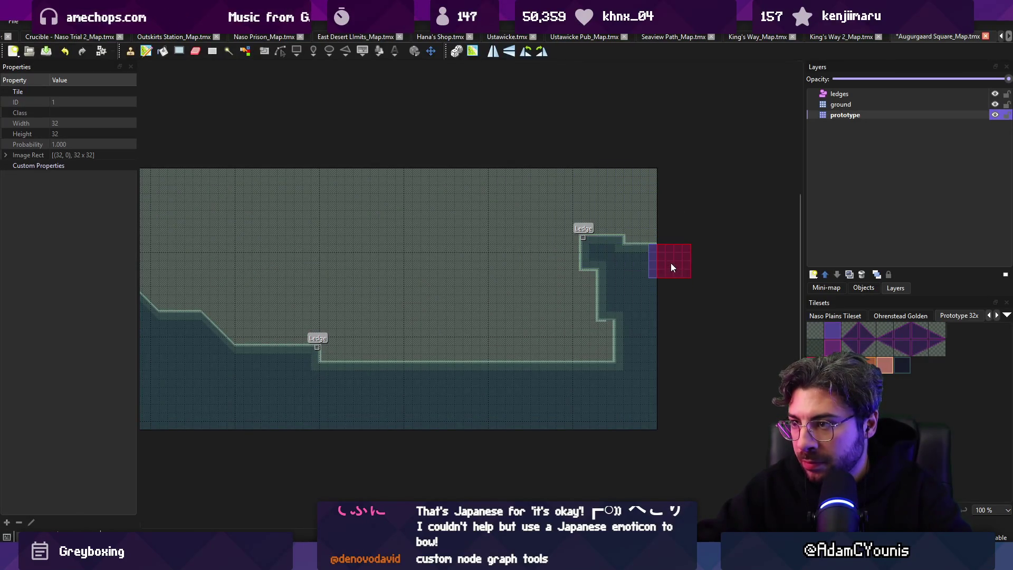
- Stamp the copied ledge area to widen the ground edge and save the map
{"action": "key", "text": "r"}
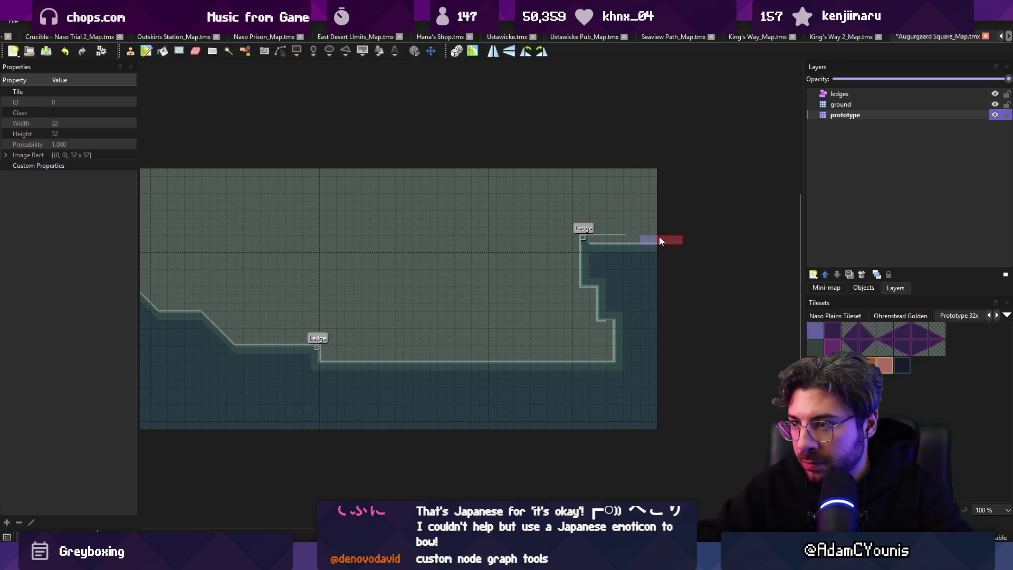
{"action": "key", "text": "ctrl+c"}
{"action": "key", "text": "ctrl+v"}
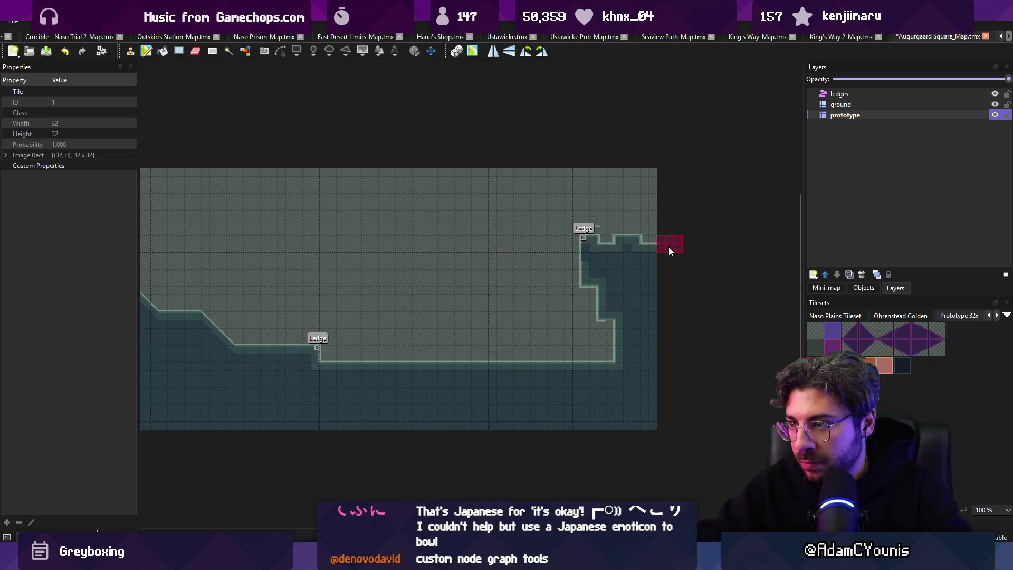
{"action": "scroll", "coordinate": [606, 251], "scroll_direction": "up", "scroll_amount": 2}
{"action": "key", "text": "ctrl+v"}
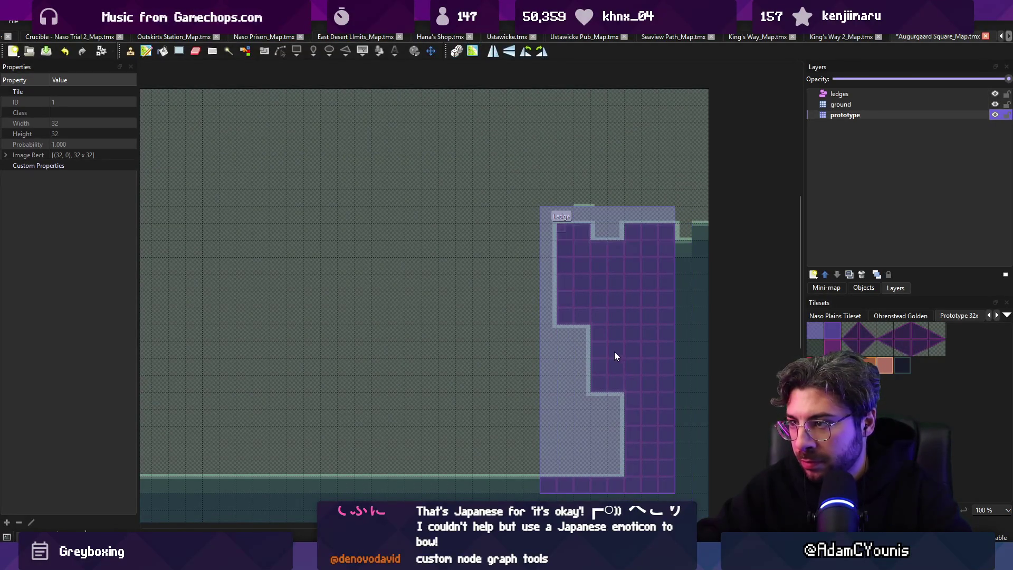
{"action": "left_click", "coordinate": [616, 357]}
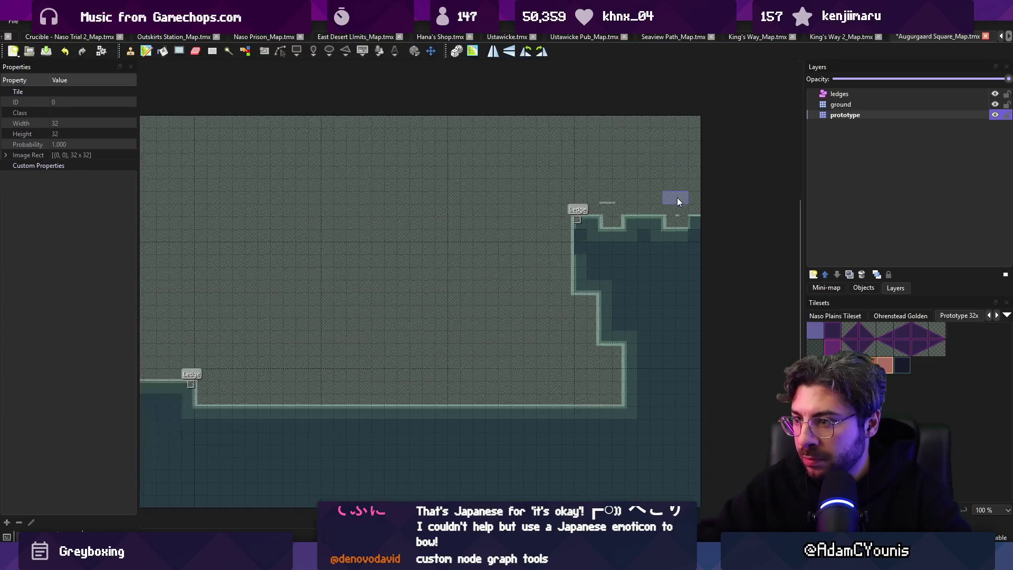
{"action": "key", "text": "ctrl+s"}
{"action": "key", "text": "r"}
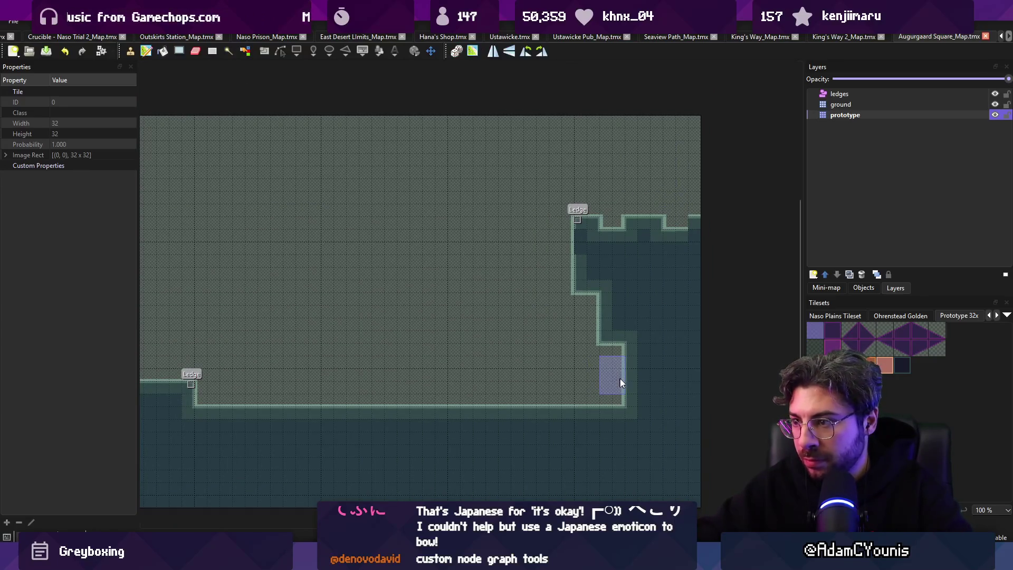
{"action": "left_click", "coordinate": [632, 370]}
- Copy a strip from the bottom edge and stamp it to lower the floor line
{"action": "scroll", "coordinate": [631, 391], "scroll_direction": "down", "scroll_amount": 2}
{"action": "scroll", "coordinate": [631, 391], "scroll_direction": "left", "scroll_amount": 3}
{"action": "key", "text": "r"}
{"action": "left_click_drag", "start_coordinate": [642, 343], "coordinate": [685, 342]}
{"action": "key", "text": "ctrl+c"}
{"action": "key", "text": "ctrl+v"}
{"action": "mouse_move", "coordinate": [550, 335]}
{"action": "left_mouse_down"}
{"action": "mouse_move", "coordinate": [422, 343]}
{"action": "mouse_move", "coordinate": [530, 335]}
{"action": "left_mouse_up"}
{"action": "key", "text": "r"}
{"action": "left_click_drag", "start_coordinate": [461, 365], "coordinate": [557, 385]}
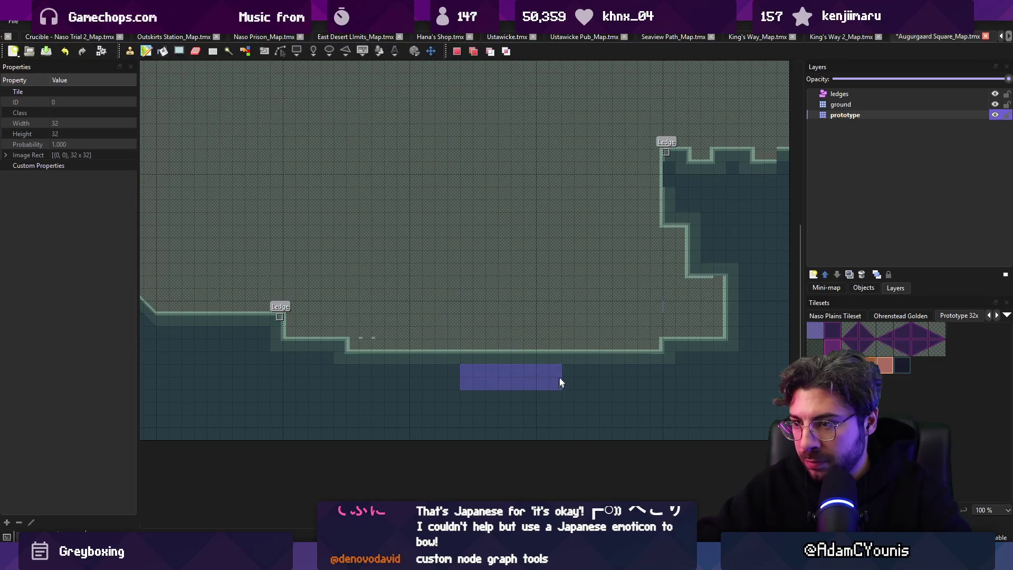
- Select the open room area above the slope and fill it
{"action": "scroll", "coordinate": [528, 366], "scroll_direction": "left", "scroll_amount": 4}
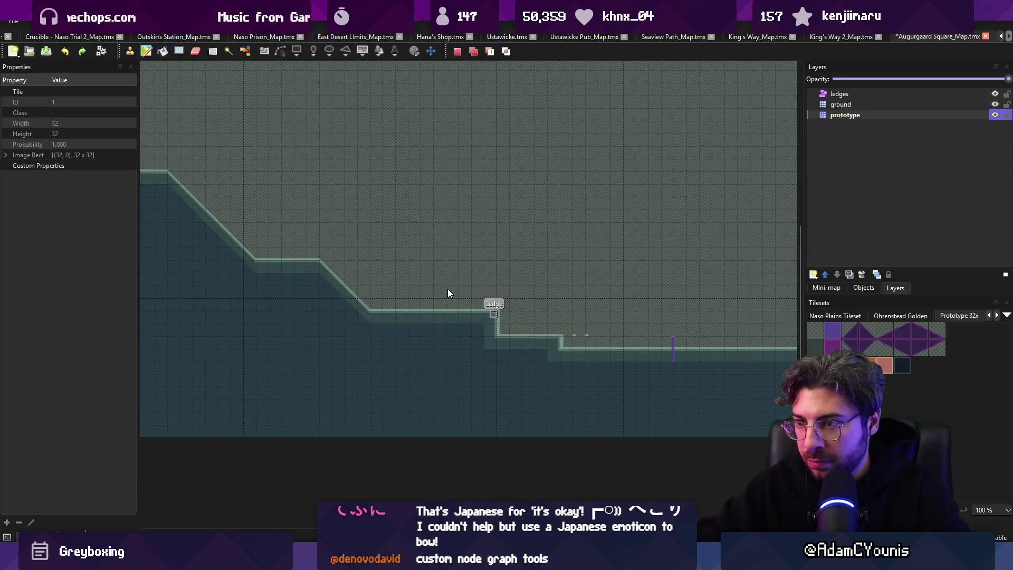
{"action": "scroll", "coordinate": [448, 293], "scroll_direction": "down", "scroll_amount": 1}
{"action": "mouse_move", "coordinate": [174, 204]}
{"action": "left_mouse_down"}
{"action": "mouse_move", "coordinate": [607, 362]}
{"action": "mouse_move", "coordinate": [734, 363]}
{"action": "left_mouse_up"}
{"action": "key", "text": "f"}
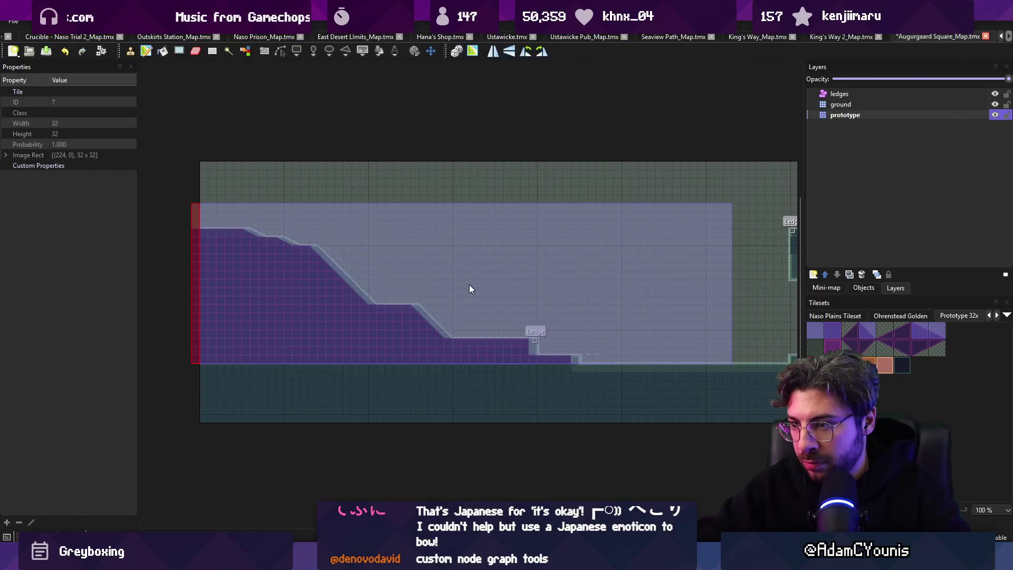
{"action": "key", "text": "b"}
{"action": "scroll", "coordinate": [668, 381], "scroll_direction": "right", "scroll_amount": 2}
{"action": "key", "text": "r"}
{"action": "scroll", "coordinate": [613, 393], "scroll_direction": "up", "scroll_amount": 1}
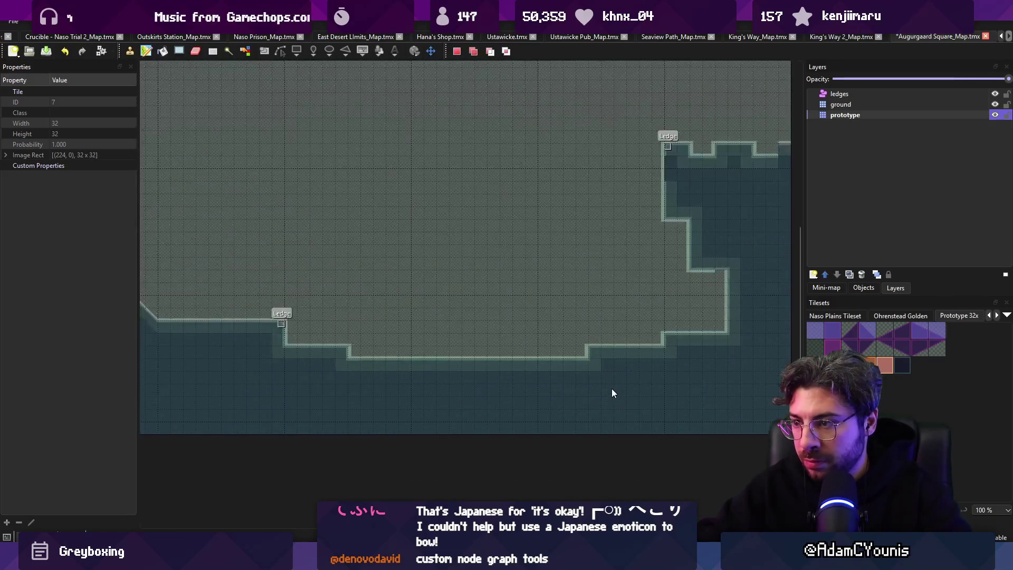
- Stamp a slope tile at the ledge corner and save the map
{"action": "left_click", "coordinate": [847, 330]}
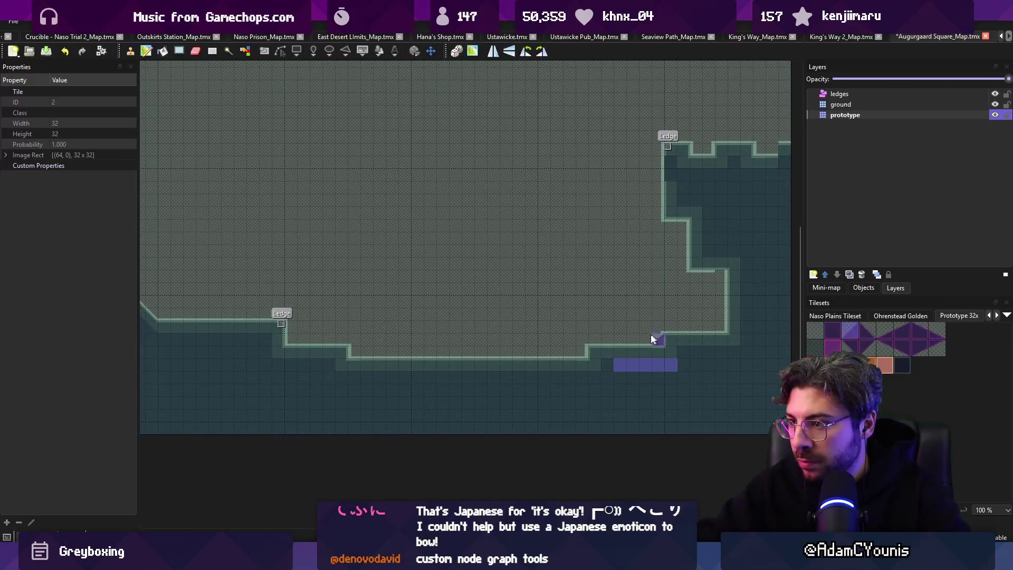
{"action": "left_click", "coordinate": [658, 341]}
{"action": "key", "text": "b"}
{"action": "left_click", "coordinate": [657, 342]}
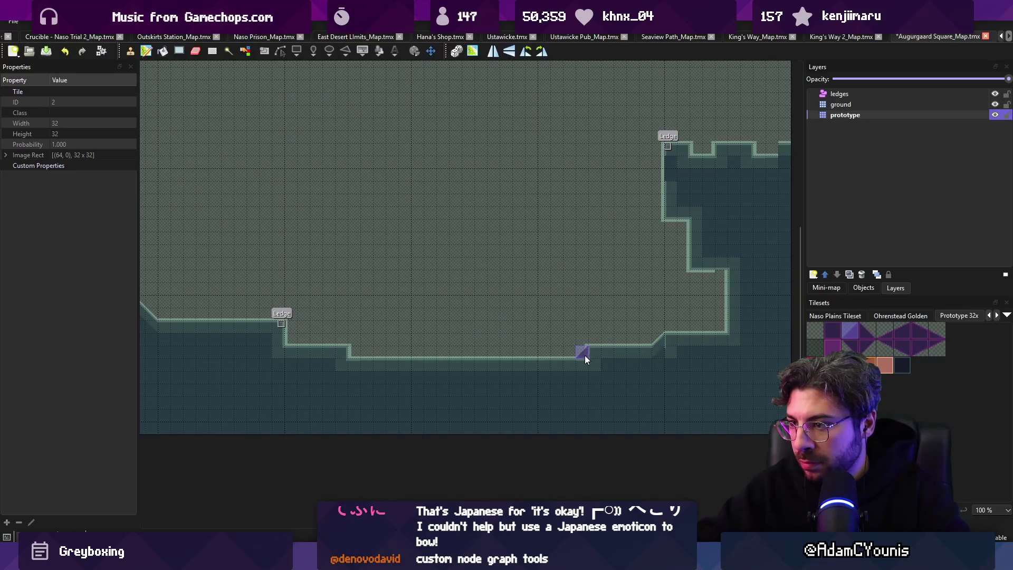
{"action": "key", "text": "ctrl+s"}
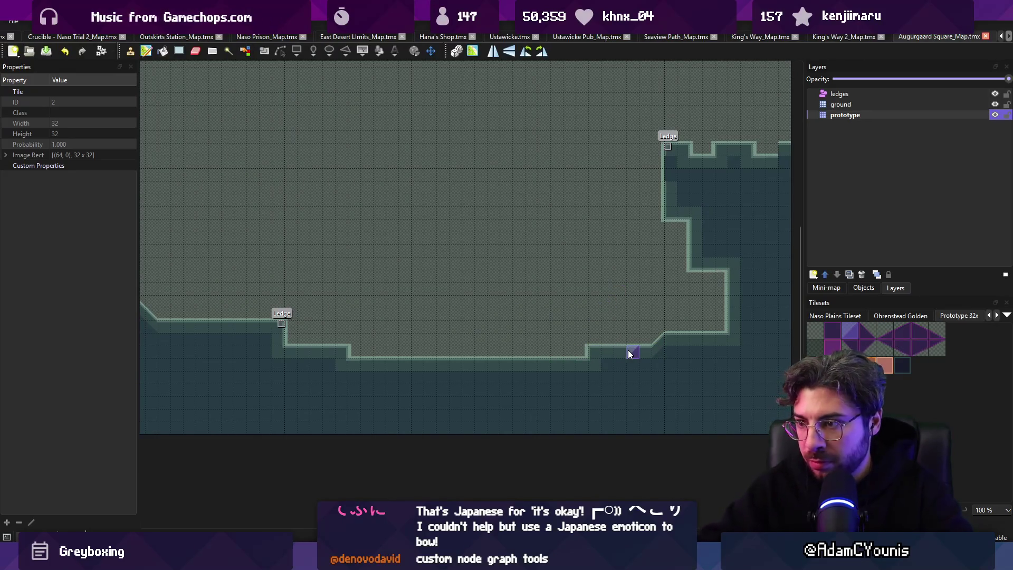
- Paste the floor dip chunk with its Ledges lower on the floor
{"action": "key", "text": "r"}
{"action": "left_click_drag", "start_coordinate": [358, 364], "coordinate": [522, 367]}
{"action": "left_click", "coordinate": [362, 349]}
{"action": "key", "text": "ctrl+v"}
{"action": "left_click", "coordinate": [473, 360]}
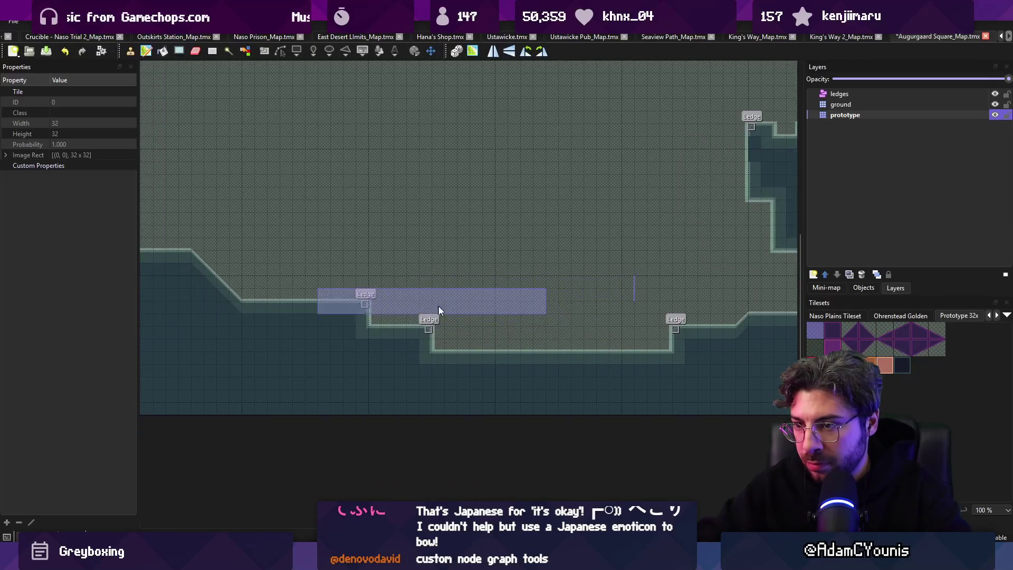
- Cut the excess tiles out of the floor dip and save
{"action": "key", "text": "r"}
{"action": "scroll", "coordinate": [438, 304], "scroll_direction": "left", "scroll_amount": 3}
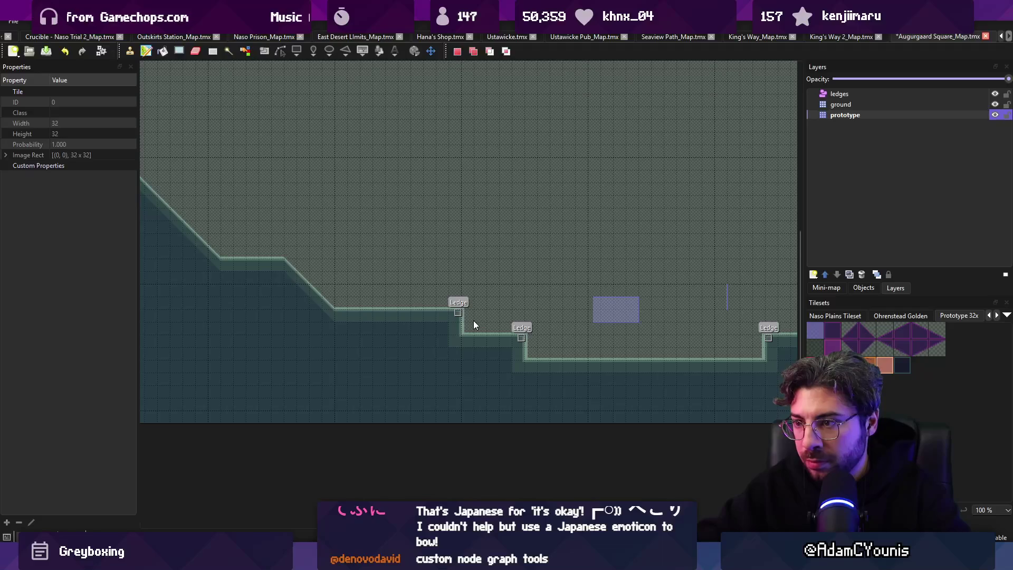
{"action": "scroll", "coordinate": [475, 324], "scroll_direction": "down", "scroll_amount": 2}
{"action": "mouse_move", "coordinate": [461, 340]}
{"action": "left_mouse_down"}
{"action": "mouse_move", "coordinate": [543, 370]}
{"action": "mouse_move", "coordinate": [480, 350]}
{"action": "left_mouse_up"}
{"action": "key", "text": "ctrl+x"}
{"action": "key", "text": "ctrl+v"}
{"action": "key", "text": "ctrl+s"}
{"action": "key", "text": "Escape"}
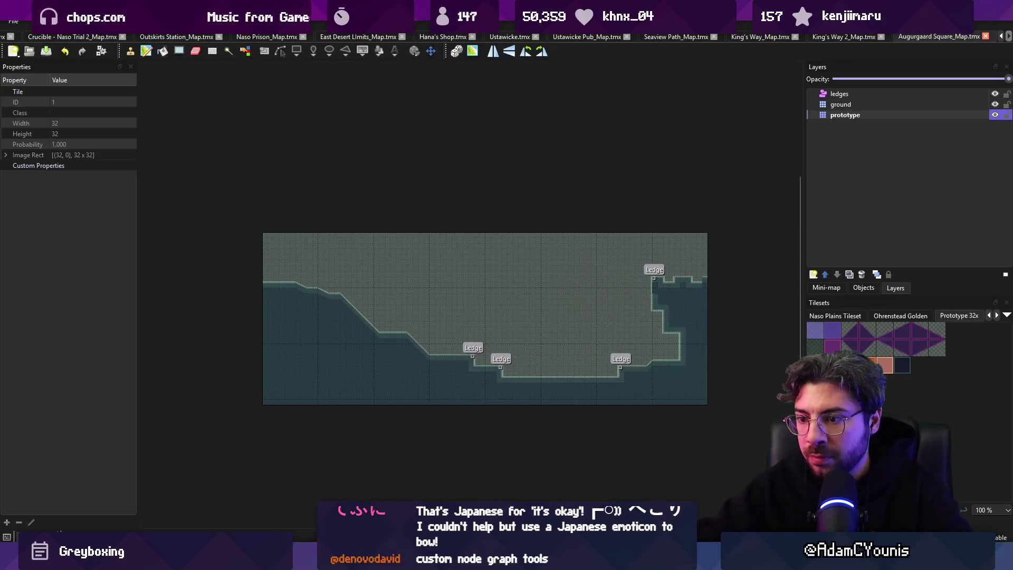
- Crop the map to remove its top row and switch to Unity
{"action": "left_click_drag", "start_coordinate": [264, 250], "coordinate": [706, 403]}
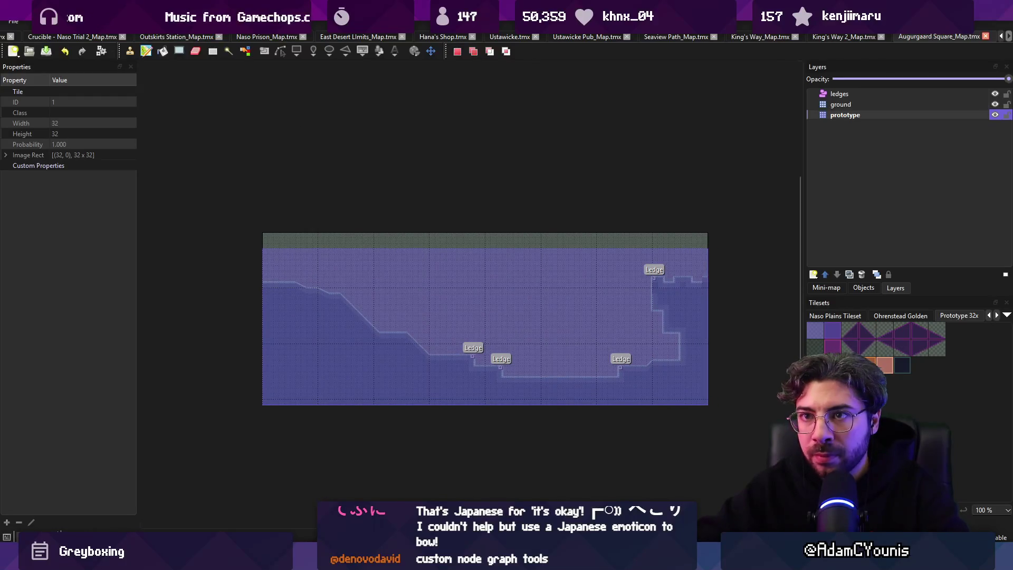
{"action": "left_click", "coordinate": [131, 21]}
{"action": "left_click", "coordinate": [188, 78]}
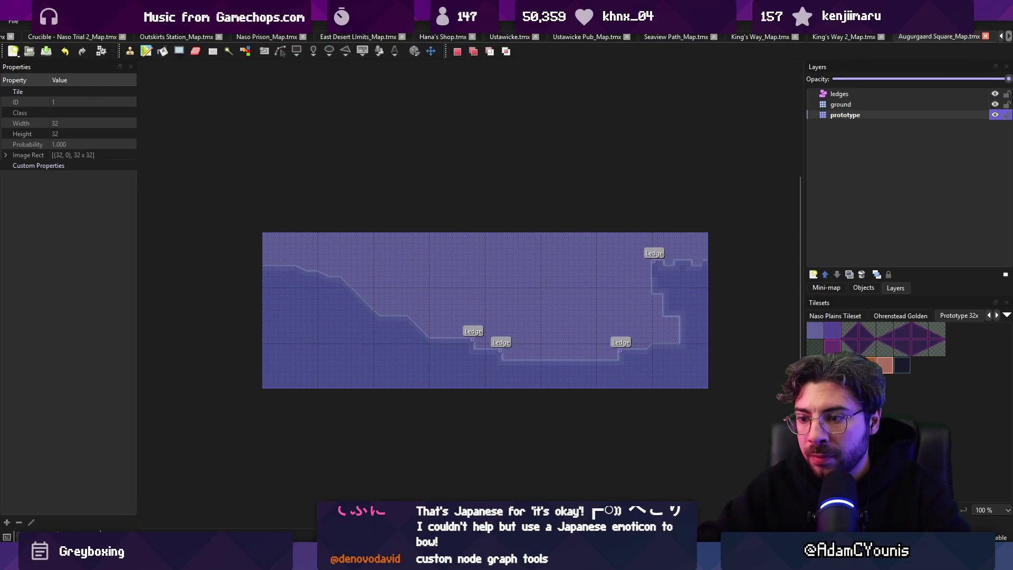
{"action": "key", "text": "alt+Tab"}
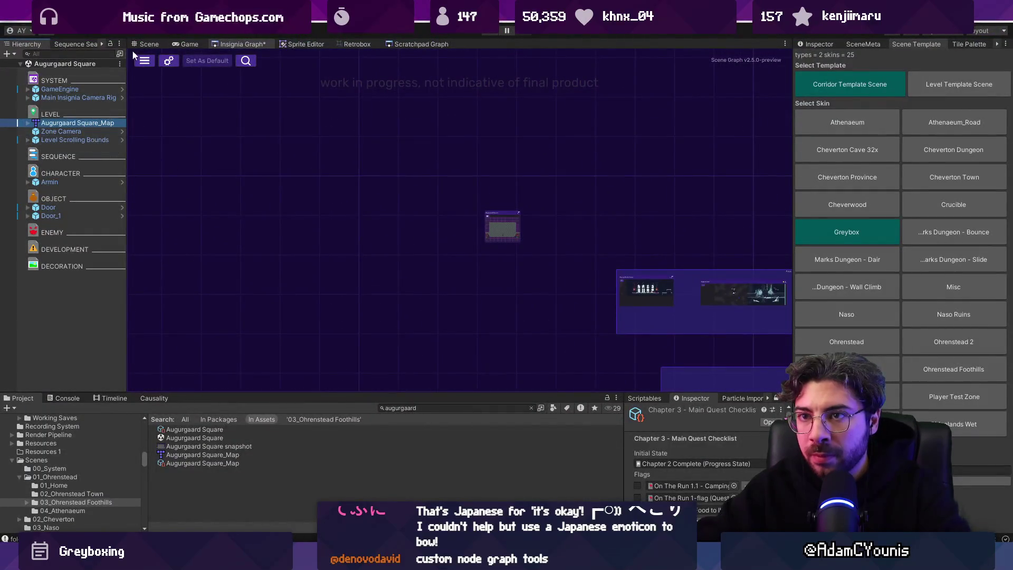
- Frame the level in the Scene view and set the prototype layer's unity:ignore property in Tiled
{"action": "left_click", "coordinate": [146, 44]}
{"action": "key", "text": "f"}
{"action": "scroll", "coordinate": [465, 218], "scroll_direction": "up", "scroll_amount": 1}
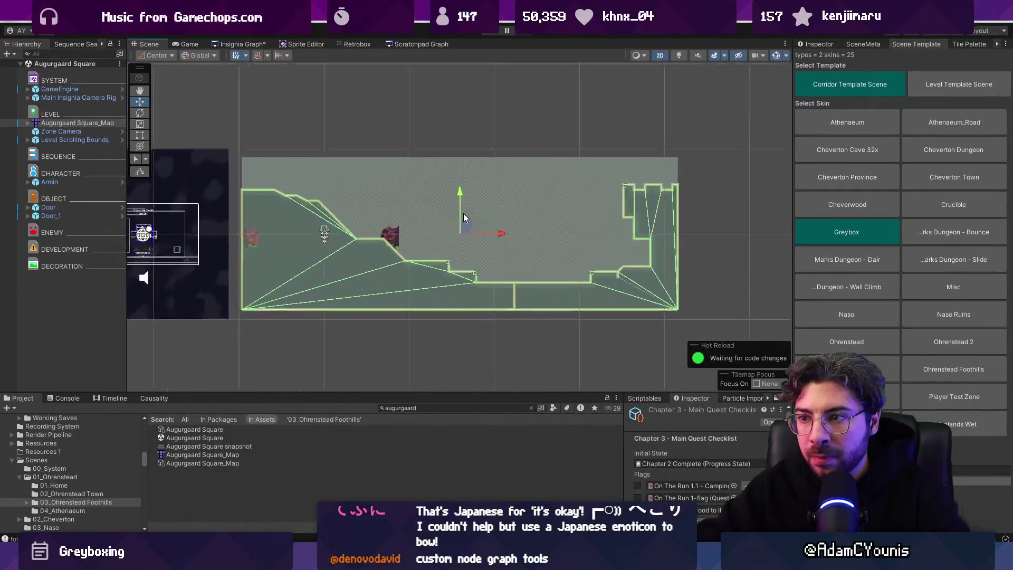
{"action": "key", "text": "alt+Tab"}
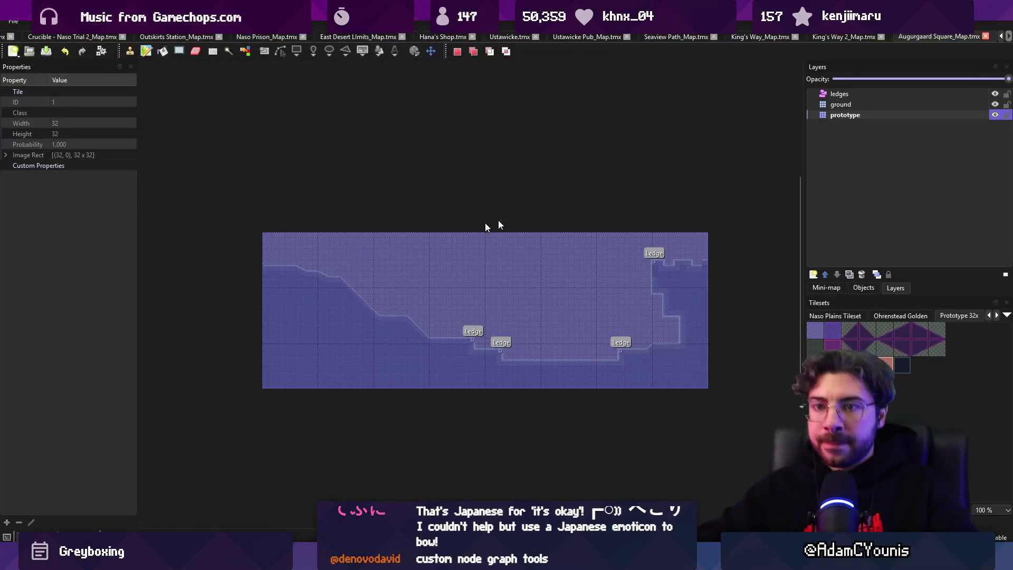
{"action": "left_click", "coordinate": [73, 239]}
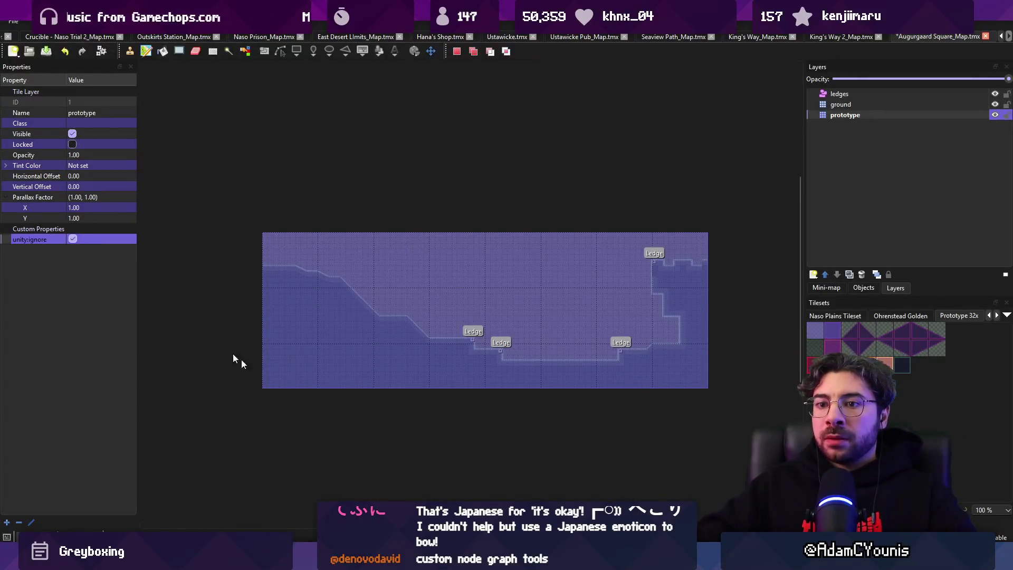
{"action": "key", "text": "alt+Tab"}
- Move Door_1 to the tall right wall, raise the other Door onto the left ledge, and save
{"action": "left_click", "coordinate": [51, 216]}
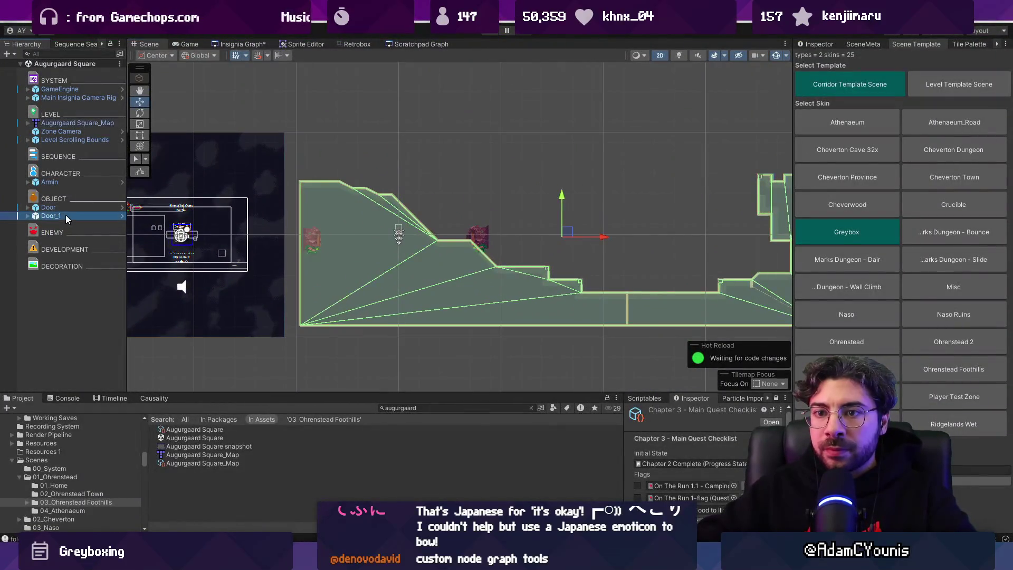
{"action": "scroll", "coordinate": [417, 237], "scroll_direction": "down", "scroll_amount": 5}
{"action": "mouse_move", "coordinate": [432, 234]}
{"action": "left_mouse_down"}
{"action": "mouse_move", "coordinate": [607, 261]}
{"action": "mouse_move", "coordinate": [659, 237]}
{"action": "left_mouse_up"}
{"action": "scroll", "coordinate": [607, 261], "scroll_direction": "up", "scroll_amount": 5}
{"action": "scroll", "coordinate": [610, 268], "scroll_direction": "down", "scroll_amount": 2}
{"action": "scroll", "coordinate": [547, 270], "scroll_direction": "up", "scroll_amount": 1}
{"action": "left_click_drag", "start_coordinate": [547, 270], "coordinate": [334, 263]}
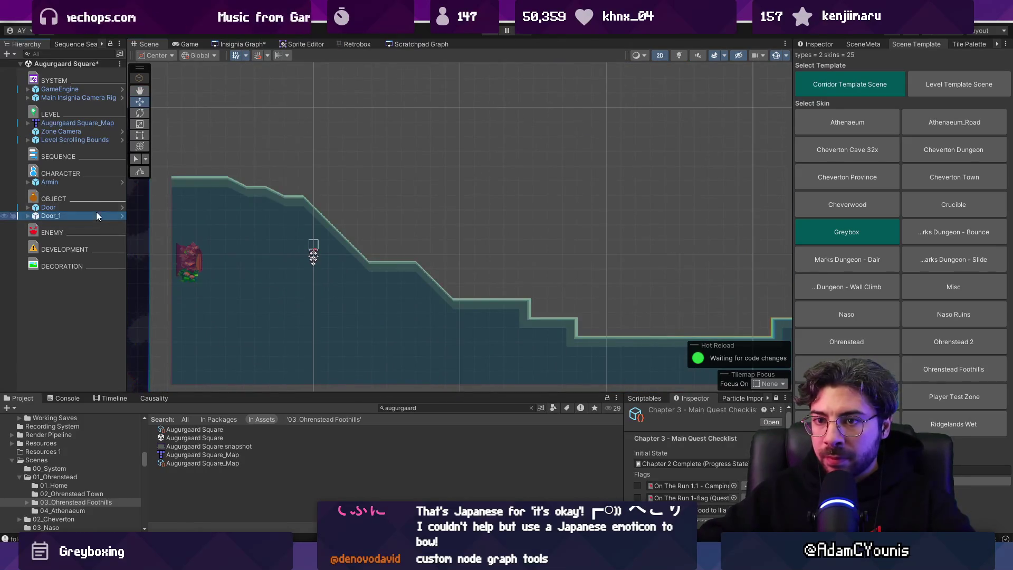
{"action": "left_click", "coordinate": [202, 245]}
{"action": "left_click_drag", "start_coordinate": [191, 259], "coordinate": [189, 160]}
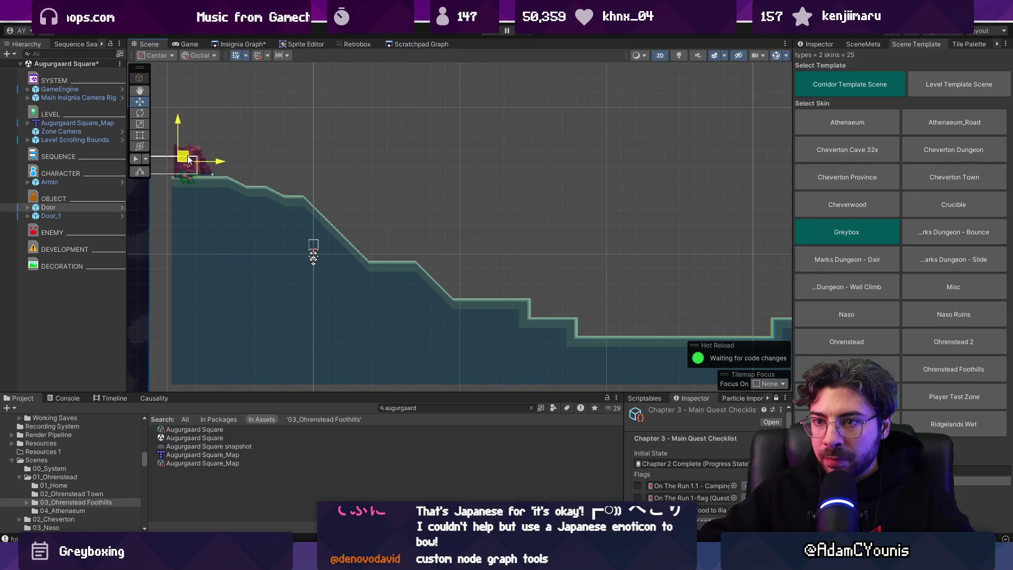
{"action": "key", "text": "ctrl+s"}
- Move Armin onto the raised right step beside the tower
{"action": "scroll", "coordinate": [375, 203], "scroll_direction": "down", "scroll_amount": 2}
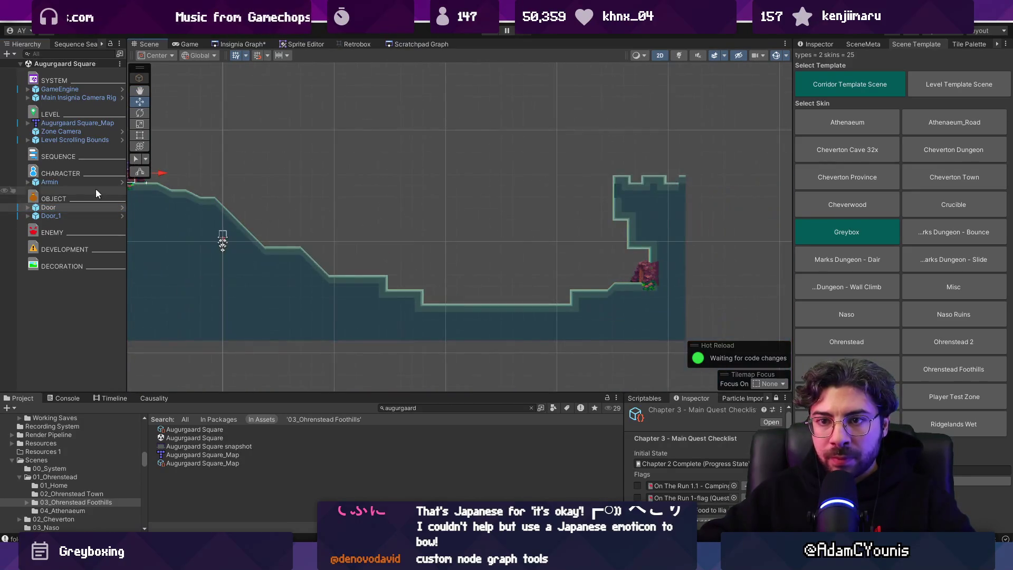
{"action": "left_click", "coordinate": [71, 183]}
{"action": "mouse_move", "coordinate": [227, 236]}
{"action": "left_mouse_down"}
{"action": "mouse_move", "coordinate": [649, 269]}
{"action": "mouse_move", "coordinate": [631, 270]}
{"action": "left_mouse_up"}
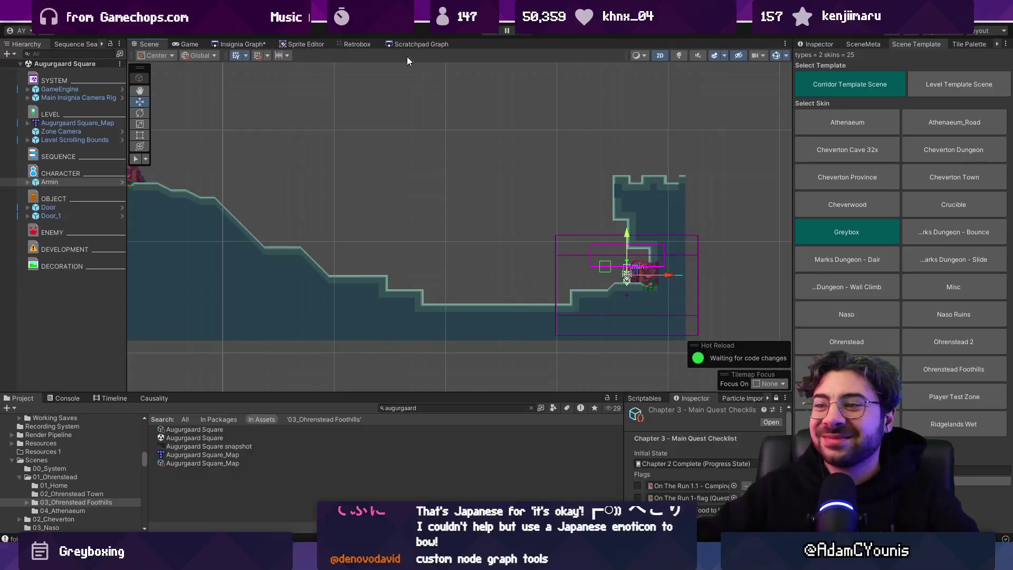
{"action": "left_click_drag", "start_coordinate": [398, 133], "coordinate": [434, 137]}
- Rearrange the scene graph so the small scene node sits among the node groups
{"action": "left_click", "coordinate": [240, 44]}
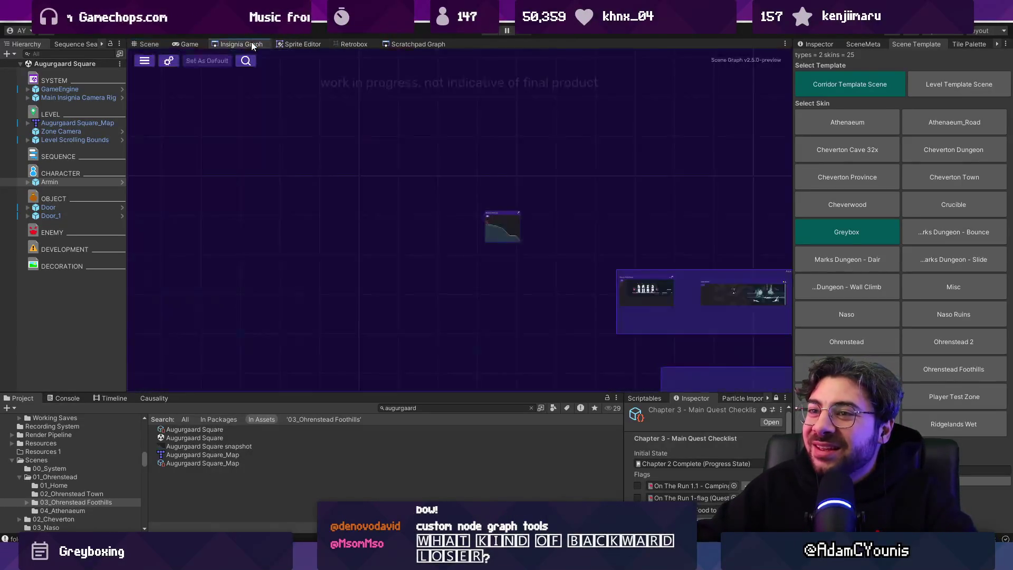
{"action": "left_click_drag", "start_coordinate": [598, 204], "coordinate": [422, 211]}
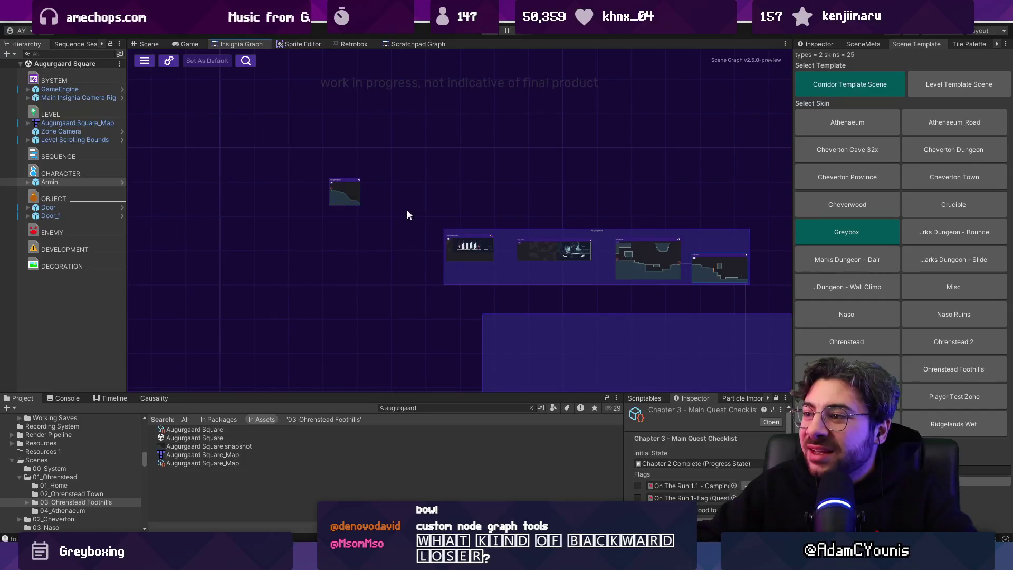
{"action": "scroll", "coordinate": [333, 198], "scroll_direction": "up", "scroll_amount": 2}
{"action": "left_click_drag", "start_coordinate": [328, 188], "coordinate": [341, 265]}
- Select Level Scrolling Bounds, show its components in the scene view, and save the scene
{"action": "left_click", "coordinate": [75, 139]}
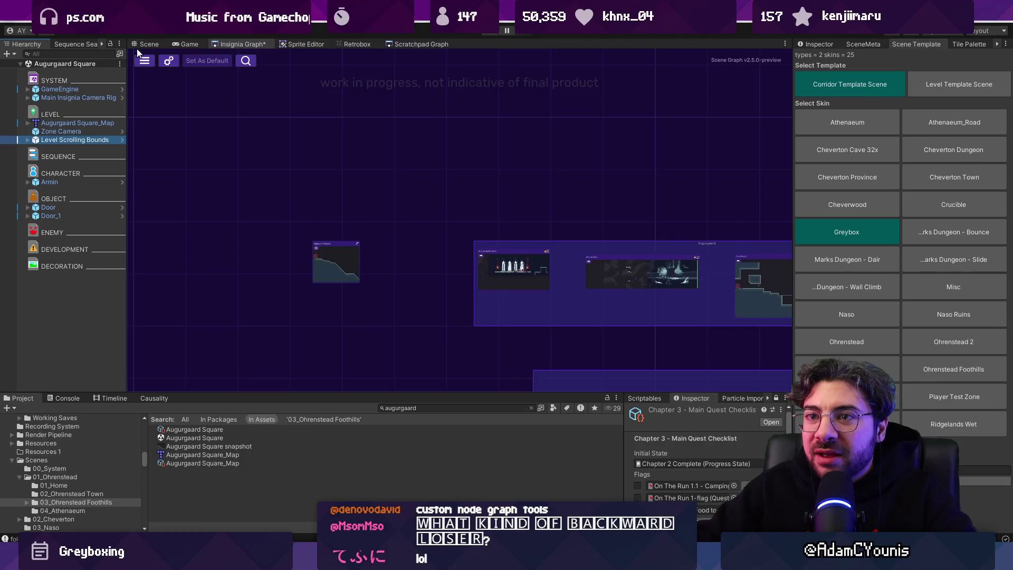
{"action": "left_click", "coordinate": [149, 44]}
{"action": "left_click", "coordinate": [801, 46]}
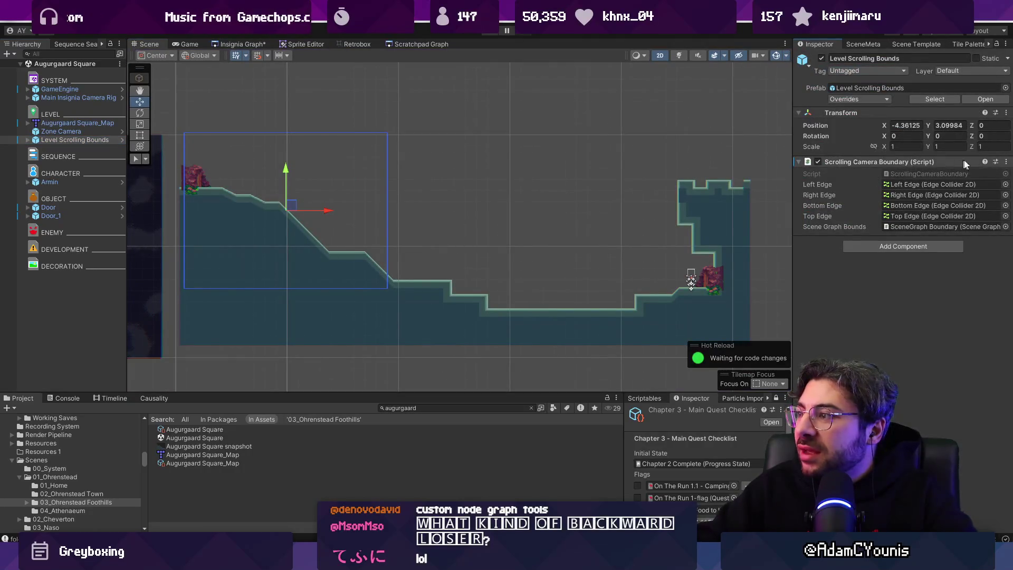
{"action": "key", "text": "ctrl+s"}
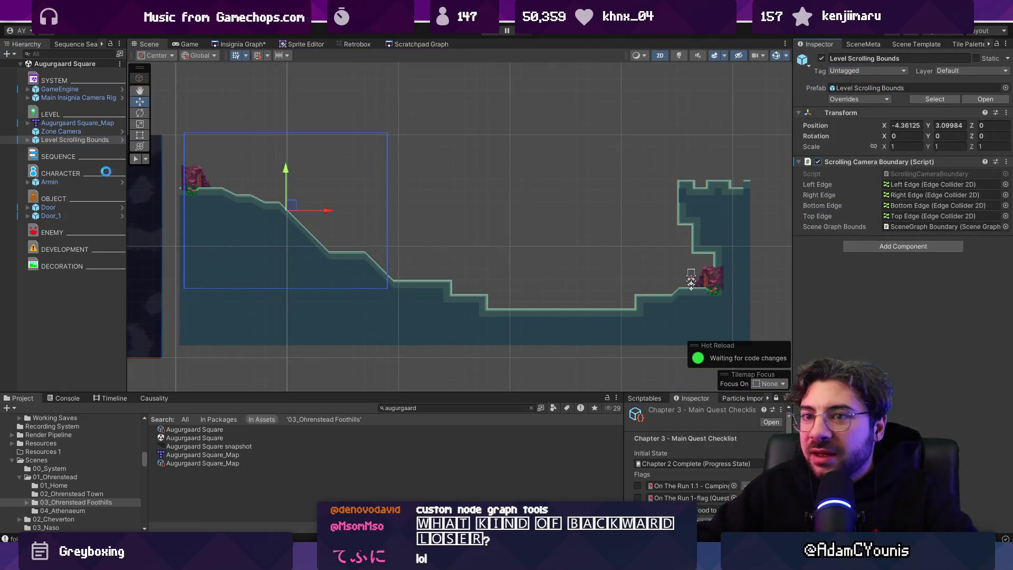
- Move the Right Edge collider to the right wall and extend its bottom point down to the floor
{"action": "left_click", "coordinate": [27, 139]}
{"action": "left_click", "coordinate": [58, 149]}
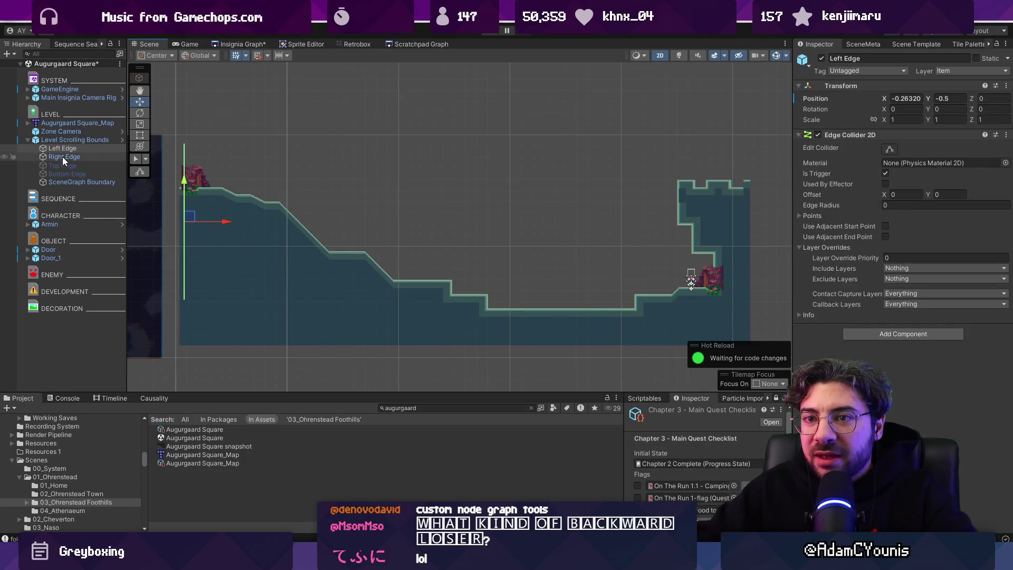
{"action": "left_click", "coordinate": [64, 157]}
{"action": "left_click_drag", "start_coordinate": [427, 213], "coordinate": [784, 211]}
{"action": "left_click_drag", "start_coordinate": [742, 173], "coordinate": [744, 180]}
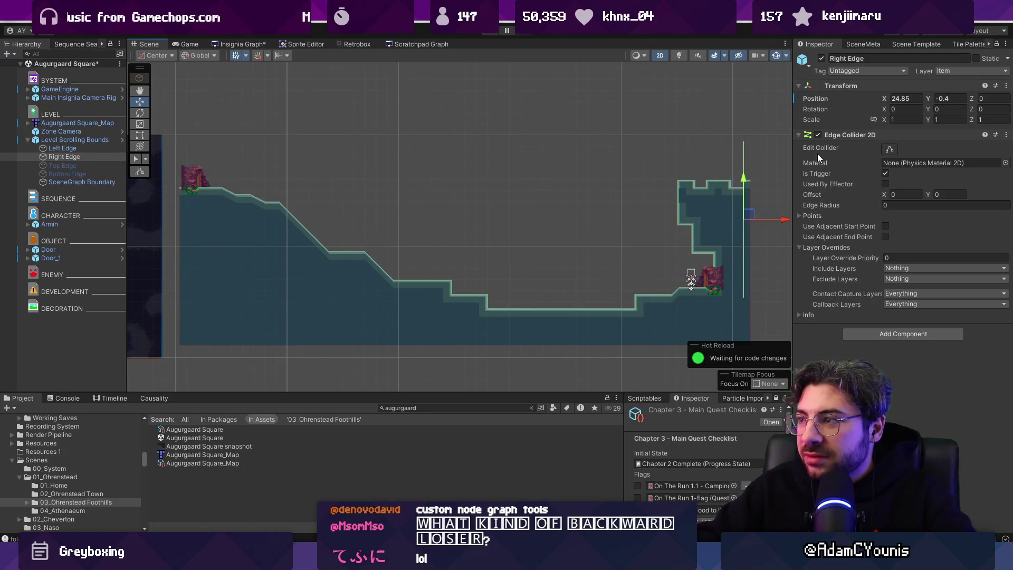
{"action": "left_click", "coordinate": [889, 149]}
{"action": "left_click_drag", "start_coordinate": [744, 298], "coordinate": [746, 342]}
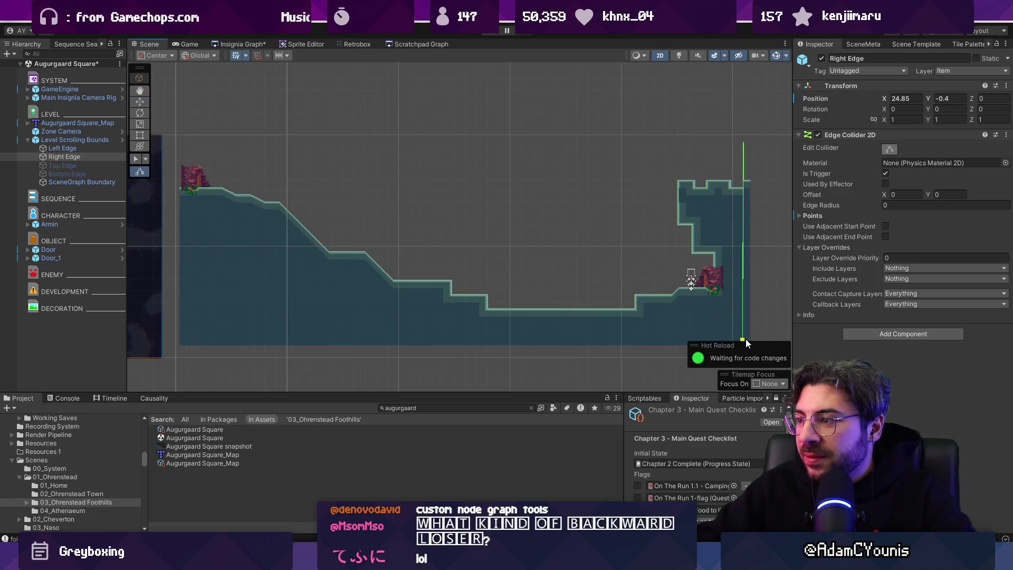
{"action": "scroll", "coordinate": [380, 203], "scroll_direction": "left", "scroll_amount": 3}
- Check the Left Edge and frame Level Scrolling Bounds, then return to the scene graph
{"action": "left_click", "coordinate": [62, 148]}
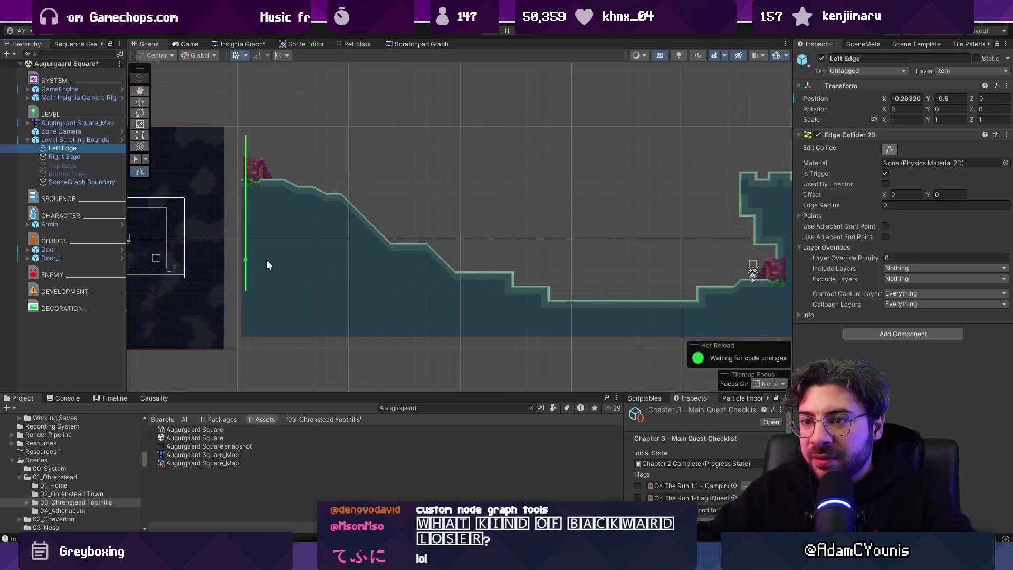
{"action": "left_click", "coordinate": [75, 140]}
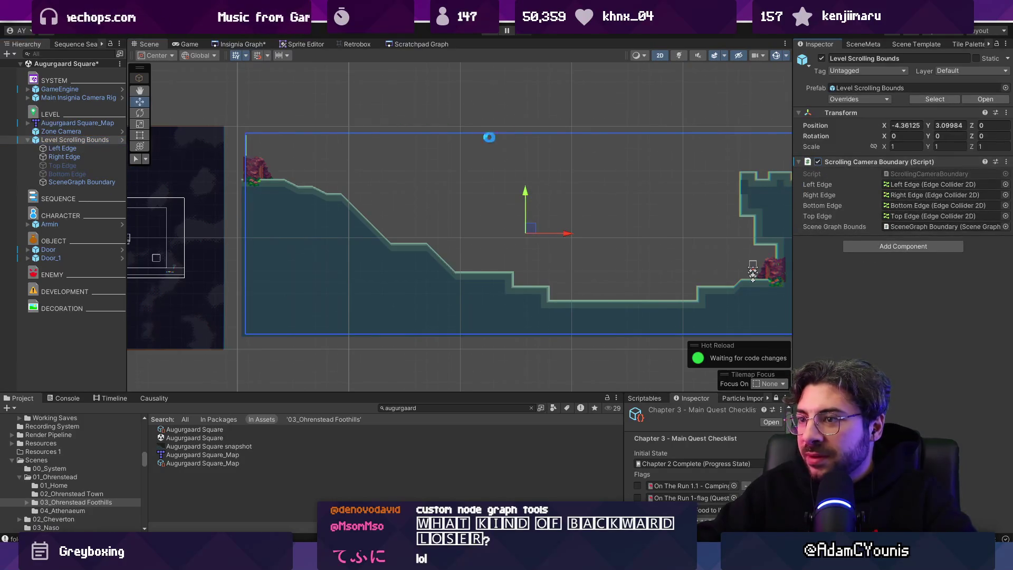
{"action": "key", "text": "f"}
{"action": "left_click", "coordinate": [354, 42]}
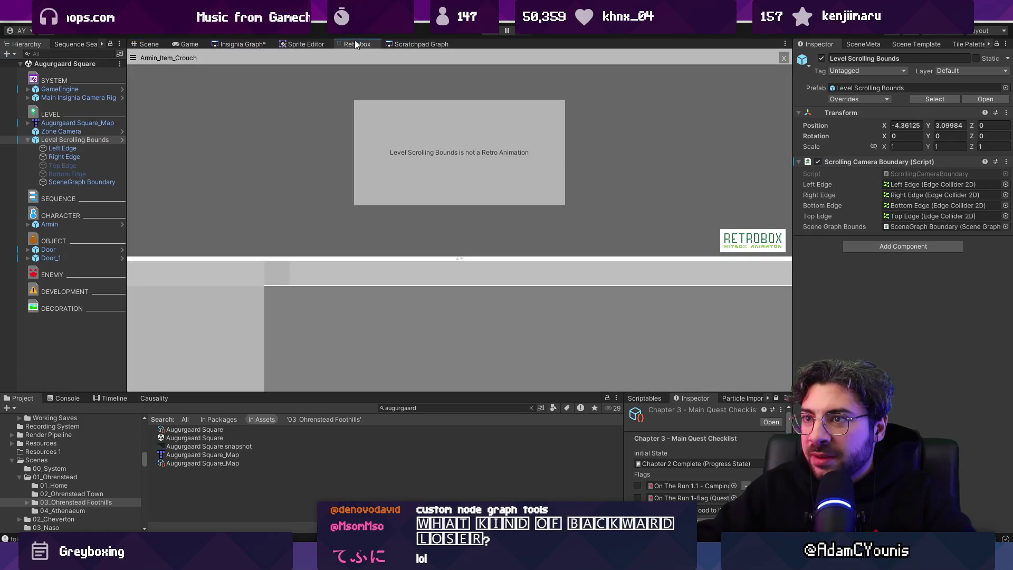
{"action": "left_click", "coordinate": [232, 44]}
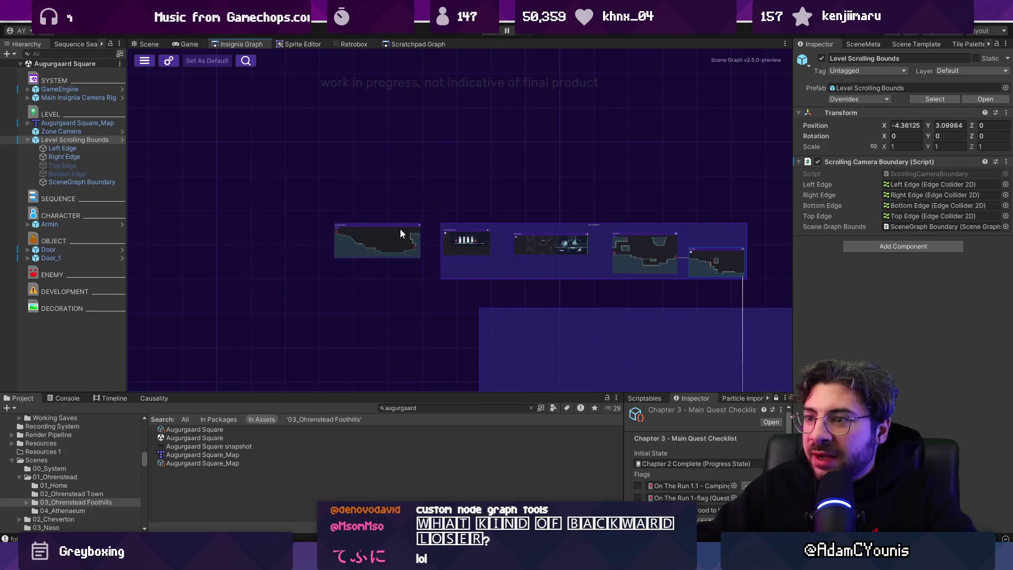
- Delete the Augurgaard Square node and drag the scene asset back in from Project
{"action": "scroll", "coordinate": [363, 254], "scroll_direction": "up", "scroll_amount": 3}
{"action": "scroll", "coordinate": [384, 257], "scroll_direction": "up", "scroll_amount": 2}
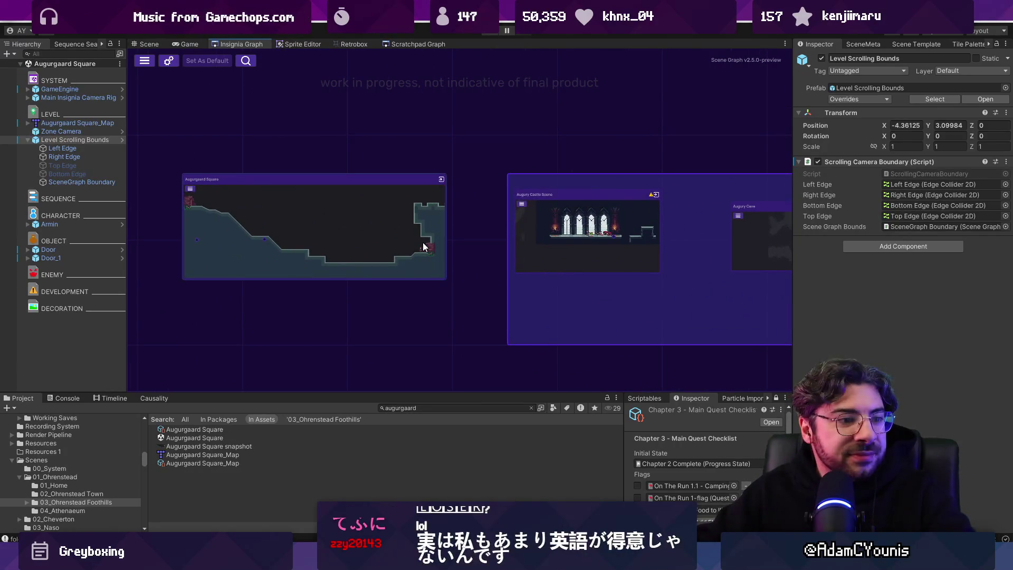
{"action": "scroll", "coordinate": [315, 253], "scroll_direction": "up", "scroll_amount": 2}
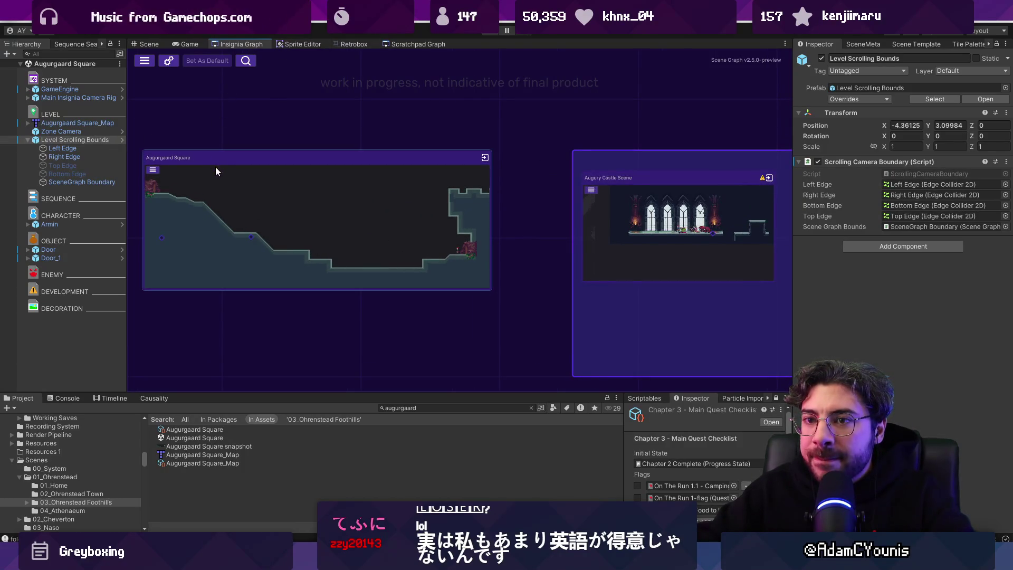
{"action": "left_click_drag", "start_coordinate": [220, 173], "coordinate": [222, 175]}
{"action": "key", "text": "Delete"}
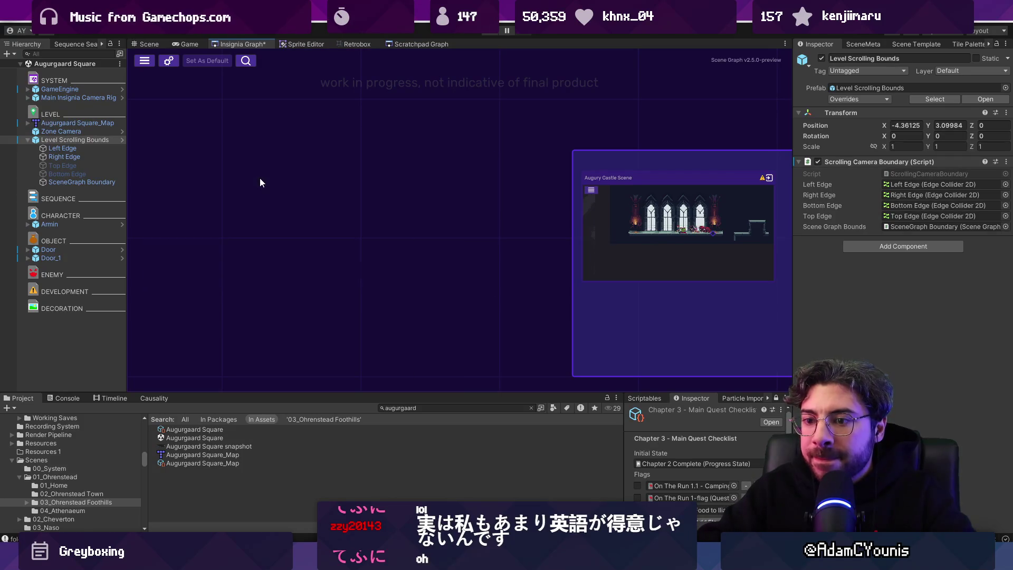
{"action": "left_click_drag", "start_coordinate": [249, 437], "coordinate": [255, 305]}
- Position the Augurgaard Square node below Augury Castle Scene, inside the area's boundary box
{"action": "left_click", "coordinate": [278, 237]}
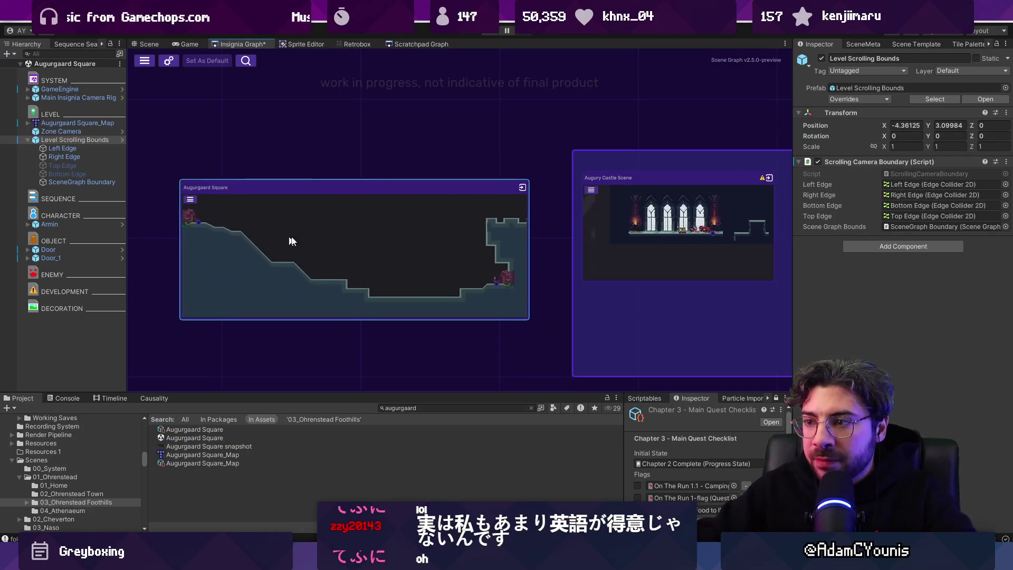
{"action": "scroll", "coordinate": [552, 246], "scroll_direction": "down", "scroll_amount": 3}
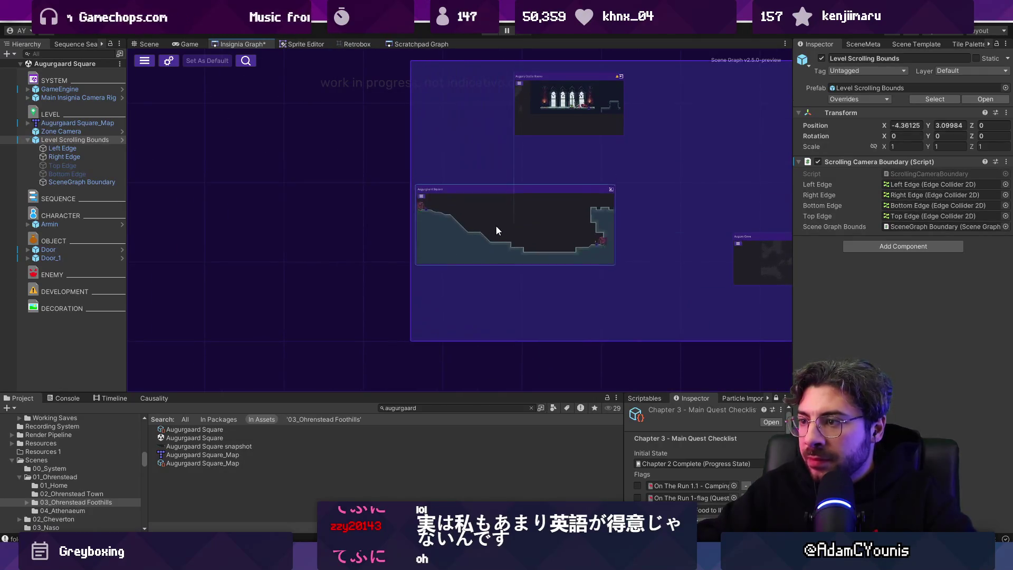
{"action": "scroll", "coordinate": [401, 241], "scroll_direction": "down", "scroll_amount": 5}
{"action": "scroll", "coordinate": [410, 247], "scroll_direction": "up", "scroll_amount": 5}
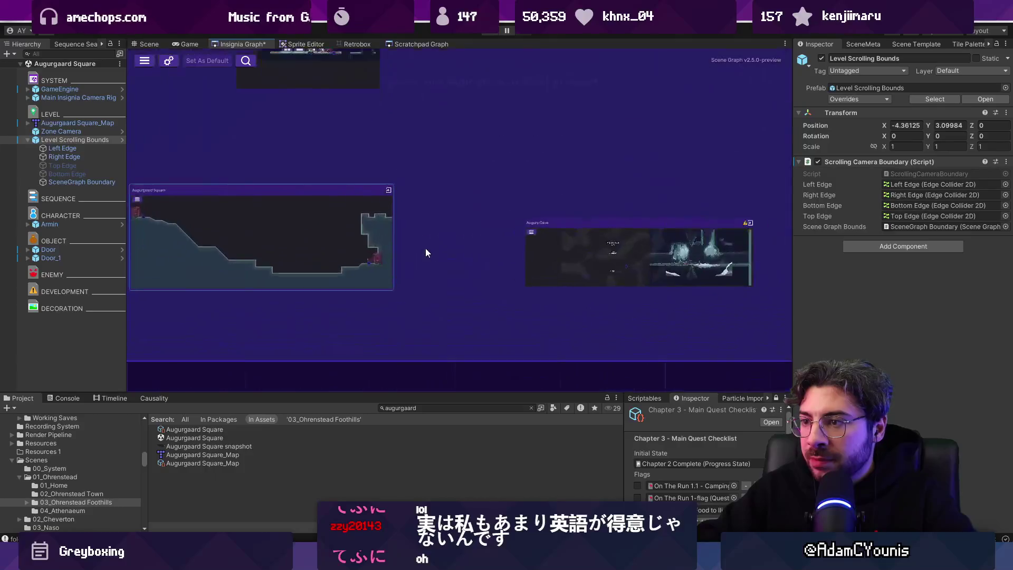
{"action": "scroll", "coordinate": [346, 236], "scroll_direction": "down", "scroll_amount": 2}
{"action": "left_click_drag", "start_coordinate": [483, 276], "coordinate": [477, 276]}
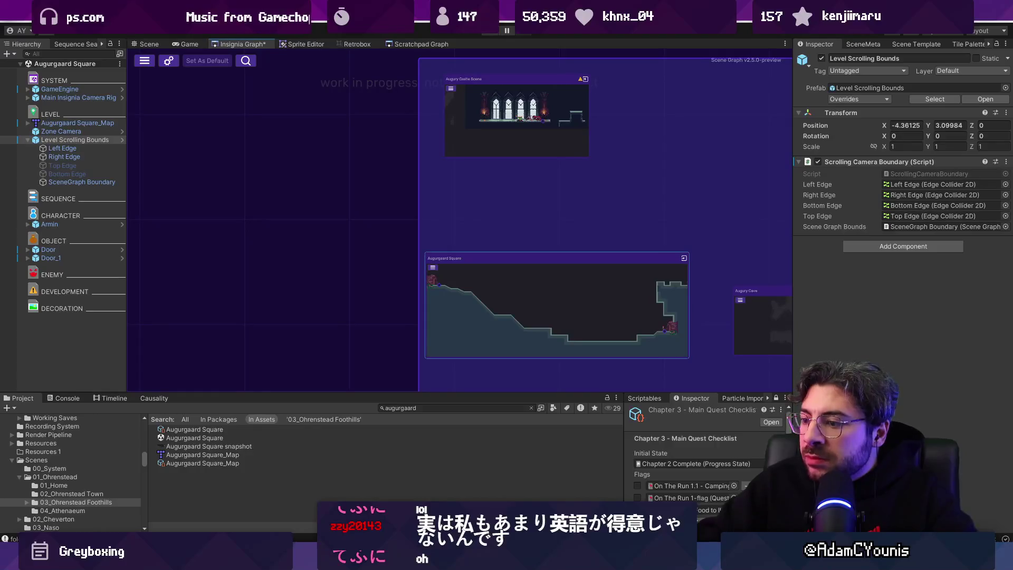
- Bring up the Insignia Sequence world layout flowchart from the taskbar
{"action": "mouse_move", "coordinate": [691, 562]}
{"action": "mouse_move", "coordinate": [368, 562]}
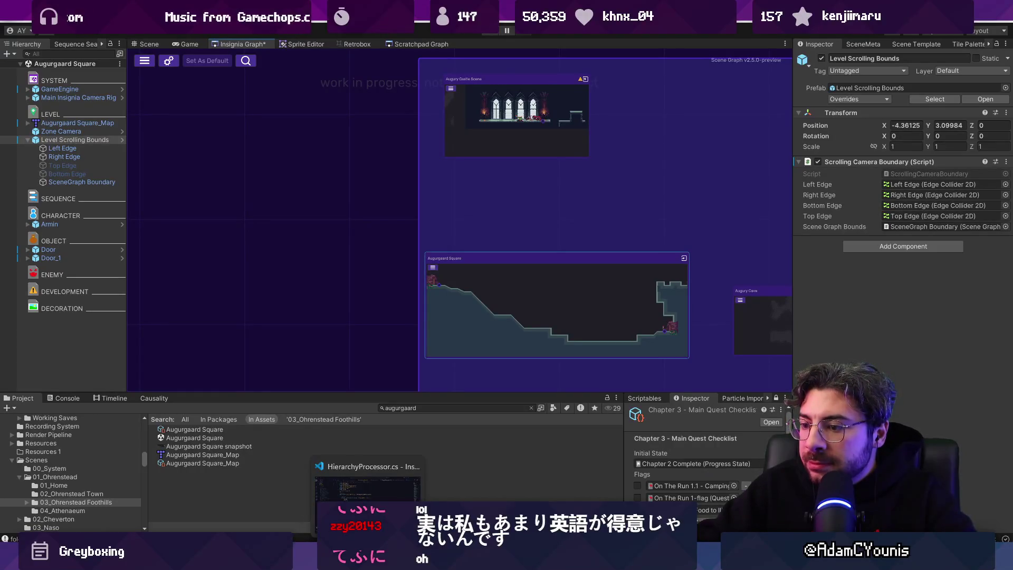
{"action": "mouse_move", "coordinate": [530, 562]}
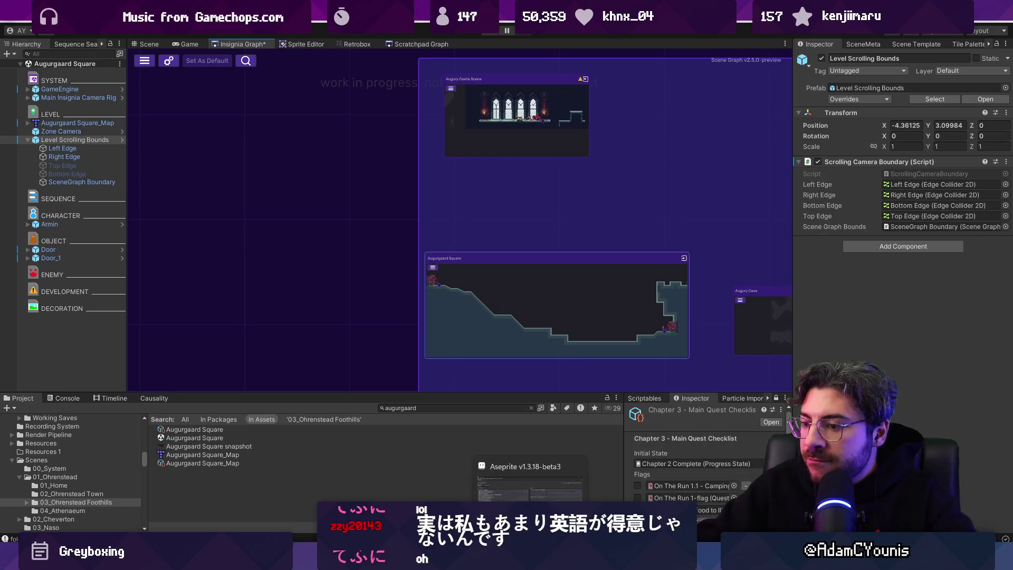
{"action": "left_click", "coordinate": [531, 562]}
{"action": "scroll", "coordinate": [311, 236], "scroll_direction": "down", "scroll_amount": 5}
- Zoom to the Hallway and Throne Room boxes in Figma, then return to Unity's scene template options
{"action": "scroll", "coordinate": [305, 204], "scroll_direction": "up", "scroll_amount": 10}
{"action": "scroll", "coordinate": [341, 234], "scroll_direction": "up", "scroll_amount": 3}
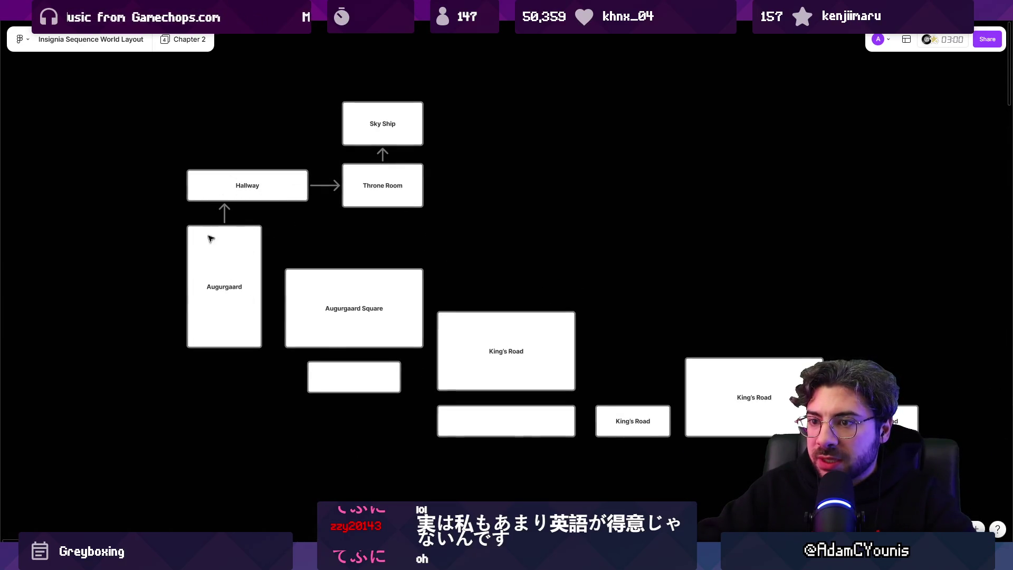
{"action": "key", "text": "alt+Tab"}
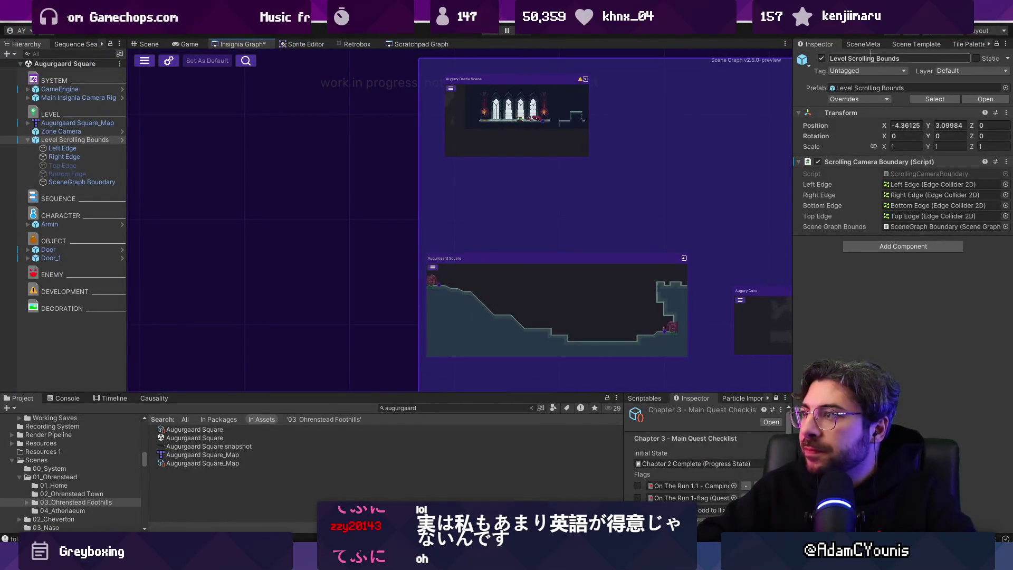
{"action": "left_click", "coordinate": [916, 43]}
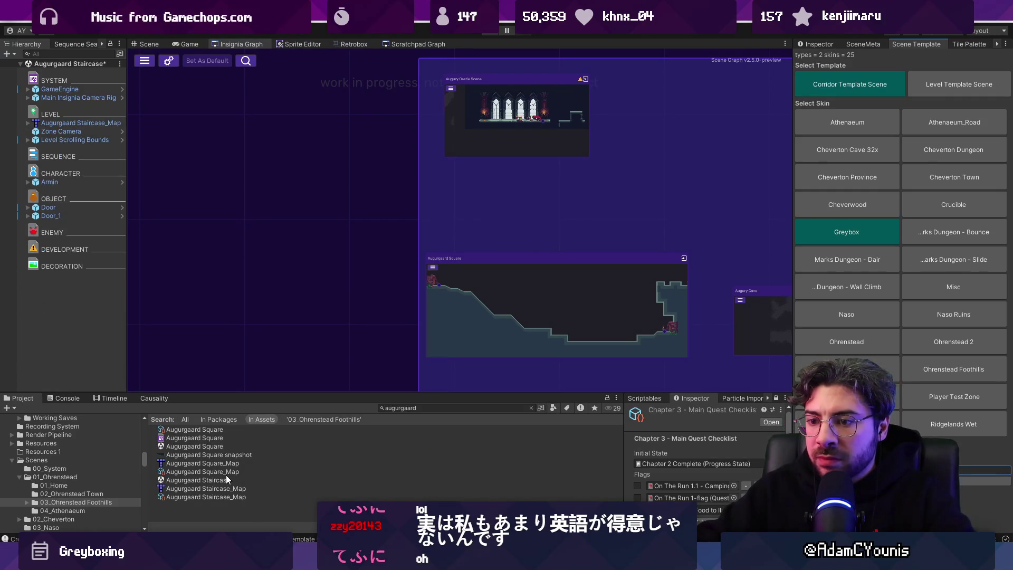
- Add the Augurgaard Staircase scene to the graph beside Augurgaard Square and open its Staircase_Map options
{"action": "mouse_move", "coordinate": [205, 479]}
{"action": "left_mouse_down"}
{"action": "mouse_move", "coordinate": [452, 166]}
{"action": "mouse_move", "coordinate": [478, 206]}
{"action": "mouse_move", "coordinate": [359, 279]}
{"action": "mouse_move", "coordinate": [455, 246]}
{"action": "mouse_move", "coordinate": [343, 318]}
{"action": "left_mouse_up"}
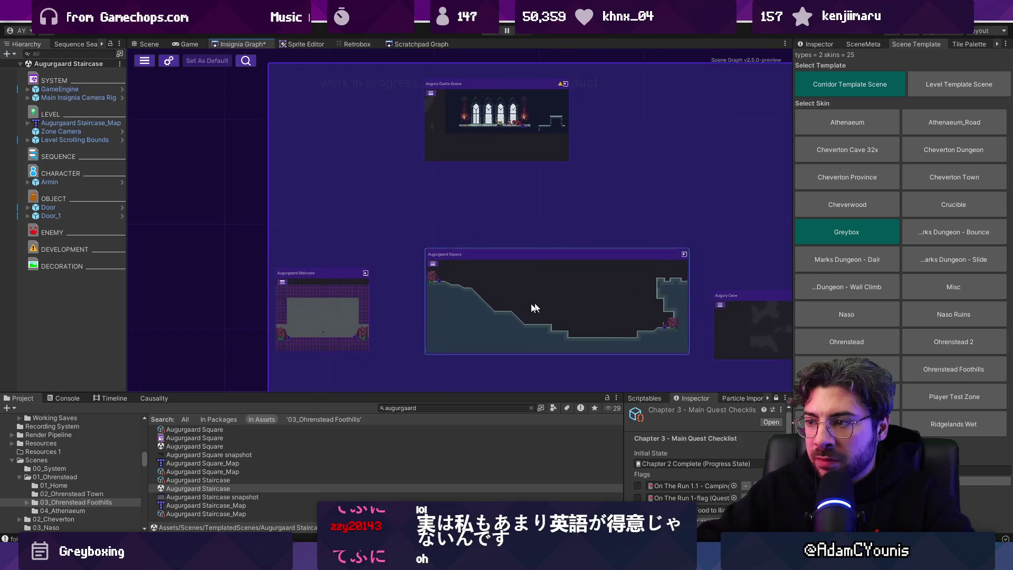
{"action": "left_click", "coordinate": [856, 42]}
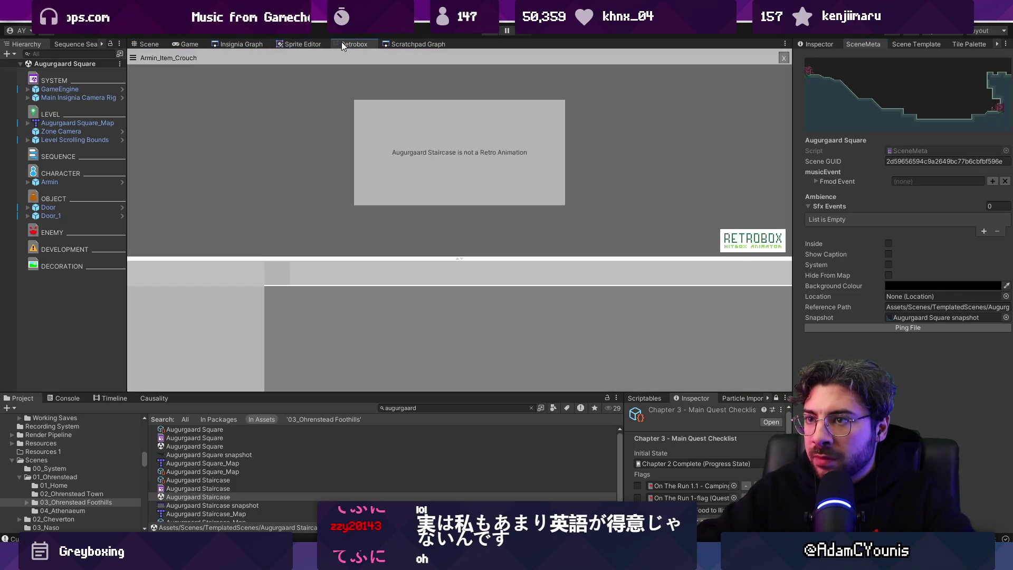
{"action": "left_click", "coordinate": [248, 45]}
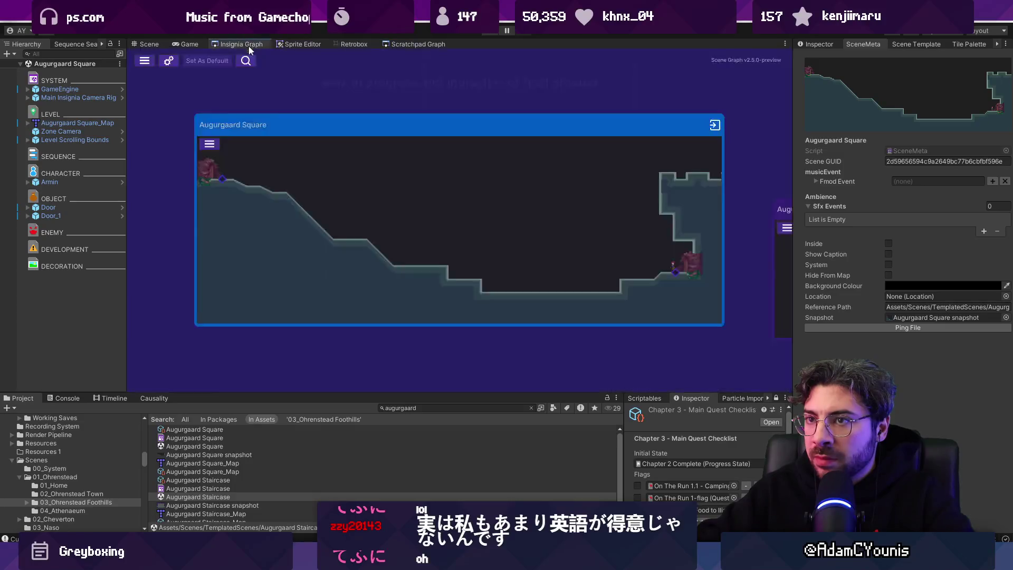
{"action": "scroll", "coordinate": [365, 256], "scroll_direction": "down", "scroll_amount": 3}
{"action": "left_click_drag", "start_coordinate": [364, 256], "coordinate": [561, 273]}
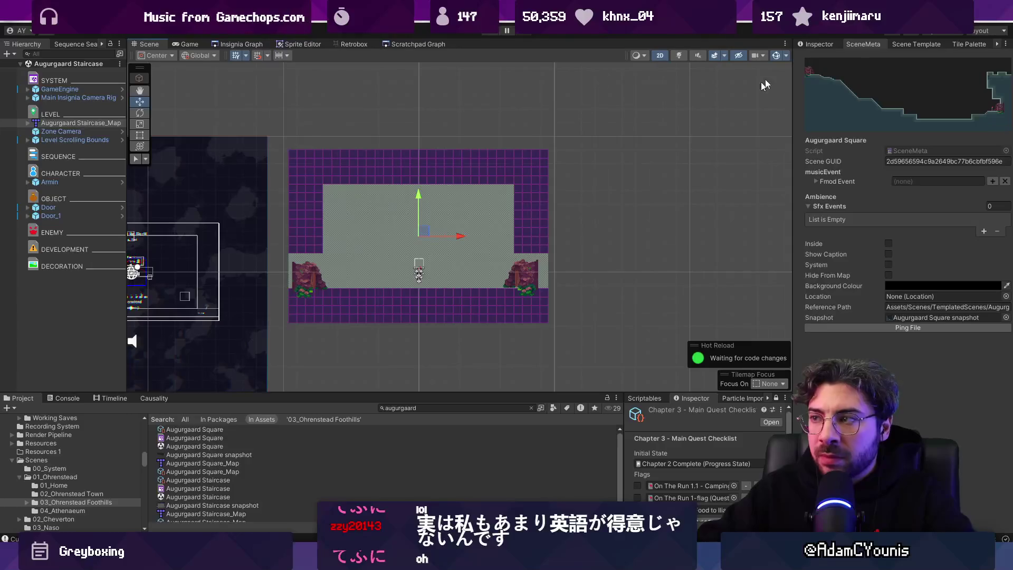
{"action": "left_click", "coordinate": [821, 43]}
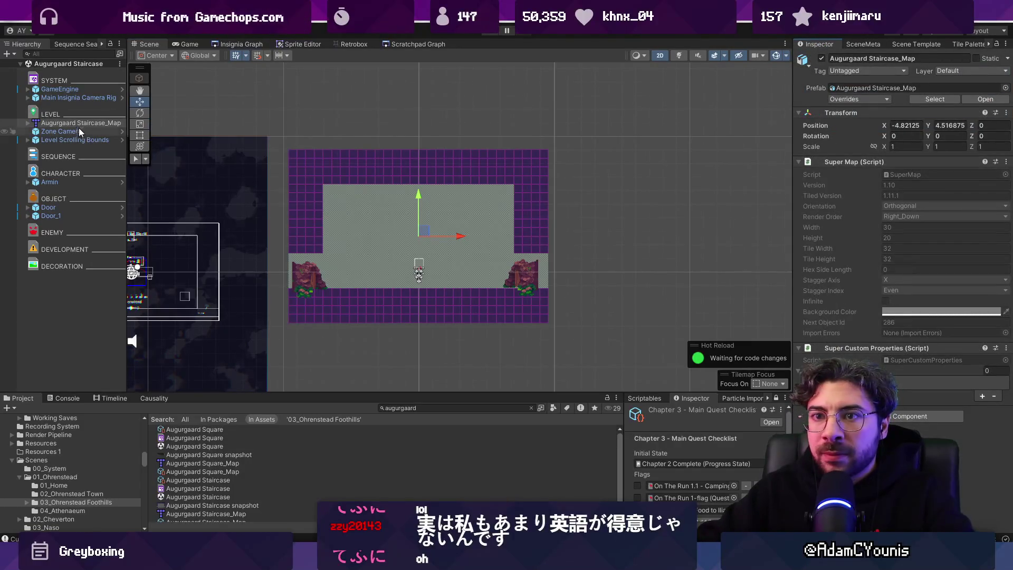
{"action": "right_click", "coordinate": [79, 122]}
- Open Staircase_Map in Tiled, mark the prototype layer as ignored, and crop it to a tall shaft
{"action": "mouse_move", "coordinate": [140, 237]}
{"action": "left_click", "coordinate": [253, 238]}
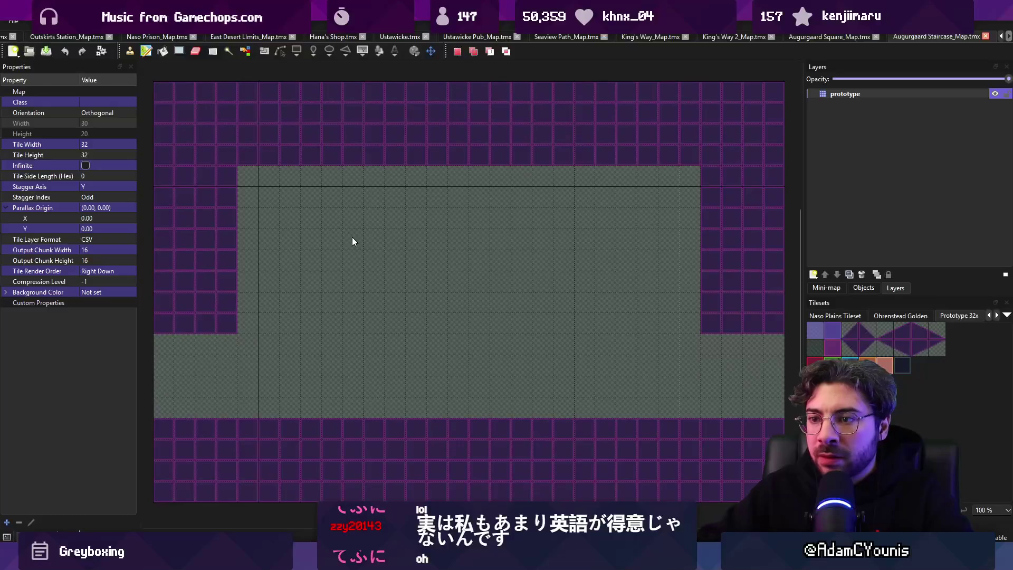
{"action": "left_click", "coordinate": [72, 239]}
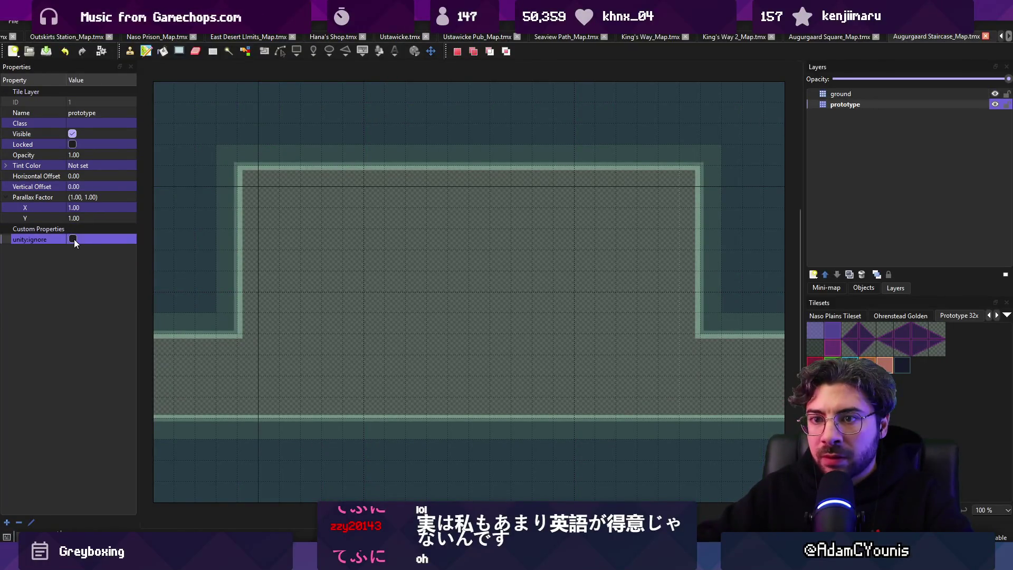
{"action": "scroll", "coordinate": [397, 314], "scroll_direction": "down", "scroll_amount": 5}
{"action": "mouse_move", "coordinate": [372, 90]}
{"action": "left_mouse_down"}
{"action": "mouse_move", "coordinate": [502, 308]}
{"action": "mouse_move", "coordinate": [508, 303]}
{"action": "left_mouse_up"}
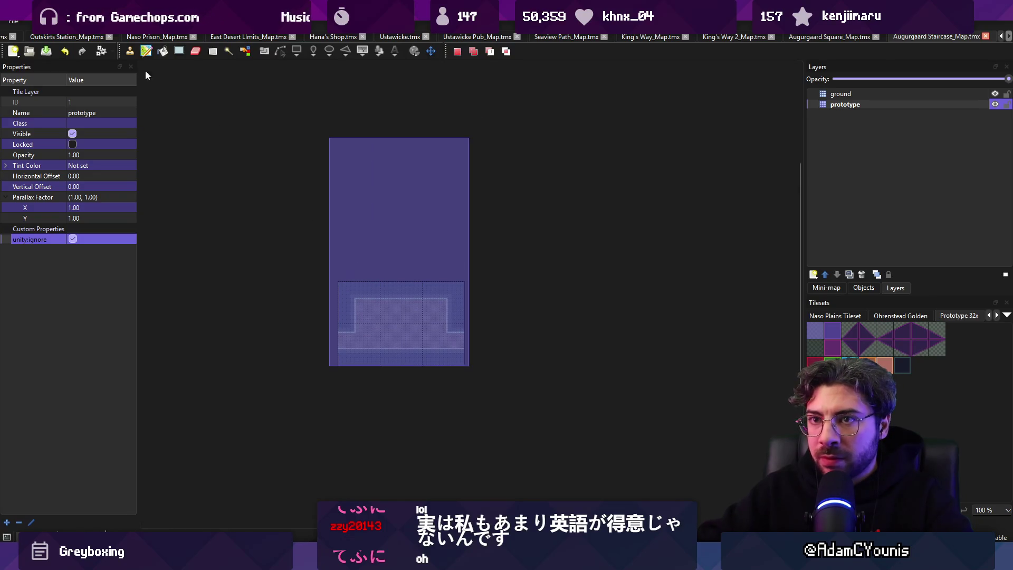
{"action": "left_click", "coordinate": [185, 79]}
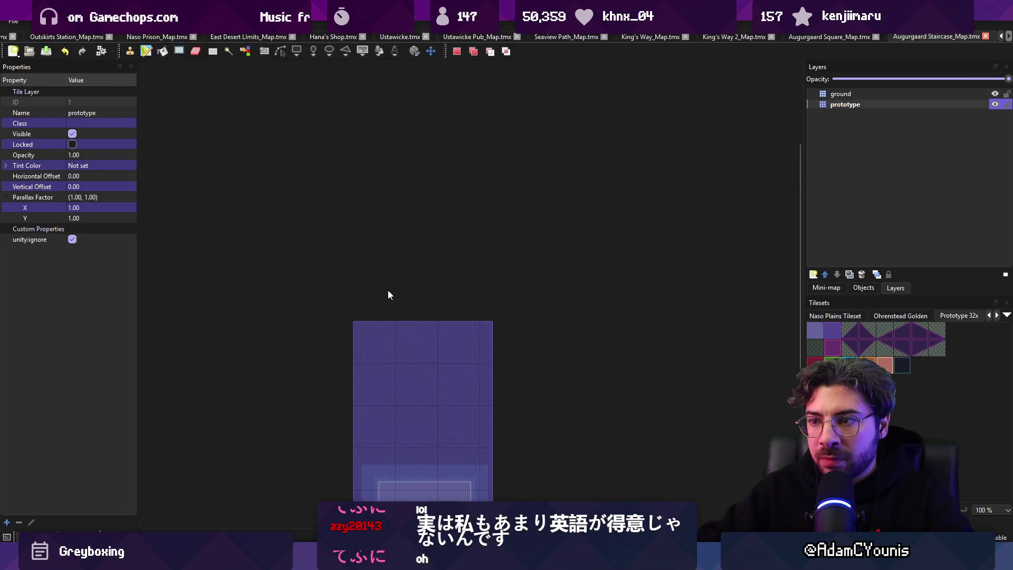
{"action": "left_click", "coordinate": [399, 365]}
- Paint wall columns down both sides, stamp floor tiles down the centre, and save the map
{"action": "key", "text": "b"}
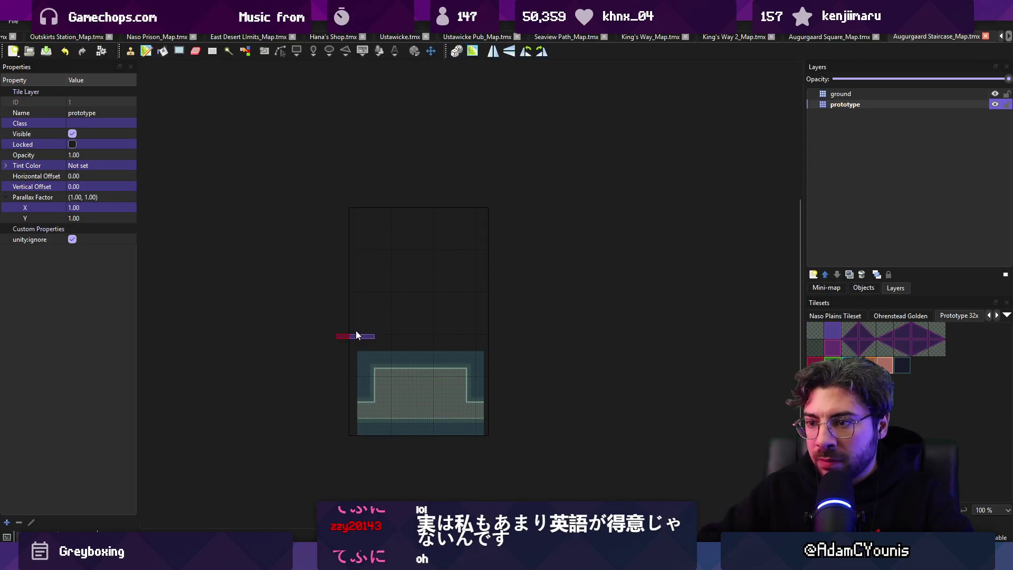
{"action": "left_click_drag", "start_coordinate": [356, 198], "coordinate": [363, 391]}
{"action": "left_click_drag", "start_coordinate": [472, 247], "coordinate": [477, 349]}
{"action": "key", "text": "r"}
{"action": "left_click_drag", "start_coordinate": [388, 373], "coordinate": [425, 402]}
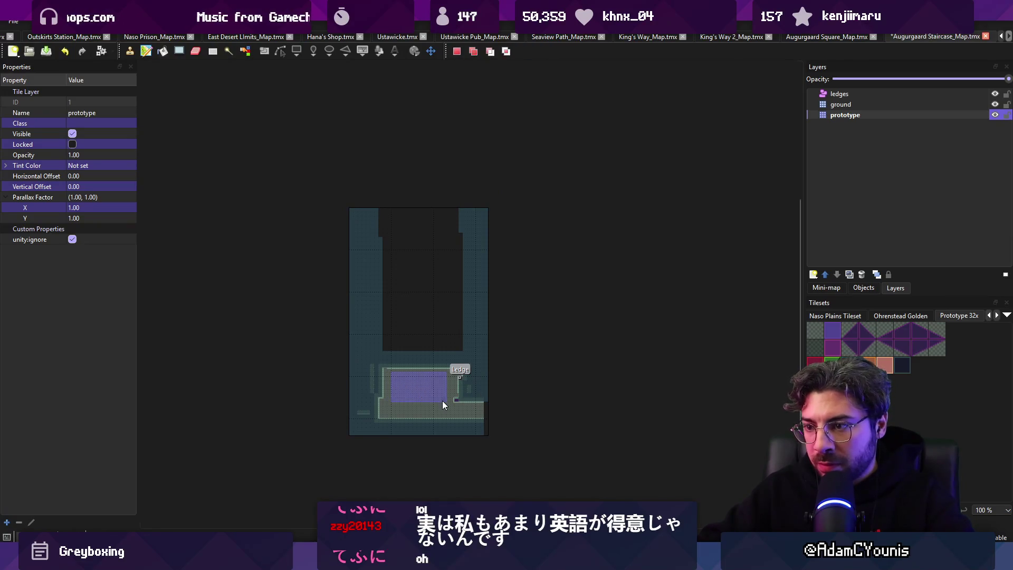
{"action": "key", "text": "ctrl+c"}
{"action": "key", "text": "ctrl+v"}
{"action": "mouse_move", "coordinate": [411, 207]}
{"action": "left_mouse_down"}
{"action": "mouse_move", "coordinate": [416, 388]}
{"action": "mouse_move", "coordinate": [407, 219]}
{"action": "left_mouse_up"}
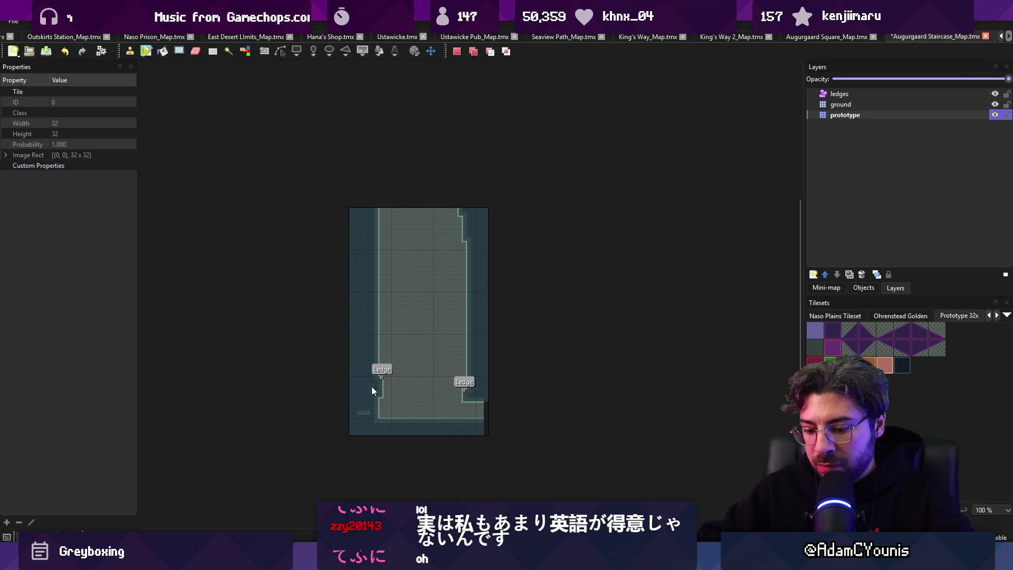
{"action": "key", "text": "ctrl+s"}
- Cut a block of wall tiles and pick it up as a paint stamp
{"action": "scroll", "coordinate": [372, 386], "scroll_direction": "up", "scroll_amount": 3}
{"action": "key", "text": "r"}
{"action": "left_click_drag", "start_coordinate": [506, 348], "coordinate": [546, 377]}
{"action": "key", "text": "ctrl+x"}
{"action": "key", "text": "ctrl+v"}
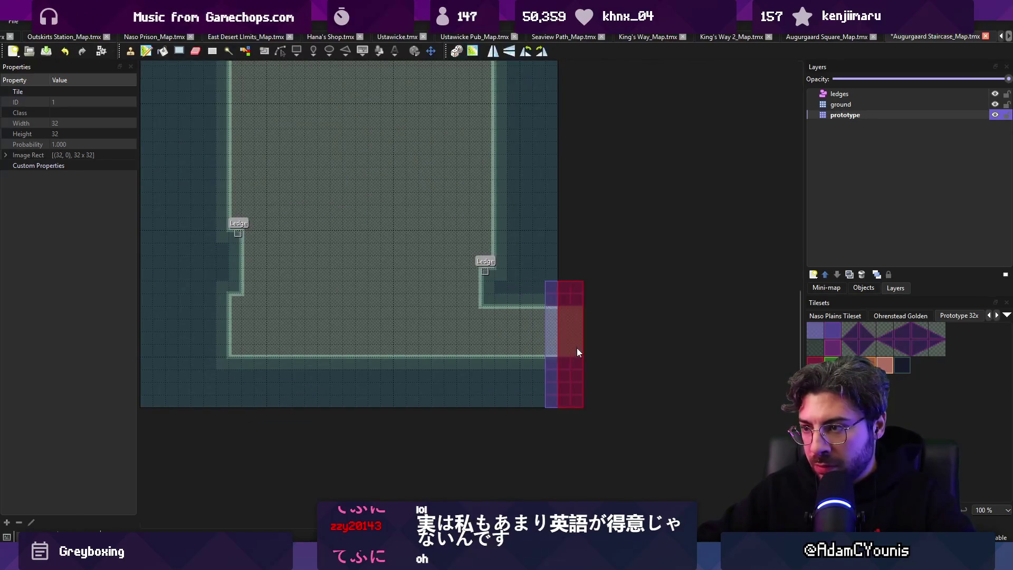
{"action": "scroll", "coordinate": [470, 464], "scroll_direction": "up", "scroll_amount": 3}
{"action": "scroll", "coordinate": [470, 464], "scroll_direction": "left", "scroll_amount": 2}
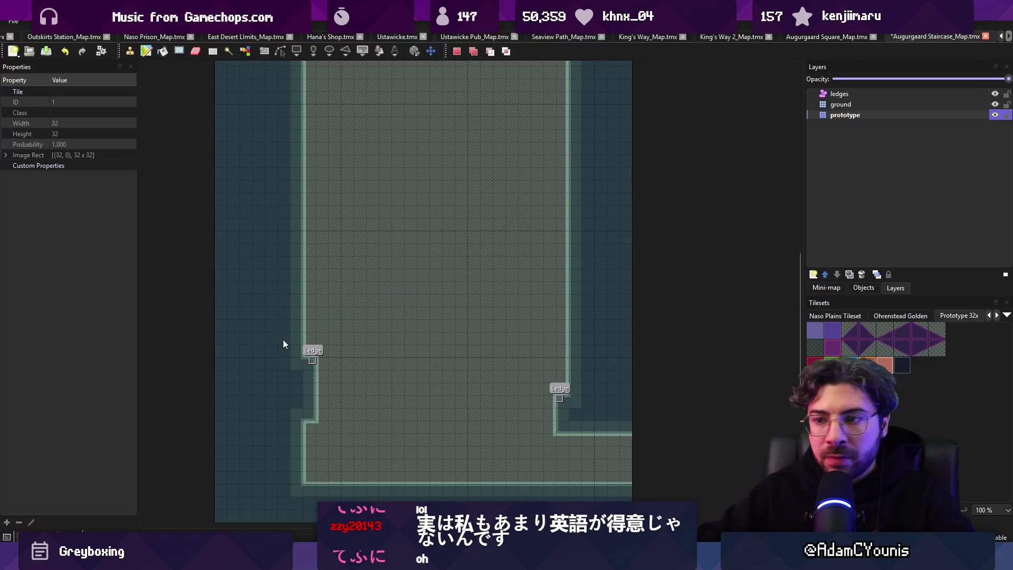
{"action": "key", "text": "ctrl+v"}
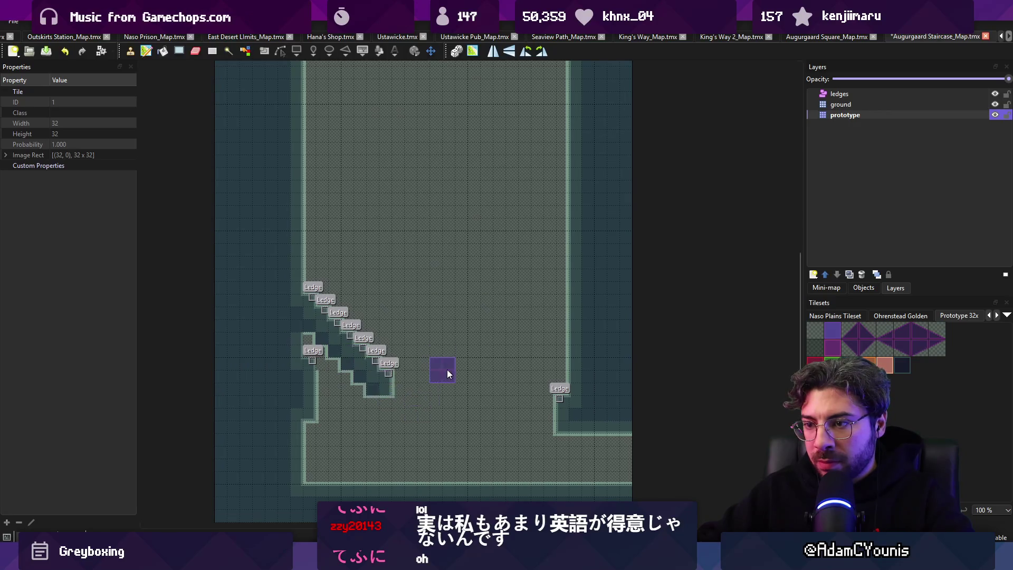
- Undo and redo the last wall edit, then save the staircase map
{"action": "scroll", "coordinate": [422, 353], "scroll_direction": "up", "scroll_amount": 3}
{"action": "scroll", "coordinate": [602, 137], "scroll_direction": "up", "scroll_amount": 5}
{"action": "scroll", "coordinate": [601, 137], "scroll_direction": "left", "scroll_amount": 1}
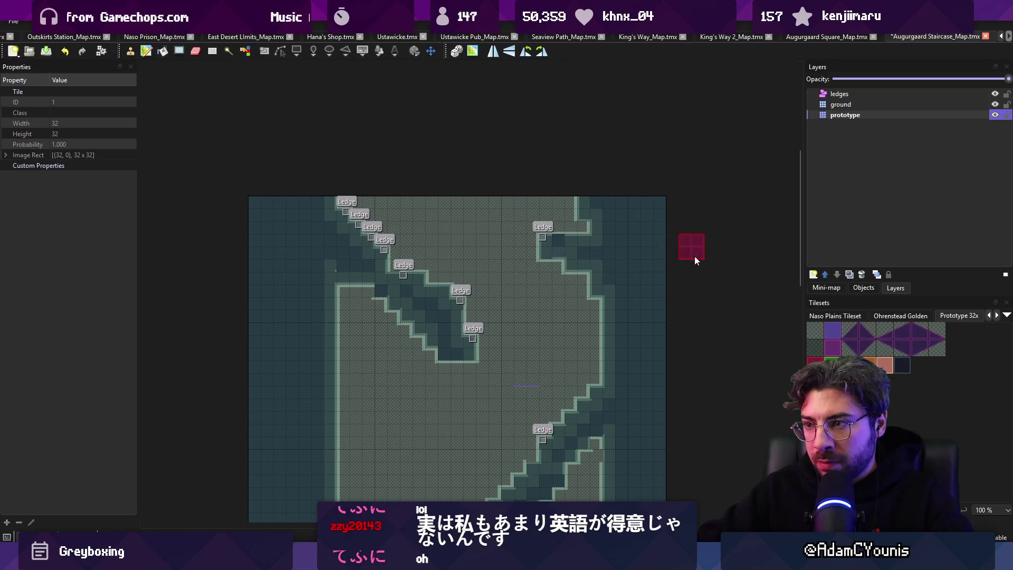
{"action": "key", "text": "ctrl+z"}
{"action": "key", "text": "ctrl+y"}
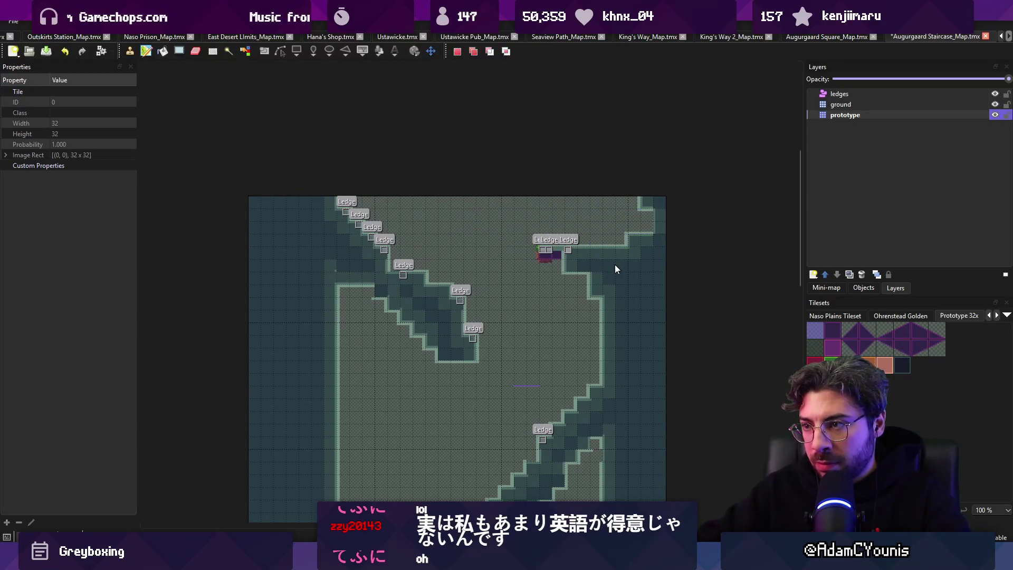
{"action": "scroll", "coordinate": [527, 220], "scroll_direction": "down", "scroll_amount": 3}
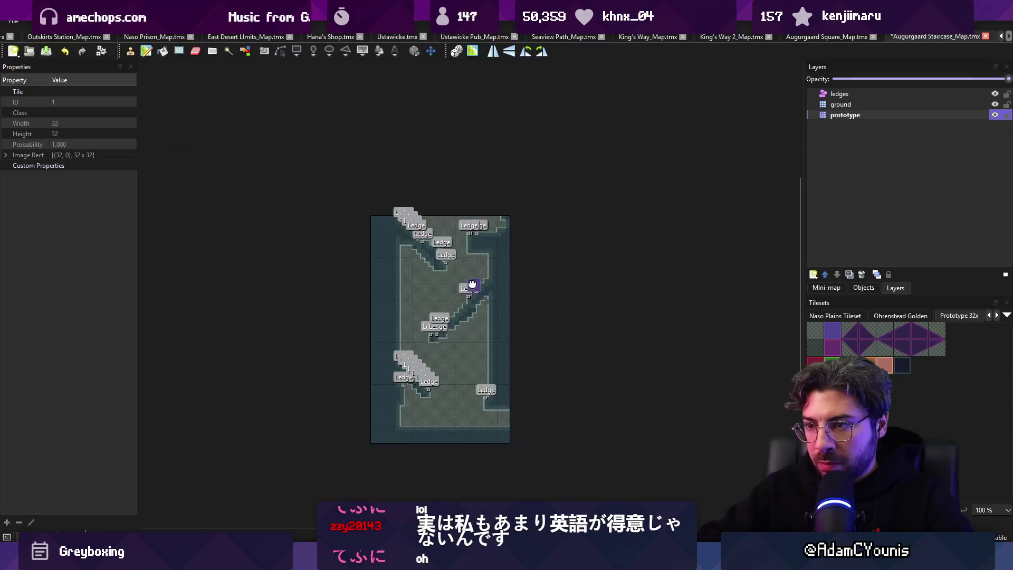
{"action": "key", "text": "ctrl+n"}
{"action": "key", "text": "Escape"}
{"action": "key", "text": "ctrl+s"}
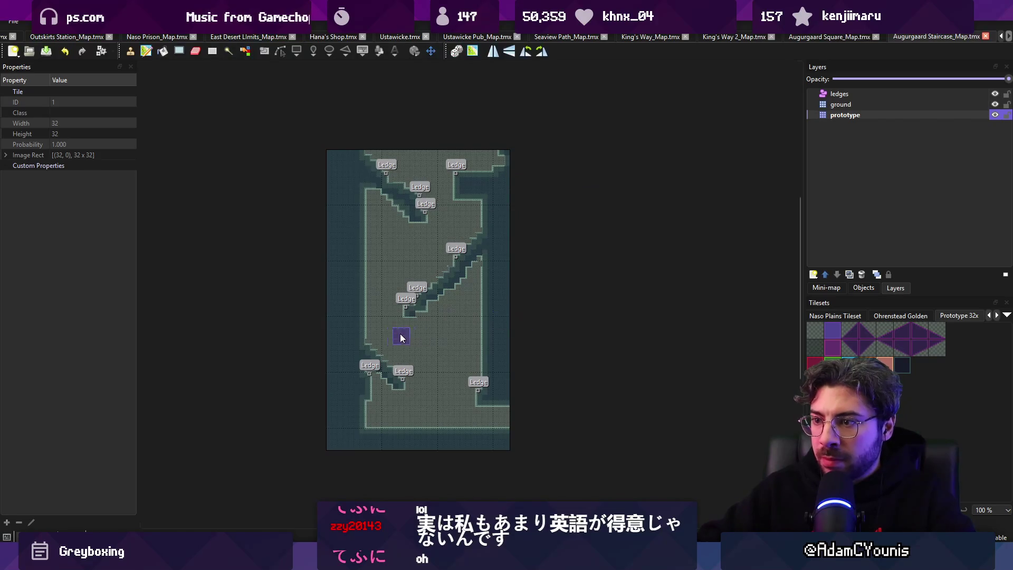
- Reshape the diagonal staircase wall, keeping the lower staircase with its ledges
{"action": "left_click_drag", "start_coordinate": [369, 319], "coordinate": [478, 320]}
{"action": "key", "text": "ctrl+z"}
{"action": "right_click", "coordinate": [373, 315]}
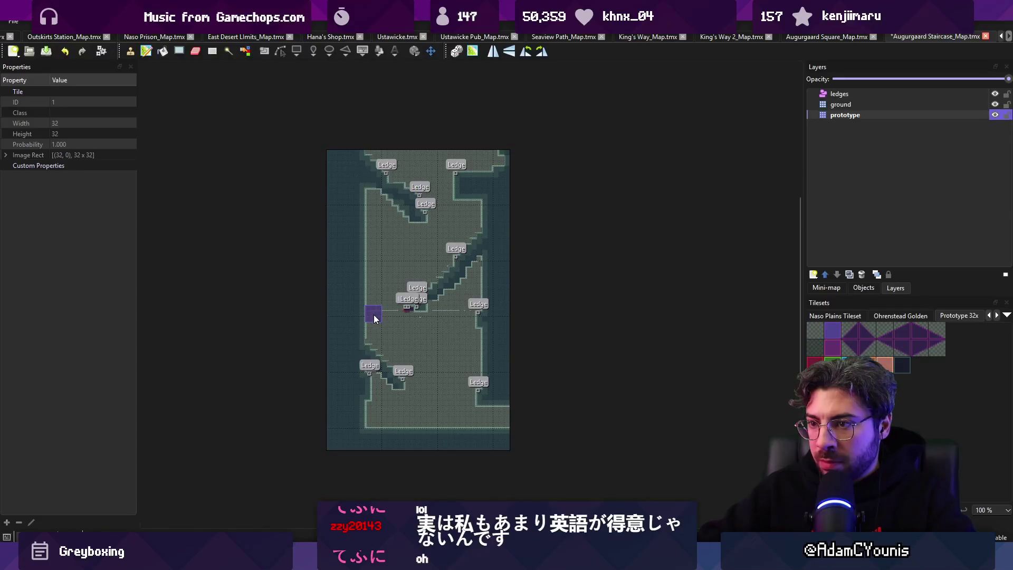
{"action": "key", "text": "r"}
{"action": "left_click_drag", "start_coordinate": [417, 259], "coordinate": [481, 316]}
{"action": "left_click", "coordinate": [462, 287]}
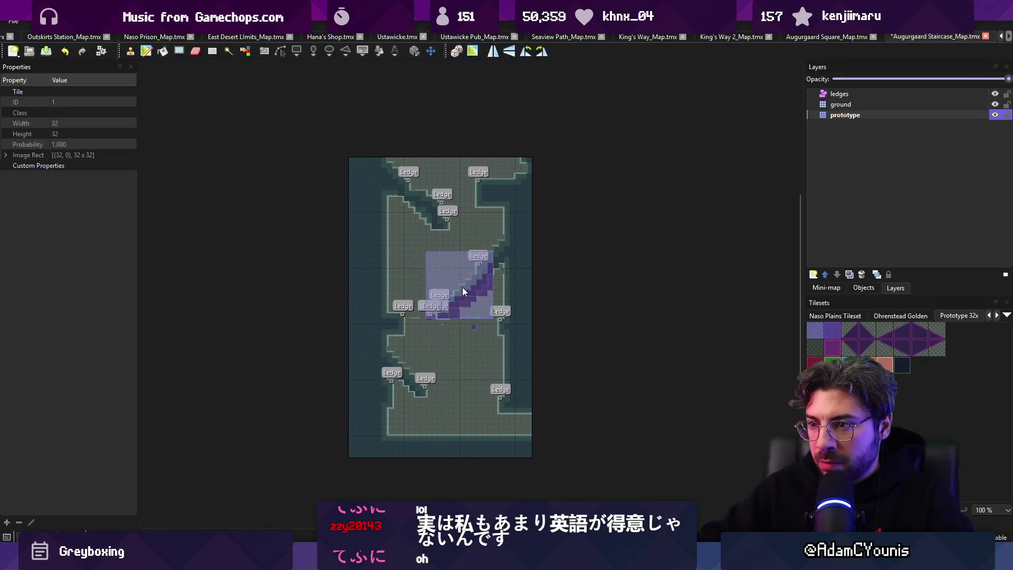
{"action": "key", "text": "ctrl+z"}
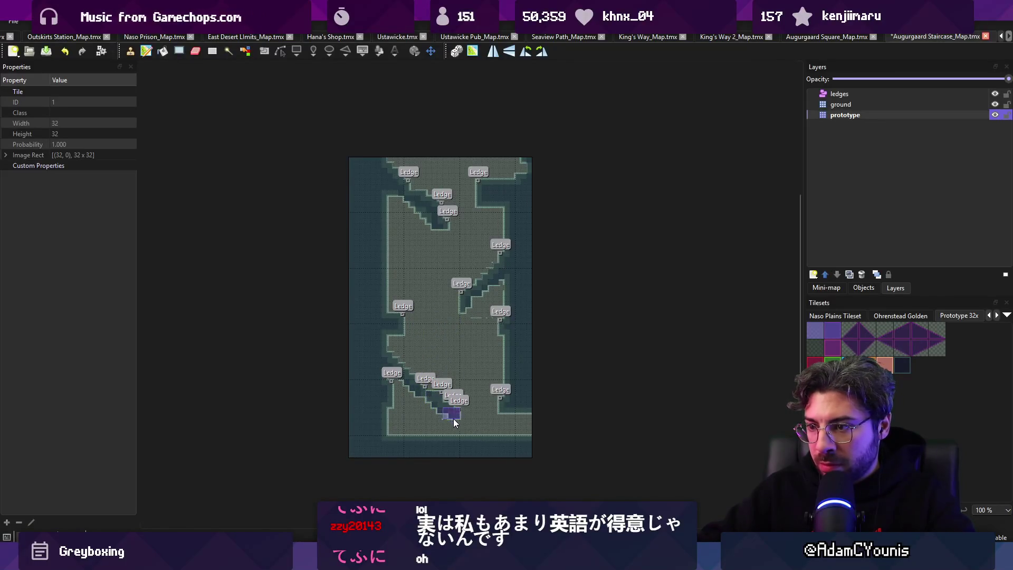
{"action": "key", "text": "ctrl+y"}
{"action": "scroll", "coordinate": [466, 344], "scroll_direction": "down", "scroll_amount": 4}
- Select the area to keep and crop the map with Map > Crop to Selection
{"action": "key", "text": "r"}
{"action": "left_click_drag", "start_coordinate": [385, 213], "coordinate": [457, 392]}
{"action": "left_click", "coordinate": [133, 21]}
{"action": "left_click", "coordinate": [185, 80]}
{"action": "scroll", "coordinate": [424, 281], "scroll_direction": "up", "scroll_amount": 3}
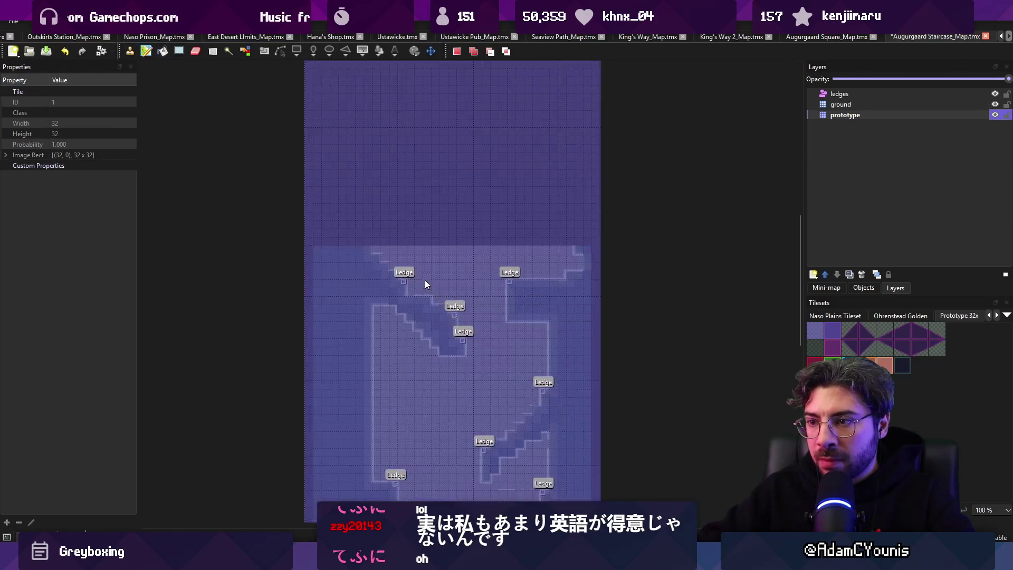
- Copy the top rows of tiles and stamp them upward to extend the map
{"action": "left_click", "coordinate": [353, 276]}
{"action": "mouse_move", "coordinate": [343, 306]}
{"action": "left_mouse_down"}
{"action": "mouse_move", "coordinate": [336, 204]}
{"action": "mouse_move", "coordinate": [353, 346]}
{"action": "mouse_move", "coordinate": [376, 261]}
{"action": "mouse_move", "coordinate": [534, 258]}
{"action": "mouse_move", "coordinate": [548, 246]}
{"action": "left_mouse_up"}
{"action": "key", "text": "ctrl+c"}
{"action": "key", "text": "ctrl+v"}
{"action": "left_click_drag", "start_coordinate": [459, 233], "coordinate": [456, 87]}
- Repaint the right and left wall edges of the extended corridor
{"action": "right_click", "coordinate": [528, 270]}
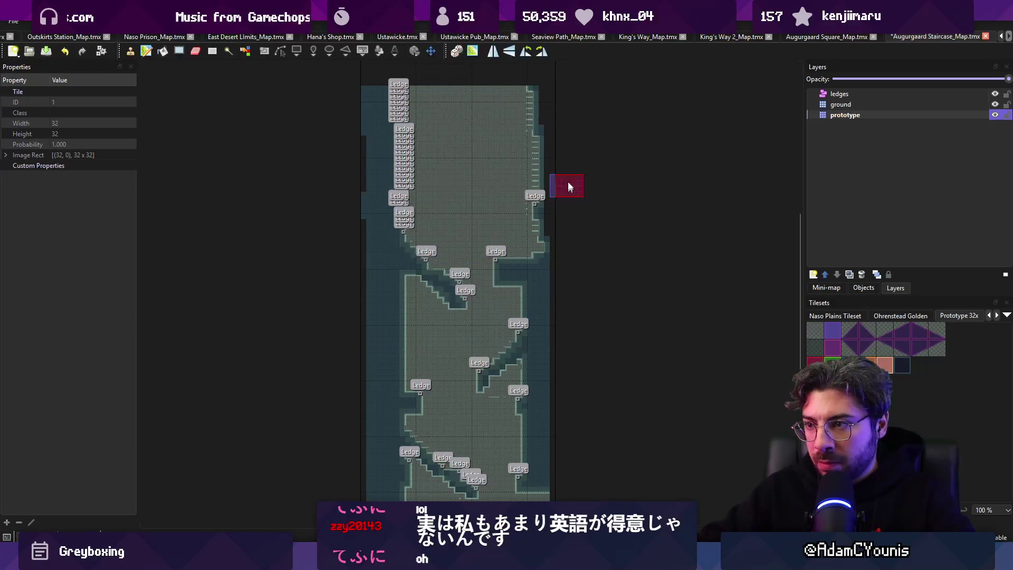
{"action": "left_click_drag", "start_coordinate": [550, 132], "coordinate": [550, 267]}
{"action": "mouse_move", "coordinate": [385, 84]}
{"action": "left_mouse_down"}
{"action": "mouse_move", "coordinate": [400, 218]}
{"action": "mouse_move", "coordinate": [369, 112]}
{"action": "mouse_move", "coordinate": [343, 399]}
{"action": "mouse_move", "coordinate": [362, 389]}
{"action": "left_mouse_up"}
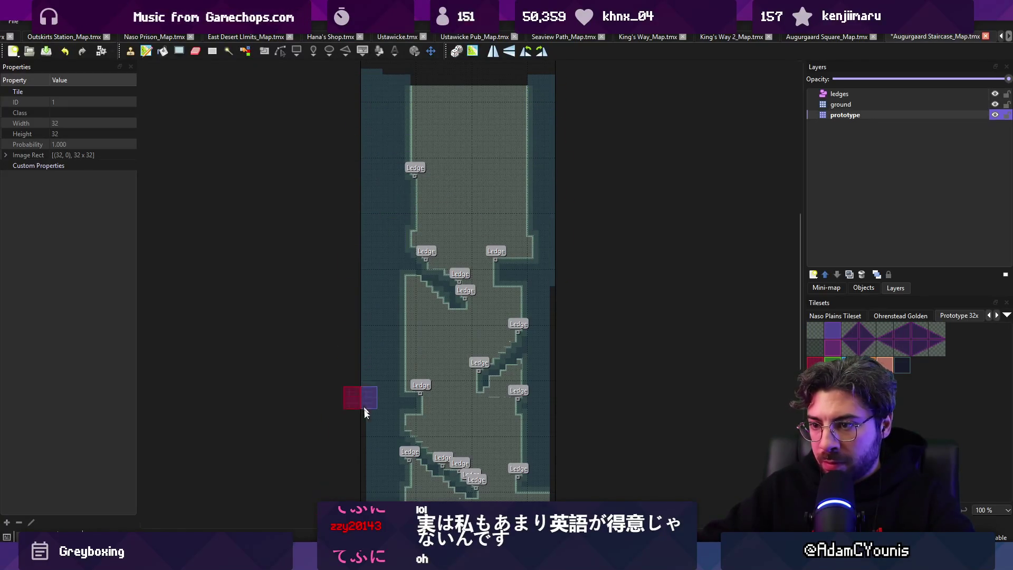
{"action": "scroll", "coordinate": [362, 389], "scroll_direction": "down", "scroll_amount": 2}
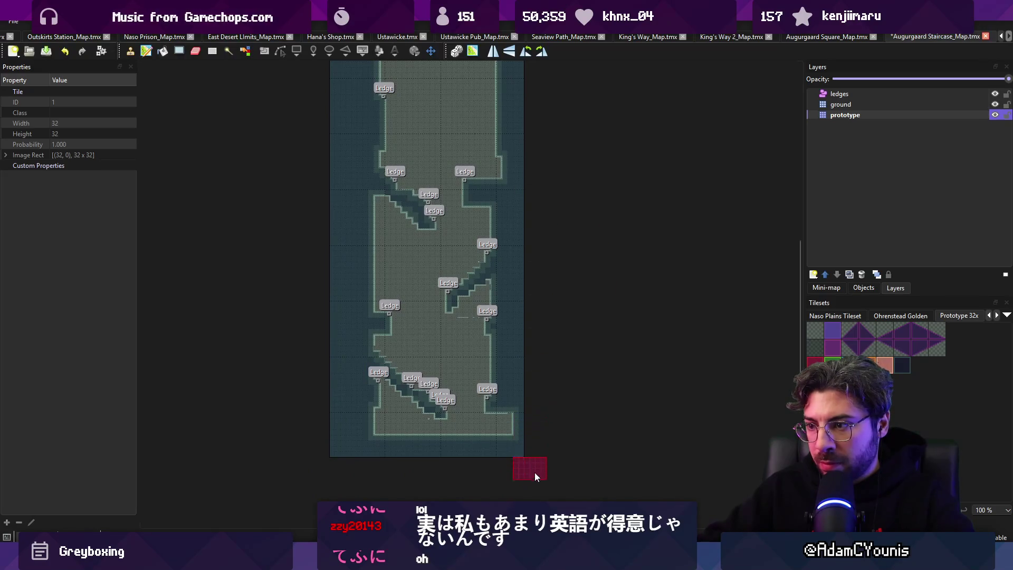
{"action": "right_click", "coordinate": [493, 418]}
{"action": "scroll", "coordinate": [521, 423], "scroll_direction": "down", "scroll_amount": 1}
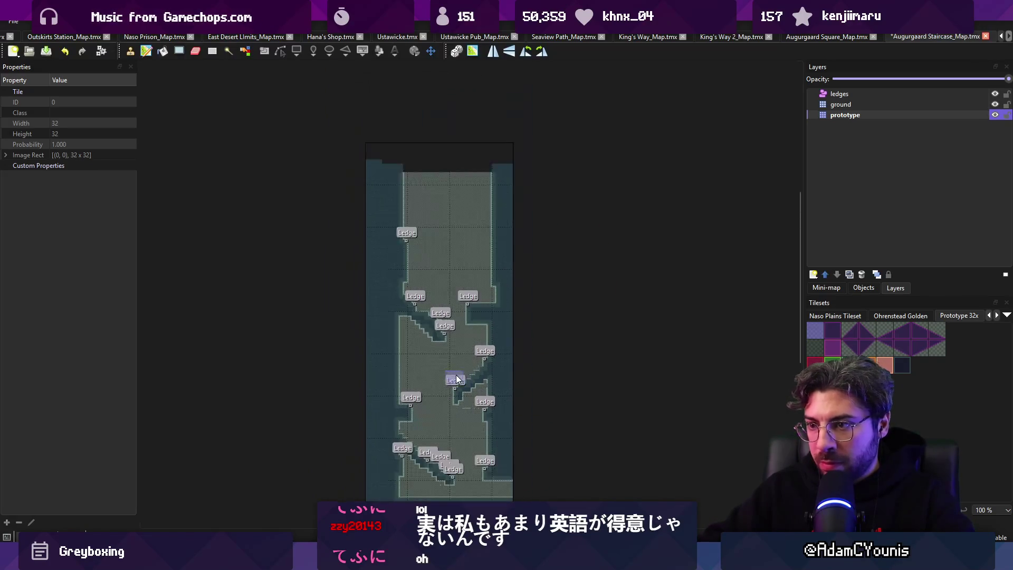
{"action": "scroll", "coordinate": [414, 212], "scroll_direction": "up", "scroll_amount": 3}
- Copy a block of wall tiles and fill the dark strip across the map's top
{"action": "key", "text": "r"}
{"action": "left_click_drag", "start_coordinate": [307, 300], "coordinate": [359, 325]}
{"action": "key", "text": "ctrl+c"}
{"action": "key", "text": "ctrl+v"}
{"action": "scroll", "coordinate": [543, 327], "scroll_direction": "up", "scroll_amount": 2}
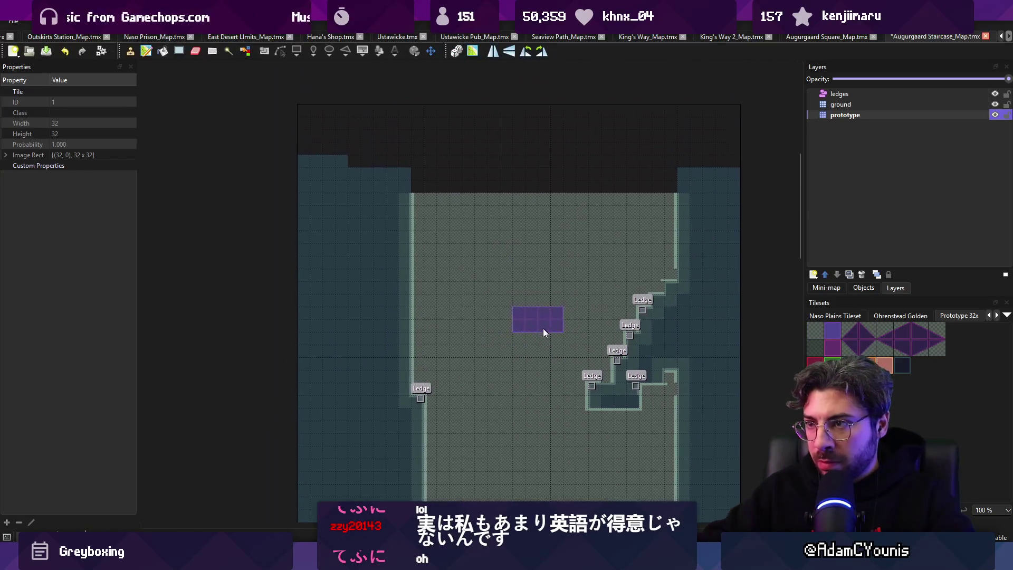
{"action": "mouse_move", "coordinate": [335, 222]}
{"action": "left_mouse_down"}
{"action": "mouse_move", "coordinate": [707, 158]}
{"action": "mouse_move", "coordinate": [316, 143]}
{"action": "mouse_move", "coordinate": [710, 183]}
{"action": "left_mouse_up"}
{"action": "key", "text": "Escape"}
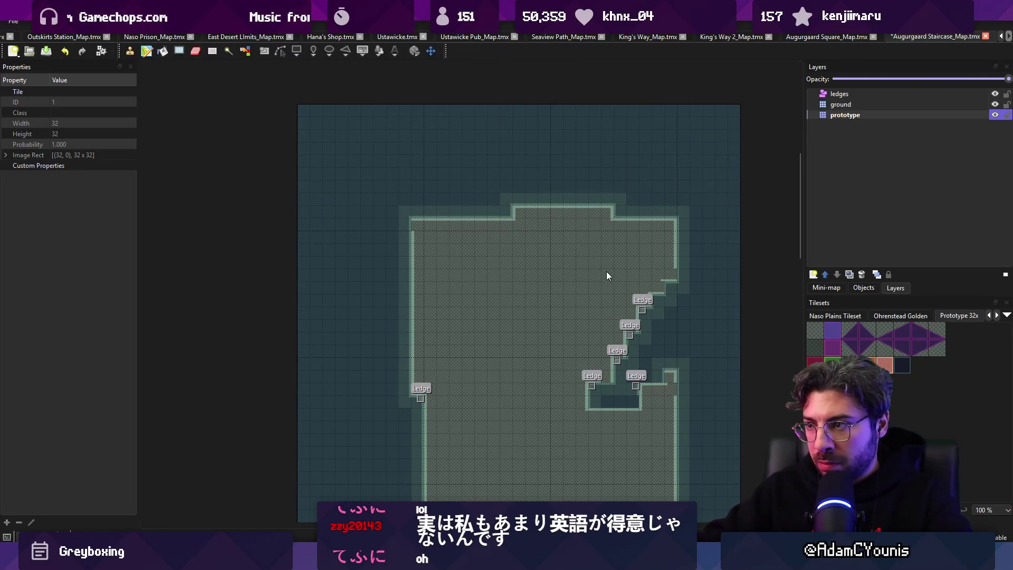
{"action": "key", "text": "b"}
- Save the staircase map and switch back to Unity
{"action": "scroll", "coordinate": [546, 306], "scroll_direction": "down", "scroll_amount": 3}
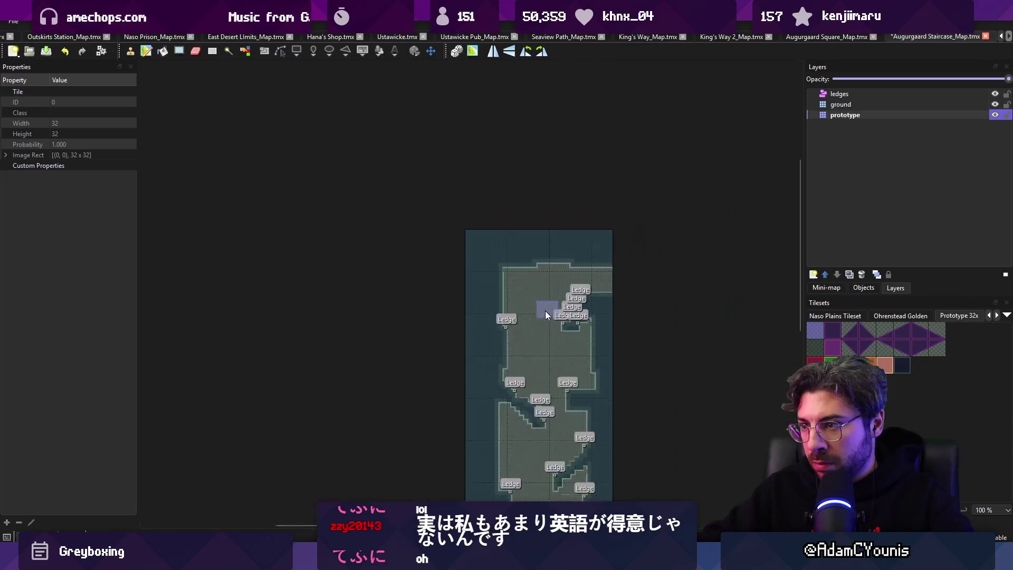
{"action": "key", "text": "ctrl+s"}
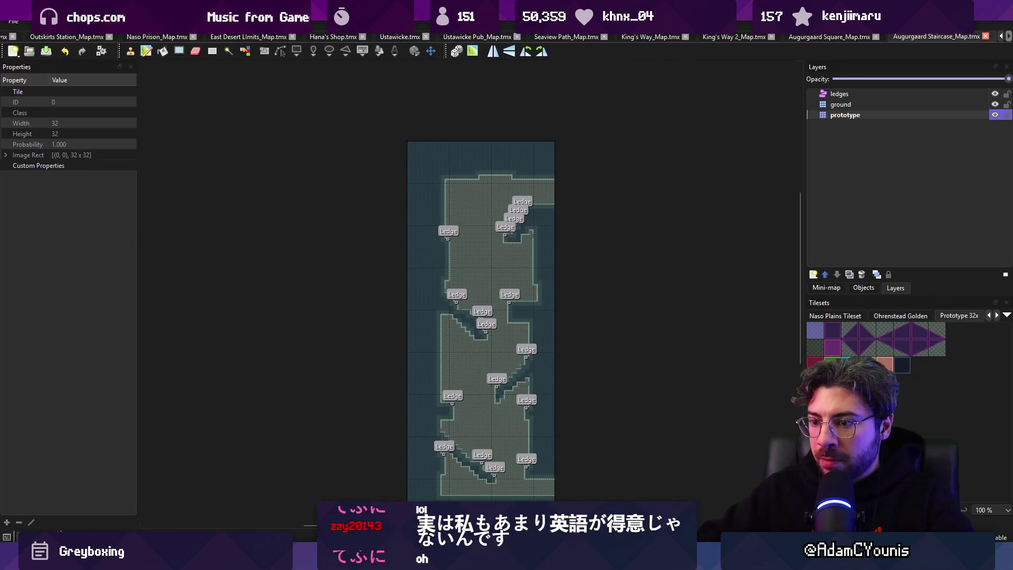
{"action": "key", "text": "alt+Tab"}
{"action": "scroll", "coordinate": [417, 272], "scroll_direction": "up", "scroll_amount": 5}
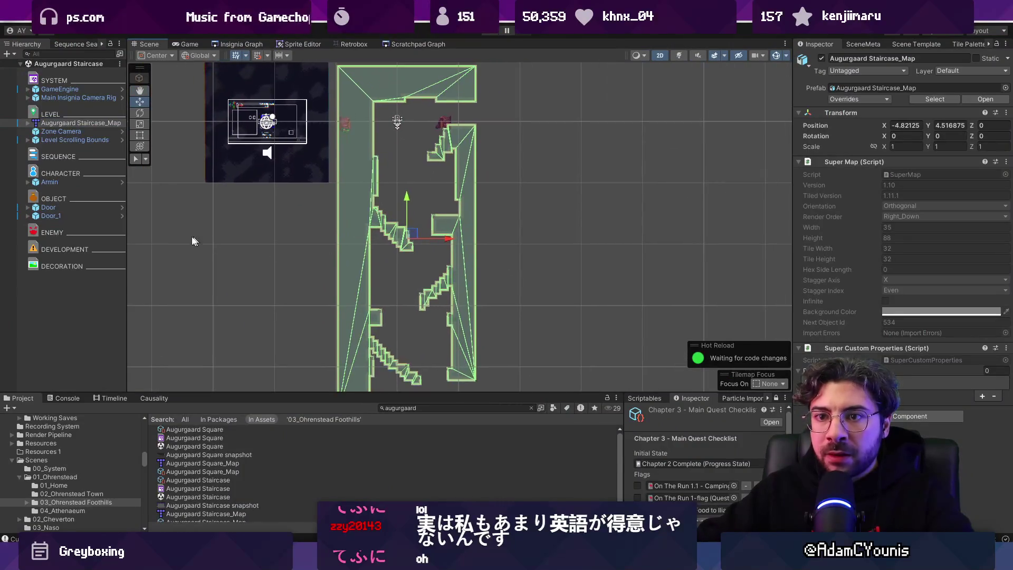
- Place Door at the corridor's lower end and make it face East
{"action": "left_click", "coordinate": [99, 209]}
{"action": "left_click_drag", "start_coordinate": [342, 126], "coordinate": [459, 357]}
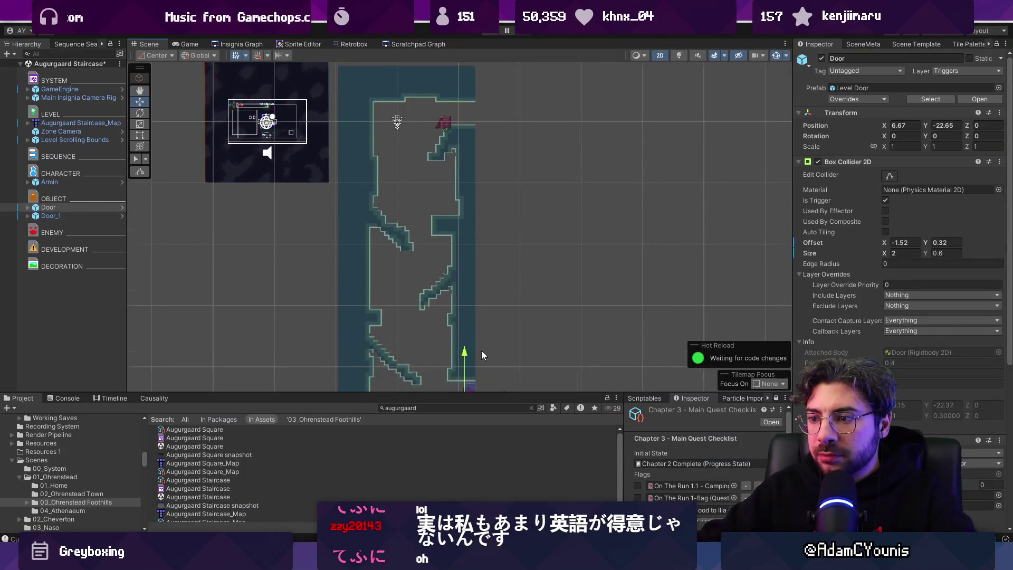
{"action": "scroll", "coordinate": [459, 357], "scroll_direction": "up", "scroll_amount": 5}
{"action": "scroll", "coordinate": [435, 244], "scroll_direction": "up", "scroll_amount": 1}
{"action": "left_click_drag", "start_coordinate": [442, 249], "coordinate": [421, 232]}
{"action": "scroll", "coordinate": [900, 420], "scroll_direction": "down", "scroll_amount": 4}
{"action": "left_click", "coordinate": [908, 339]}
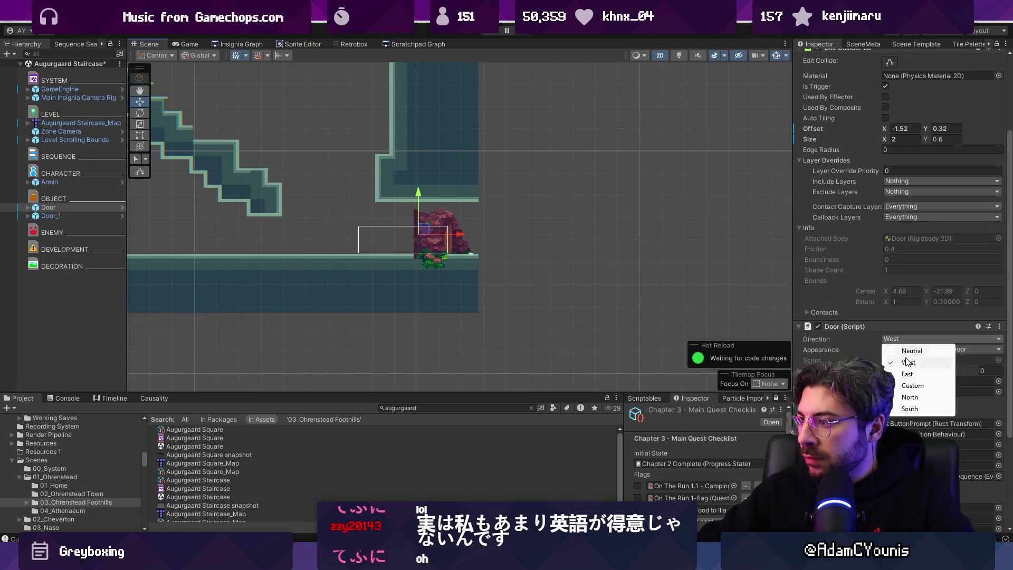
{"action": "left_click", "coordinate": [908, 375]}
- Try several door appearances and settle on Athenaeum Door Underside
{"action": "left_click", "coordinate": [942, 350]}
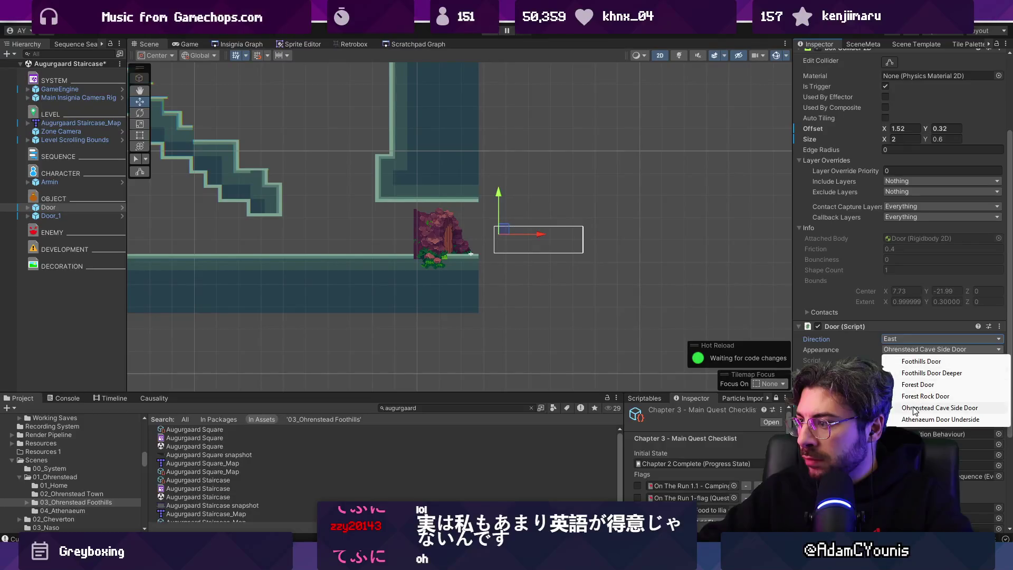
{"action": "left_click", "coordinate": [950, 408]}
{"action": "left_click", "coordinate": [942, 350]}
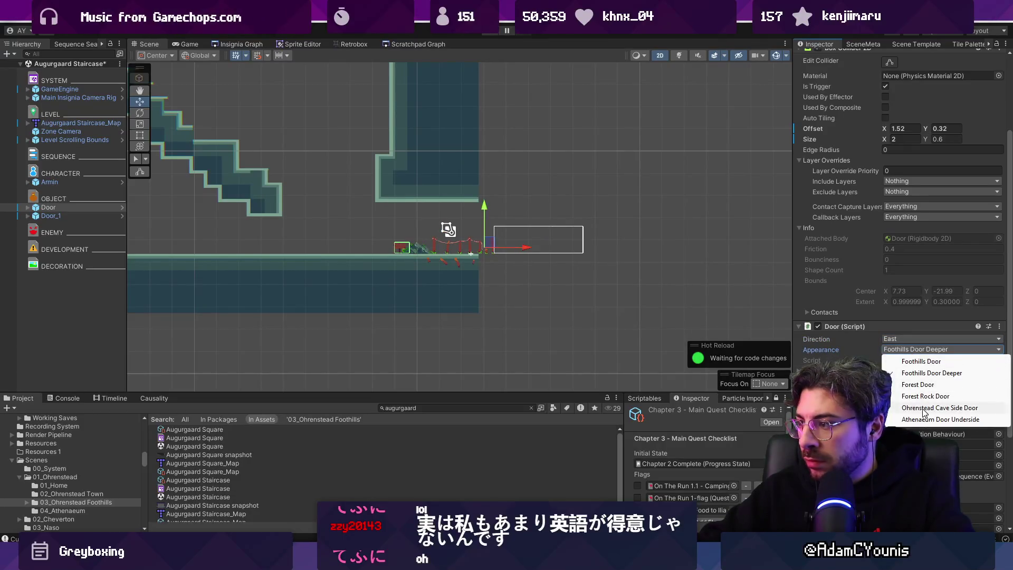
{"action": "left_click", "coordinate": [950, 408]}
{"action": "mouse_move", "coordinate": [569, 237]}
{"action": "left_mouse_down"}
{"action": "mouse_move", "coordinate": [503, 236]}
{"action": "mouse_move", "coordinate": [520, 237]}
{"action": "left_mouse_up"}
{"action": "left_click", "coordinate": [942, 349]}
{"action": "left_click", "coordinate": [932, 385]}
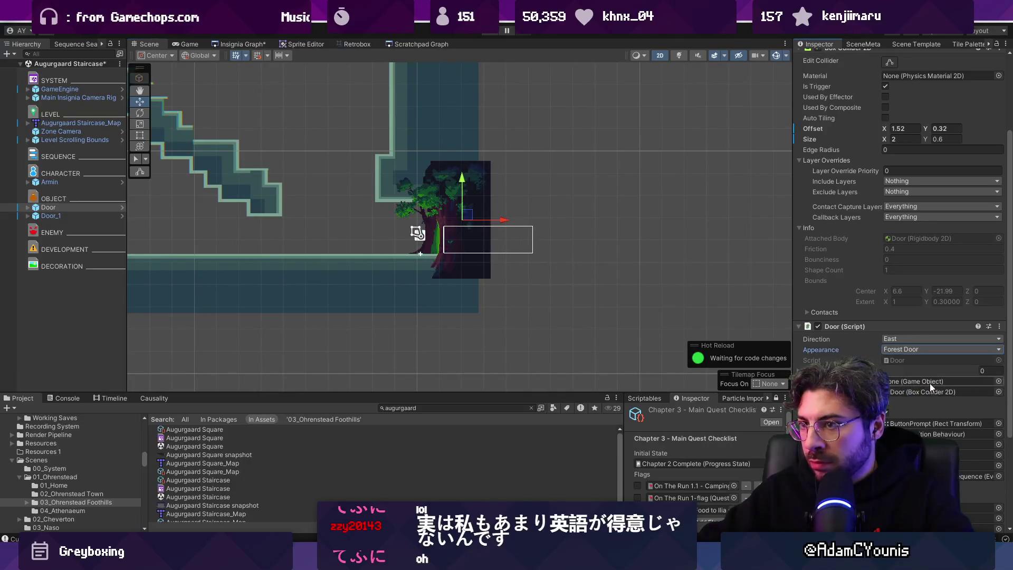
{"action": "left_click", "coordinate": [932, 349]}
{"action": "left_click", "coordinate": [926, 361]}
{"action": "left_click", "coordinate": [901, 349]}
{"action": "left_click", "coordinate": [912, 373]}
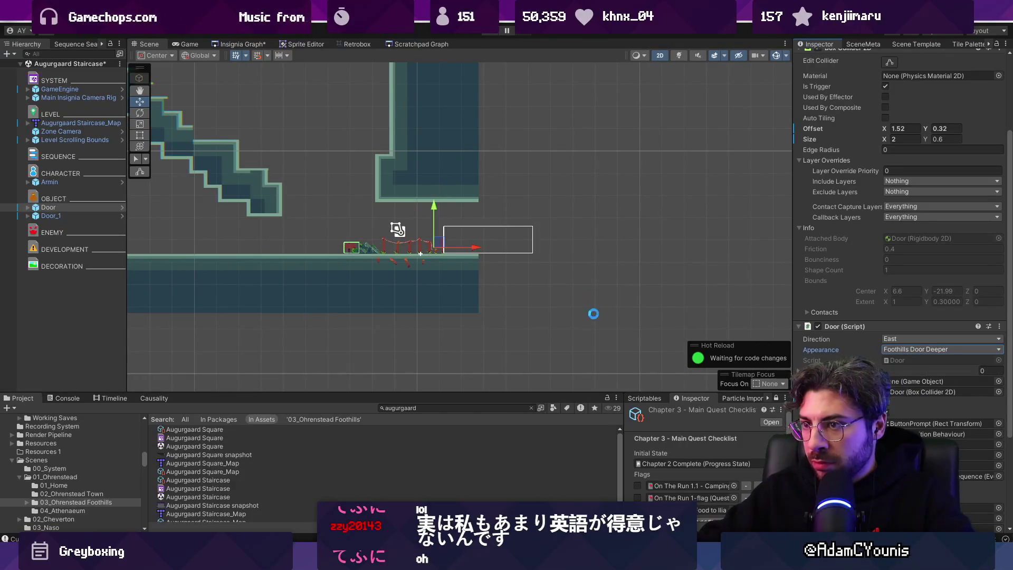
{"action": "left_click", "coordinate": [913, 350]}
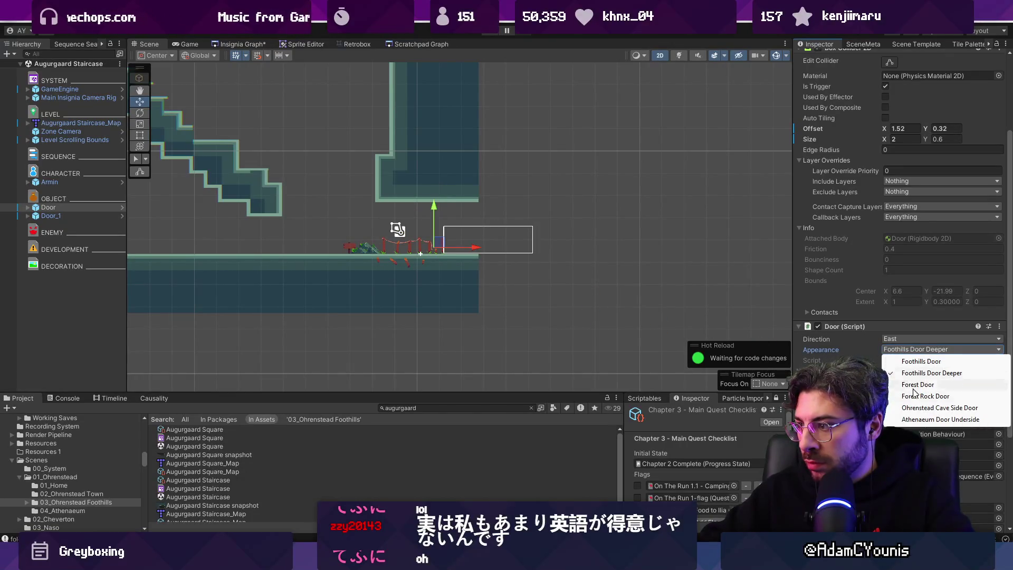
{"action": "left_click", "coordinate": [910, 420]}
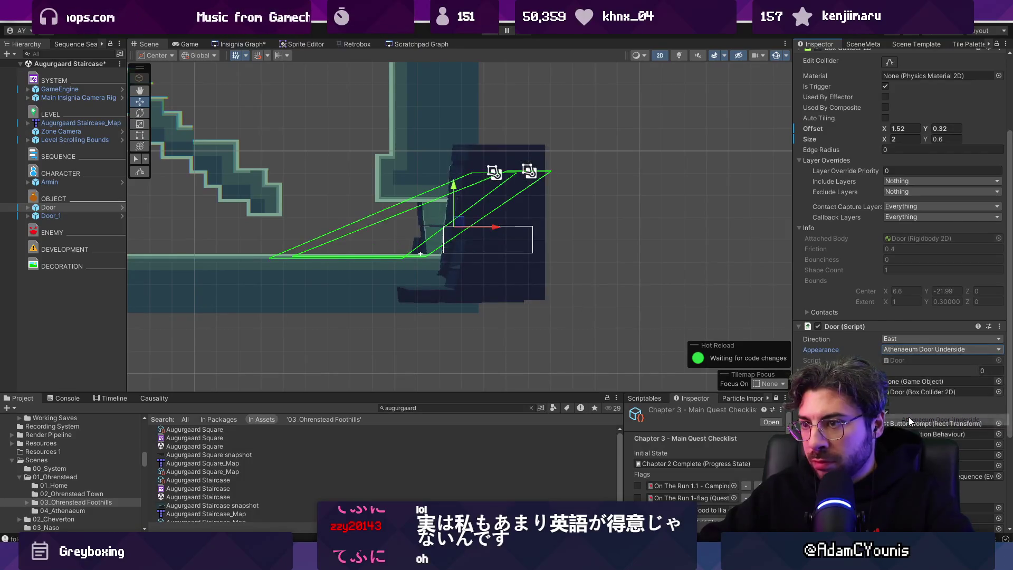
{"action": "scroll", "coordinate": [506, 182], "scroll_direction": "down", "scroll_amount": 5}
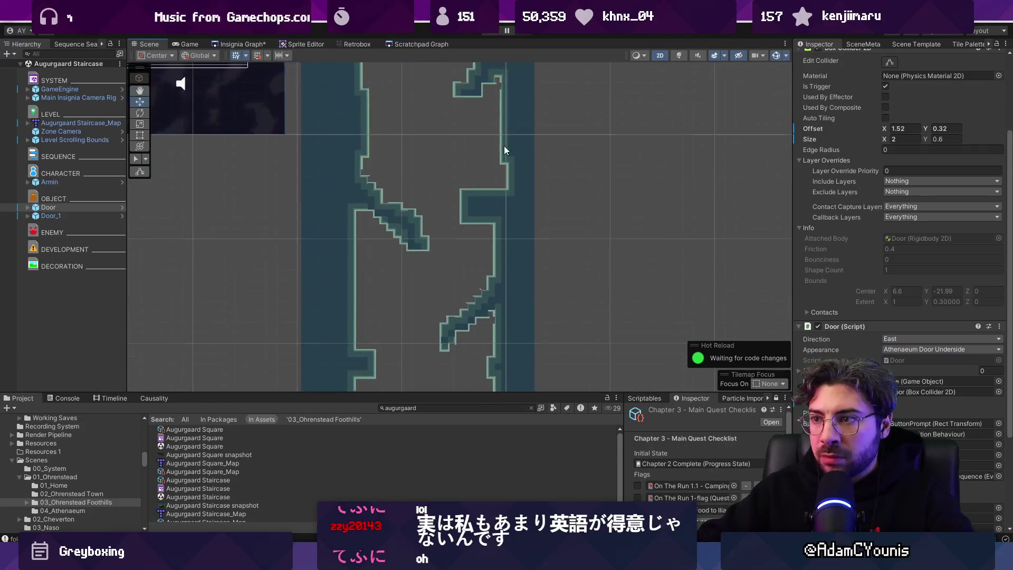
- Give Door_1 the Athenaeum Door Underside look and move it further right
{"action": "double_click", "coordinate": [50, 216]}
{"action": "left_click", "coordinate": [941, 349]}
{"action": "left_click", "coordinate": [910, 418]}
{"action": "scroll", "coordinate": [477, 210], "scroll_direction": "up", "scroll_amount": 3}
{"action": "mouse_move", "coordinate": [476, 209]}
{"action": "left_mouse_down"}
{"action": "mouse_move", "coordinate": [579, 214]}
{"action": "mouse_move", "coordinate": [556, 211]}
{"action": "left_mouse_up"}
- Save the scene and bring up options for the staircase map object
{"action": "key", "text": "ctrl+z"}
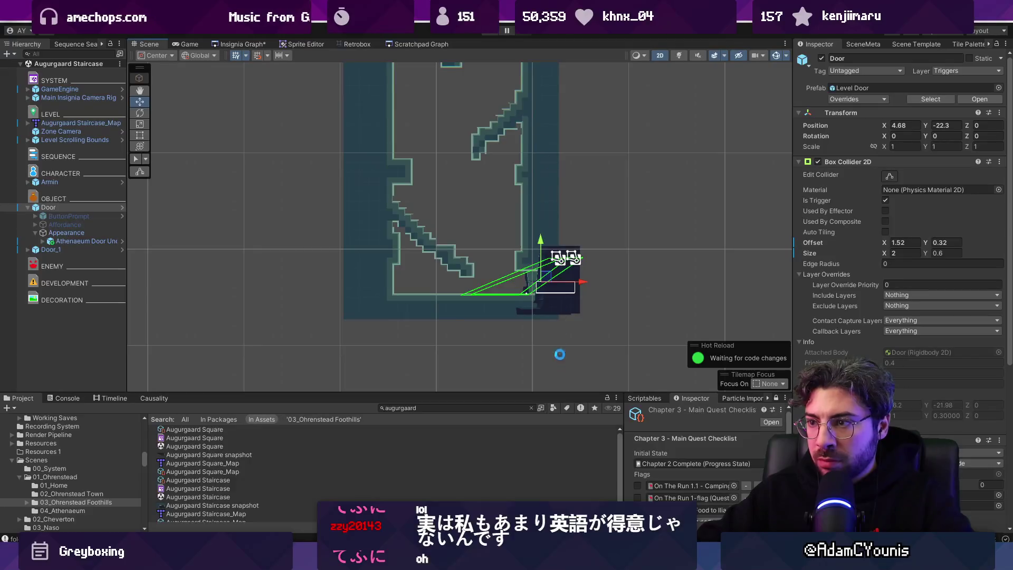
{"action": "scroll", "coordinate": [505, 276], "scroll_direction": "up", "scroll_amount": 2}
{"action": "left_click", "coordinate": [325, 239]}
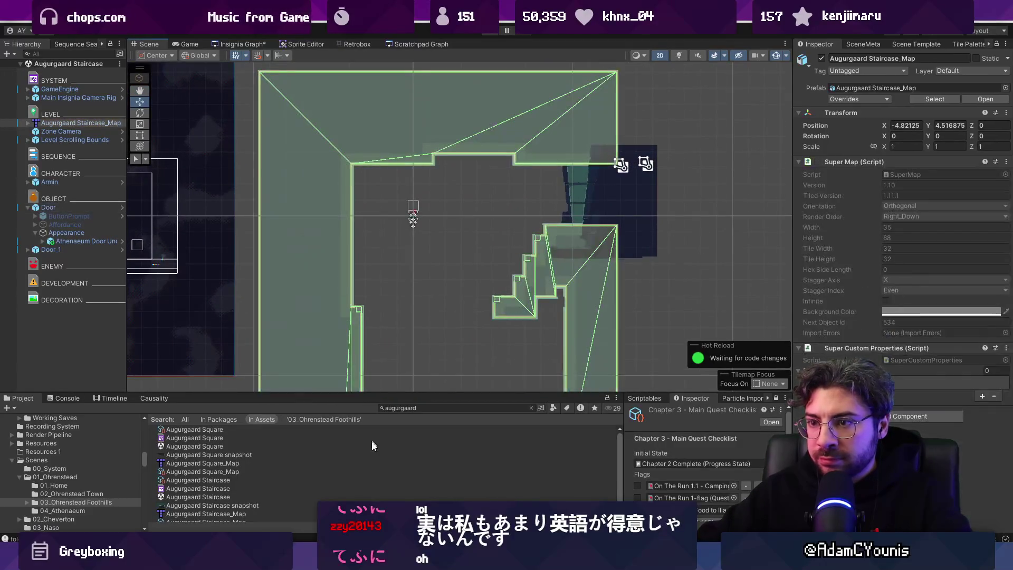
{"action": "right_click", "coordinate": [75, 125]}
- Paint a row of purple prototype tiles across the upper room in Tiled, save, and return to Unity
{"action": "mouse_move", "coordinate": [159, 237]}
{"action": "left_click", "coordinate": [237, 236]}
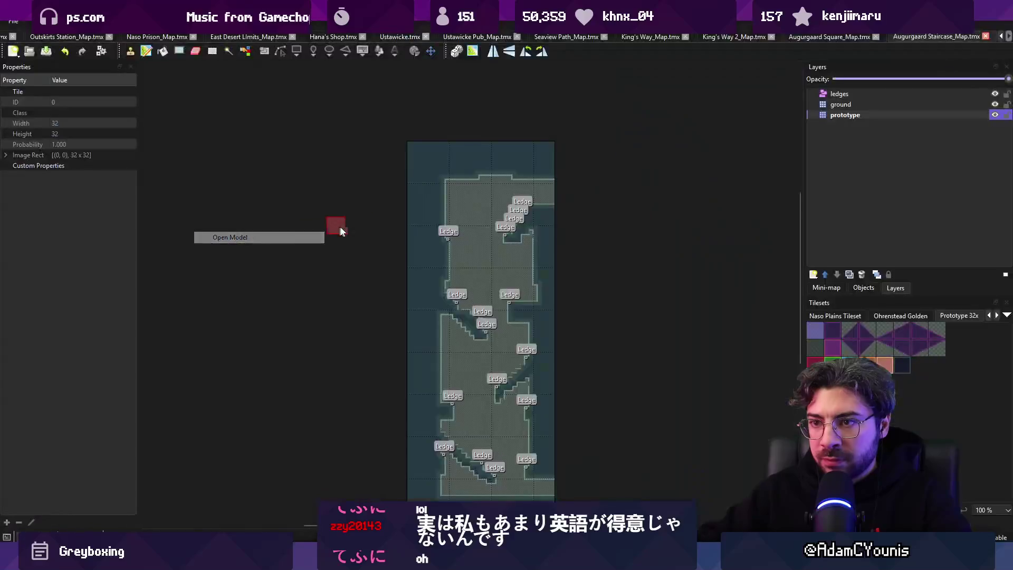
{"action": "key", "text": "b"}
{"action": "mouse_move", "coordinate": [582, 212]}
{"action": "left_mouse_down"}
{"action": "mouse_move", "coordinate": [436, 198]}
{"action": "mouse_move", "coordinate": [610, 204]}
{"action": "left_mouse_up"}
{"action": "key", "text": "ctrl+v"}
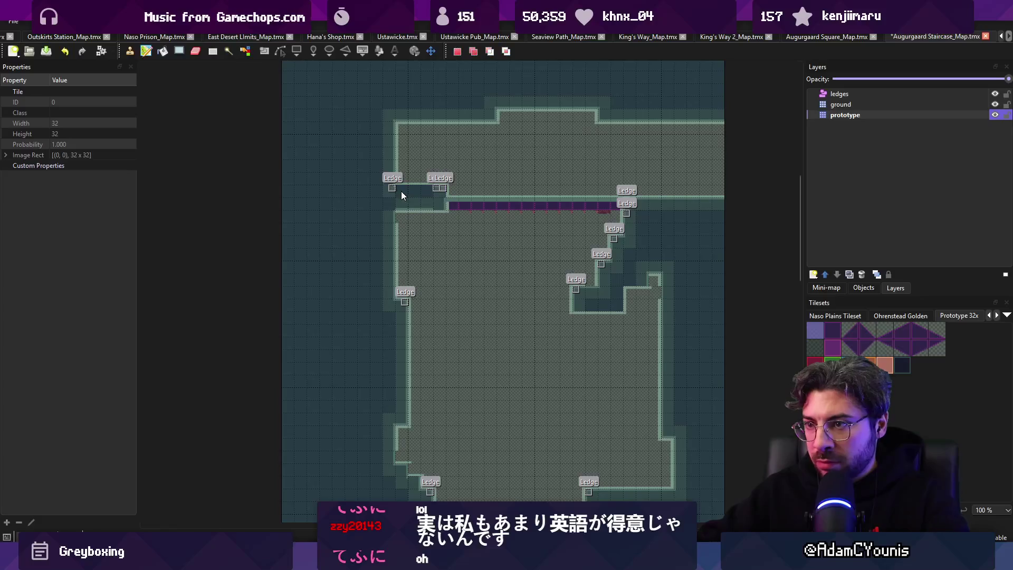
{"action": "key", "text": "b"}
{"action": "key", "text": "ctrl+s"}
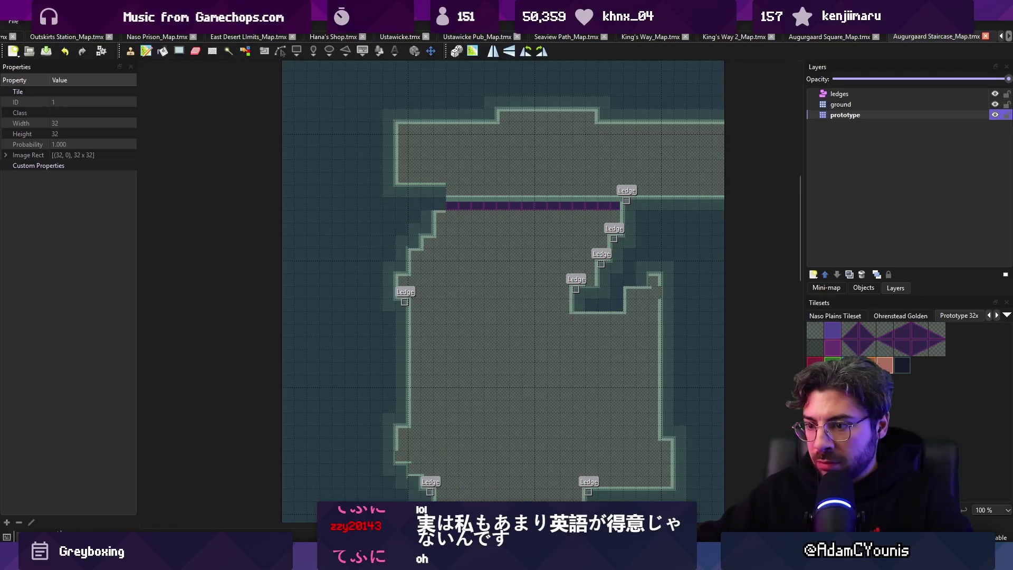
{"action": "key", "text": "alt+Tab"}
{"action": "scroll", "coordinate": [587, 210], "scroll_direction": "up", "scroll_amount": 3}
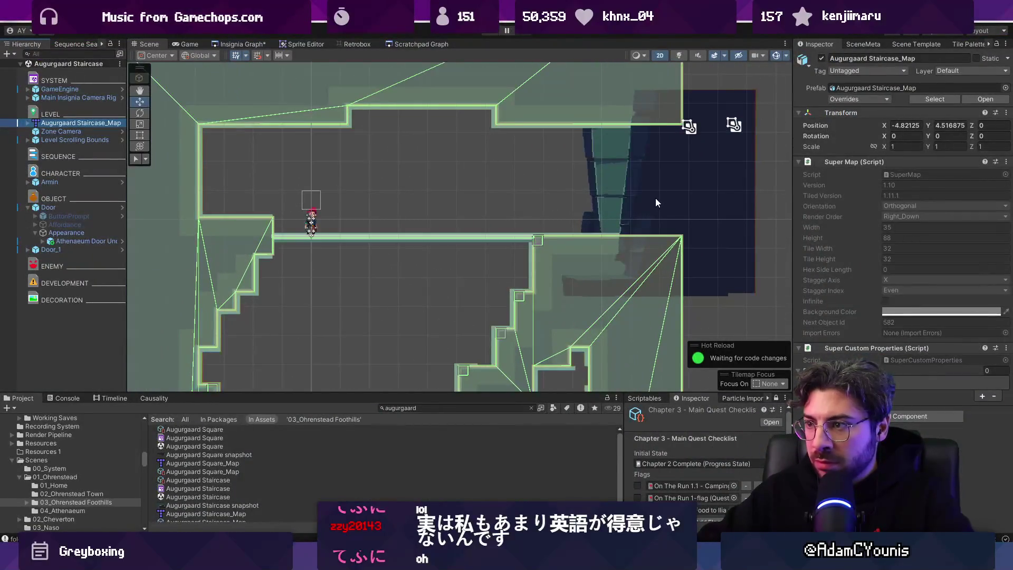
- Set the door underside's Position X to 0 and slide Door_1 right to X 5.067
{"action": "left_click", "coordinate": [656, 197]}
{"action": "left_click_drag", "start_coordinate": [675, 205], "coordinate": [639, 206]}
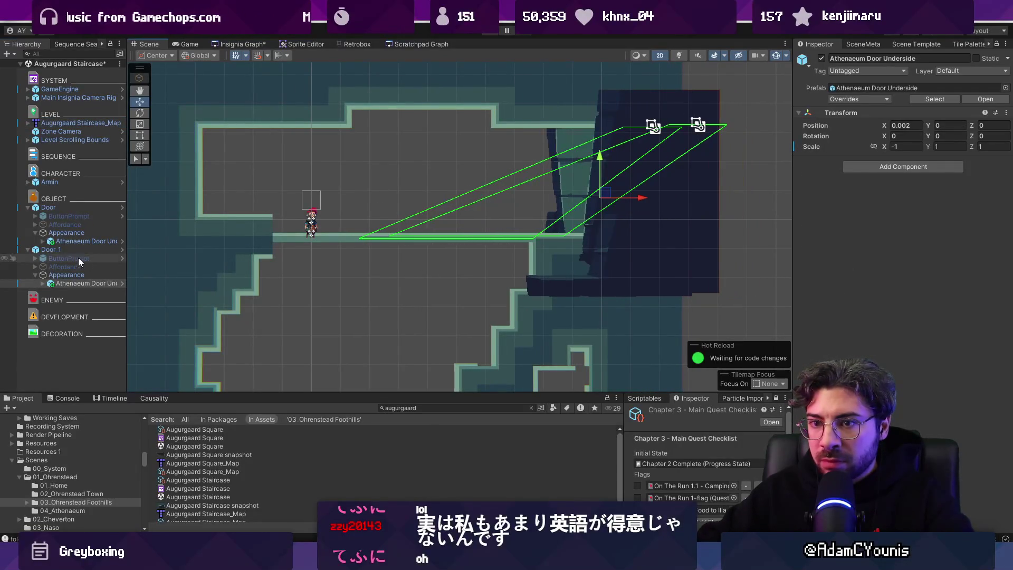
{"action": "key", "text": "ctrl+z"}
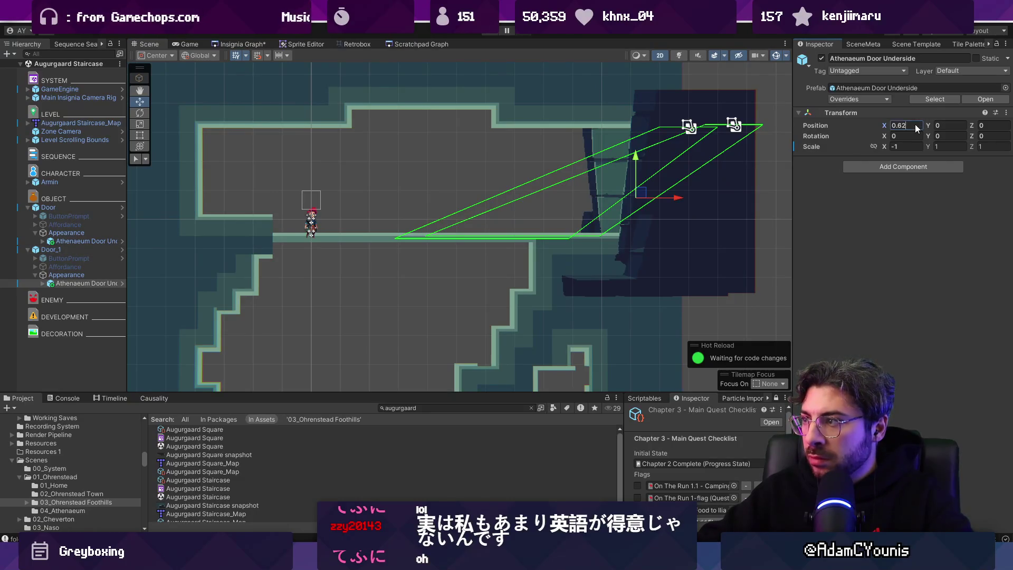
{"action": "type", "text": "0"}
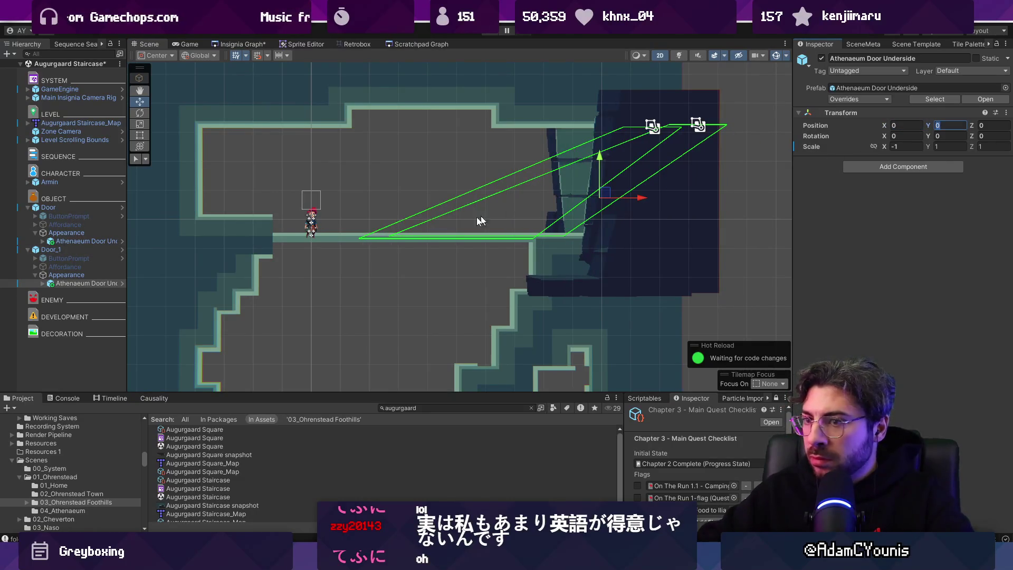
{"action": "left_click", "coordinate": [558, 205]}
{"action": "mouse_move", "coordinate": [642, 199]}
{"action": "left_mouse_down"}
{"action": "mouse_move", "coordinate": [628, 201]}
{"action": "mouse_move", "coordinate": [662, 193]}
{"action": "left_mouse_up"}
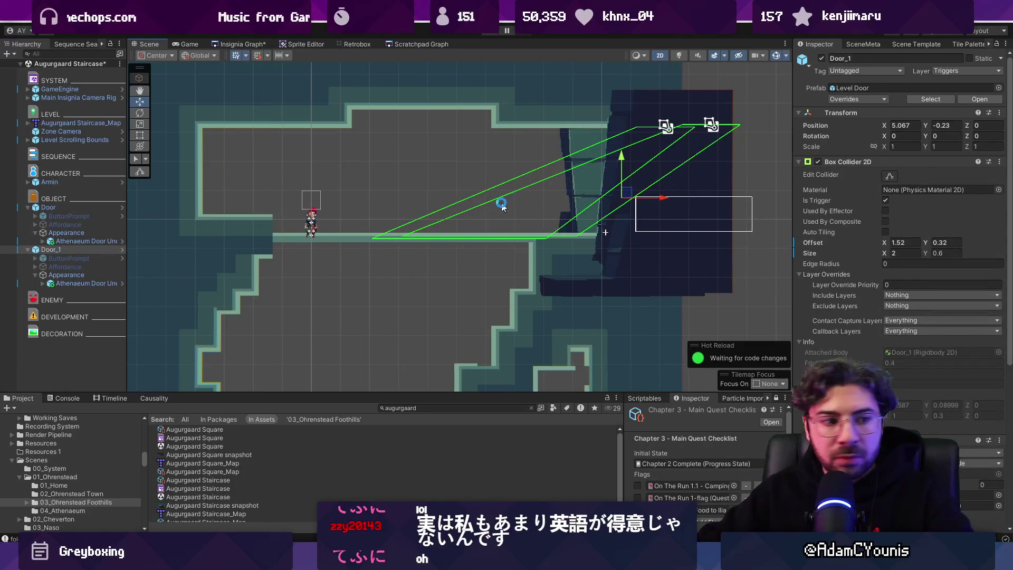
{"action": "scroll", "coordinate": [515, 199], "scroll_direction": "down", "scroll_amount": 2}
{"action": "key", "text": "ctrl+s"}
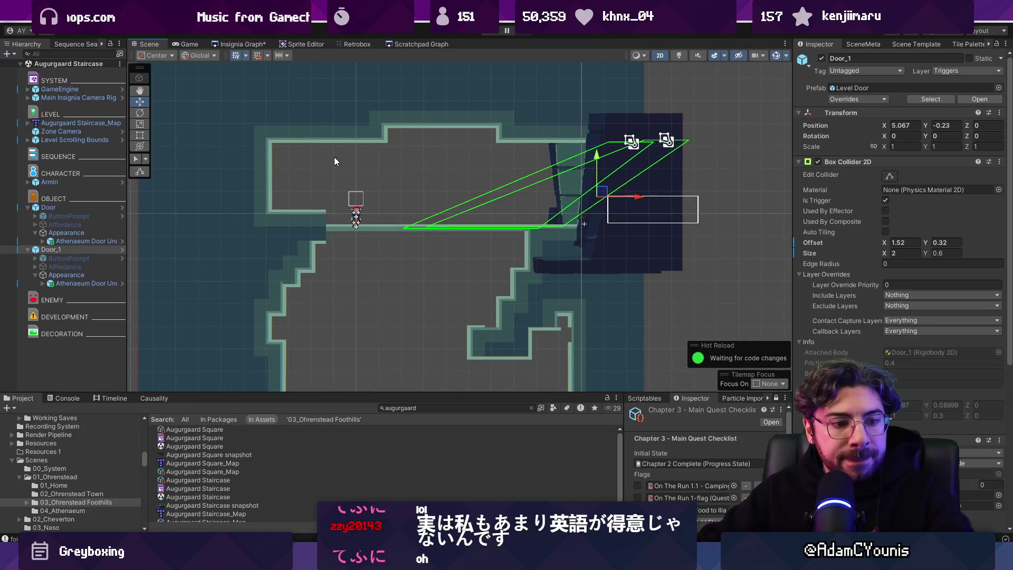
- Move the Augurgaard Staircase node into the level group in the Insignia scene graph
{"action": "left_click", "coordinate": [250, 42]}
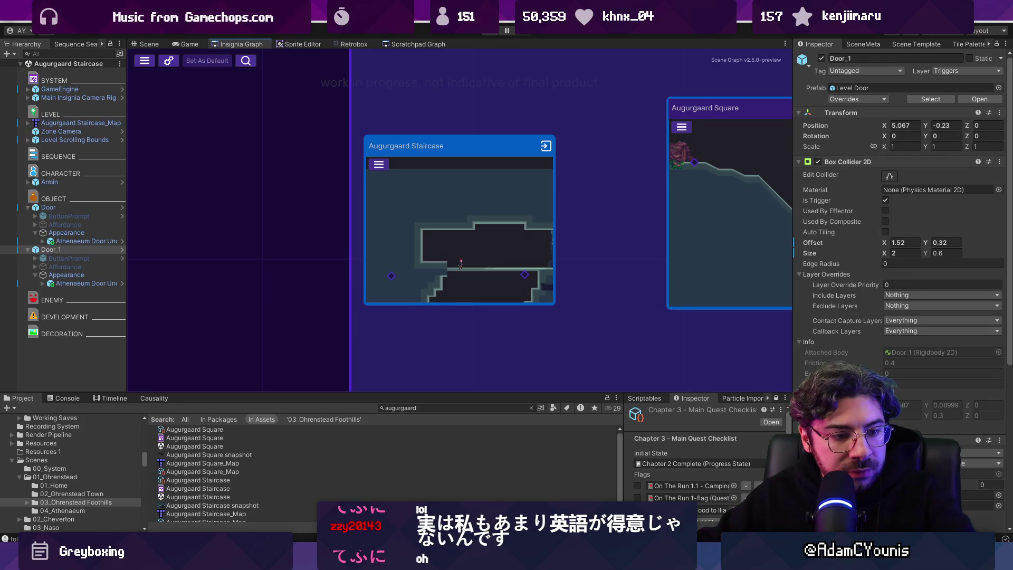
{"action": "scroll", "coordinate": [460, 264], "scroll_direction": "down", "scroll_amount": 5}
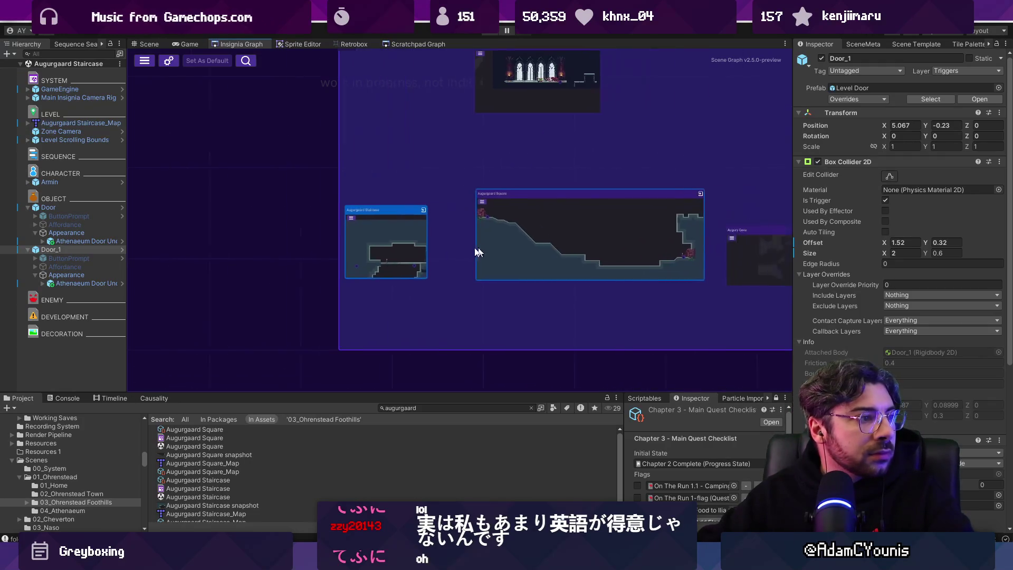
{"action": "left_click_drag", "start_coordinate": [427, 299], "coordinate": [435, 241]}
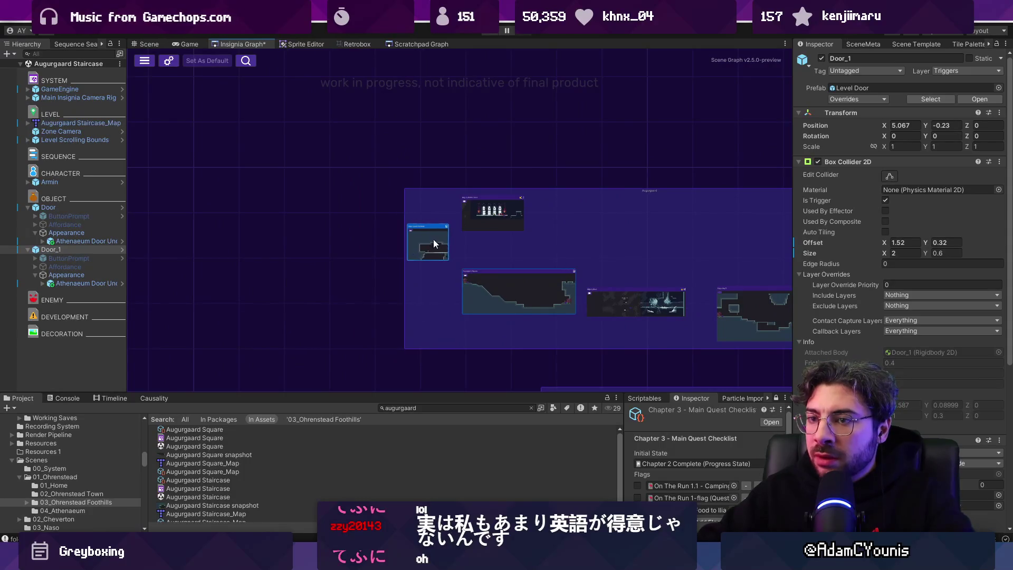
{"action": "key", "text": "ctrl+1"}
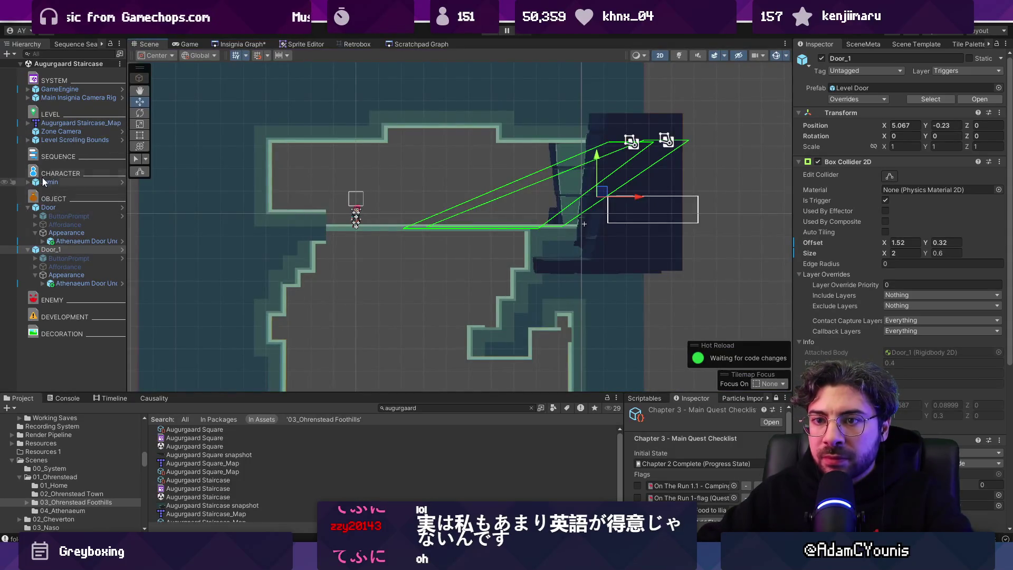
{"action": "left_click", "coordinate": [37, 141]}
- Shift the Left Edge camera-bound collider slightly down and right
{"action": "left_click", "coordinate": [28, 140]}
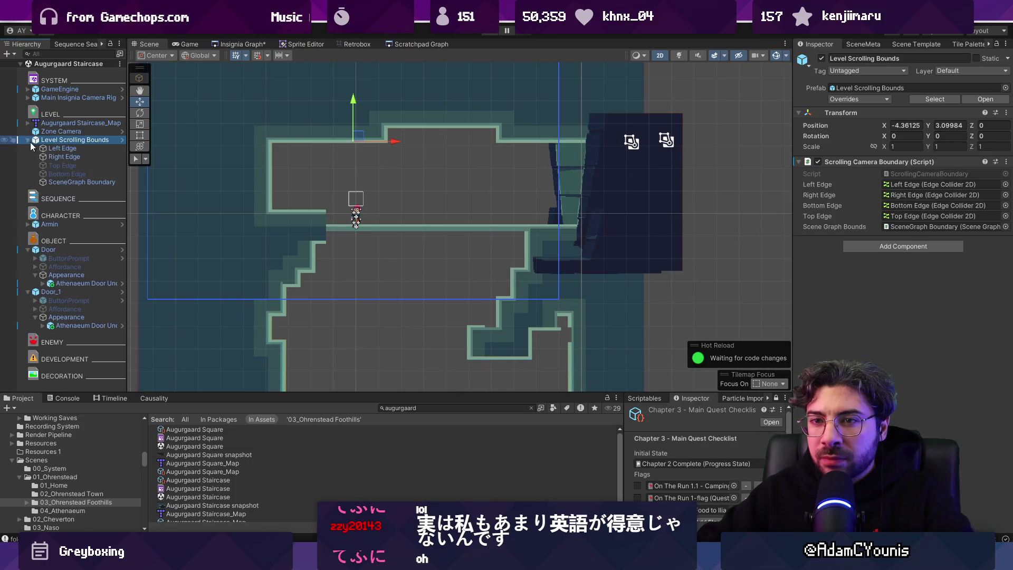
{"action": "left_click", "coordinate": [62, 148]}
{"action": "scroll", "coordinate": [344, 223], "scroll_direction": "down", "scroll_amount": 5}
{"action": "left_click_drag", "start_coordinate": [271, 152], "coordinate": [272, 165]}
{"action": "left_click_drag", "start_coordinate": [331, 200], "coordinate": [334, 200]}
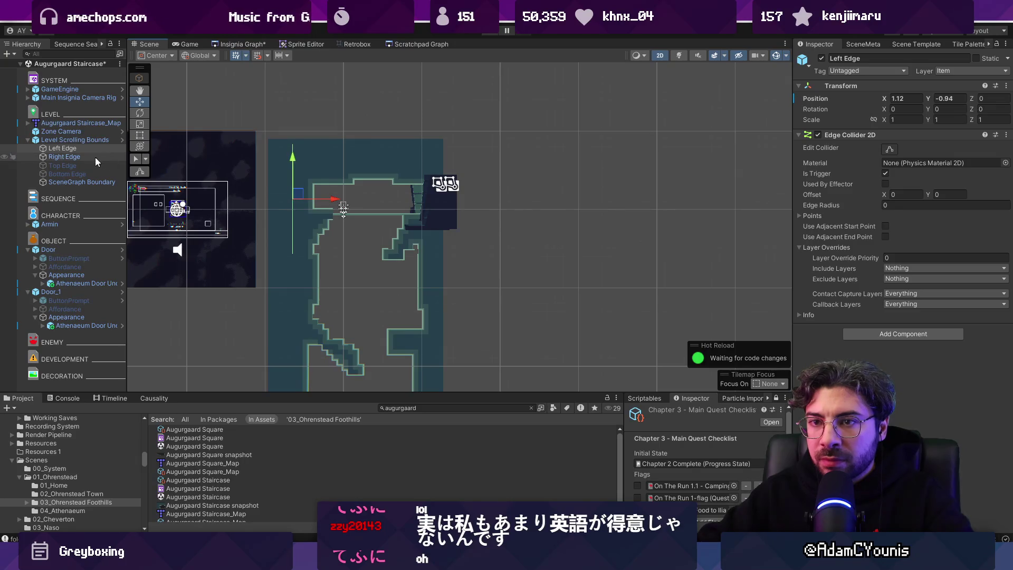
{"action": "left_click_drag", "start_coordinate": [335, 277], "coordinate": [434, 139]}
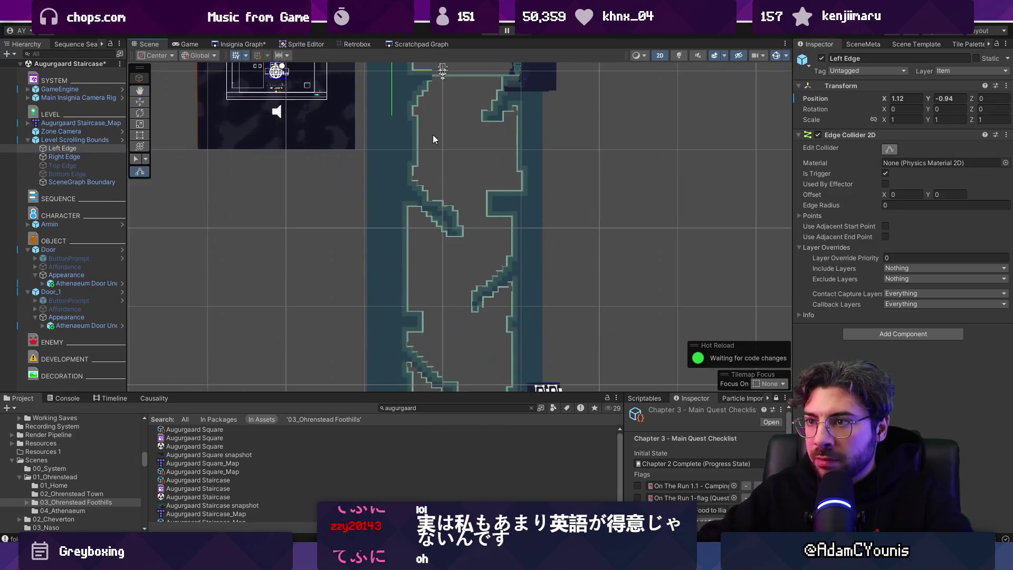
{"action": "left_click_drag", "start_coordinate": [390, 368], "coordinate": [411, 242]}
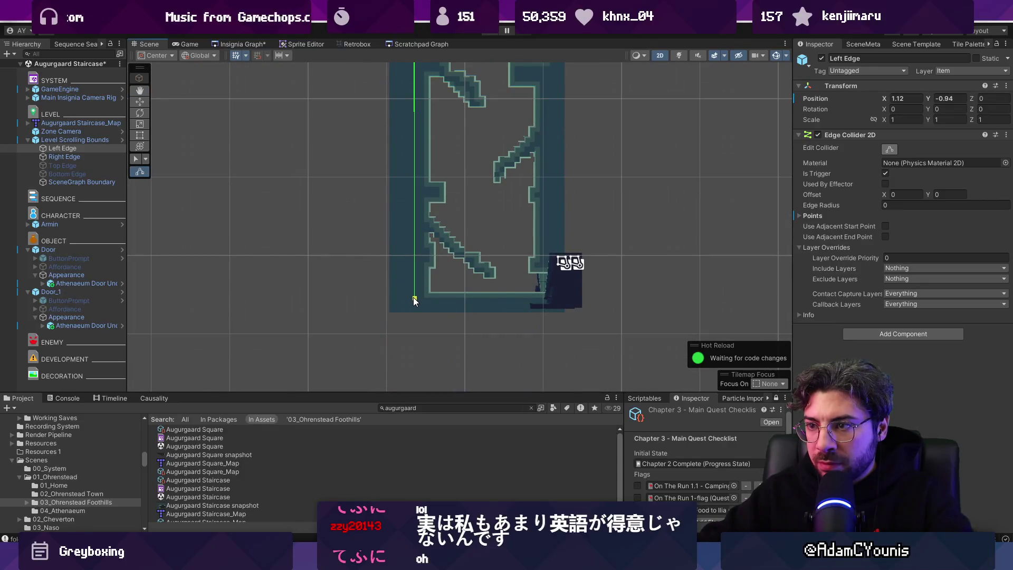
- Stretch the Right Edge collider down the staircase and move it to X 10.37
{"action": "left_click", "coordinate": [64, 157]}
{"action": "key", "text": "f"}
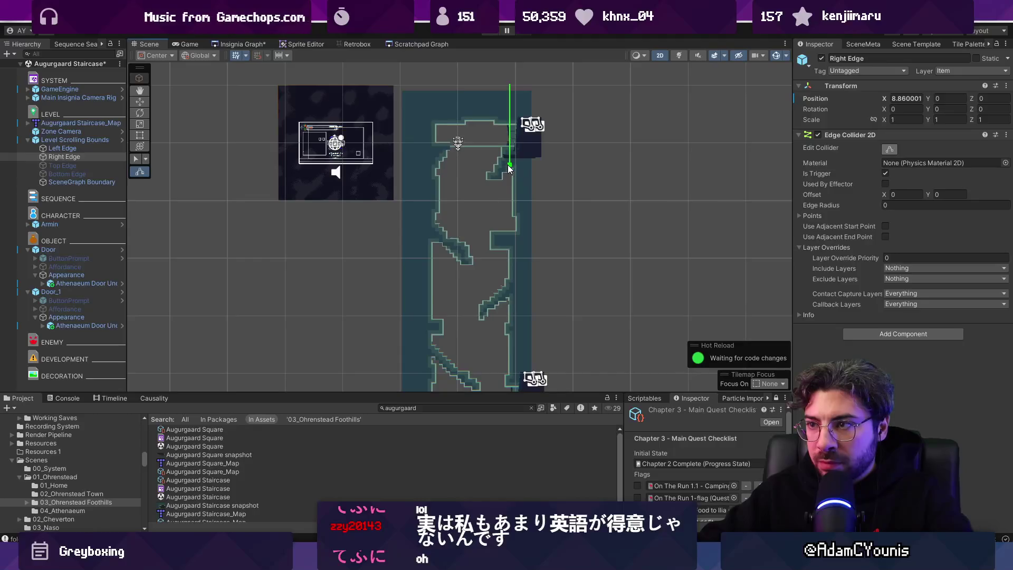
{"action": "mouse_move", "coordinate": [509, 165]}
{"action": "left_mouse_down"}
{"action": "mouse_move", "coordinate": [505, 476]}
{"action": "mouse_move", "coordinate": [506, 447]}
{"action": "left_mouse_up"}
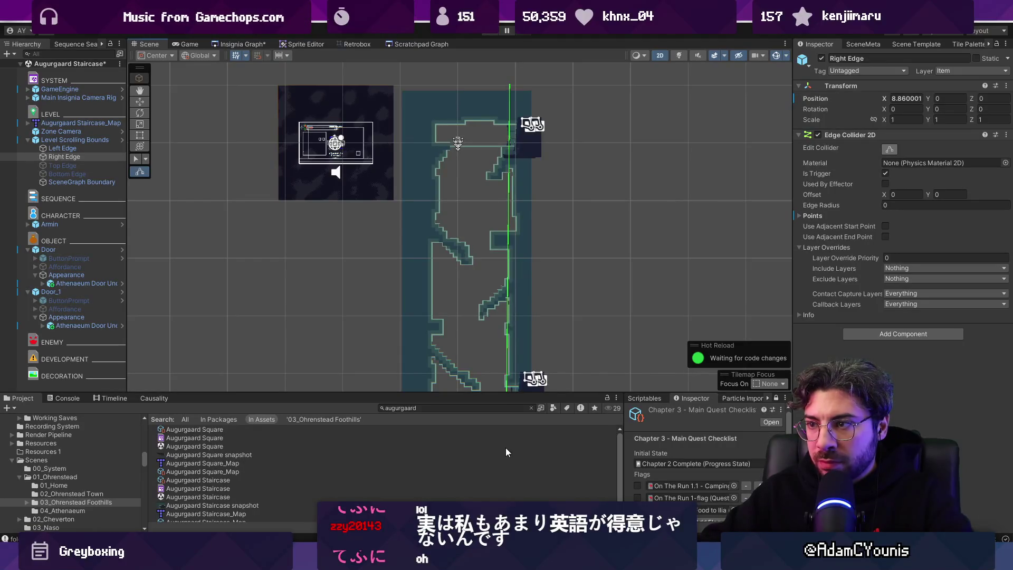
{"action": "left_click_drag", "start_coordinate": [544, 308], "coordinate": [540, 217]}
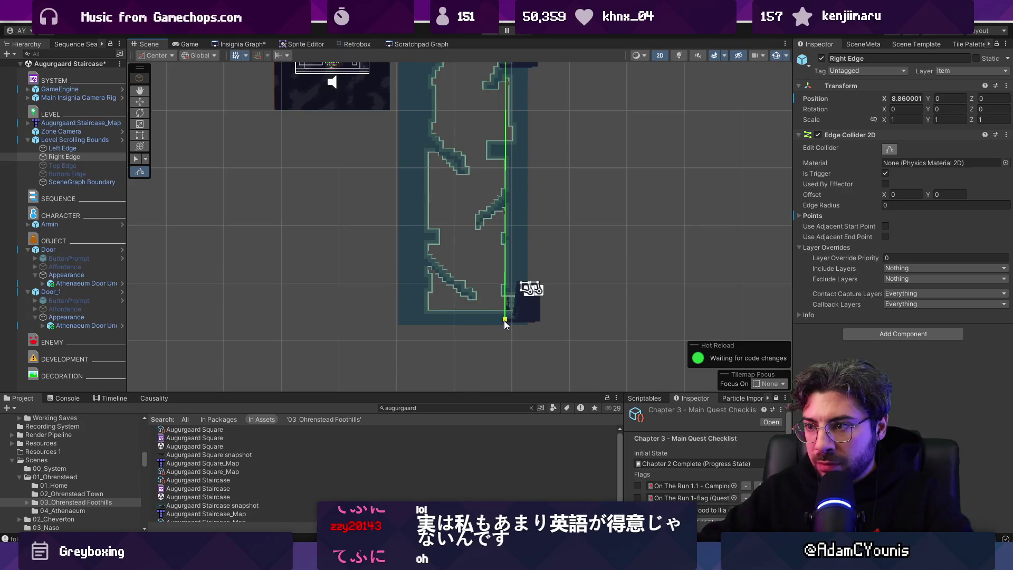
{"action": "scroll", "coordinate": [437, 262], "scroll_direction": "up", "scroll_amount": 3}
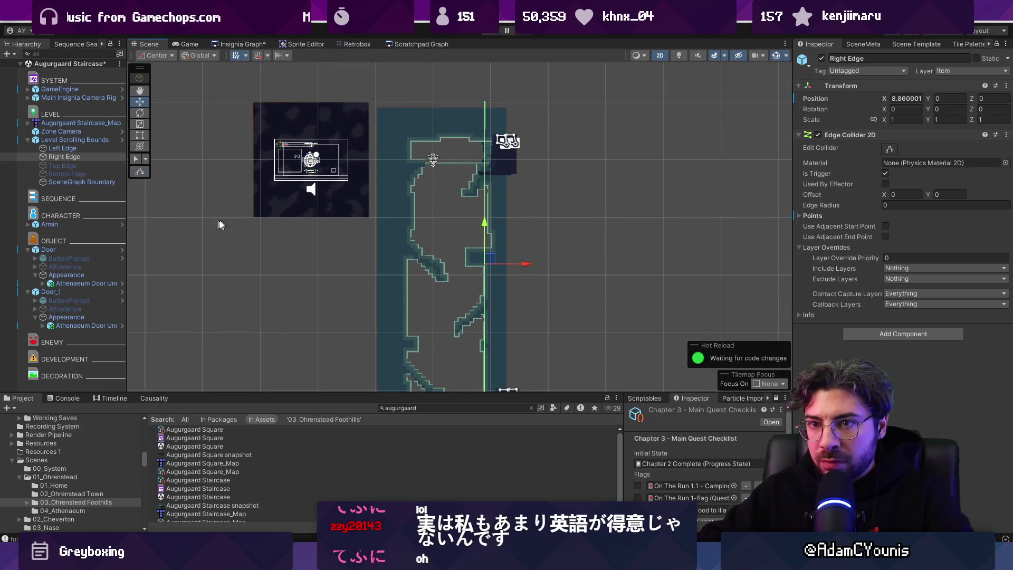
{"action": "left_click_drag", "start_coordinate": [517, 264], "coordinate": [534, 227]}
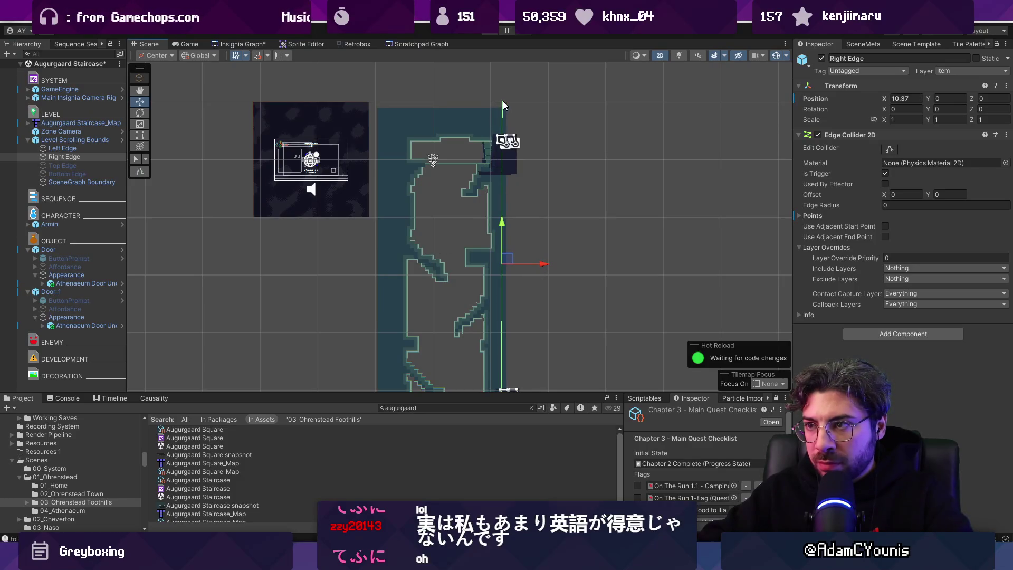
{"action": "left_click", "coordinate": [503, 106]}
{"action": "left_click", "coordinate": [79, 156]}
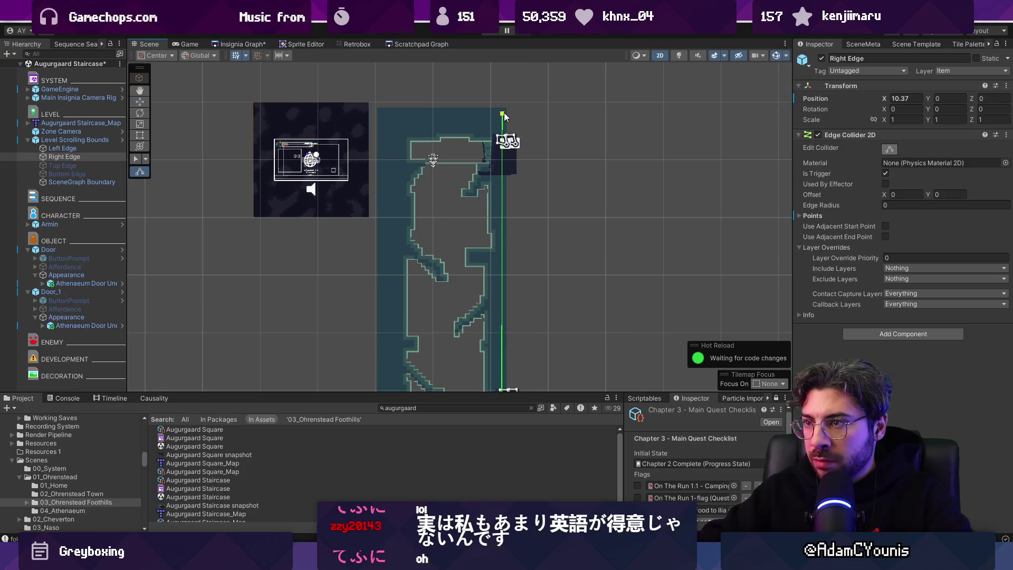
- Disable Scrolling Camera Boundary and move Armin to X 4.32, Y -21.72 beside the lower door
{"action": "left_click", "coordinate": [75, 140]}
{"action": "key", "text": "f"}
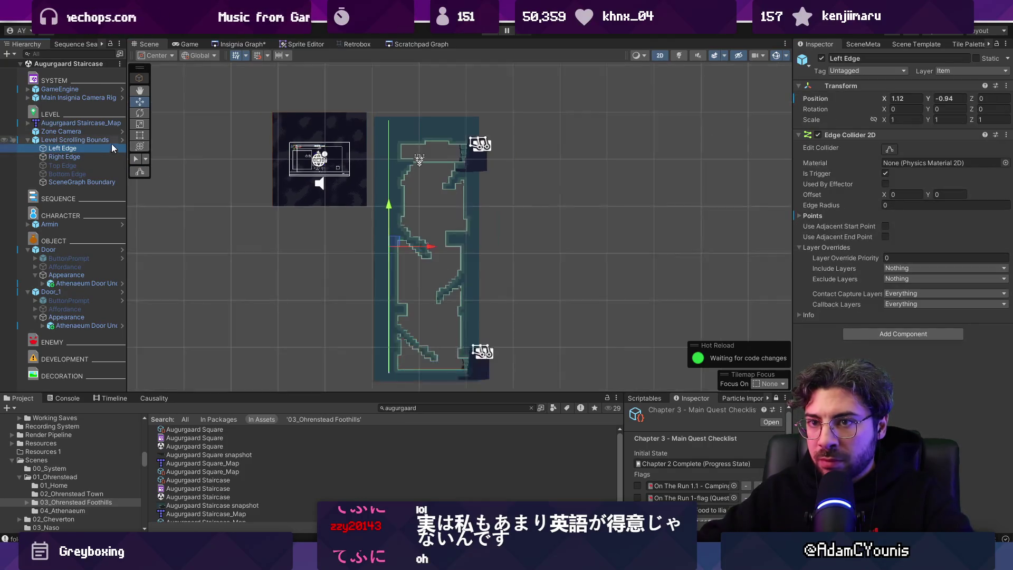
{"action": "left_click", "coordinate": [818, 162]}
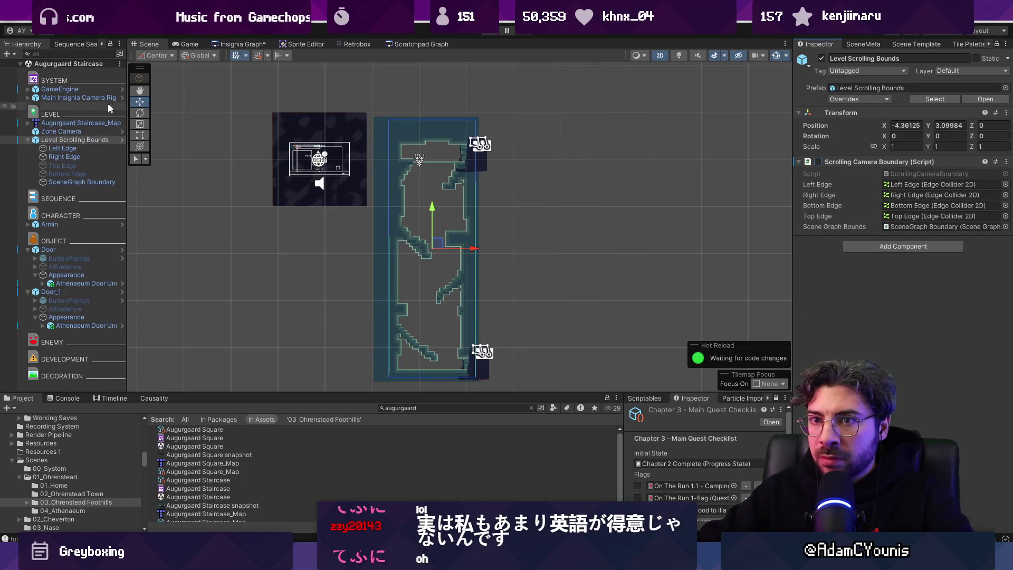
{"action": "left_click", "coordinate": [89, 224]}
{"action": "left_click", "coordinate": [94, 233]}
{"action": "left_click", "coordinate": [90, 225]}
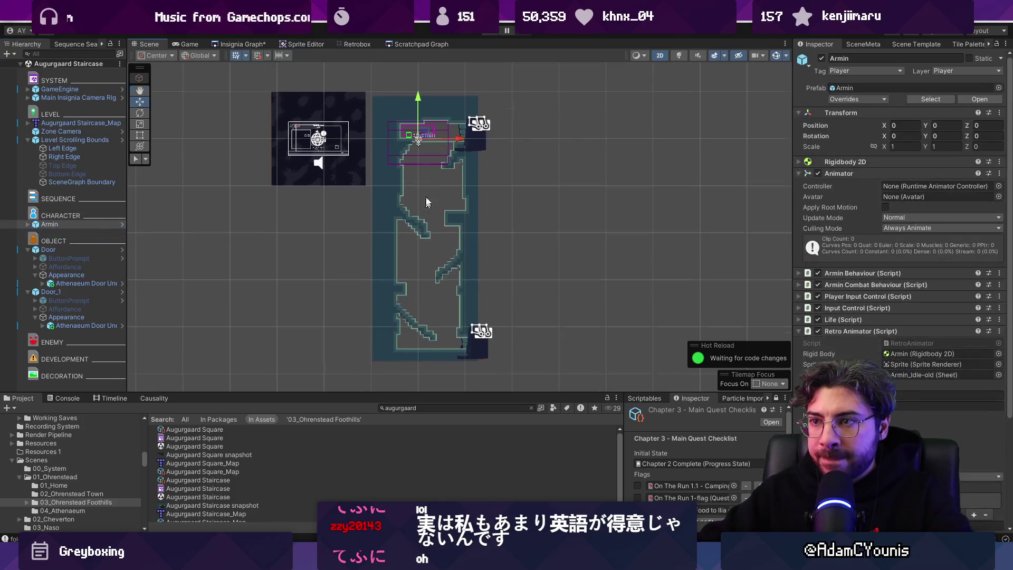
{"action": "left_click_drag", "start_coordinate": [422, 138], "coordinate": [465, 342]}
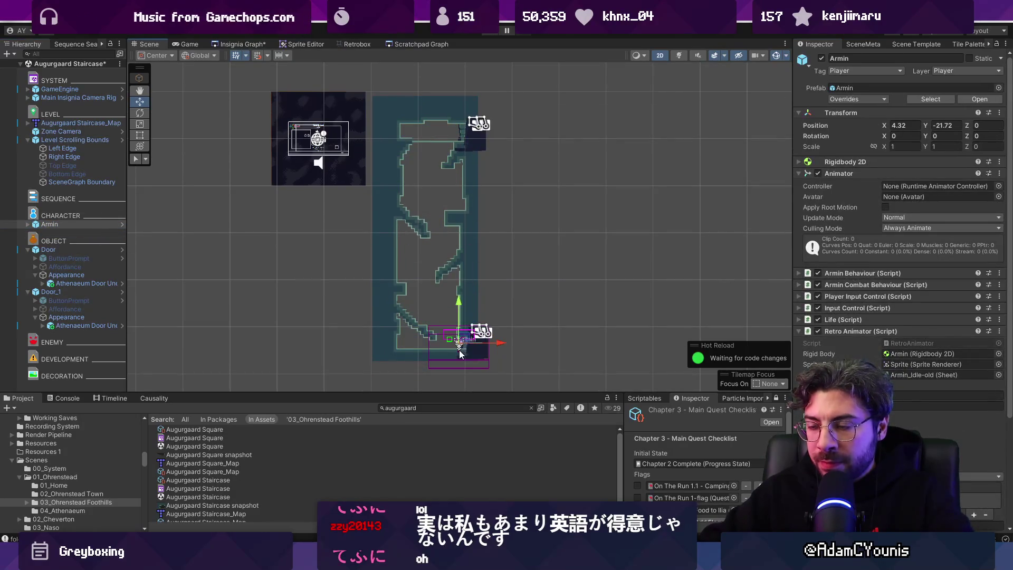
{"action": "scroll", "coordinate": [461, 350], "scroll_direction": "up", "scroll_amount": 5}
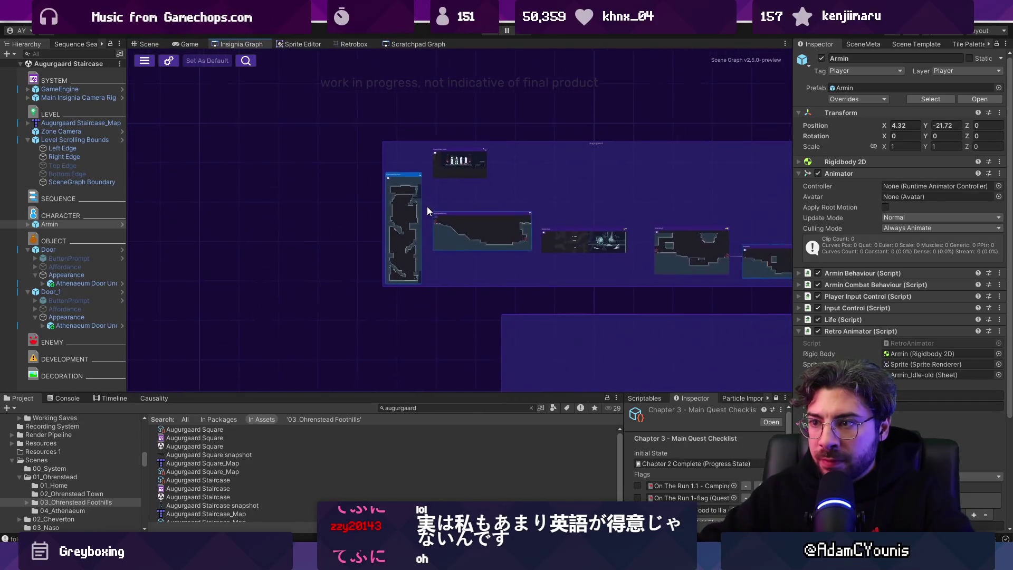
- Replace the outdated Staircase node with the Augurgaard Staircase scene dragged in from Project, then save
{"action": "left_click_drag", "start_coordinate": [405, 210], "coordinate": [416, 129]}
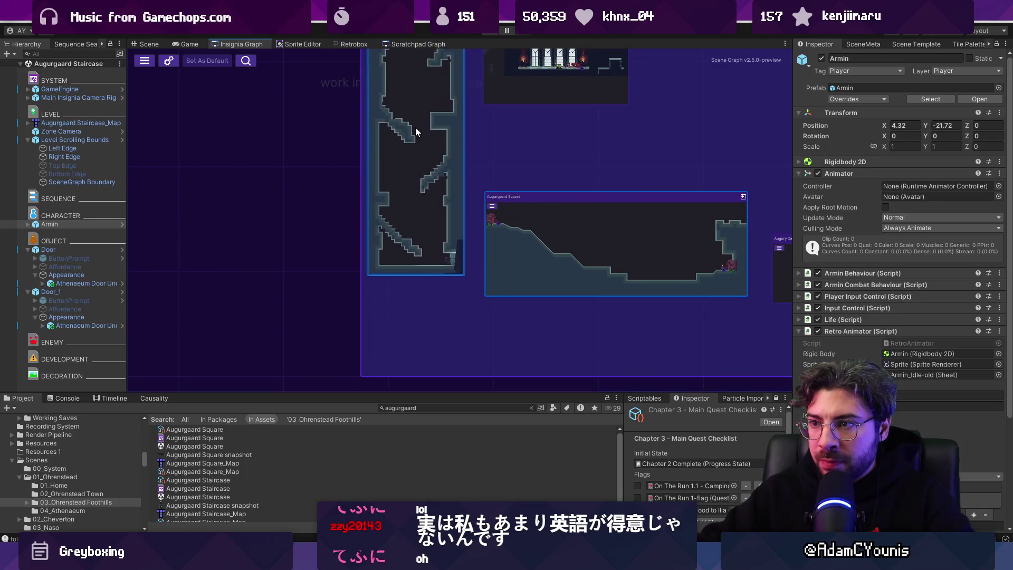
{"action": "scroll", "coordinate": [461, 280], "scroll_direction": "up", "scroll_amount": 2}
{"action": "key", "text": "ctrl+s"}
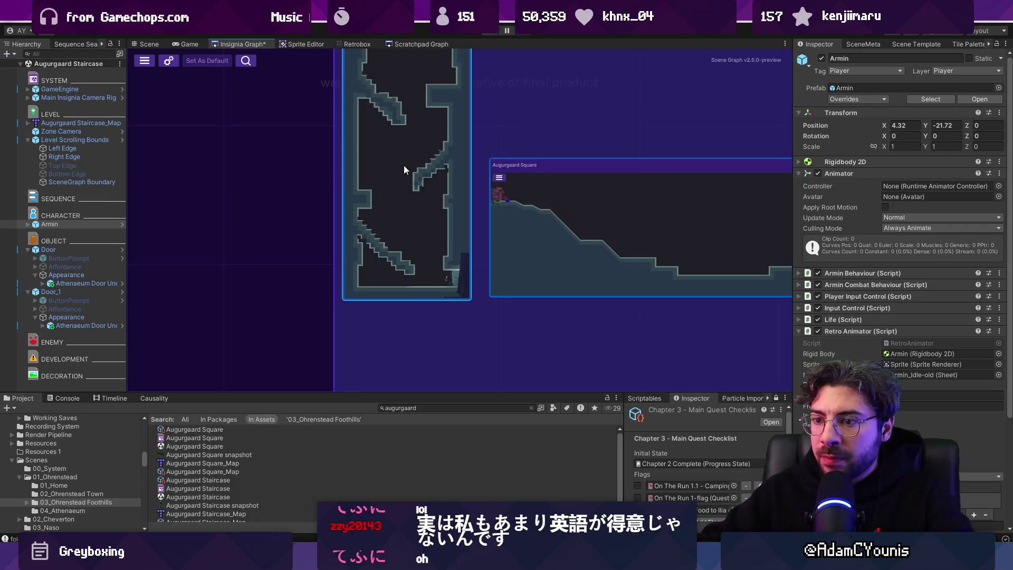
{"action": "key", "text": "Delete"}
{"action": "mouse_move", "coordinate": [216, 497]}
{"action": "left_mouse_down"}
{"action": "mouse_move", "coordinate": [432, 125]}
{"action": "mouse_move", "coordinate": [470, 221]}
{"action": "mouse_move", "coordinate": [493, 119]}
{"action": "mouse_move", "coordinate": [416, 113]}
{"action": "mouse_move", "coordinate": [457, 284]}
{"action": "mouse_move", "coordinate": [419, 216]}
{"action": "left_mouse_up"}
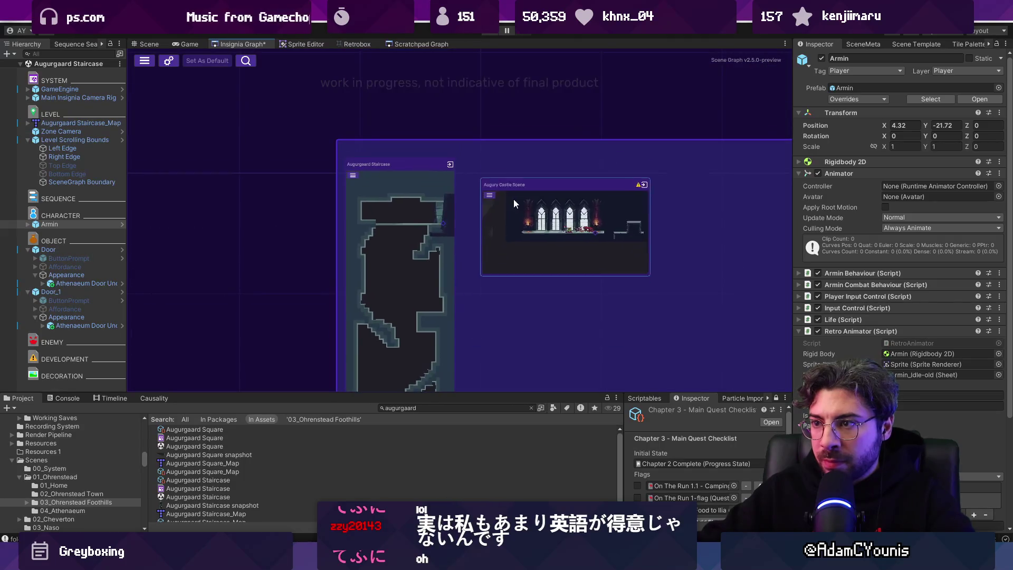
{"action": "scroll", "coordinate": [470, 198], "scroll_direction": "up", "scroll_amount": 3}
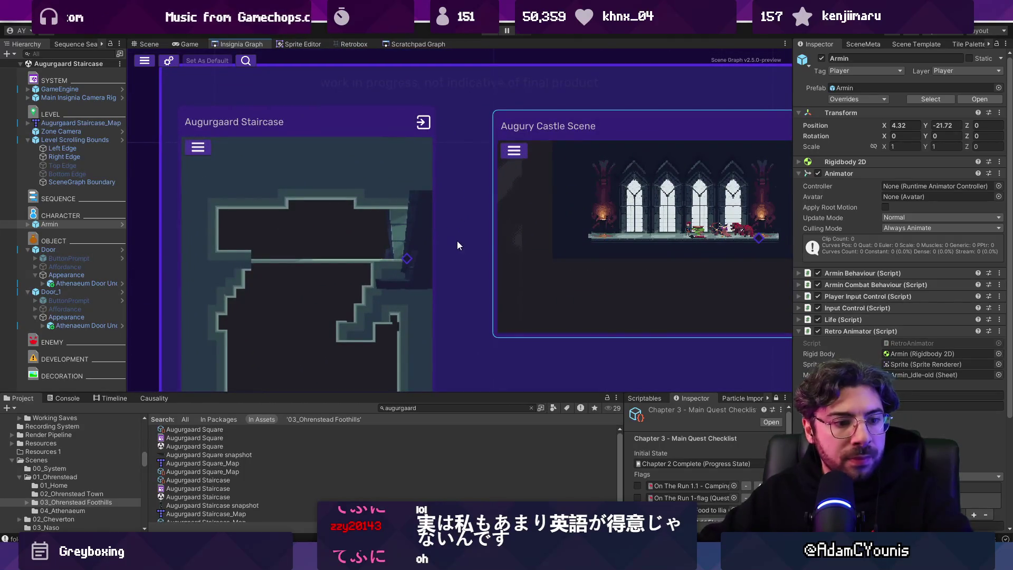
{"action": "scroll", "coordinate": [535, 222], "scroll_direction": "down", "scroll_amount": 5}
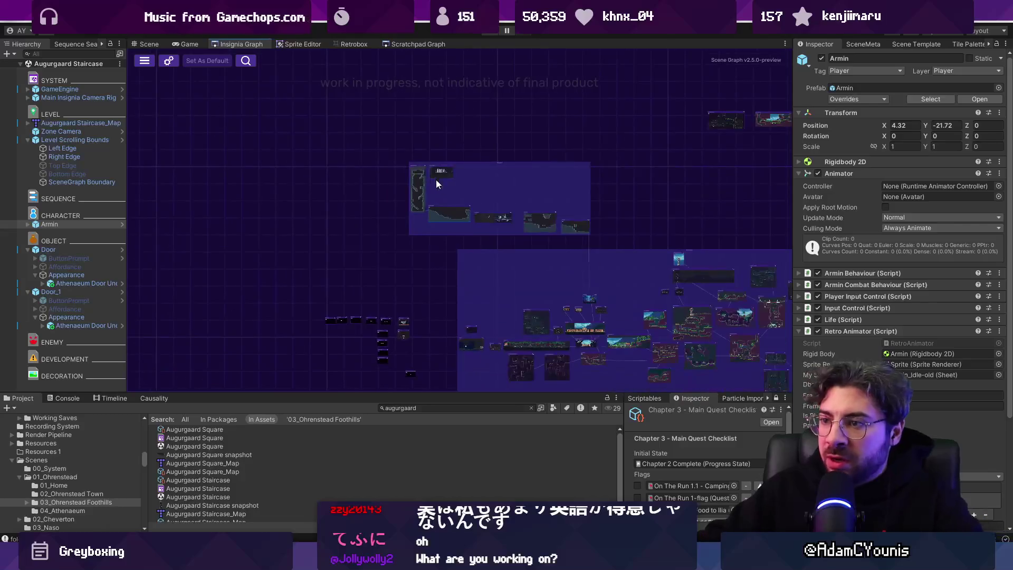
{"action": "mouse_move", "coordinate": [397, 156]}
{"action": "left_mouse_down"}
{"action": "mouse_move", "coordinate": [192, 108]}
{"action": "mouse_move", "coordinate": [550, 159]}
{"action": "mouse_move", "coordinate": [244, 190]}
{"action": "mouse_move", "coordinate": [250, 324]}
{"action": "left_mouse_up"}
{"action": "scroll", "coordinate": [420, 280], "scroll_direction": "up", "scroll_amount": 6}
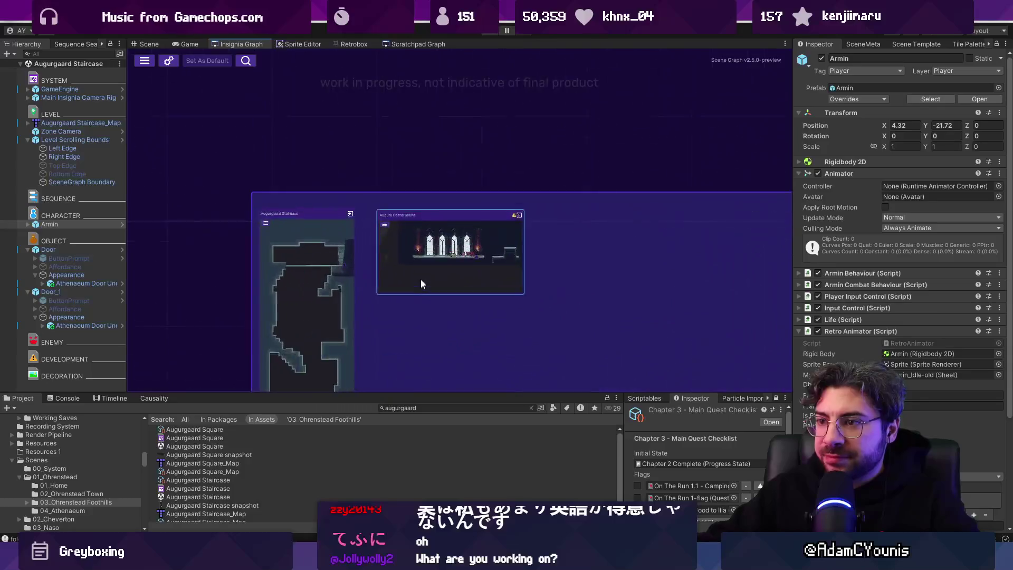
{"action": "scroll", "coordinate": [407, 246], "scroll_direction": "up", "scroll_amount": 3}
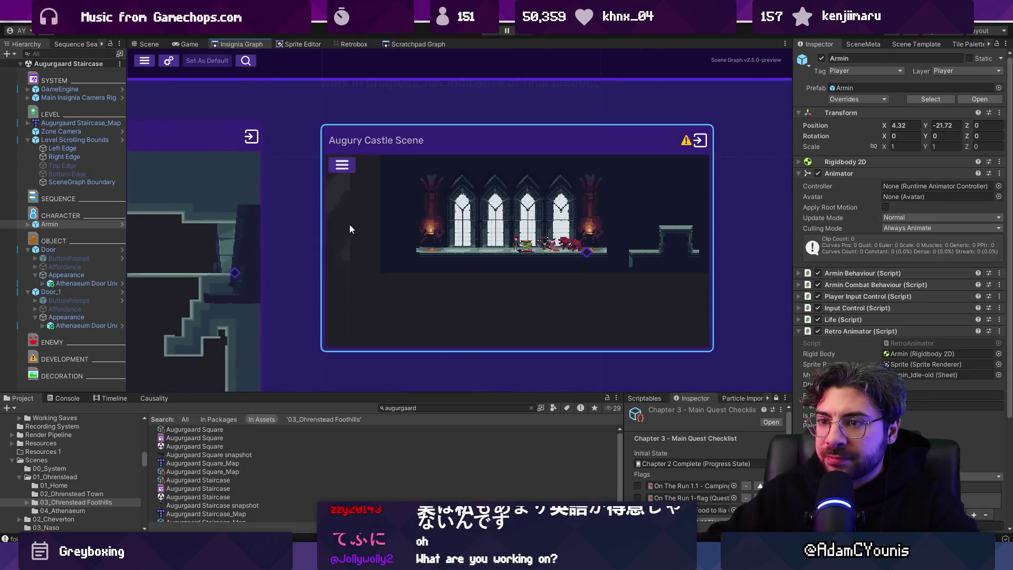
- Open the Augury Castle Scene and snap its camera bounds to the level geometry
{"action": "double_click", "coordinate": [375, 225]}
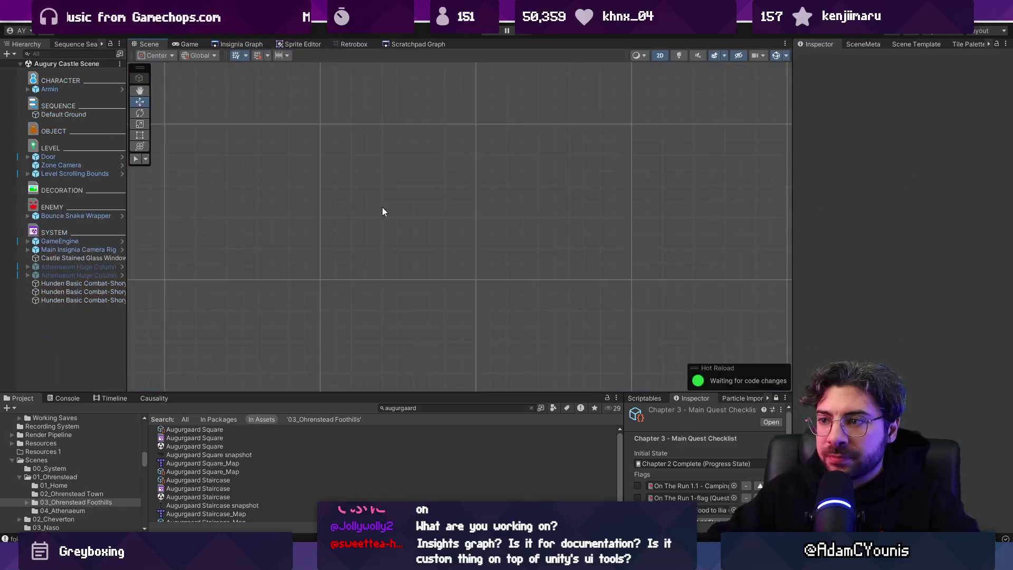
{"action": "double_click", "coordinate": [93, 174]}
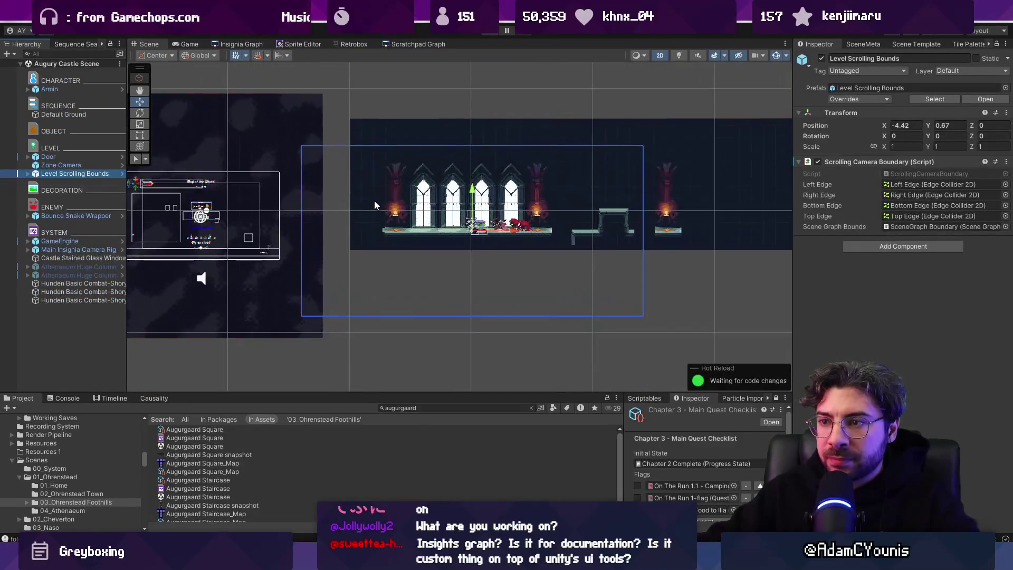
{"action": "scroll", "coordinate": [375, 204], "scroll_direction": "up", "scroll_amount": 1}
{"action": "right_click", "coordinate": [994, 163]}
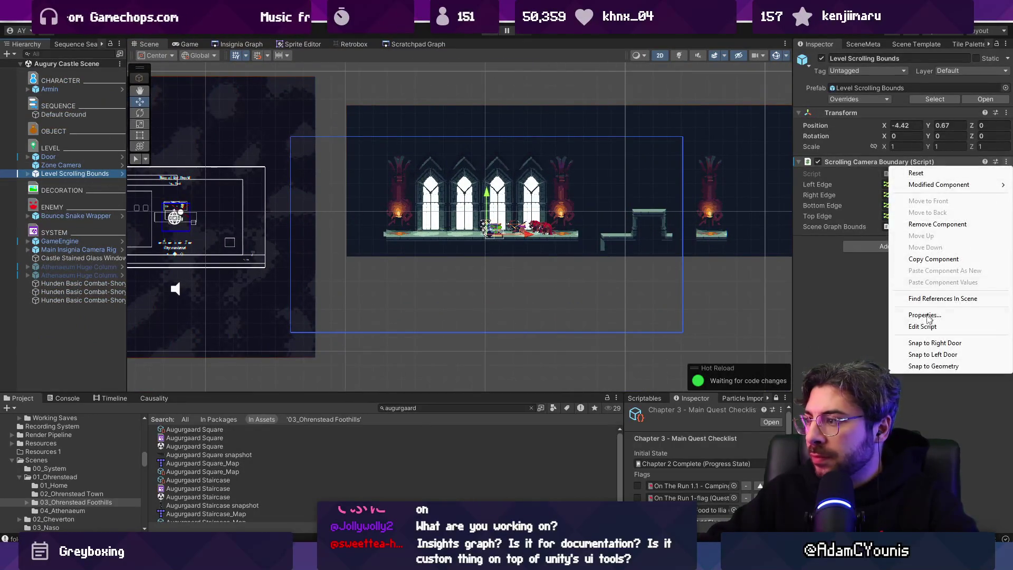
{"action": "left_click", "coordinate": [922, 366]}
- Raise the Left and Right Edge colliders' bottoms to the floor, save, and recalculate the bounds
{"action": "left_click", "coordinate": [28, 174]}
{"action": "left_click", "coordinate": [63, 183]}
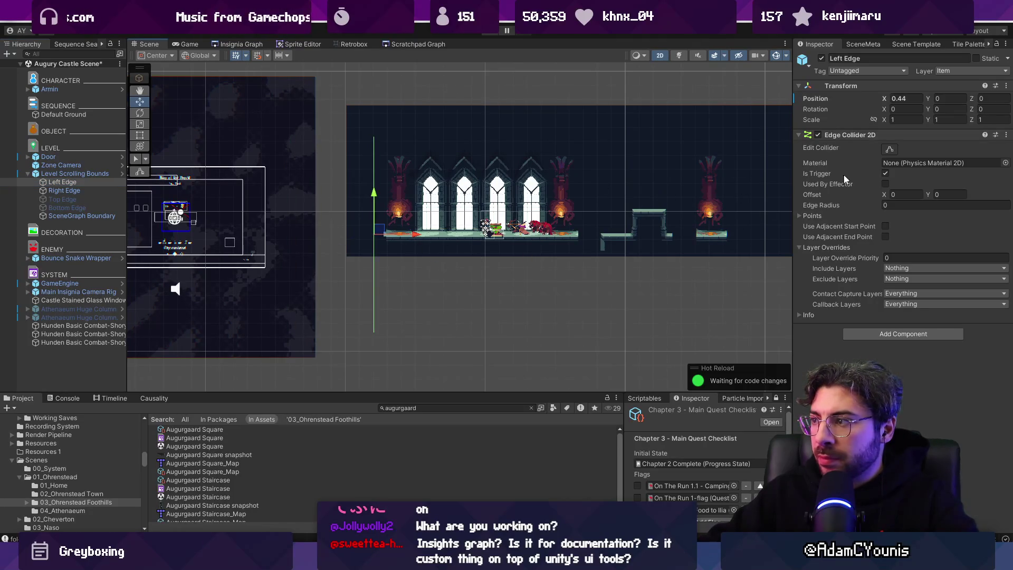
{"action": "left_click_drag", "start_coordinate": [375, 332], "coordinate": [373, 232]}
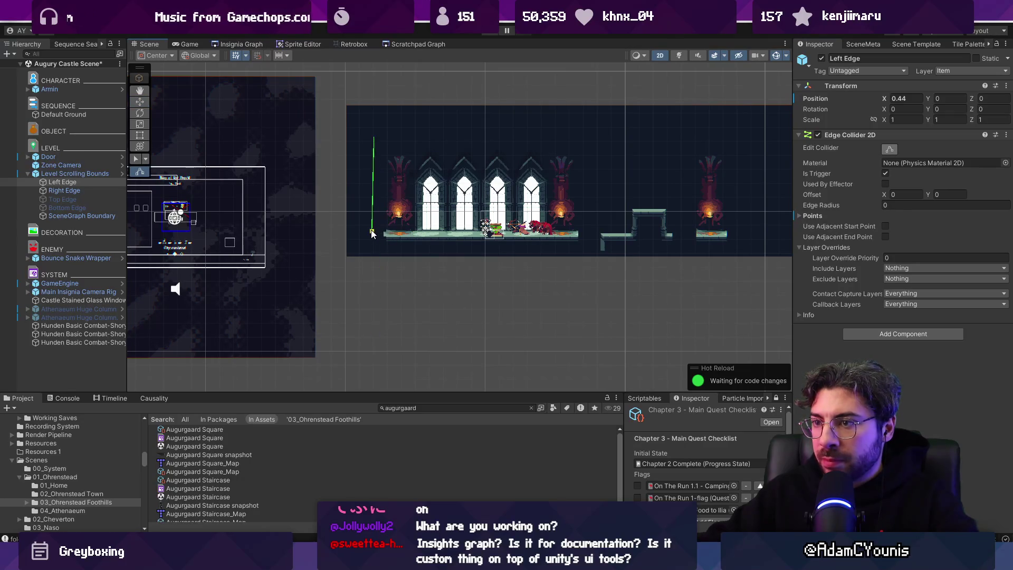
{"action": "left_click", "coordinate": [106, 191]}
{"action": "left_click_drag", "start_coordinate": [681, 341], "coordinate": [684, 239]}
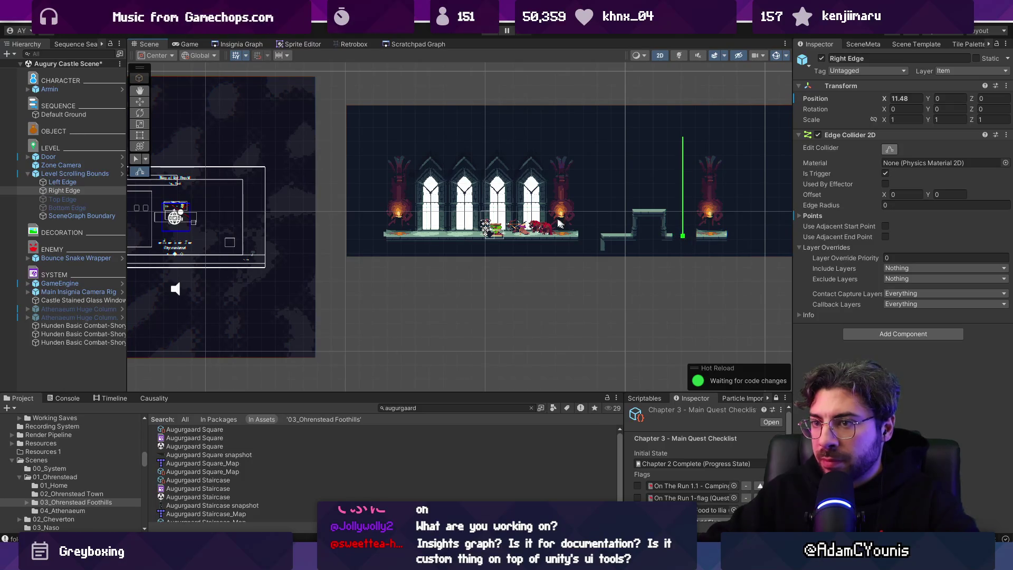
{"action": "key", "text": "ctrl+s"}
{"action": "left_click", "coordinate": [75, 131]}
{"action": "left_click", "coordinate": [878, 173]}
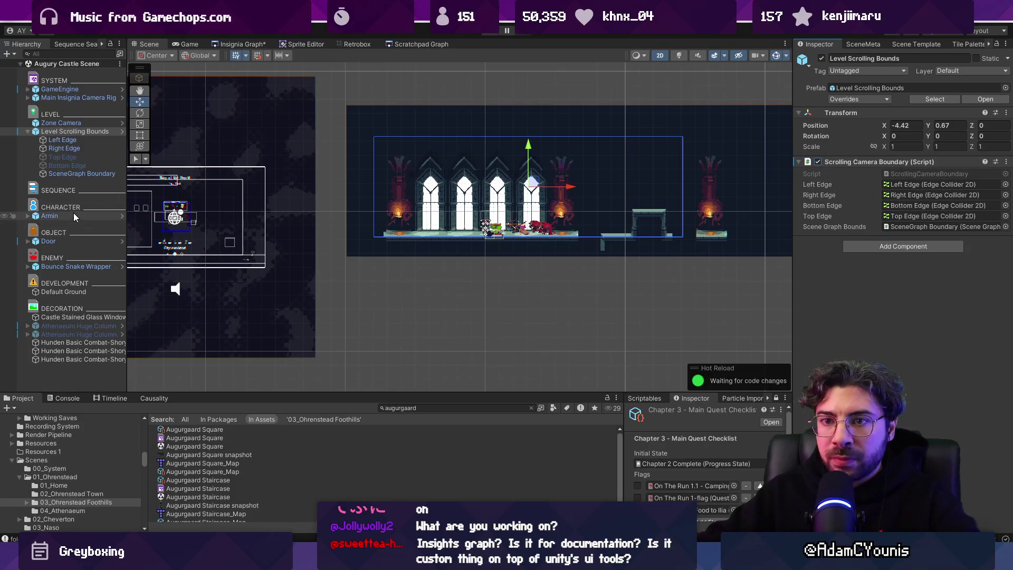
- Duplicate the door and move Door_1 to X -3.12 at the room's left end
{"action": "left_click", "coordinate": [68, 241]}
{"action": "key", "text": "ctrl+d"}
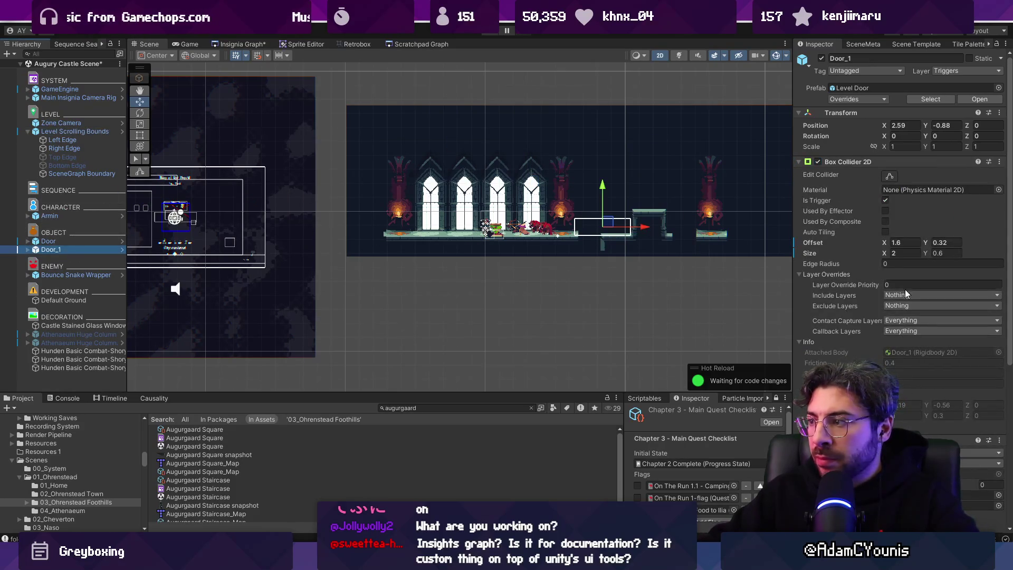
{"action": "key", "text": "ctrl+z"}
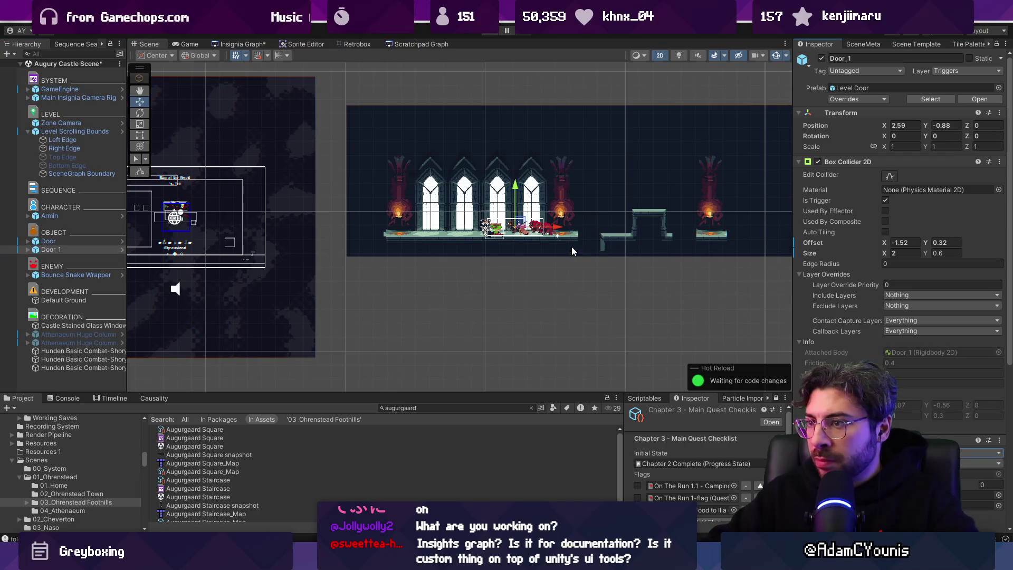
{"action": "left_click_drag", "start_coordinate": [552, 228], "coordinate": [397, 220]}
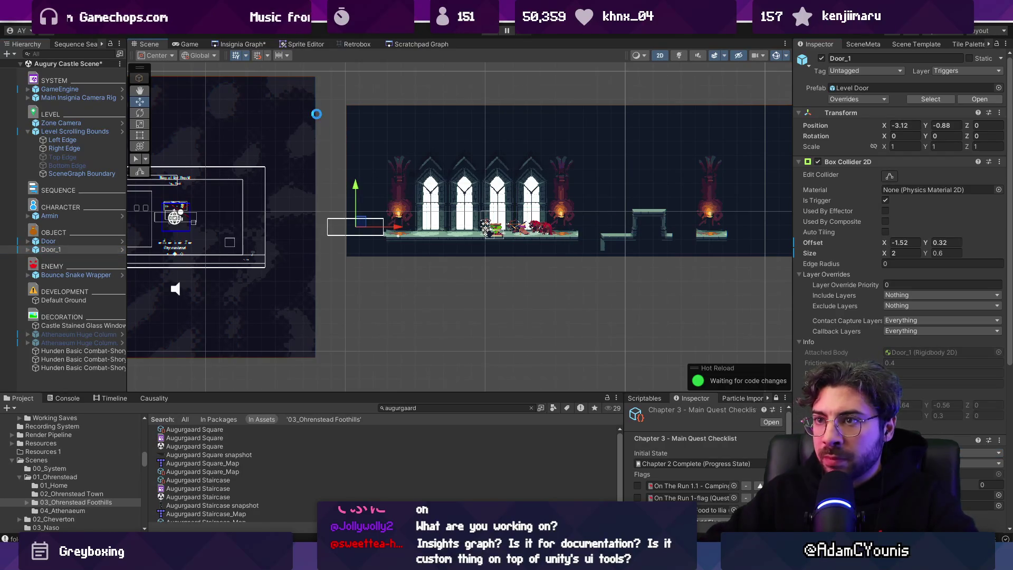
{"action": "left_click", "coordinate": [253, 47]}
- Search for the castle scene and place the Augury Castle Scene node into the scene graph
{"action": "scroll", "coordinate": [291, 194], "scroll_direction": "up", "scroll_amount": 3}
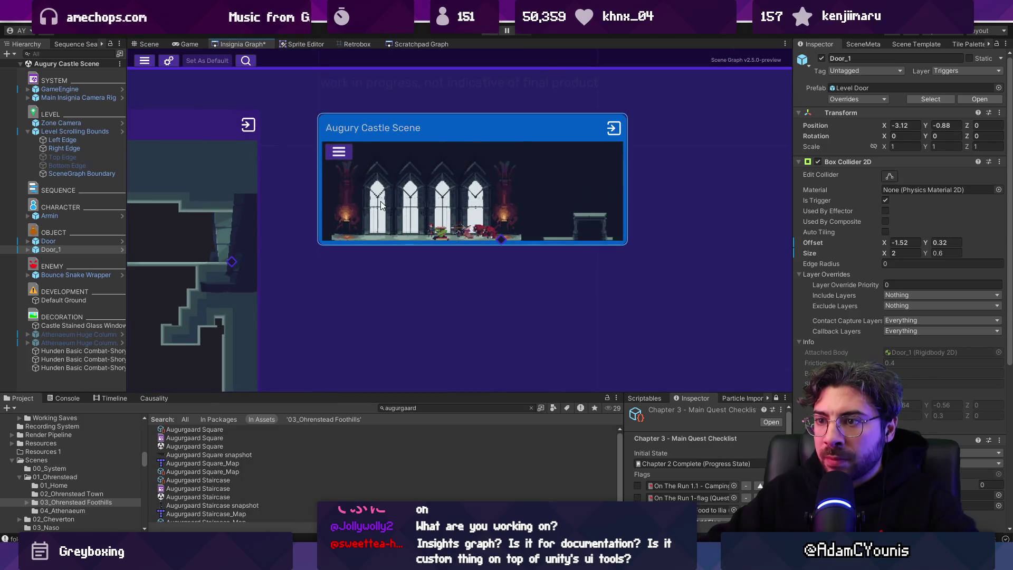
{"action": "left_click", "coordinate": [427, 408]}
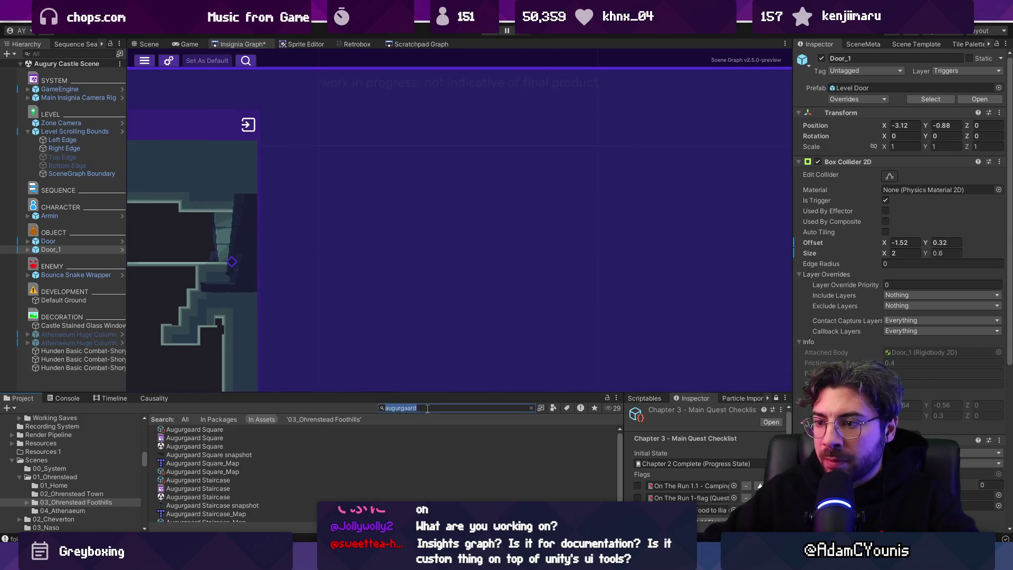
{"action": "type", "text": "castle scen"}
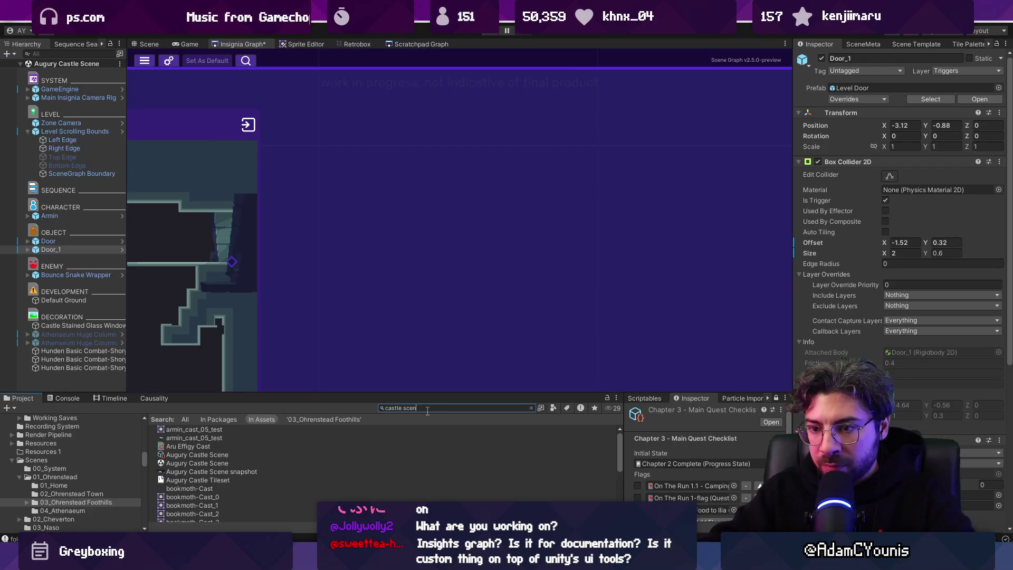
{"action": "type", "text": "e"}
{"action": "left_click_drag", "start_coordinate": [211, 438], "coordinate": [385, 257]}
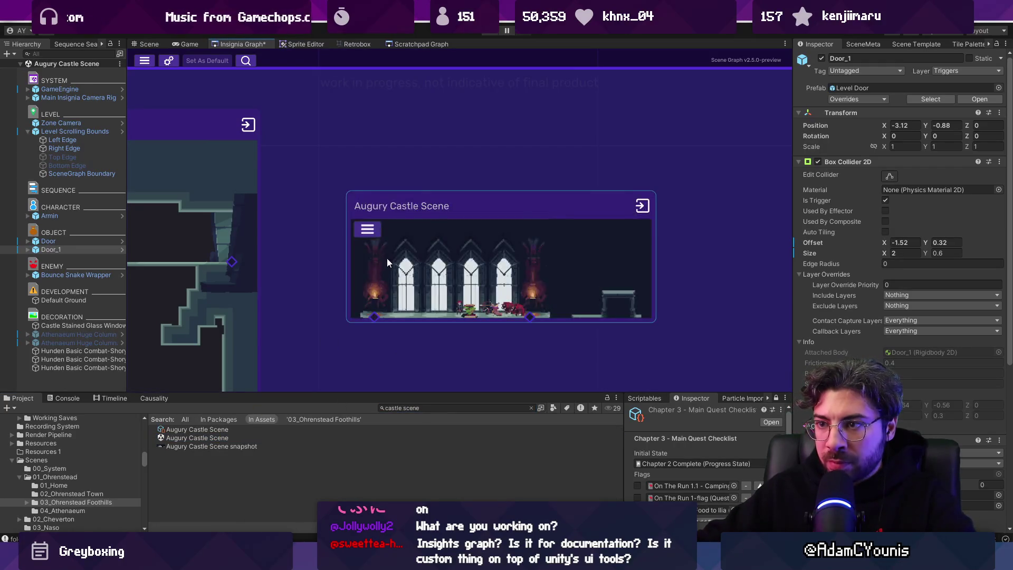
{"action": "left_click_drag", "start_coordinate": [251, 249], "coordinate": [350, 251]}
- Adjust the Left Edge collider to X 0.44 and toggle Scrolling Camera Boundary to recompute bounds
{"action": "left_click", "coordinate": [149, 45]}
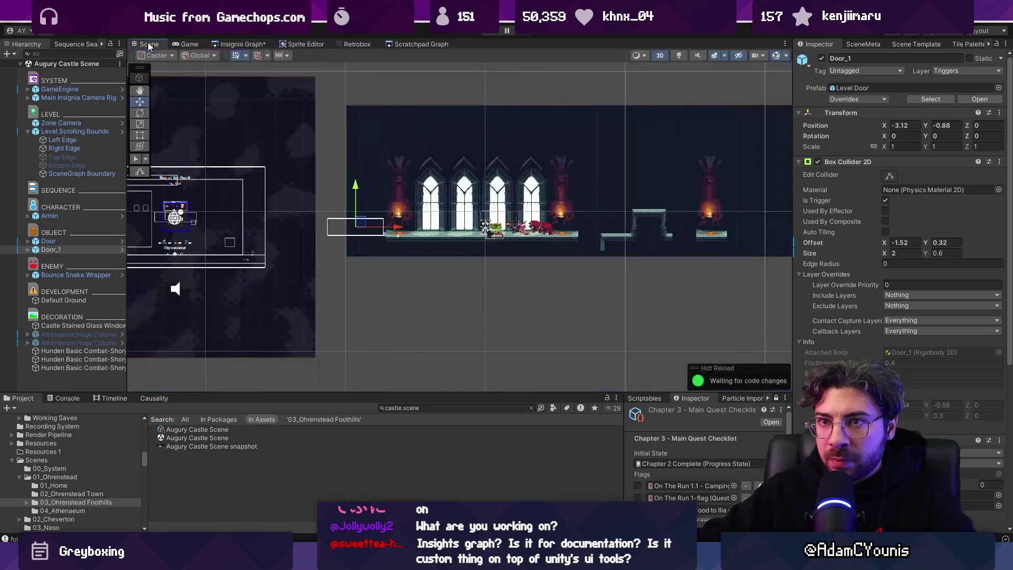
{"action": "left_click", "coordinate": [61, 139]}
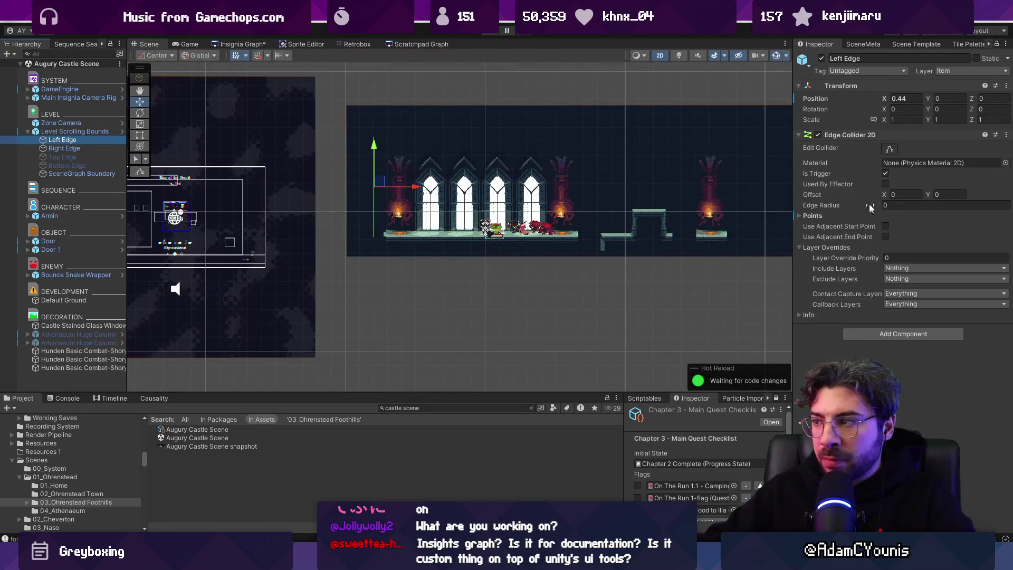
{"action": "left_click", "coordinate": [890, 149]}
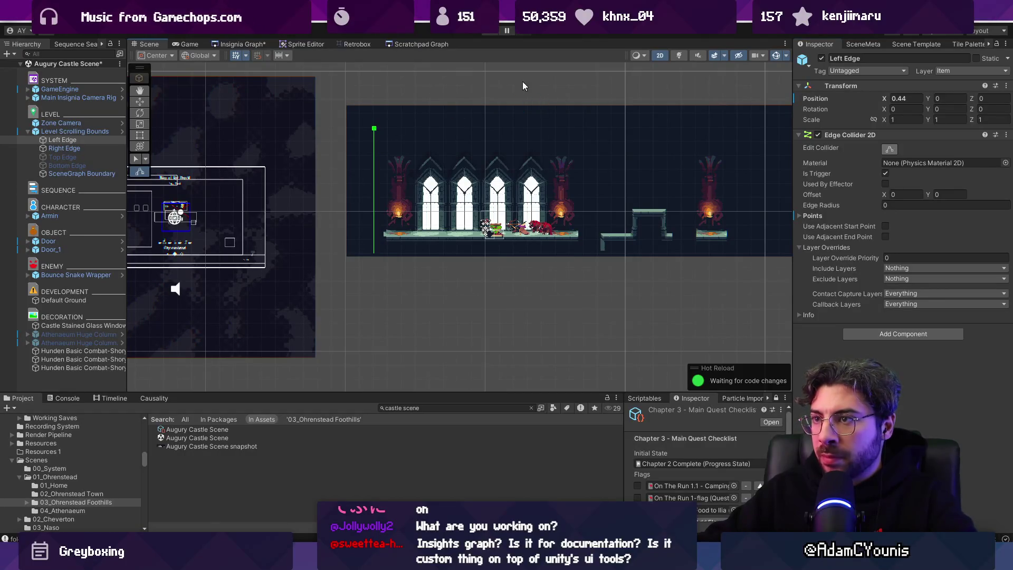
{"action": "left_click", "coordinate": [53, 131]}
{"action": "left_click", "coordinate": [817, 162]}
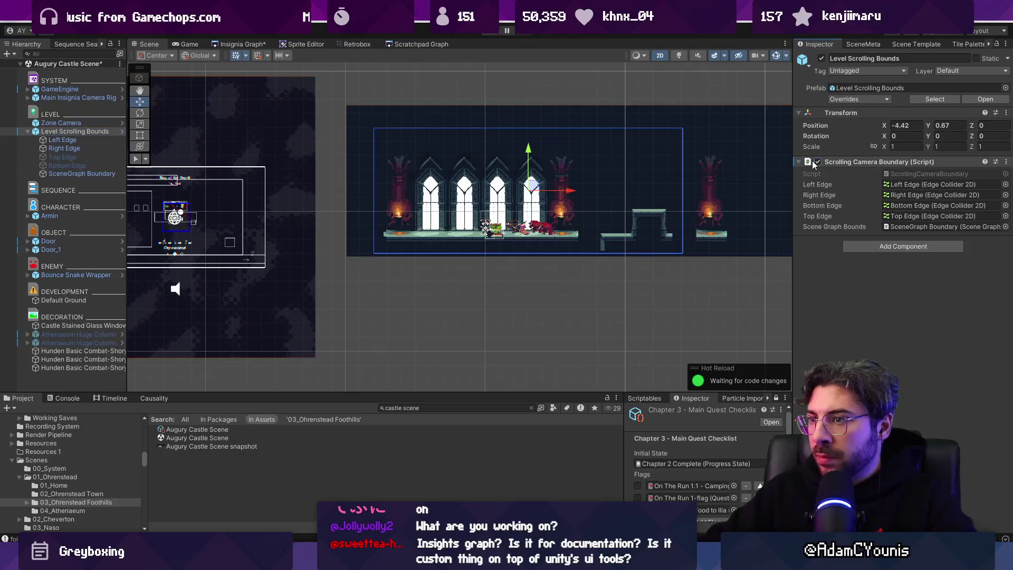
- Zoom the scene graph in on the Ohrenstead nodes to reach Ohrenstead Foothills 2
{"action": "left_click", "coordinate": [254, 45]}
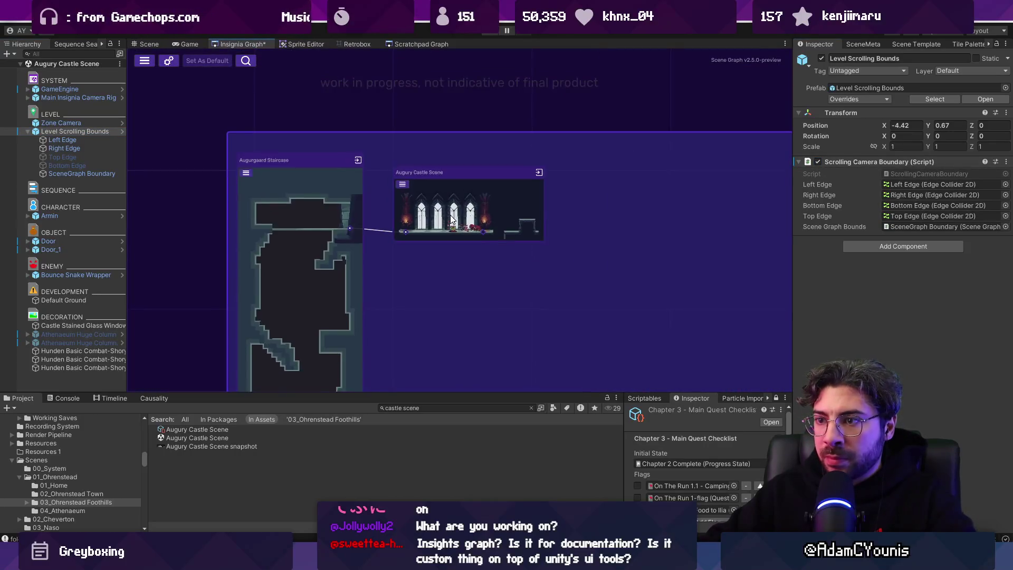
{"action": "scroll", "coordinate": [507, 166], "scroll_direction": "up", "scroll_amount": 4}
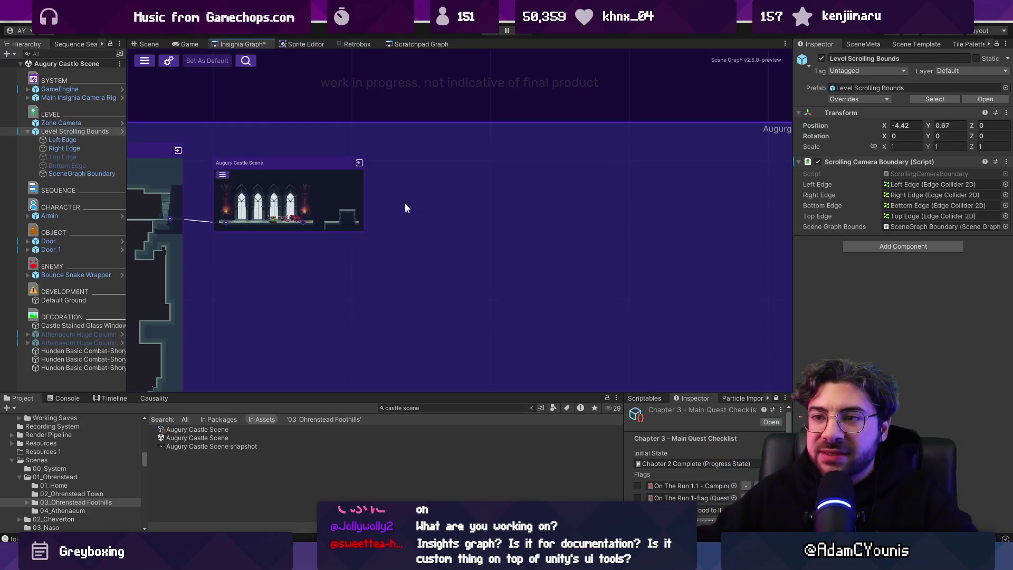
{"action": "scroll", "coordinate": [406, 204], "scroll_direction": "down", "scroll_amount": 5}
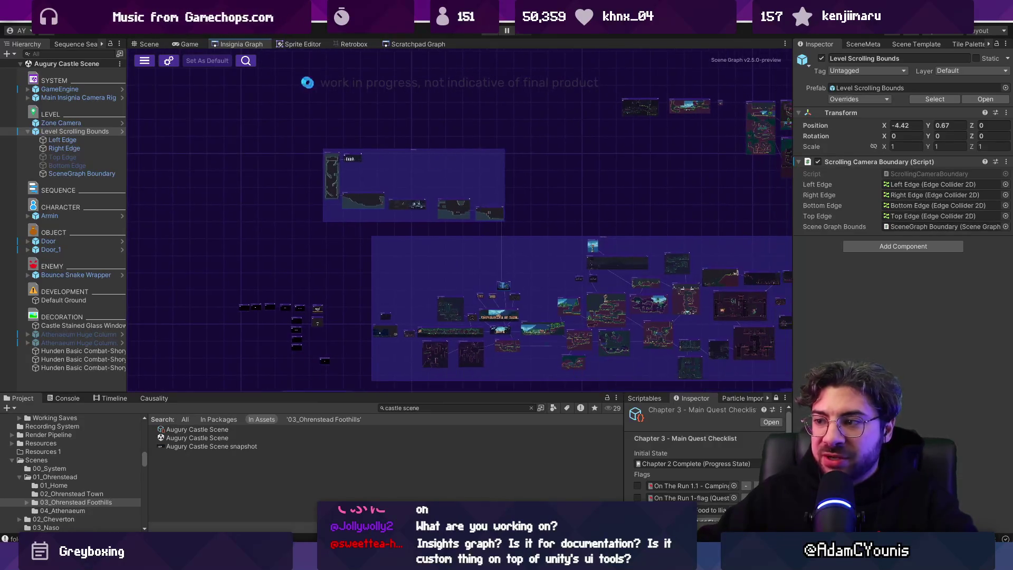
{"action": "scroll", "coordinate": [520, 264], "scroll_direction": "up", "scroll_amount": 3}
{"action": "scroll", "coordinate": [404, 198], "scroll_direction": "up", "scroll_amount": 3}
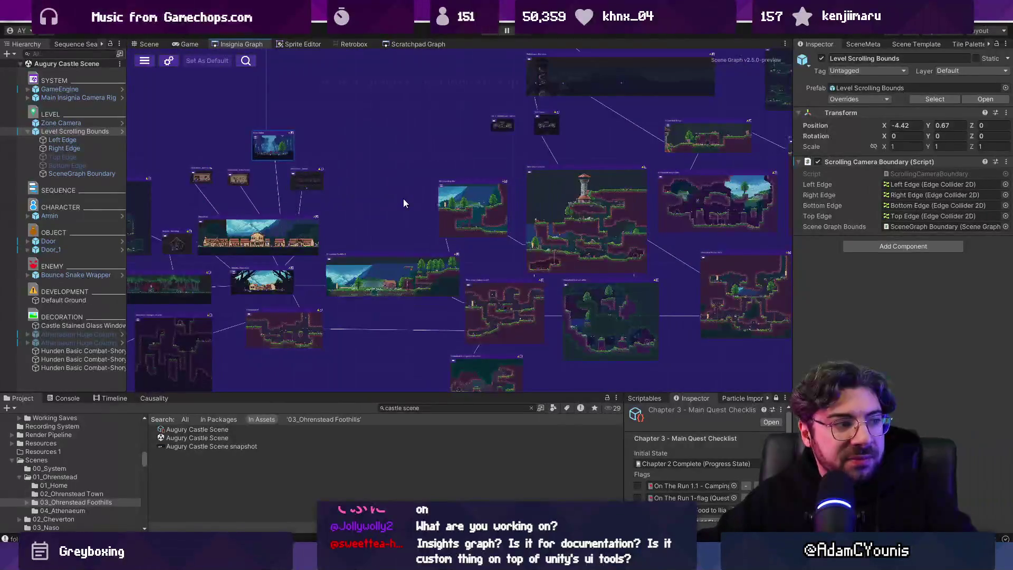
{"action": "scroll", "coordinate": [407, 261], "scroll_direction": "up", "scroll_amount": 2}
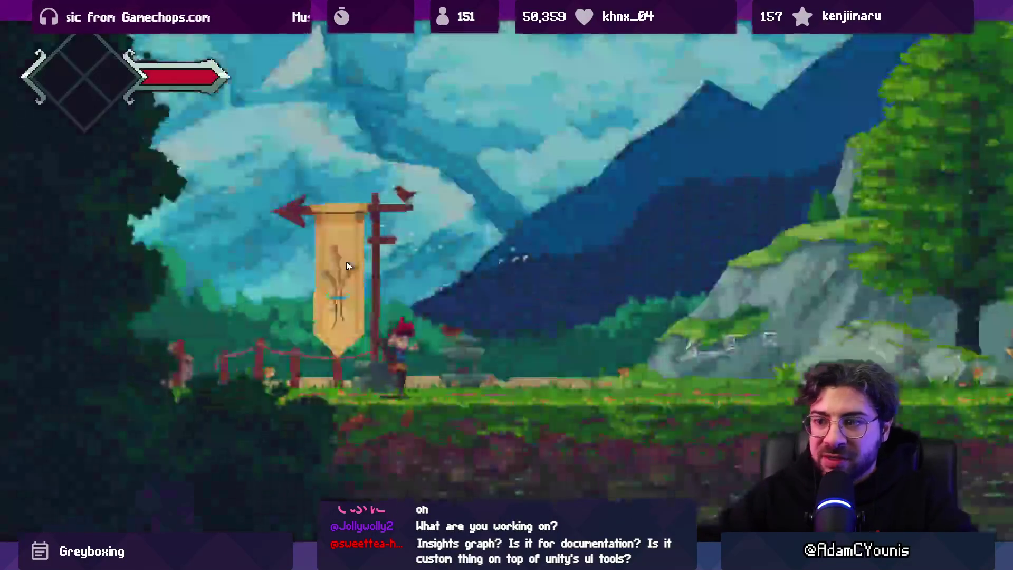
- Run Armin right past the bridge and watermill, check the world map, then stop play mode
{"action": "key", "text": "Right"}
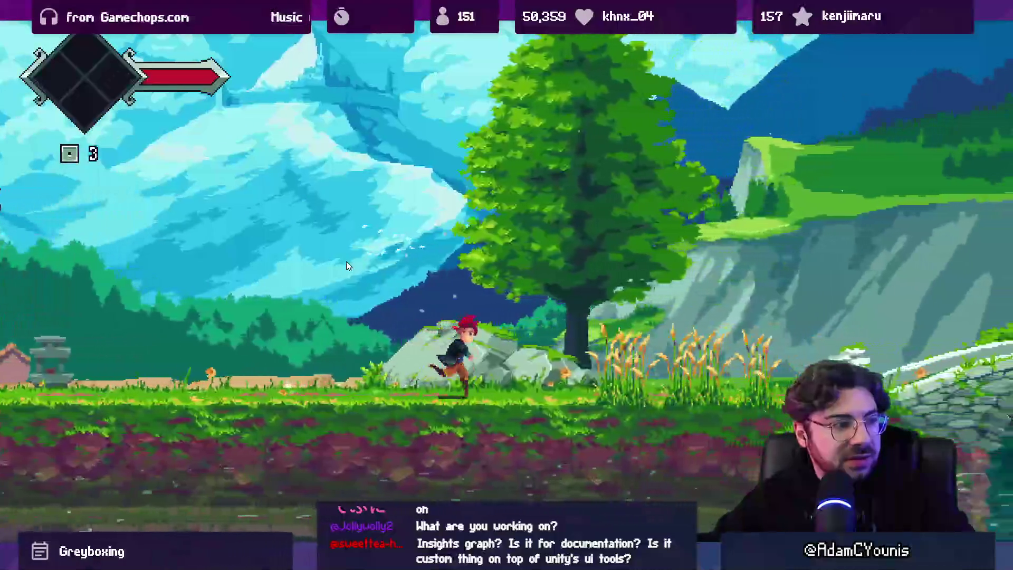
{"action": "key", "text": "Right"}
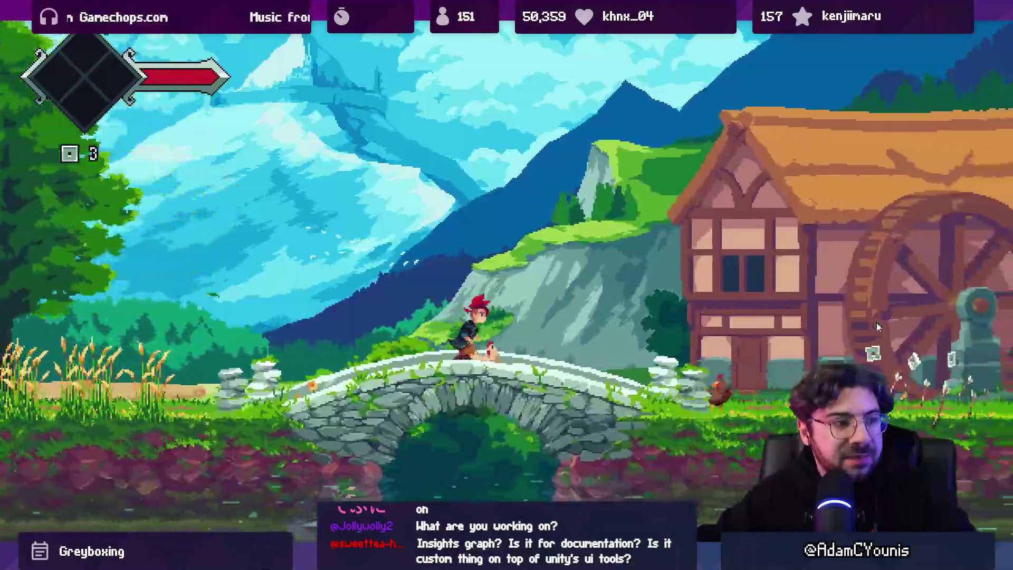
{"action": "key", "text": "Right"}
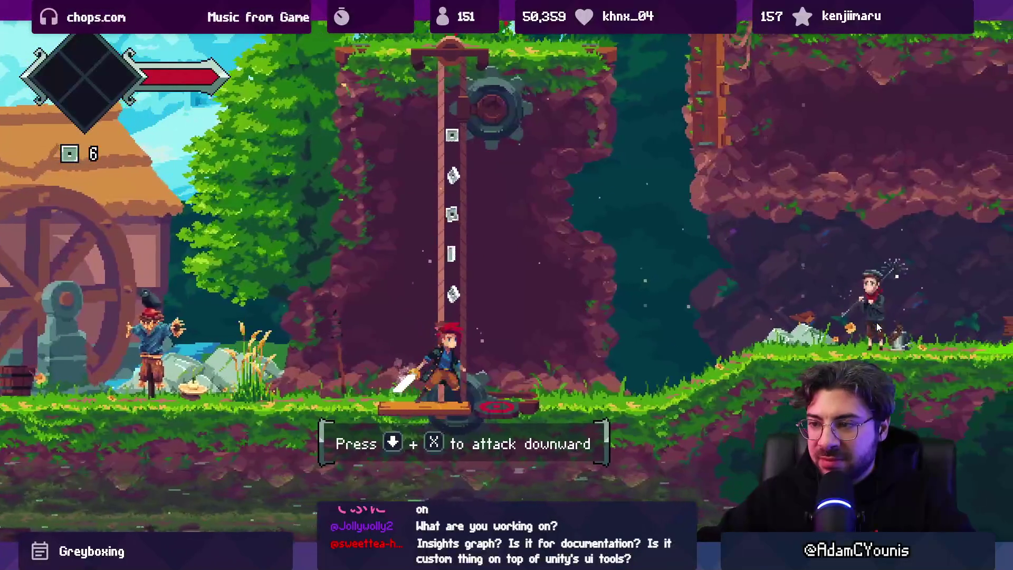
{"action": "key", "text": "m"}
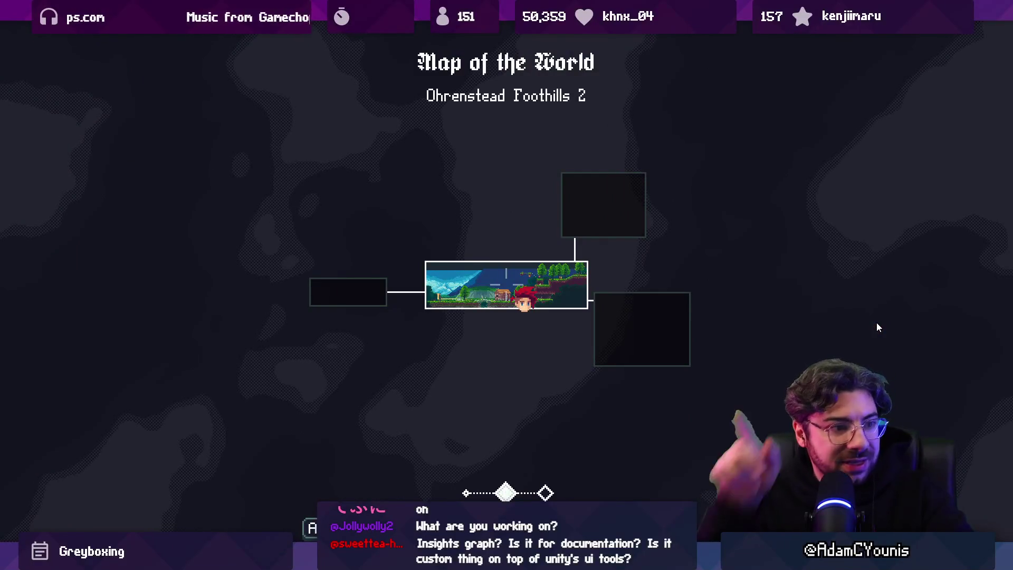
{"action": "key", "text": "m"}
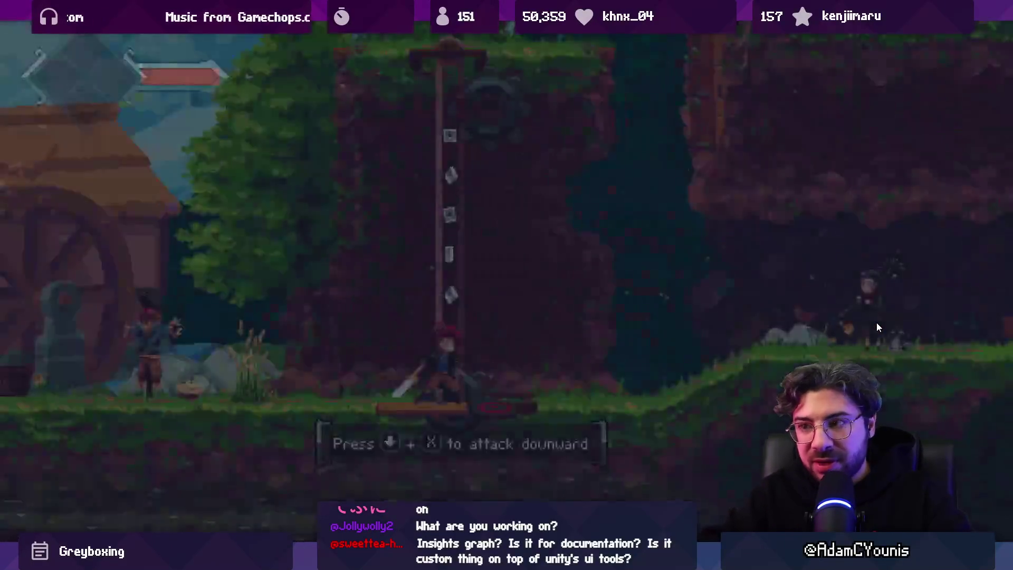
{"action": "key", "text": "shift+space"}
{"action": "left_click", "coordinate": [496, 34]}
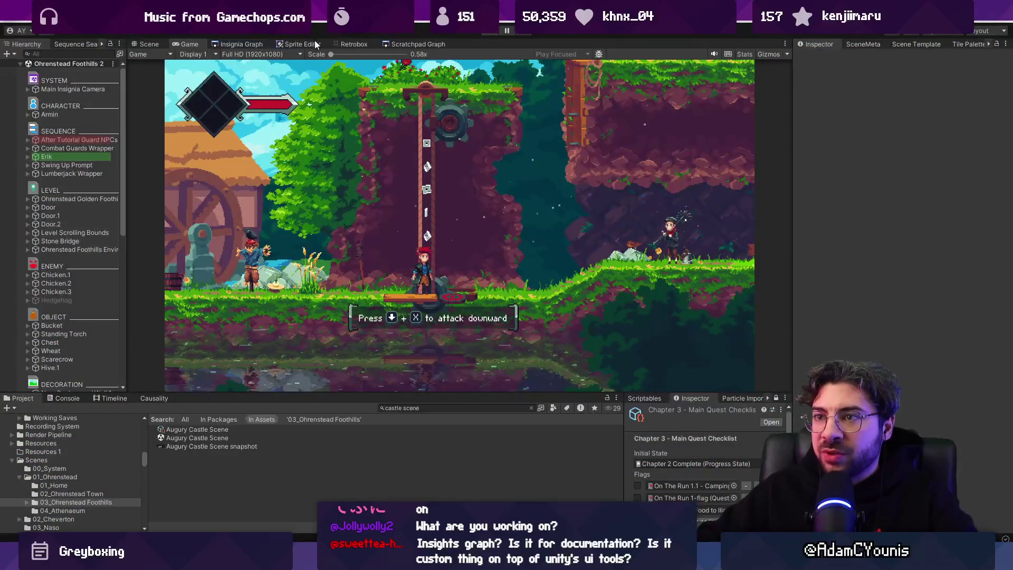
- Open Cheverton To Naso, load the Game Complete save with everything unlocked, and play
{"action": "left_click", "coordinate": [403, 45]}
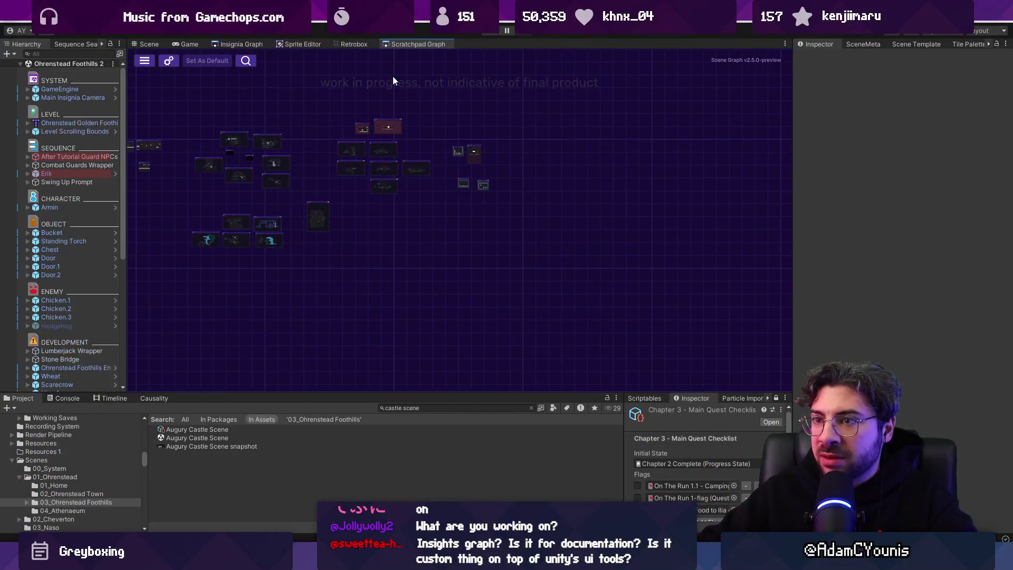
{"action": "left_click", "coordinate": [221, 42]}
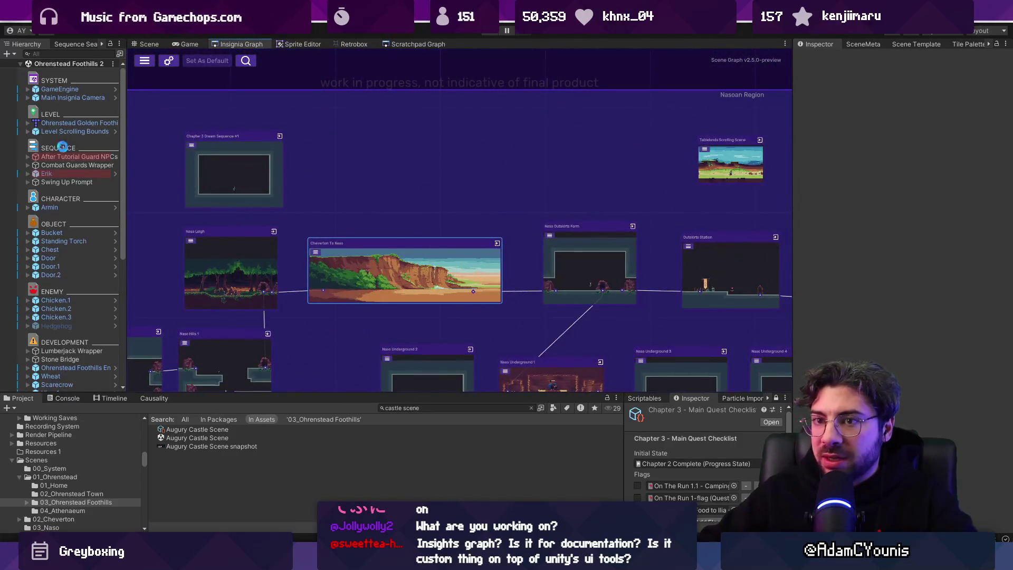
{"action": "double_click", "coordinate": [402, 276]}
{"action": "double_click", "coordinate": [949, 183]}
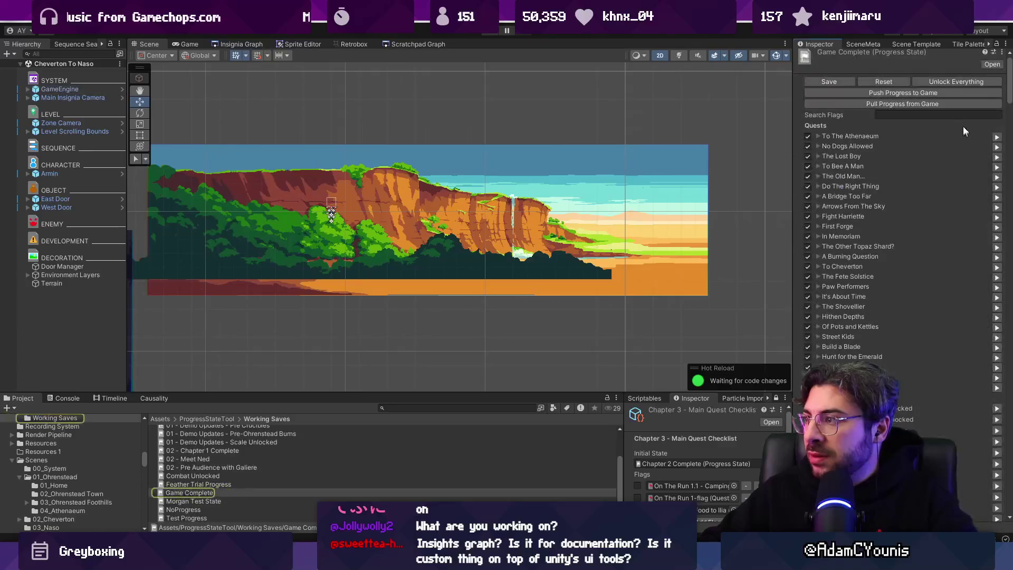
{"action": "left_click", "coordinate": [932, 82]}
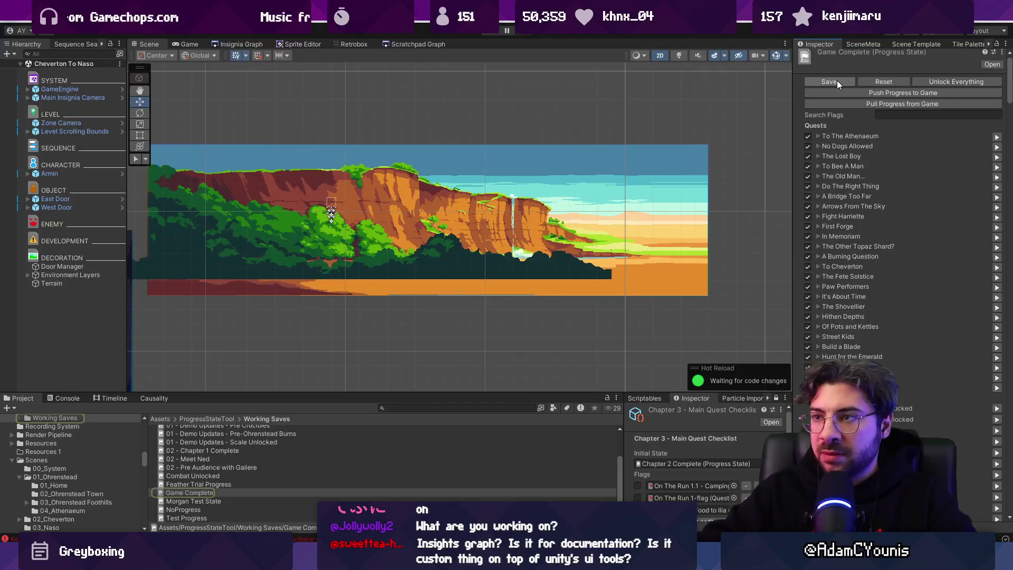
{"action": "key", "text": "alt+Tab"}
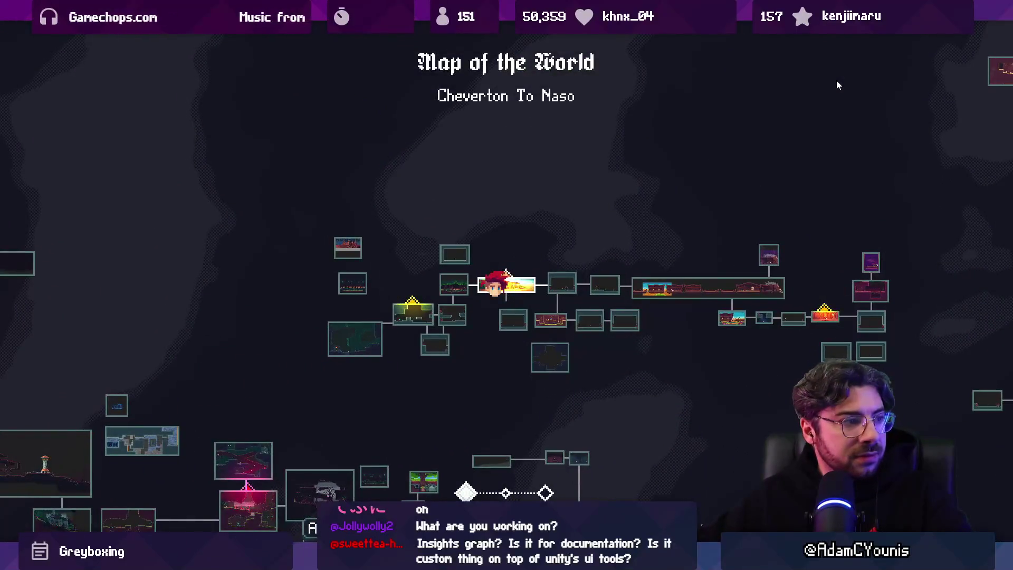
- Pan and zoom the running game's world map across rooms past Athenaeum Stacks and Naso Hills 1
{"action": "key", "text": "Down"}
{"action": "key", "text": "Left"}
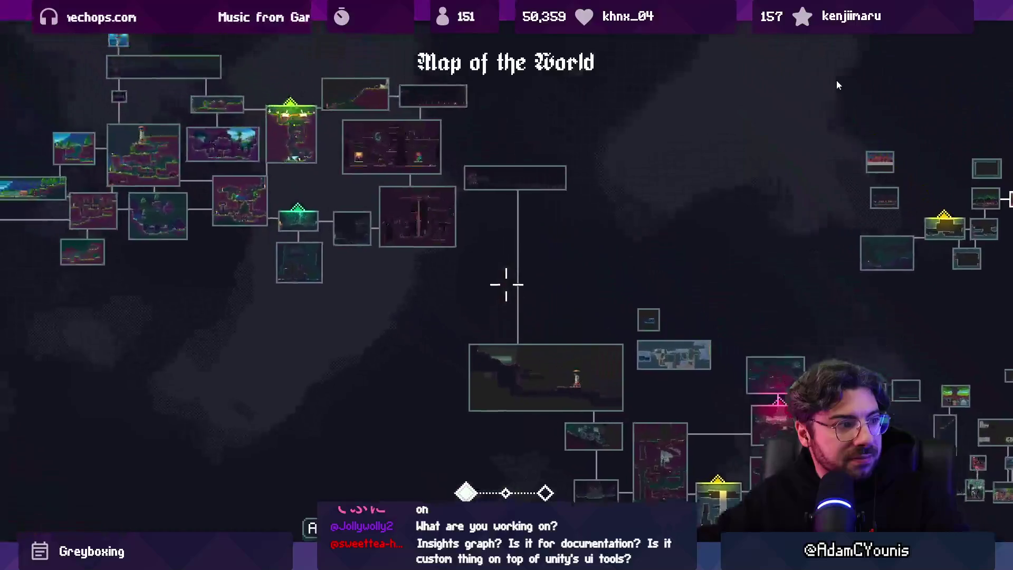
{"action": "key", "text": "Up"}
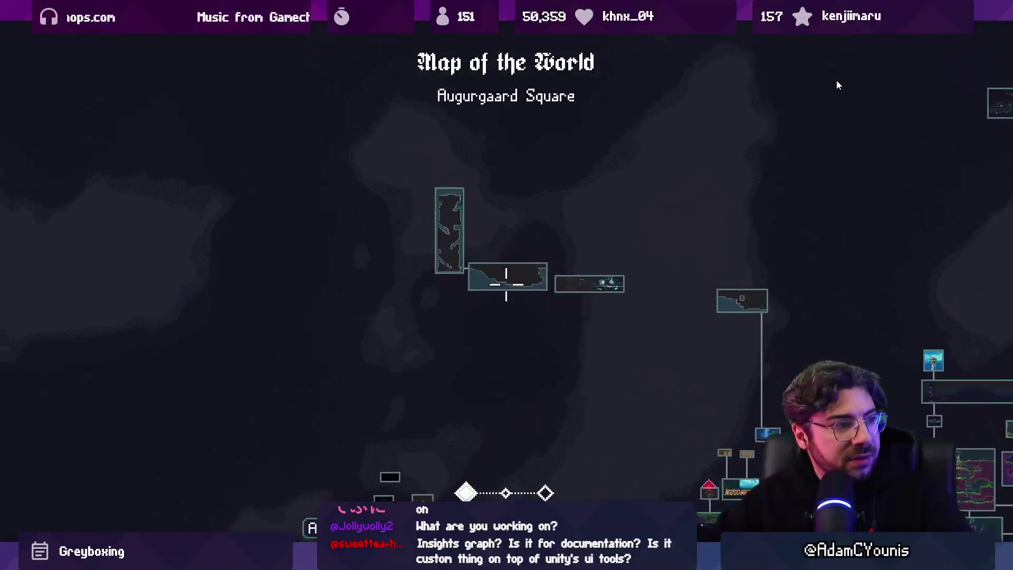
{"action": "key", "text": "Down"}
{"action": "scroll", "coordinate": [838, 84], "scroll_direction": "up", "scroll_amount": 1}
{"action": "scroll", "coordinate": [837, 82], "scroll_direction": "up", "scroll_amount": 1}
{"action": "key", "text": "Right"}
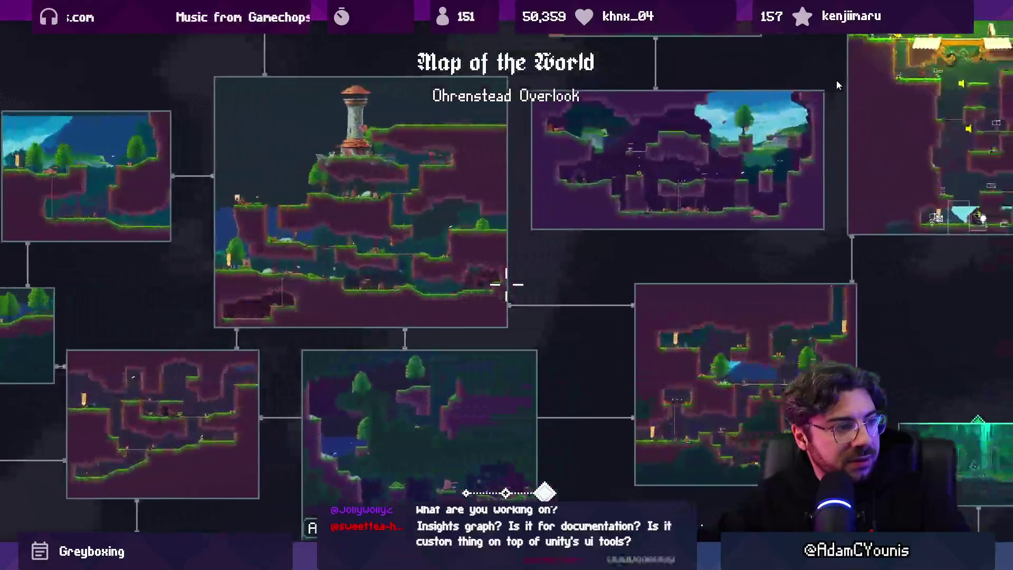
{"action": "key", "text": "Right"}
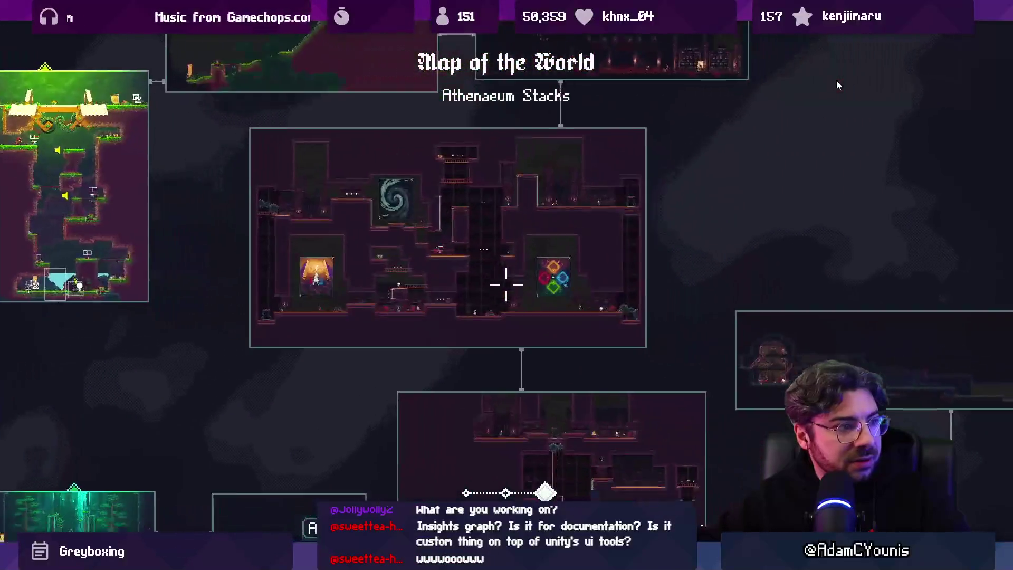
{"action": "key", "text": "Down"}
{"action": "key", "text": "Up"}
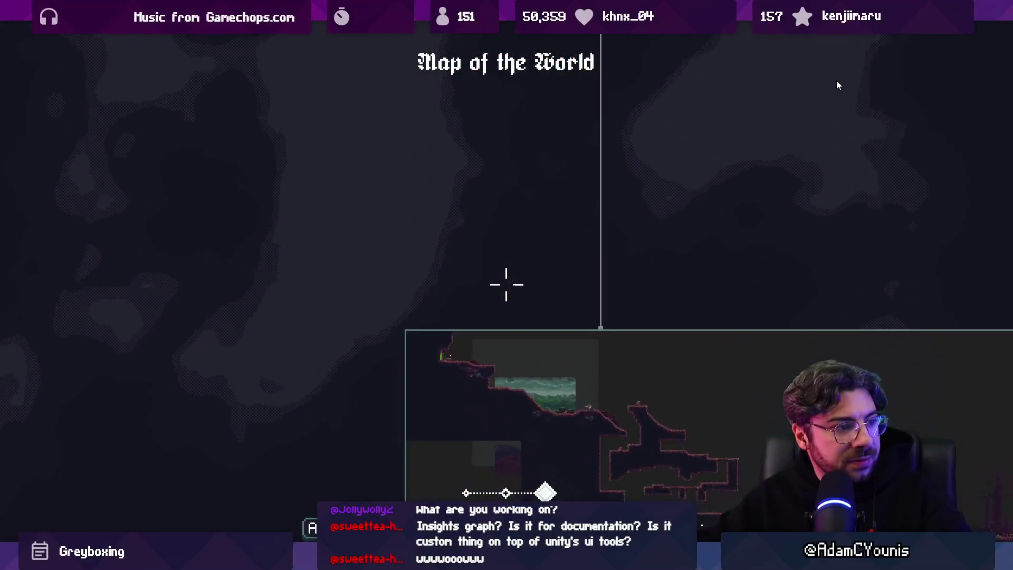
{"action": "key", "text": "Down"}
{"action": "key", "text": "Right"}
{"action": "key", "text": "Right"}
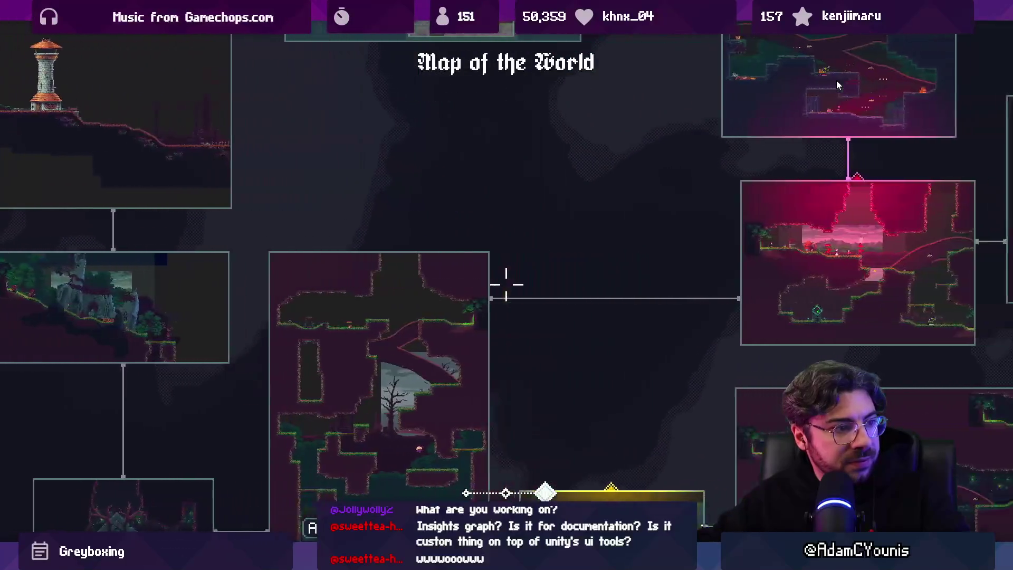
{"action": "key", "text": "Up"}
{"action": "scroll", "coordinate": [837, 80], "scroll_direction": "down", "scroll_amount": 5}
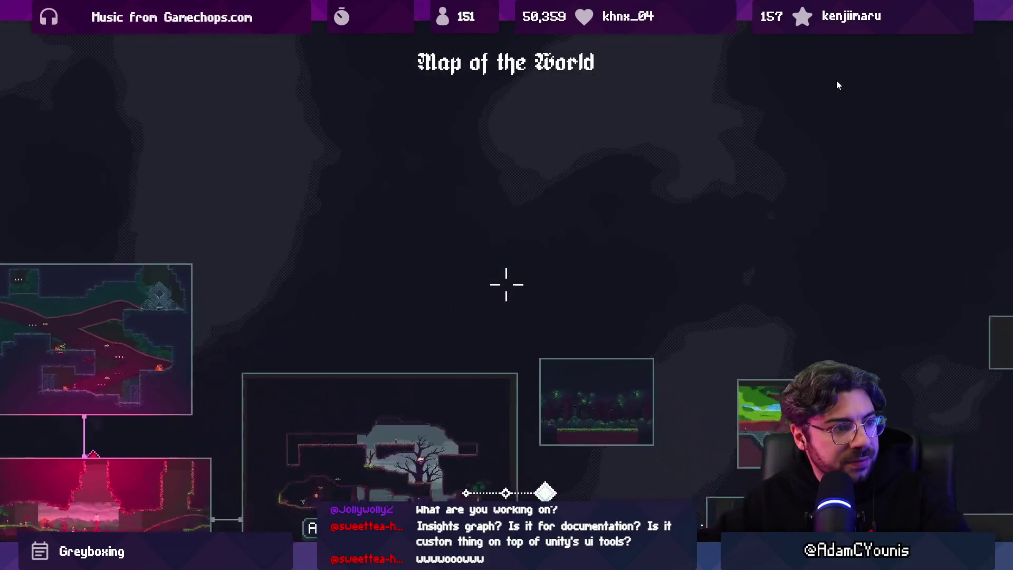
{"action": "key", "text": "Left"}
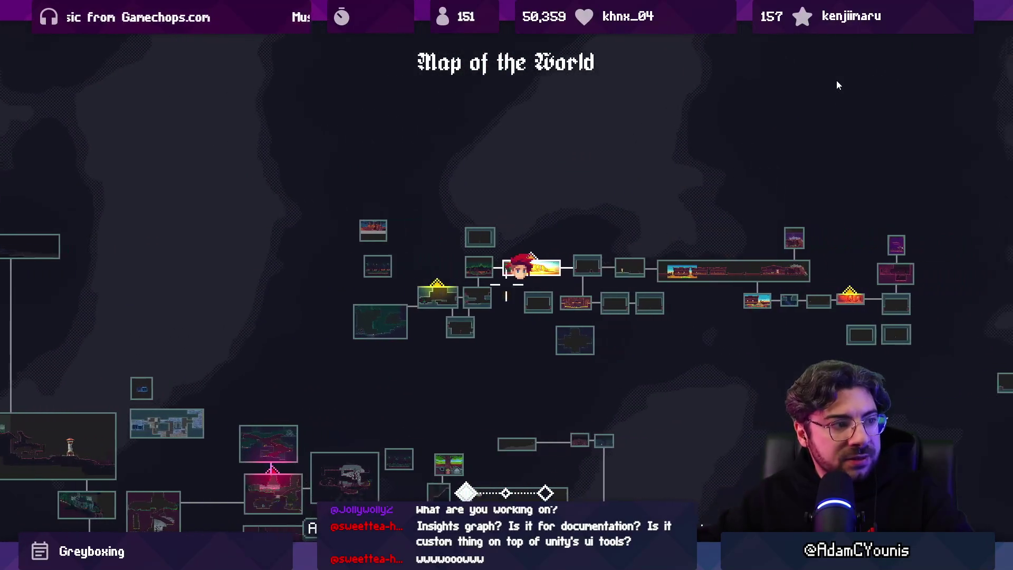
{"action": "scroll", "coordinate": [837, 81], "scroll_direction": "up", "scroll_amount": 5}
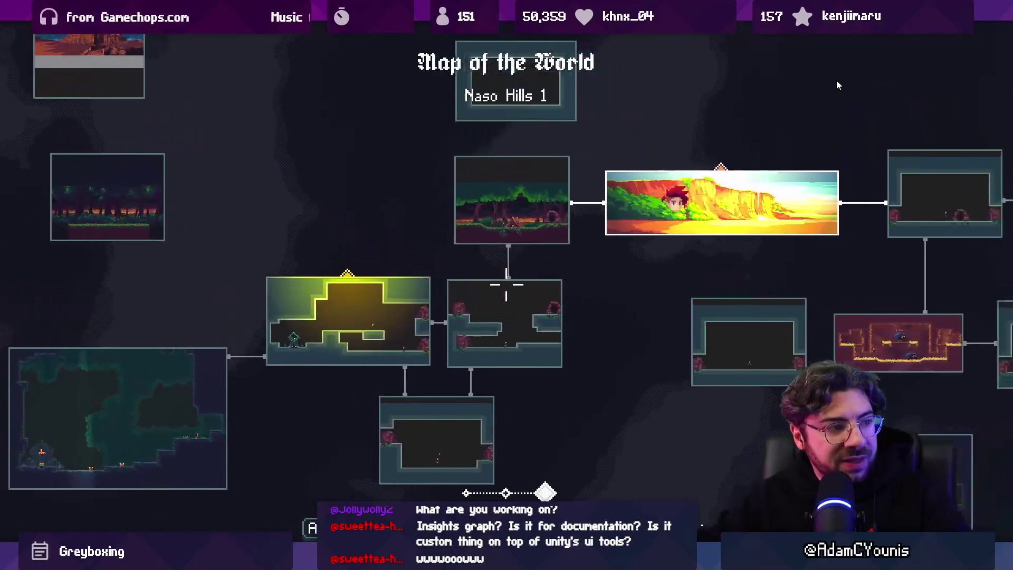
{"action": "key", "text": "Right"}
{"action": "key", "text": "Right"}
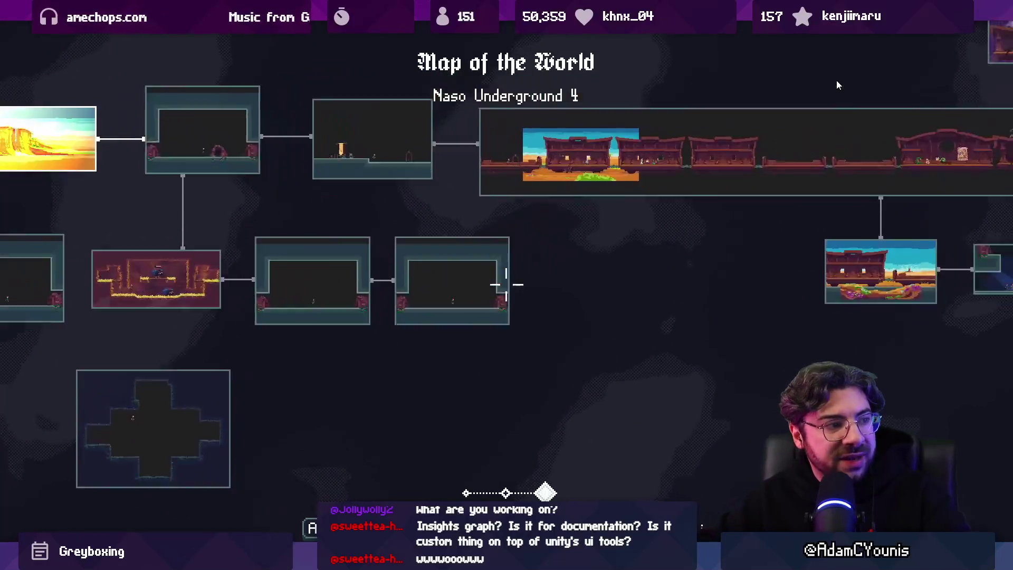
- Pan the map past Augury Cave to Augurgaard Staircase and Square, then leave fullscreen
{"action": "scroll", "coordinate": [837, 85], "scroll_direction": "down", "scroll_amount": 3}
{"action": "scroll", "coordinate": [838, 85], "scroll_direction": "down", "scroll_amount": 2}
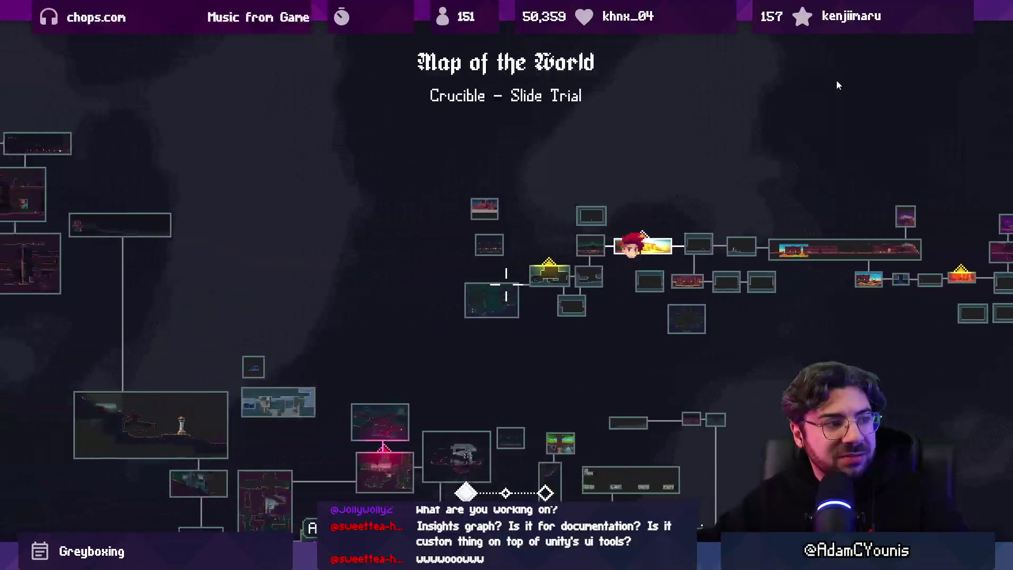
{"action": "key", "text": "Left"}
{"action": "key", "text": "Up"}
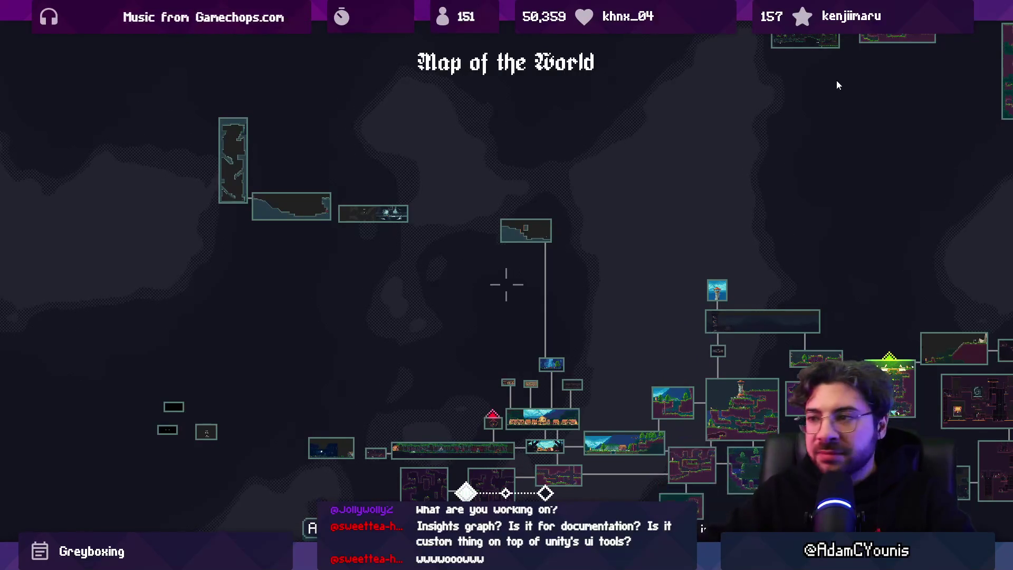
{"action": "key", "text": "Left"}
{"action": "key", "text": "Up"}
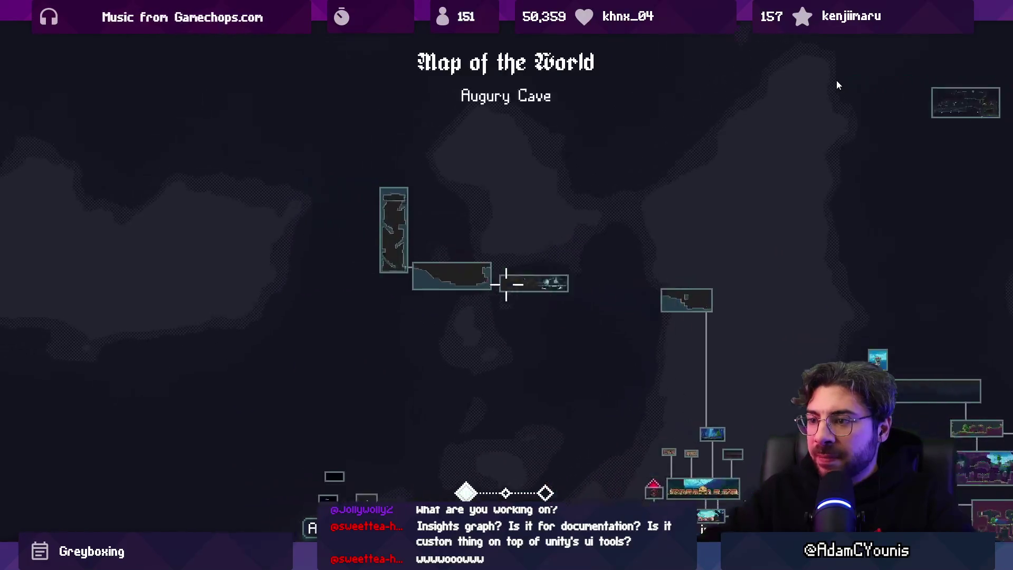
{"action": "scroll", "coordinate": [837, 81], "scroll_direction": "up", "scroll_amount": 2}
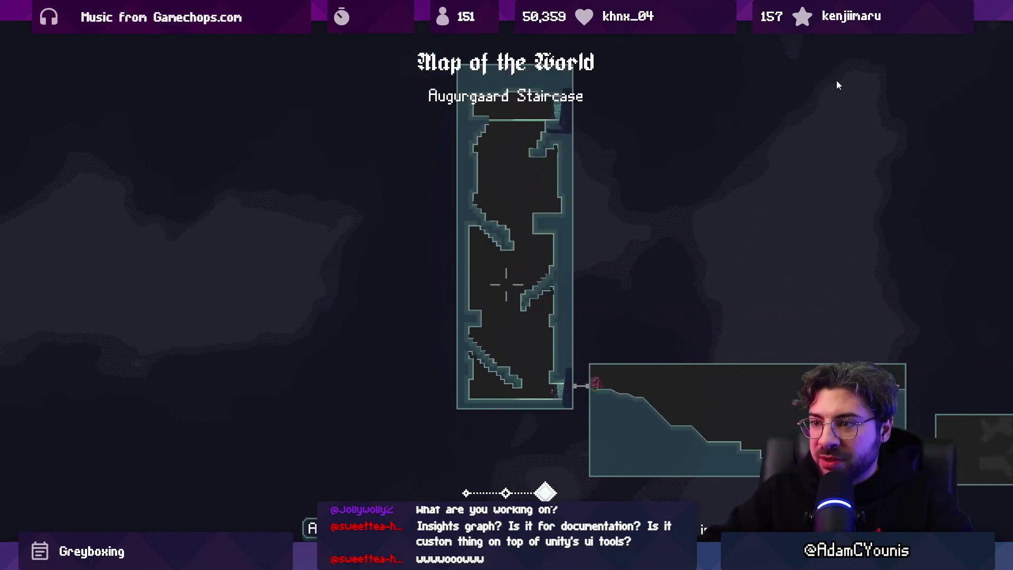
{"action": "key", "text": "Left"}
{"action": "key", "text": "Up"}
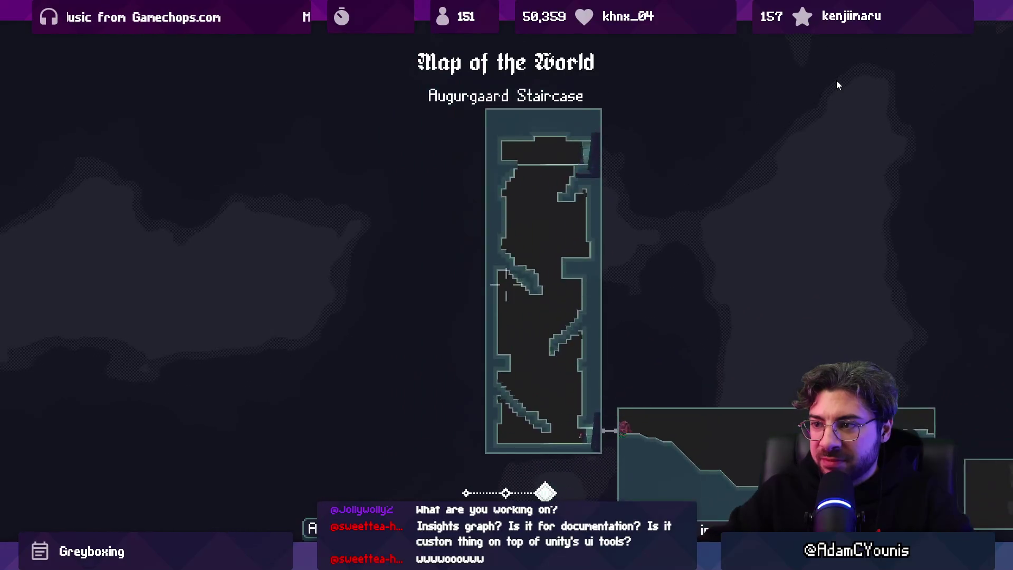
{"action": "key", "text": "Right"}
{"action": "key", "text": "Down"}
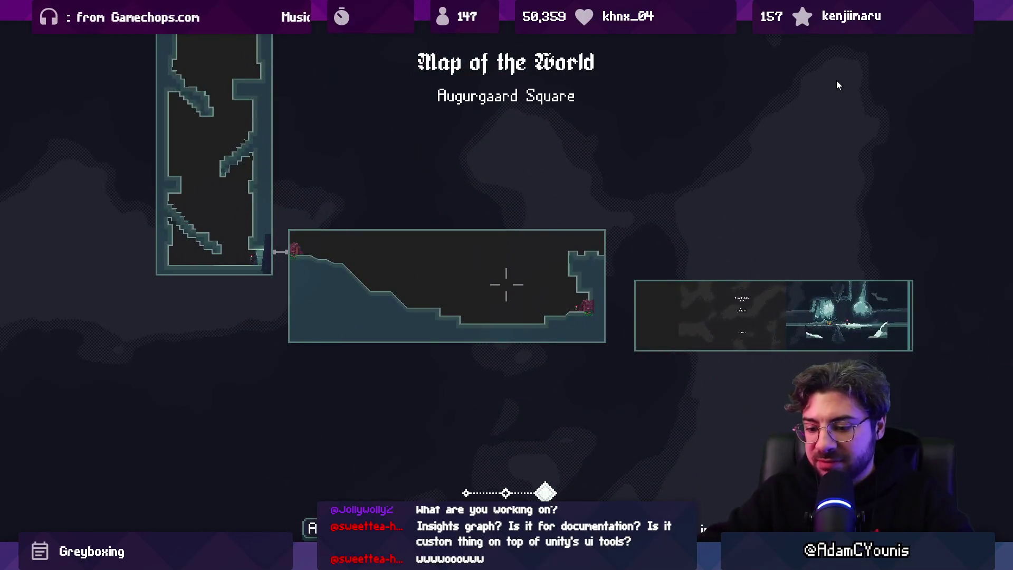
{"action": "key", "text": "F11"}
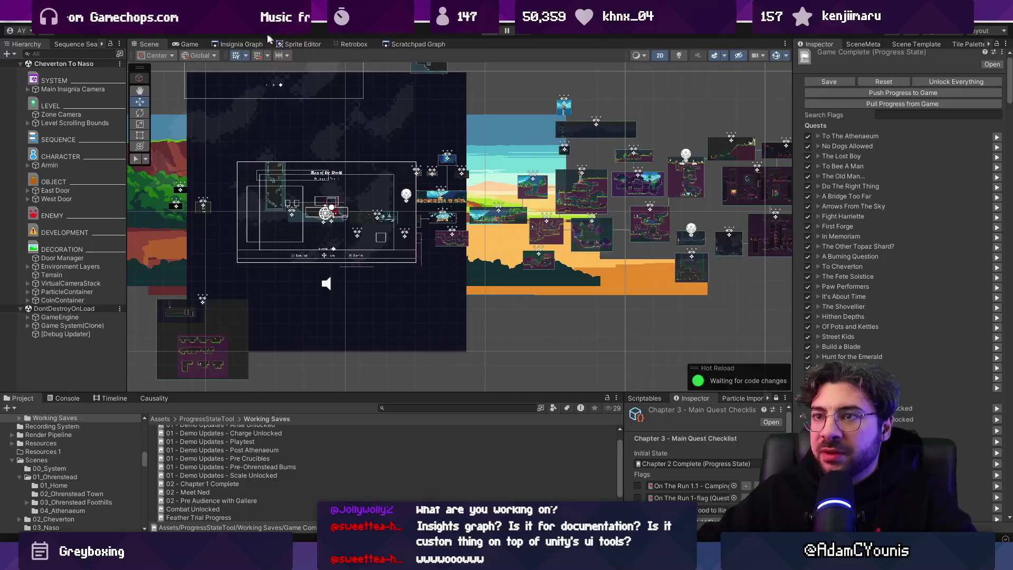
- In the scene graph, show scene metadata and open the Augury Castle Scene node
{"action": "left_click", "coordinate": [236, 45]}
{"action": "scroll", "coordinate": [606, 256], "scroll_direction": "down", "scroll_amount": 10}
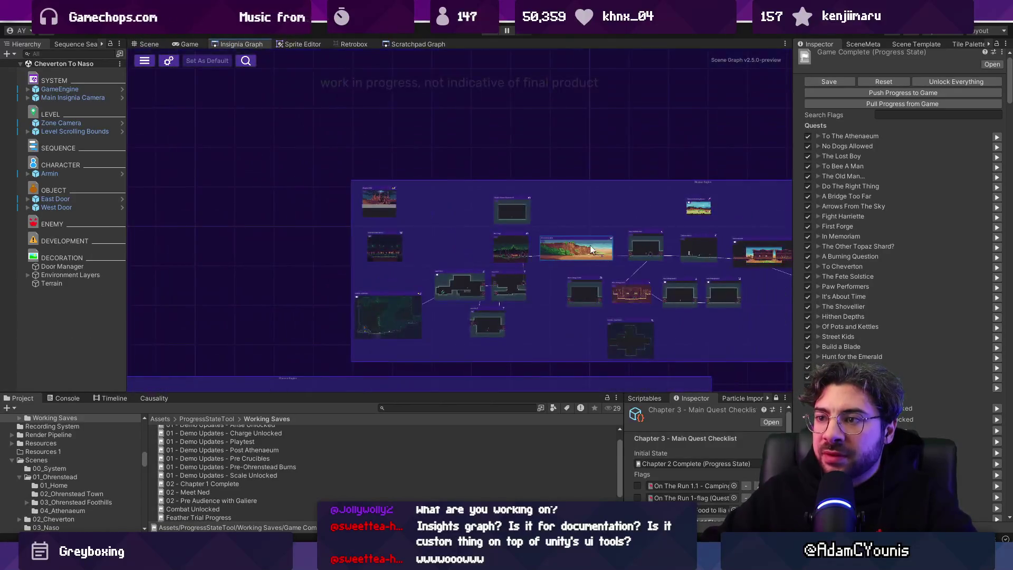
{"action": "scroll", "coordinate": [317, 206], "scroll_direction": "up", "scroll_amount": 10}
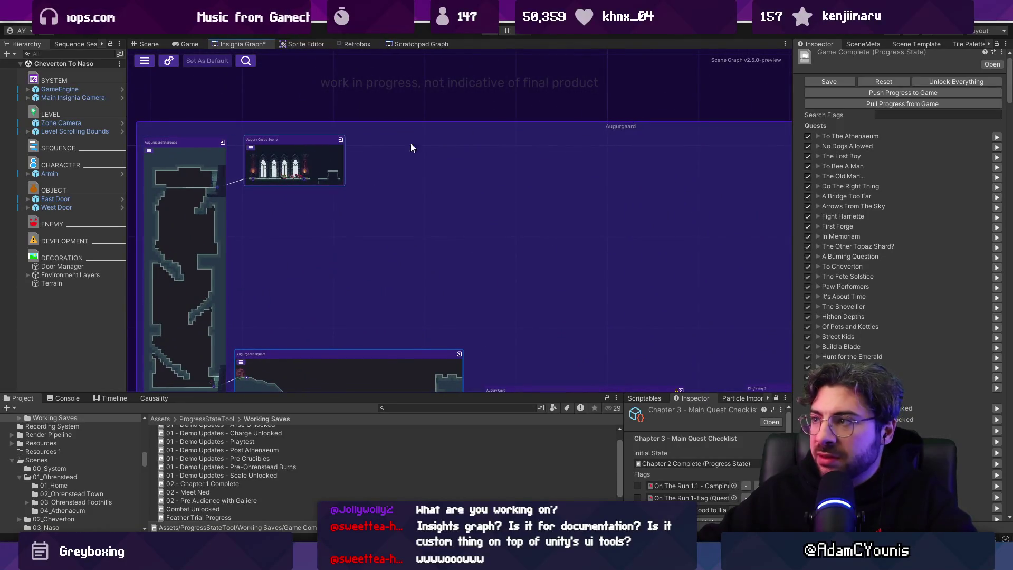
{"action": "left_click", "coordinate": [856, 42]}
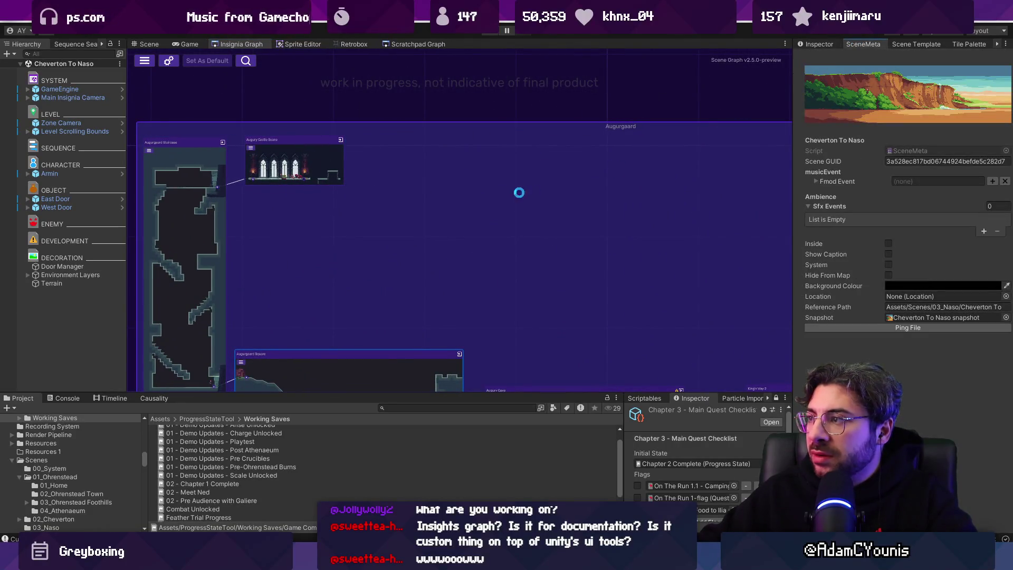
{"action": "double_click", "coordinate": [302, 161]}
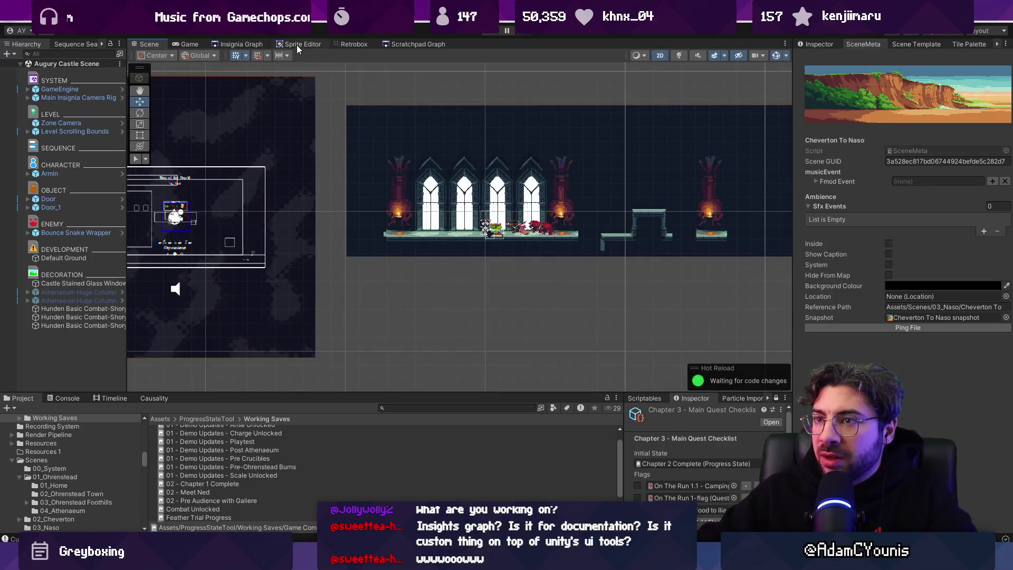
- Back in the graph, select and open the Augurgaard Staircase scene
{"action": "left_click", "coordinate": [241, 44]}
{"action": "left_click", "coordinate": [435, 197]}
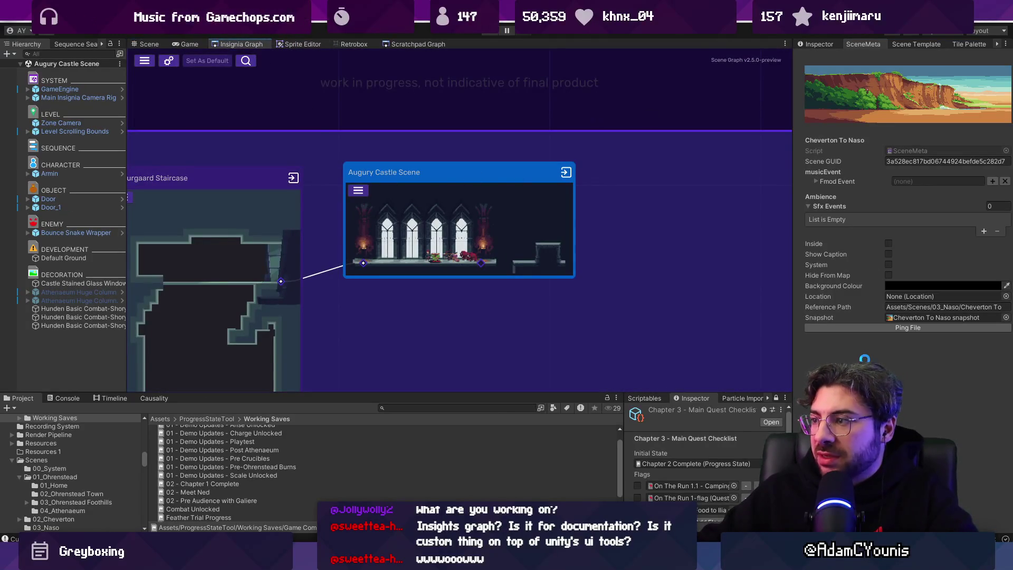
{"action": "left_click_drag", "start_coordinate": [258, 248], "coordinate": [260, 248]}
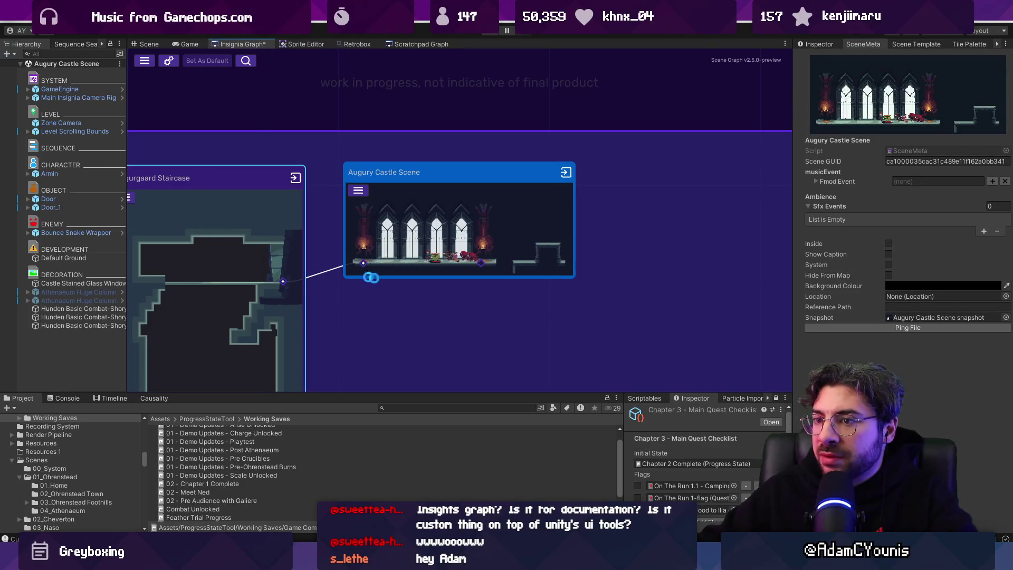
{"action": "double_click", "coordinate": [335, 268]}
{"action": "left_click", "coordinate": [242, 45]}
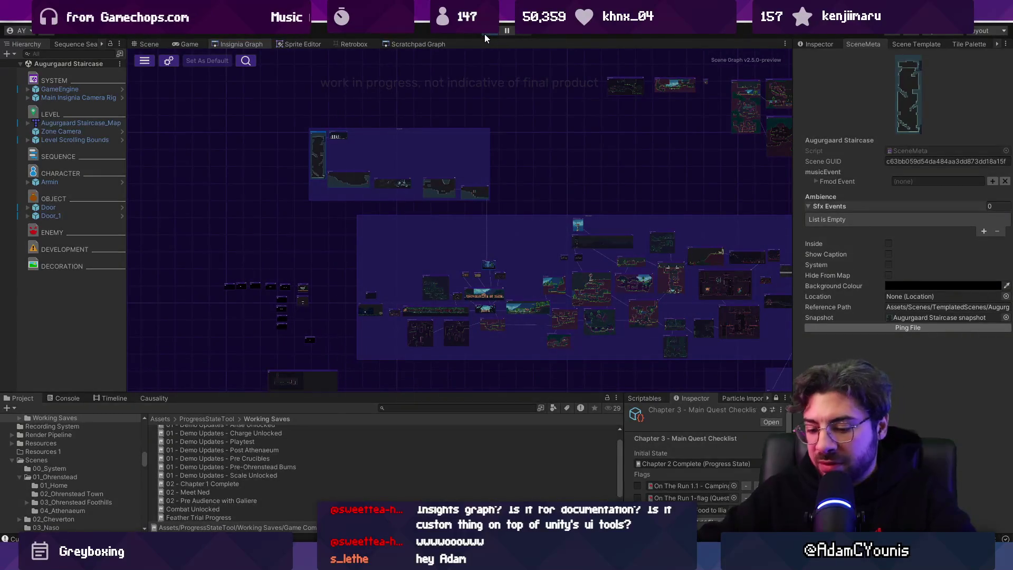
- Play the Augurgaard Staircase level, zoom the world map on its room, then view the scratchpad graph
{"action": "left_click", "coordinate": [484, 34]}
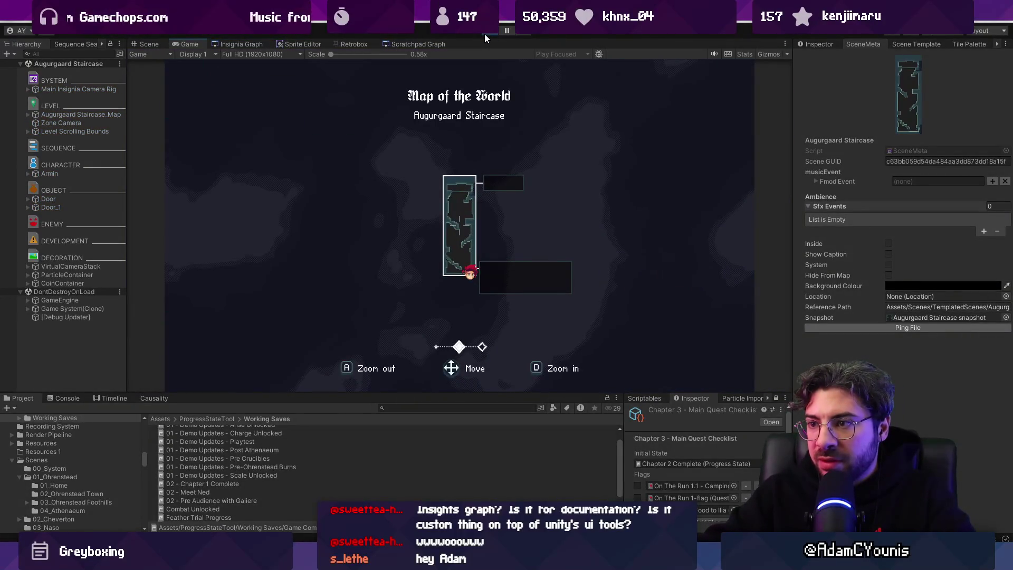
{"action": "key", "text": "d"}
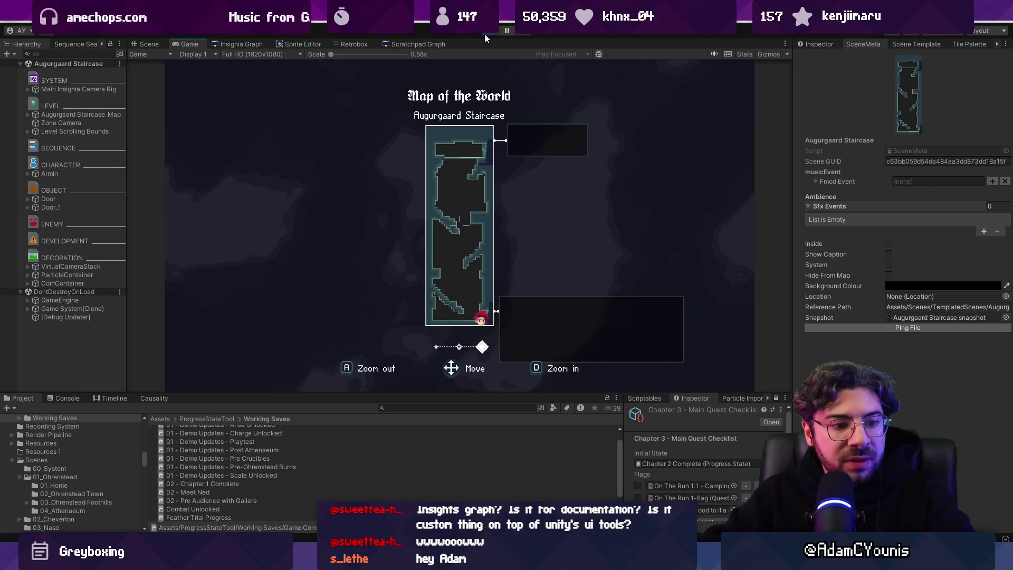
{"action": "key", "text": "Escape"}
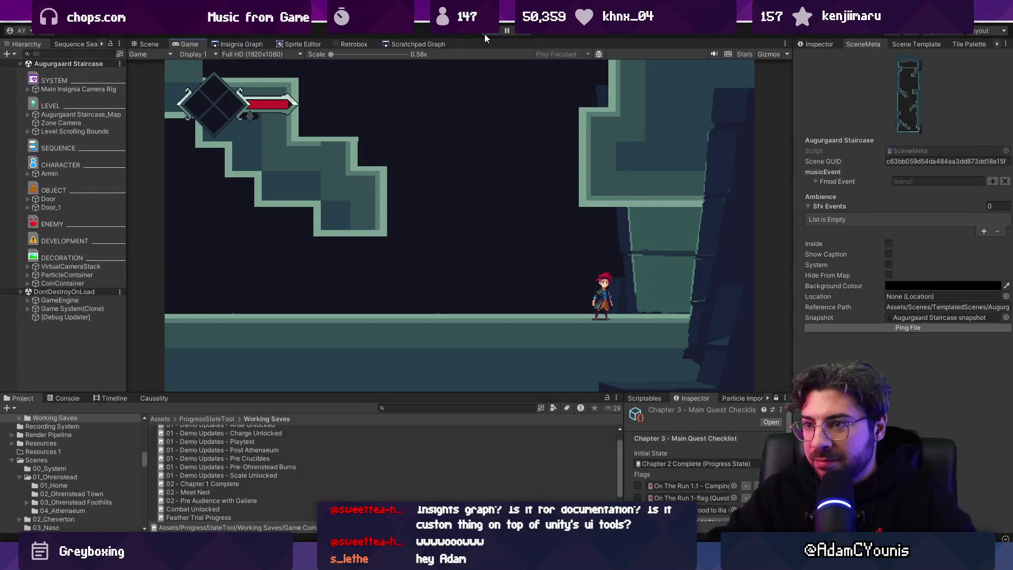
{"action": "left_click", "coordinate": [401, 43]}
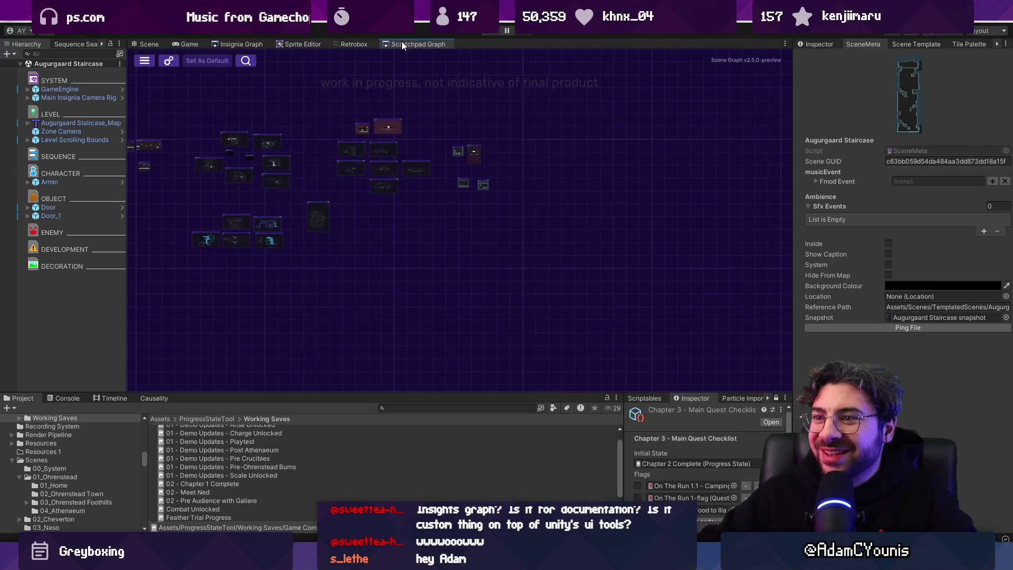
- Search the project for 'throne room' and drag the Augurgaard Throne Room scene into the scene graph
{"action": "left_click", "coordinate": [248, 44]}
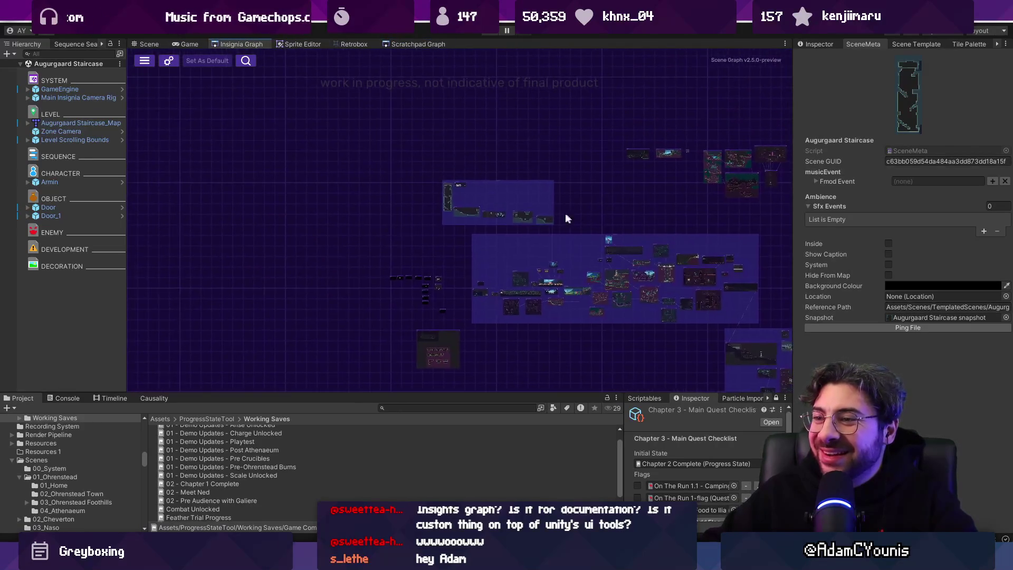
{"action": "scroll", "coordinate": [443, 154], "scroll_direction": "up", "scroll_amount": 10}
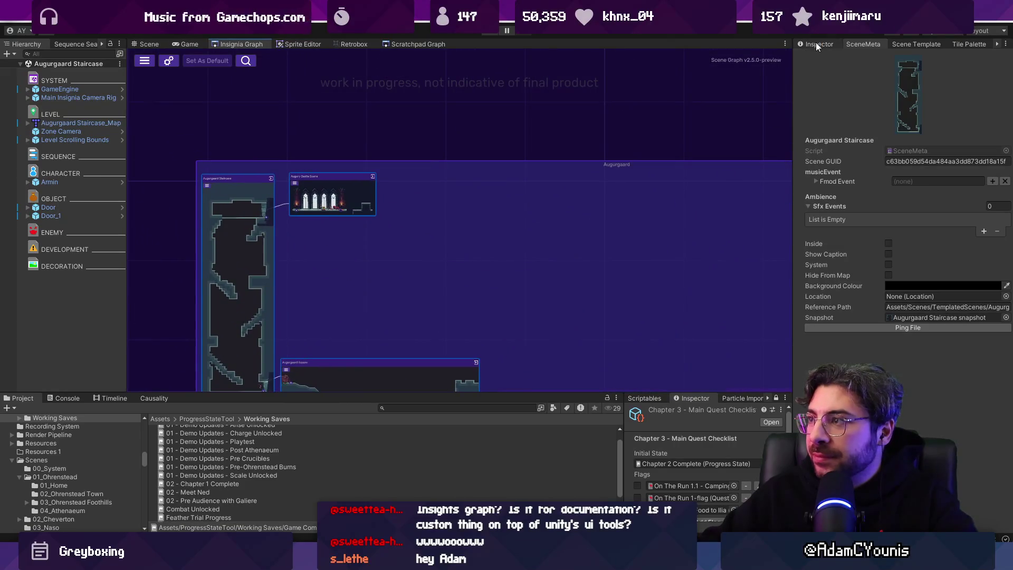
{"action": "left_click", "coordinate": [916, 44]}
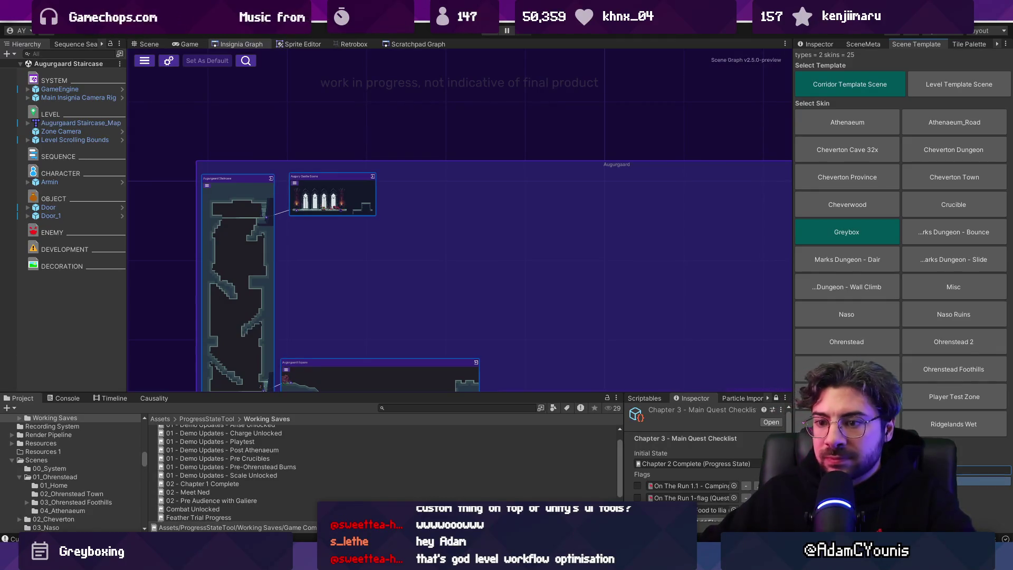
{"action": "left_click", "coordinate": [410, 407]}
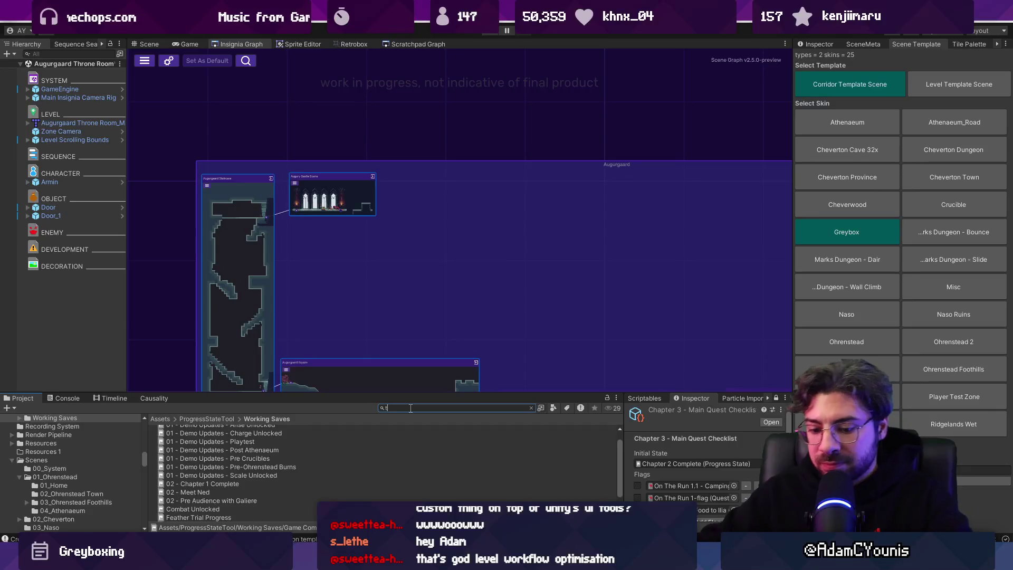
{"action": "type", "text": "throne room"}
{"action": "mouse_move", "coordinate": [236, 429]}
{"action": "left_mouse_down"}
{"action": "mouse_move", "coordinate": [399, 196]}
{"action": "mouse_move", "coordinate": [457, 198]}
{"action": "mouse_move", "coordinate": [440, 194]}
{"action": "left_mouse_up"}
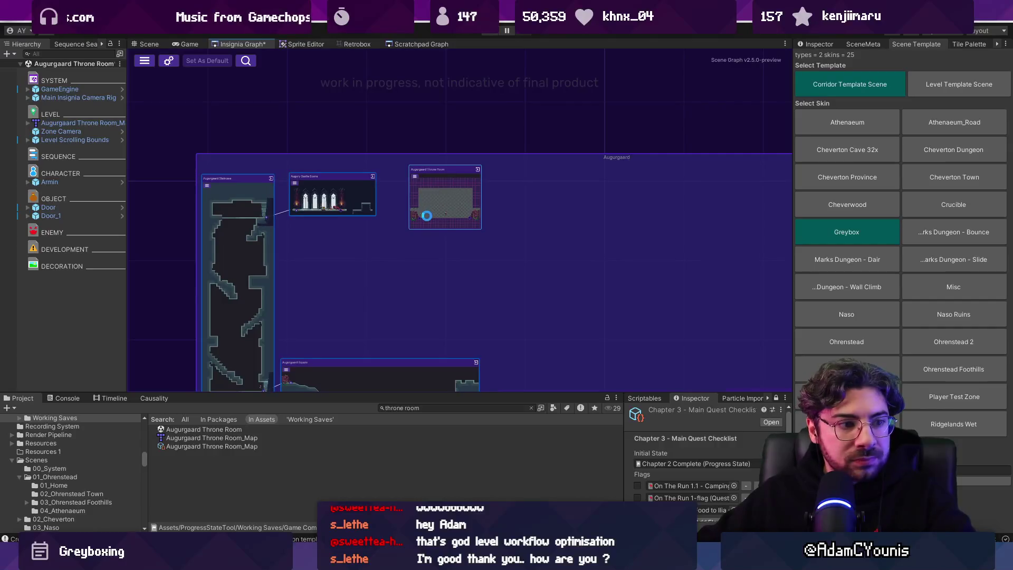
{"action": "scroll", "coordinate": [420, 207], "scroll_direction": "up", "scroll_amount": 1}
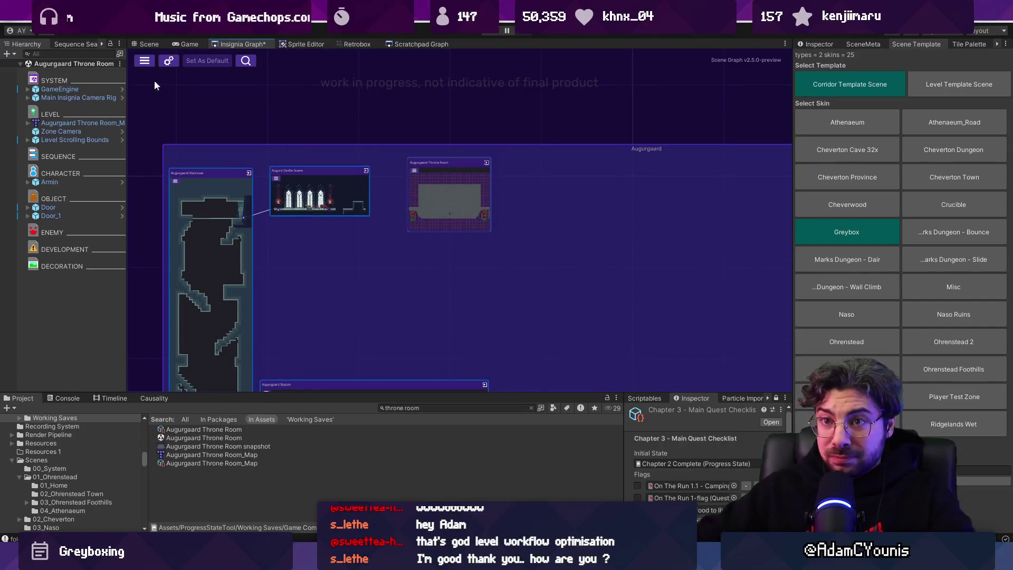
{"action": "right_click", "coordinate": [62, 122]}
- Open Throne Room_Map in Tiled and resize the map to a wider marked area
{"action": "mouse_move", "coordinate": [132, 240]}
{"action": "left_click", "coordinate": [205, 237]}
{"action": "scroll", "coordinate": [404, 284], "scroll_direction": "down", "scroll_amount": 5}
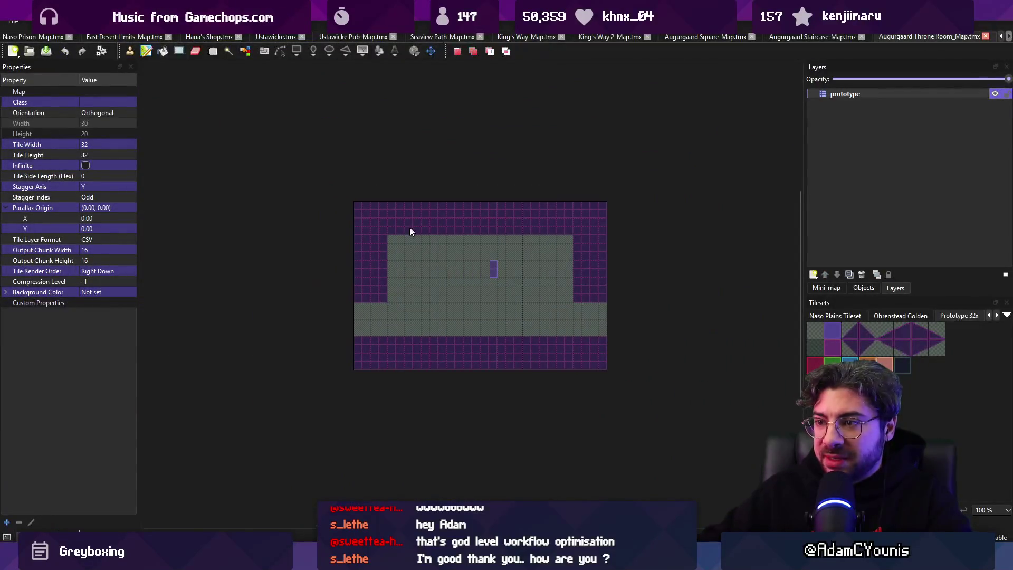
{"action": "left_click_drag", "start_coordinate": [698, 330], "coordinate": [718, 371]}
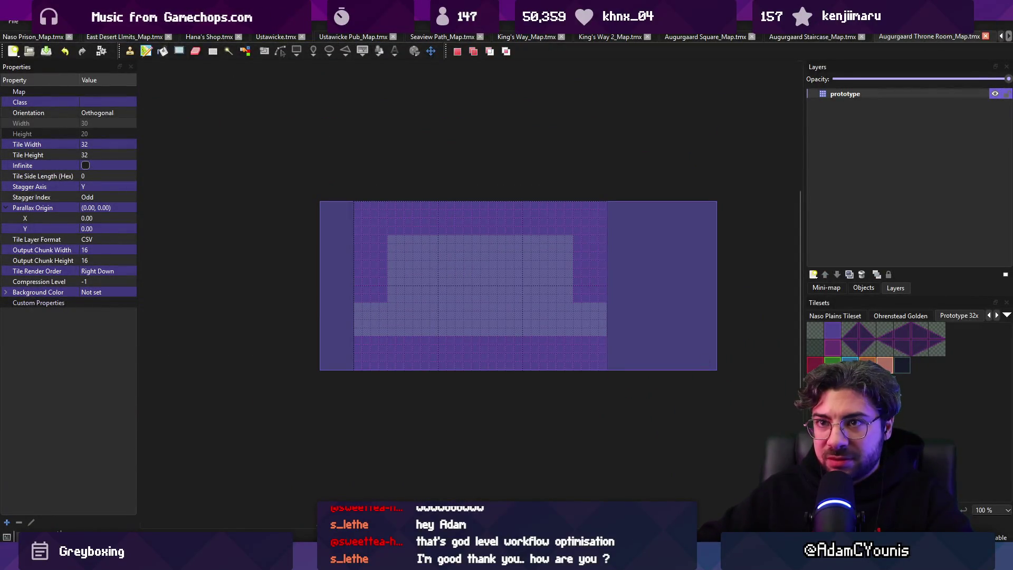
{"action": "left_click", "coordinate": [105, 21]}
{"action": "mouse_move", "coordinate": [139, 21]}
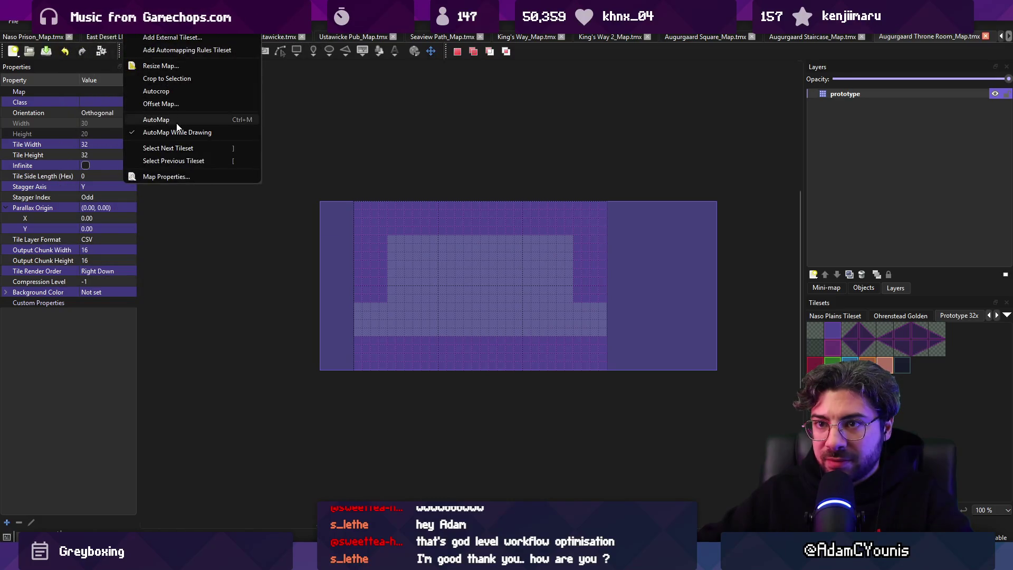
{"action": "left_click", "coordinate": [167, 78]}
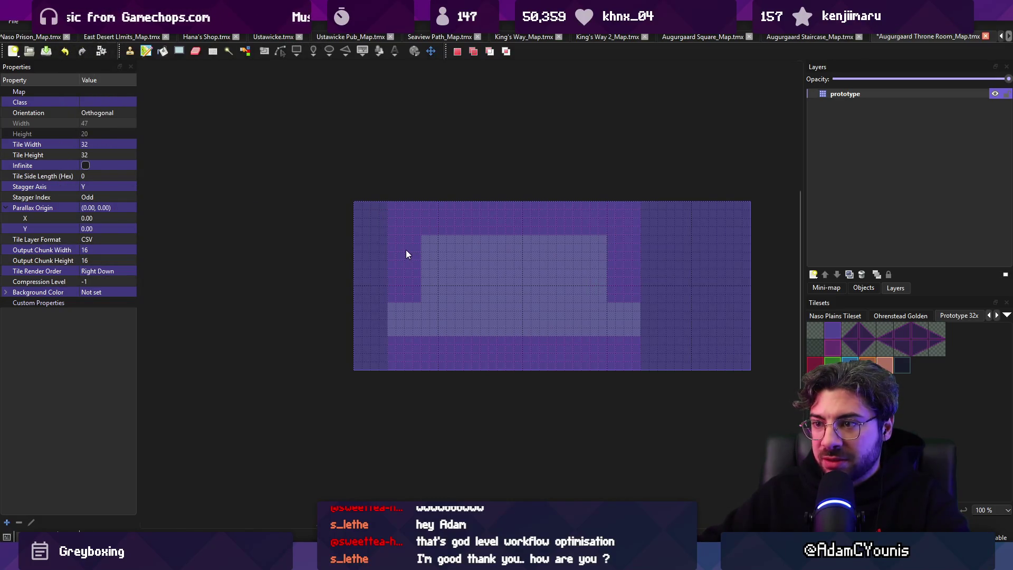
{"action": "left_click", "coordinate": [410, 278]}
- Paint the copied room layout across the map, fix the wall gaps, and save
{"action": "key", "text": "ctrl+v"}
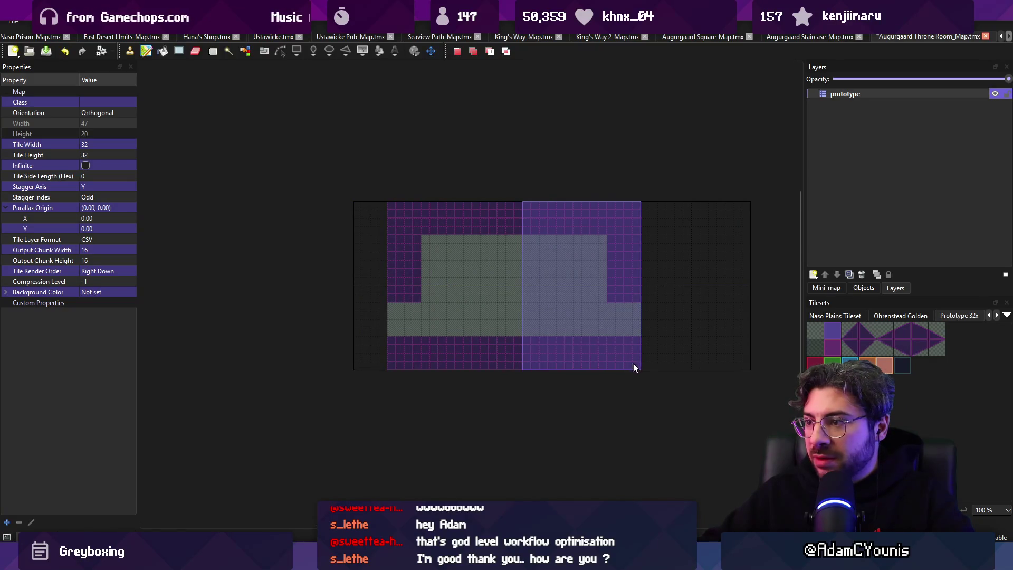
{"action": "left_click_drag", "start_coordinate": [613, 285], "coordinate": [693, 290]}
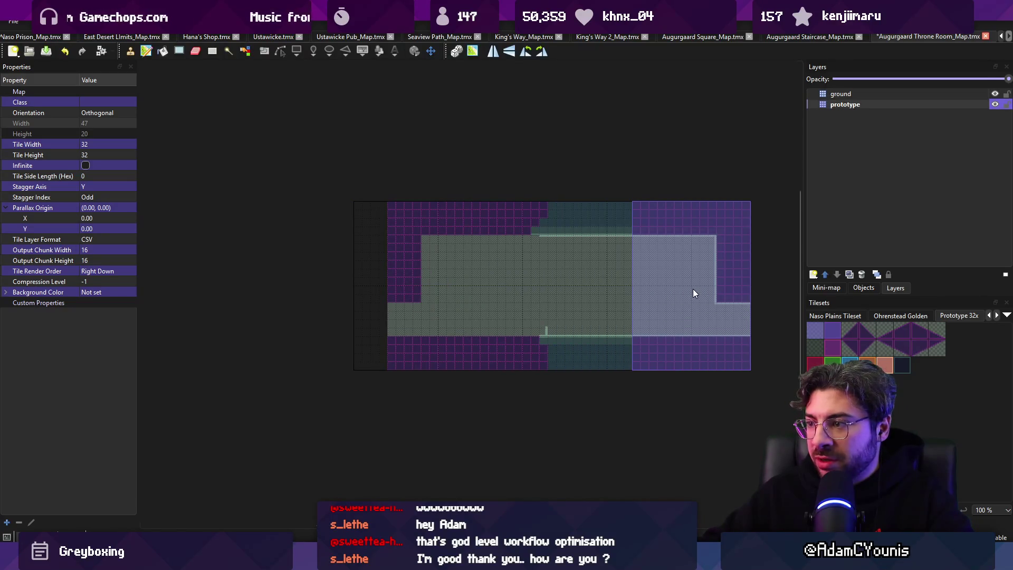
{"action": "left_click", "coordinate": [511, 362]}
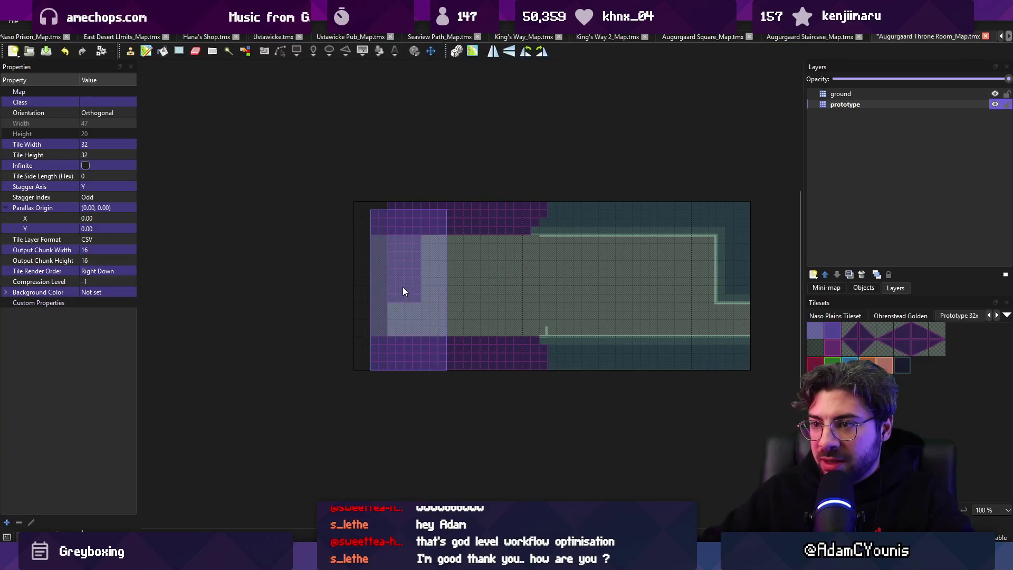
{"action": "left_click", "coordinate": [394, 293]}
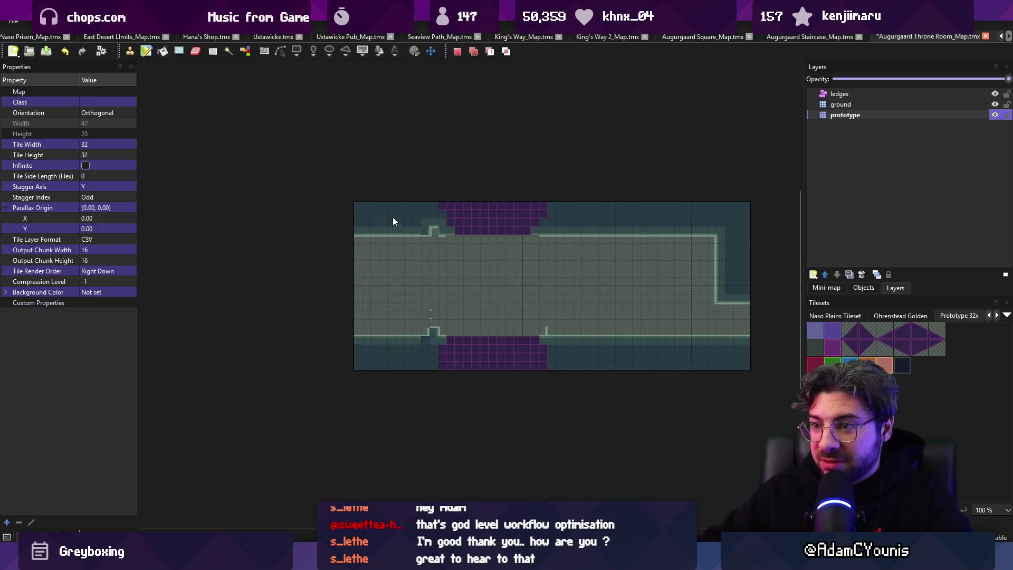
{"action": "key", "text": "ctrl+z"}
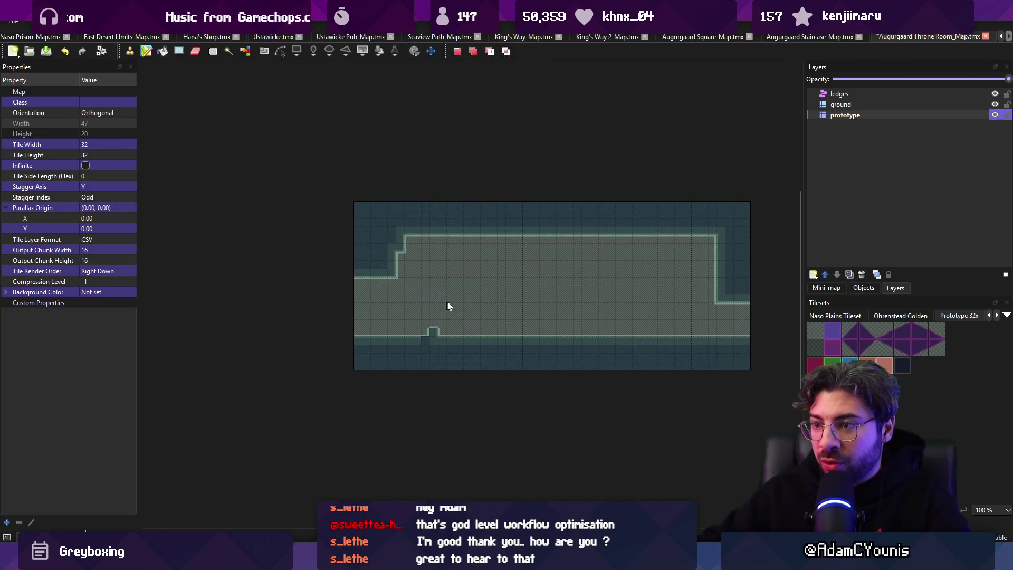
{"action": "right_click", "coordinate": [435, 326]}
{"action": "key", "text": "r"}
{"action": "key", "text": "ctrl+n"}
{"action": "key", "text": "Escape"}
{"action": "key", "text": "ctrl+s"}
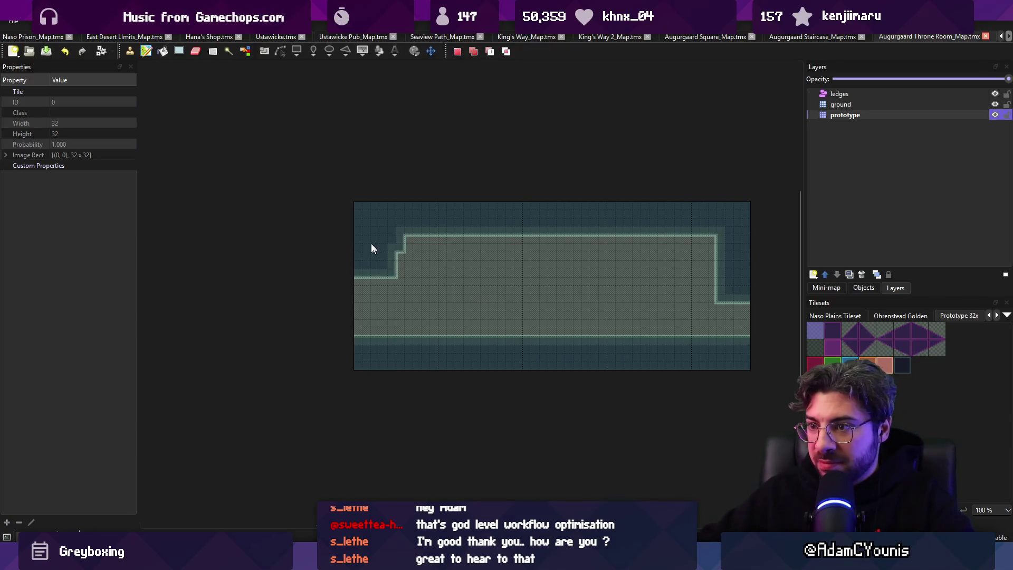
- Paint wall tiles at the left ledge and step the bottom-right floor ledge
{"action": "key", "text": "b"}
{"action": "left_click", "coordinate": [369, 270]}
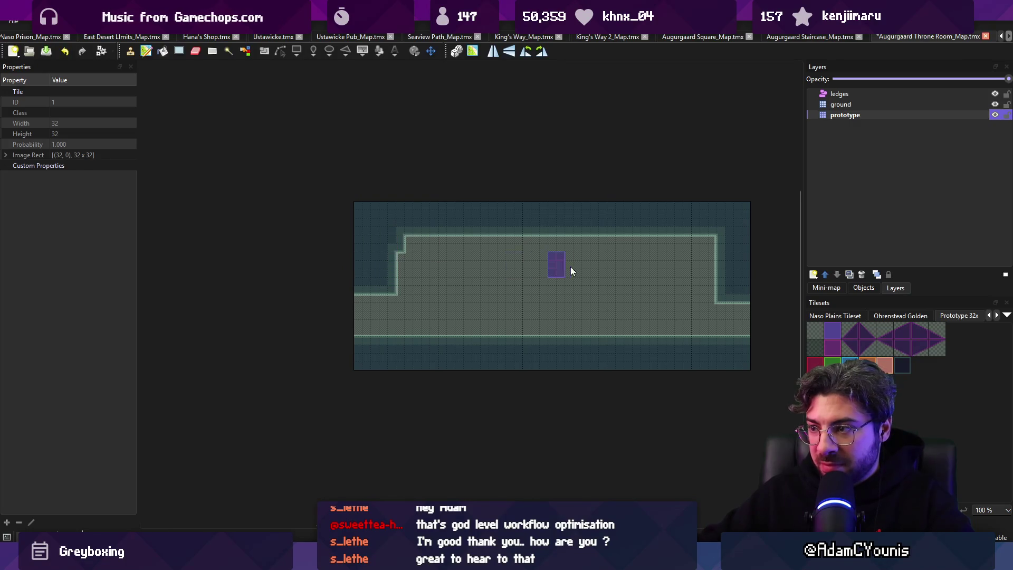
{"action": "scroll", "coordinate": [544, 274], "scroll_direction": "right", "scroll_amount": 2}
{"action": "scroll", "coordinate": [590, 279], "scroll_direction": "up", "scroll_amount": 1}
{"action": "key", "text": "r"}
{"action": "left_click_drag", "start_coordinate": [578, 306], "coordinate": [666, 318]}
{"action": "key", "text": "ctrl+x"}
{"action": "key", "text": "ctrl+v"}
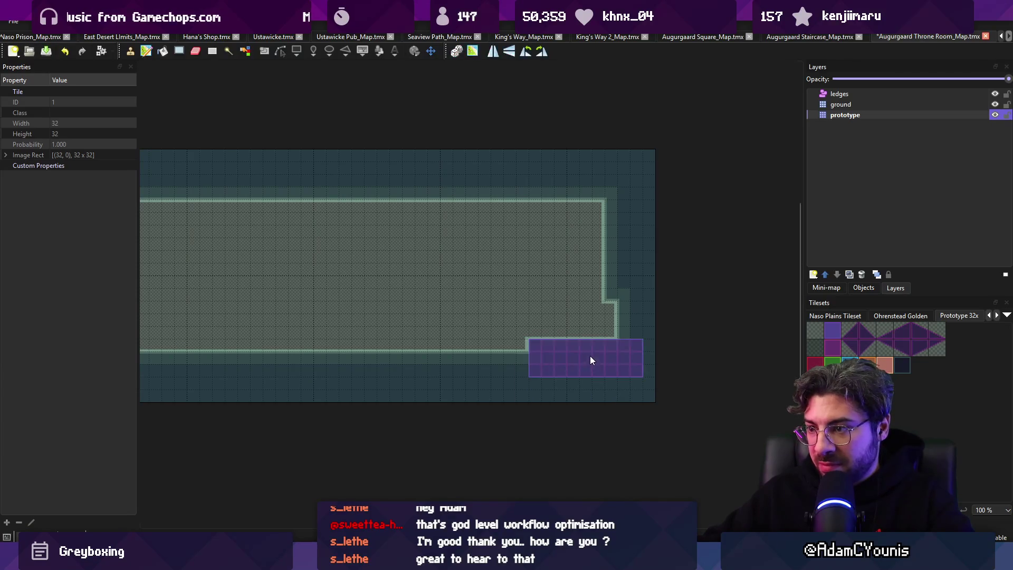
{"action": "left_click", "coordinate": [632, 336]}
{"action": "key", "text": "r"}
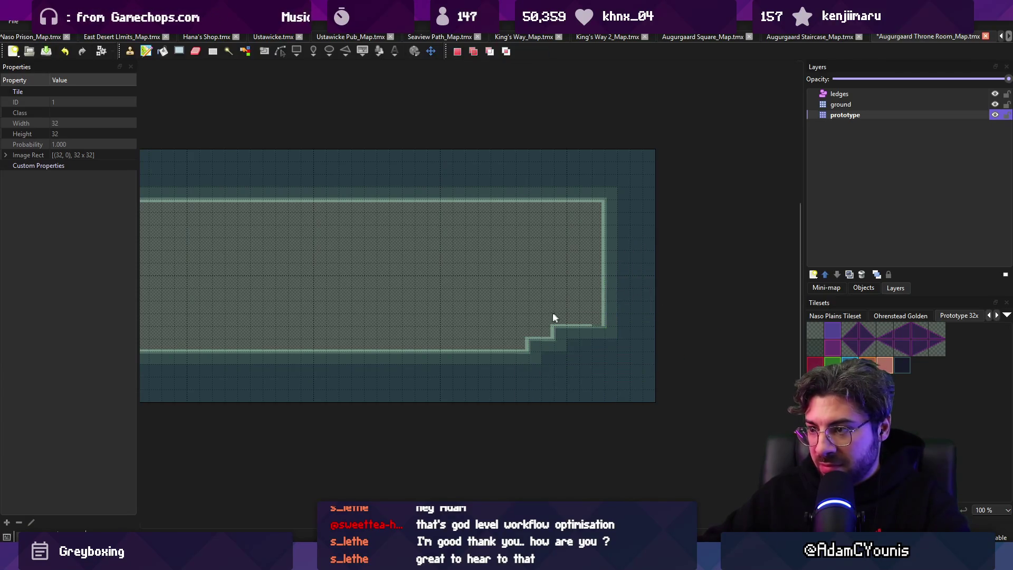
{"action": "key", "text": "ctrl+v"}
{"action": "scroll", "coordinate": [507, 370], "scroll_direction": "down", "scroll_amount": 2}
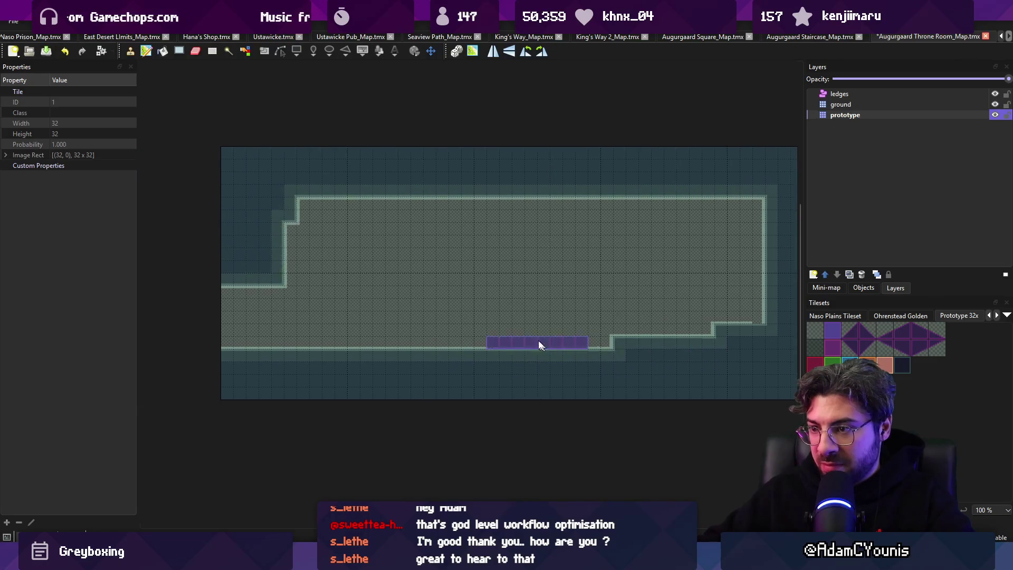
- Stamp two notches into the top wall to start the crenellated ceiling, then save
{"action": "right_click", "coordinate": [644, 228]}
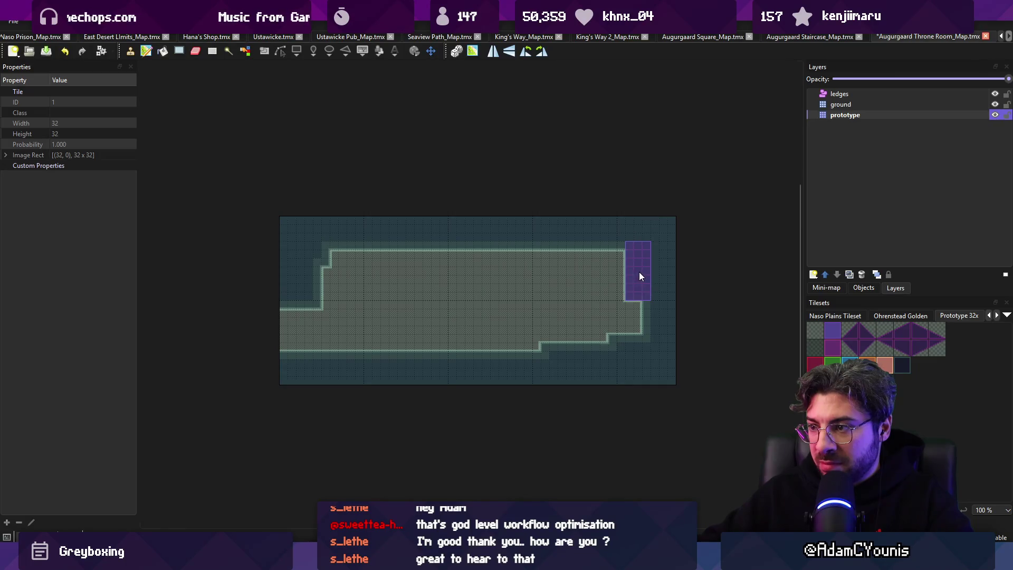
{"action": "right_click", "coordinate": [628, 280]}
{"action": "key", "text": "r"}
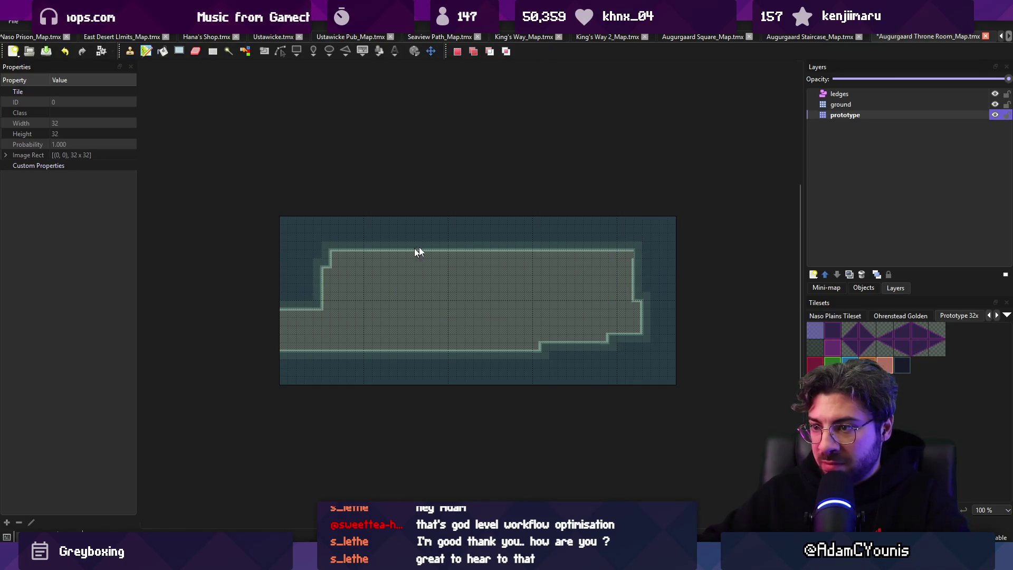
{"action": "key", "text": "b"}
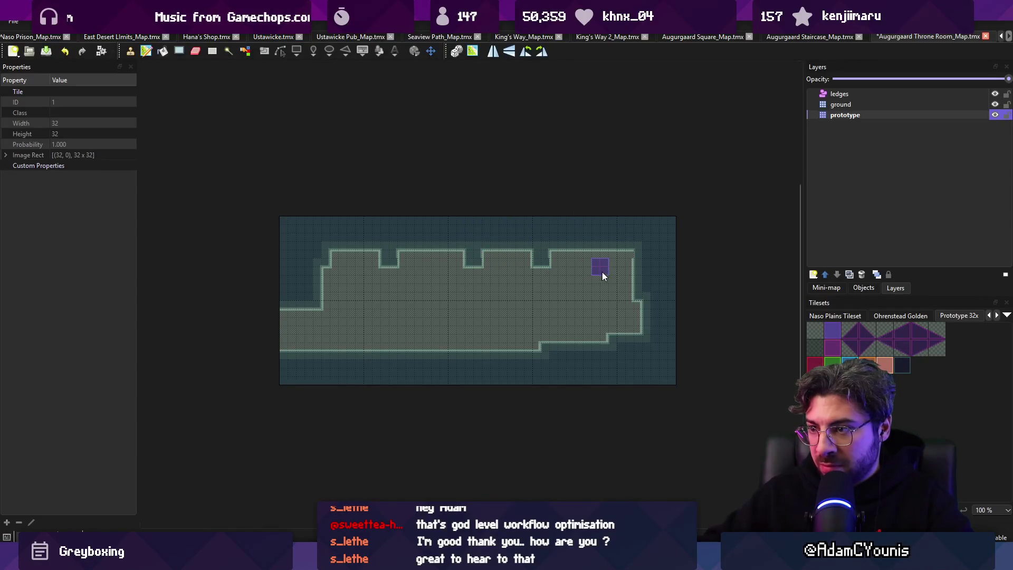
{"action": "left_click_drag", "start_coordinate": [442, 272], "coordinate": [567, 258]}
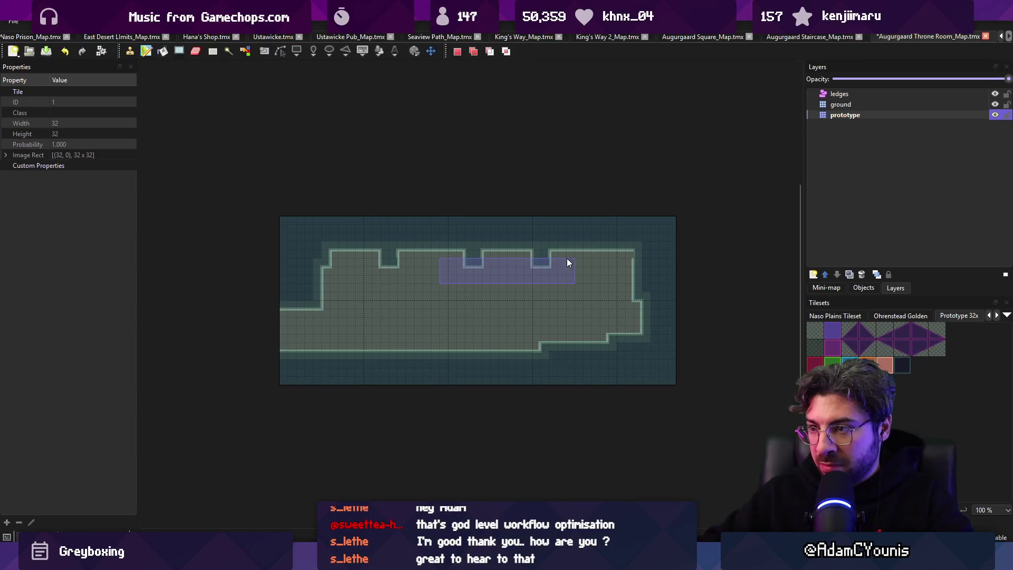
{"action": "left_click", "coordinate": [505, 271]}
{"action": "key", "text": "r"}
{"action": "key", "text": "b"}
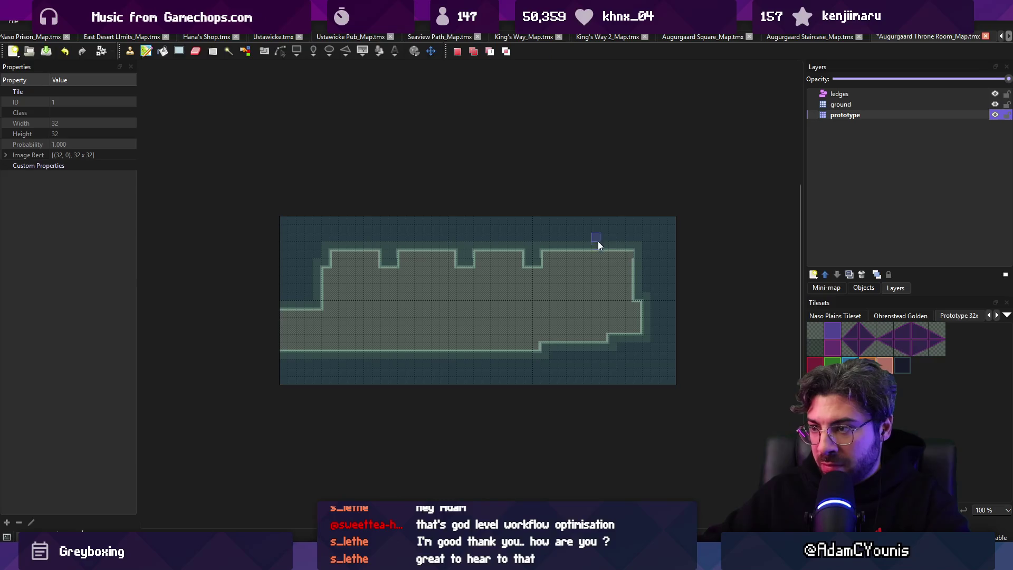
{"action": "left_click", "coordinate": [602, 259]}
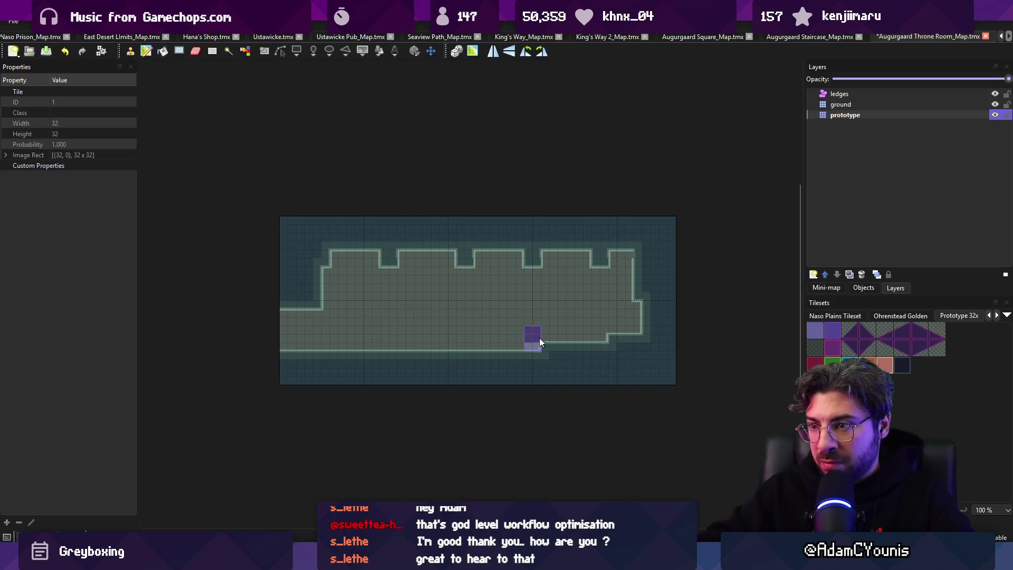
{"action": "key", "text": "ctrl+s"}
- Copy the notch strip and stamp it further along the top wall, saving the map
{"action": "key", "text": "r"}
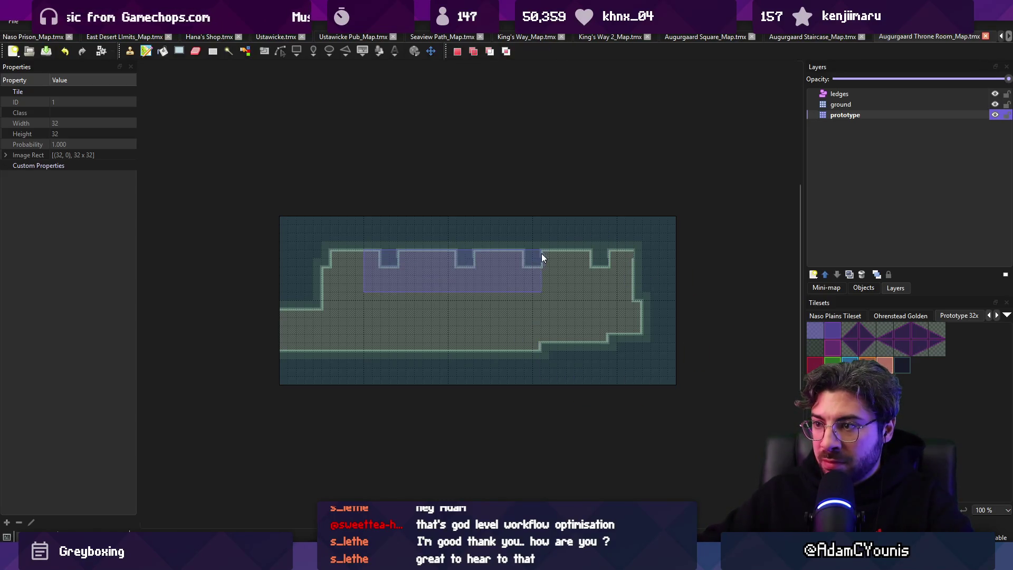
{"action": "key", "text": "ctrl+x"}
{"action": "key", "text": "ctrl+v"}
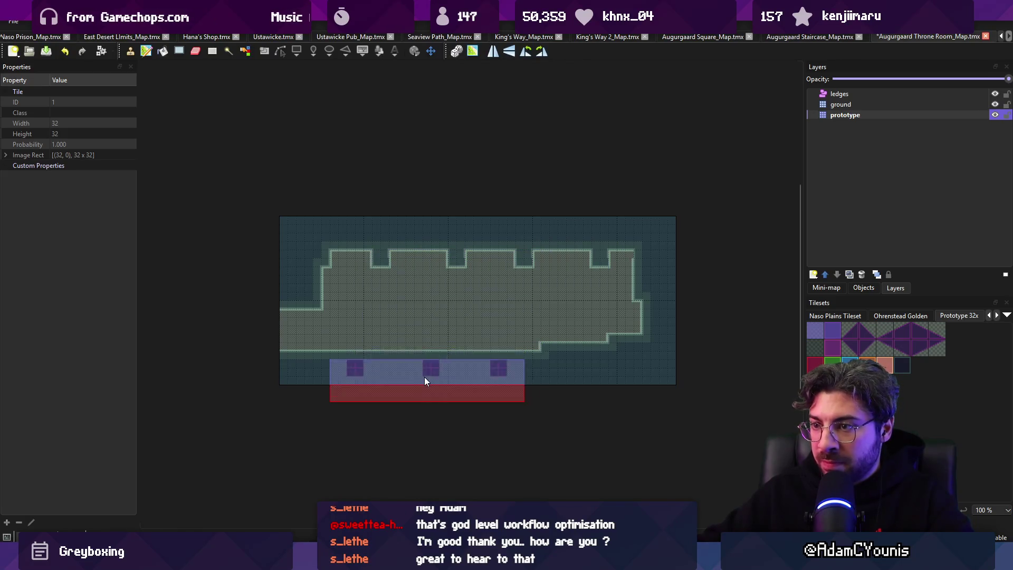
{"action": "key", "text": "r"}
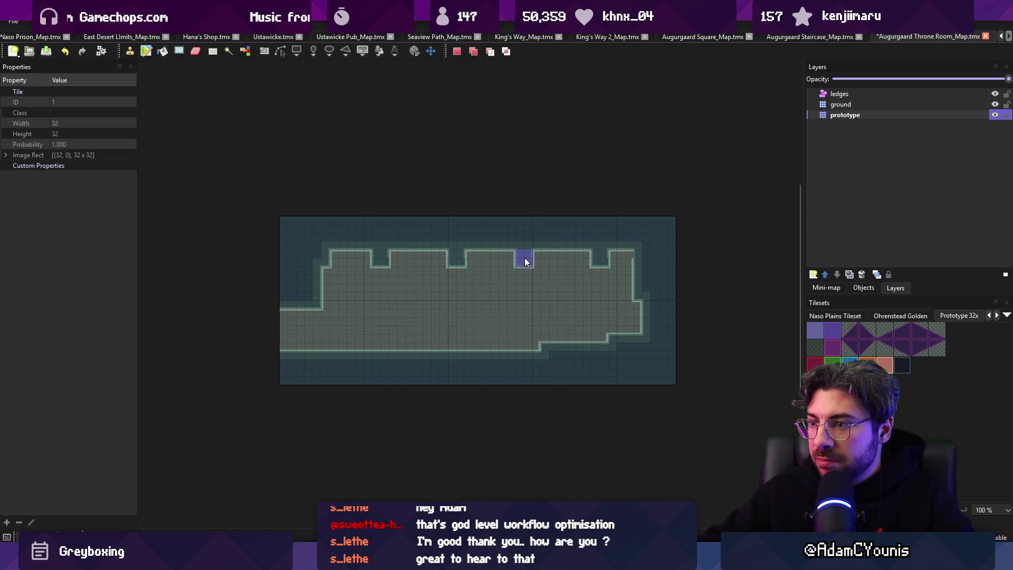
{"action": "key", "text": "ctrl+c"}
{"action": "key", "text": "ctrl+v"}
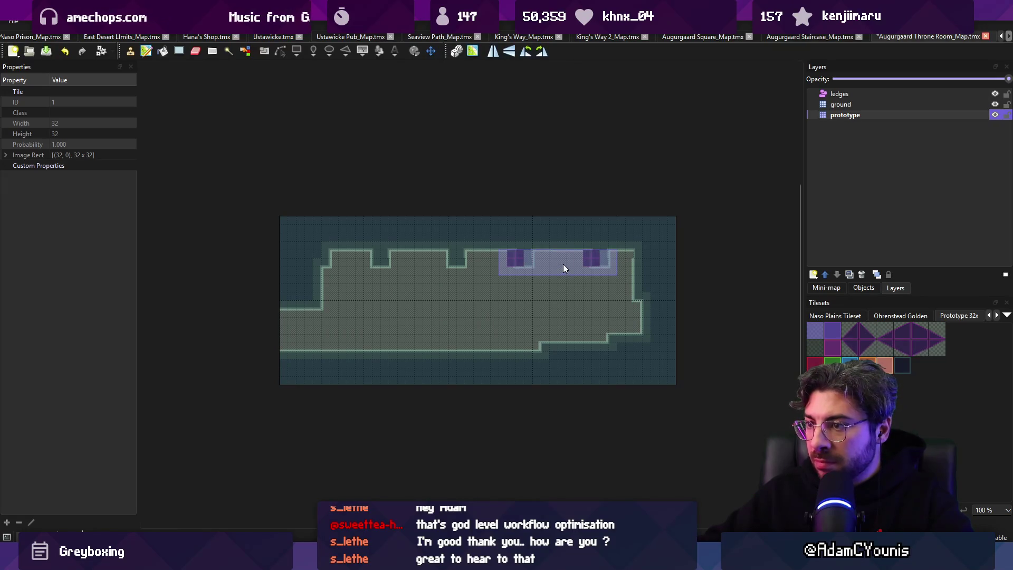
{"action": "left_click", "coordinate": [573, 266]}
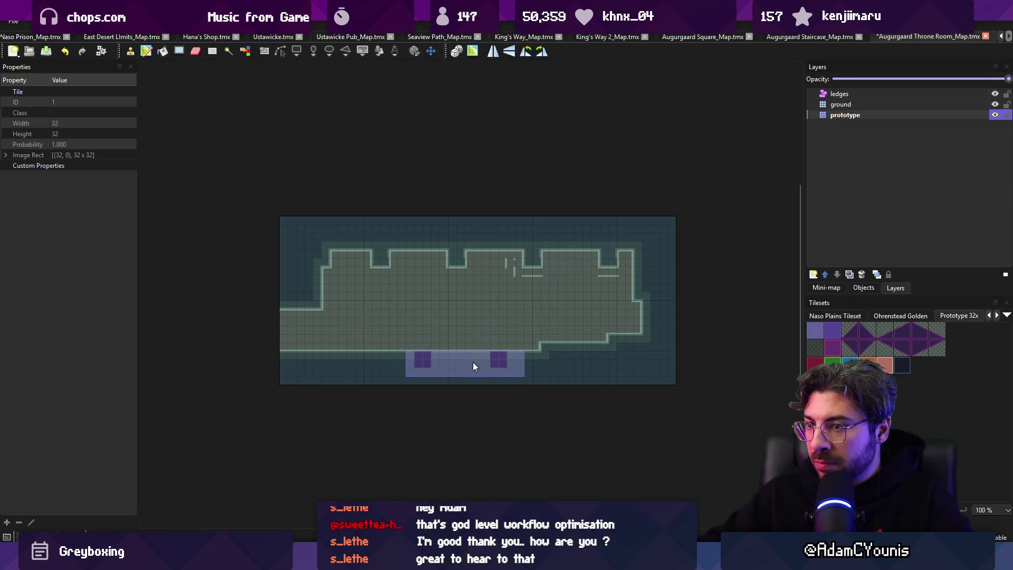
{"action": "key", "text": "ctrl+s"}
{"action": "key", "text": "r"}
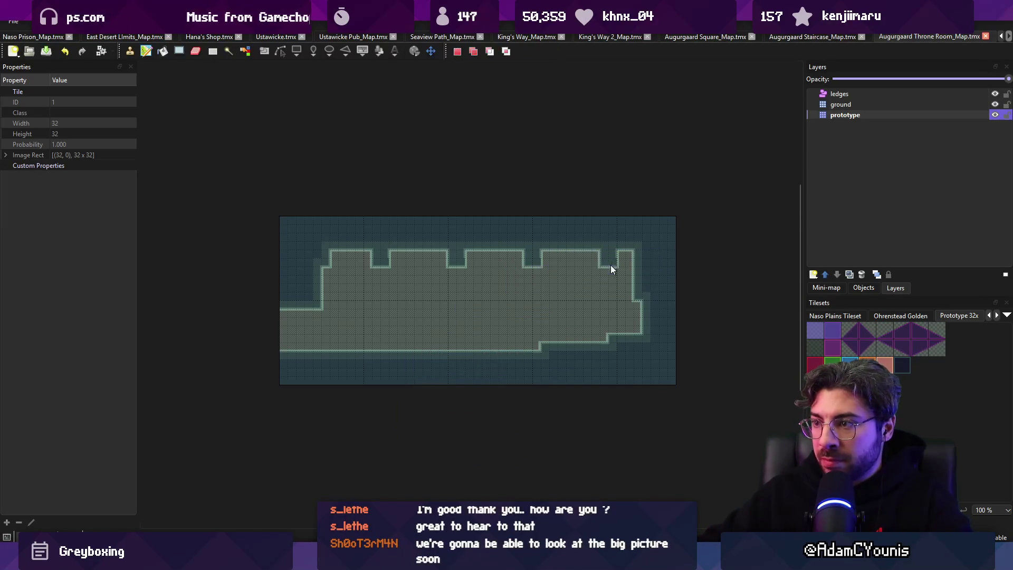
{"action": "key", "text": "ctrl+c"}
{"action": "key", "text": "ctrl+v"}
{"action": "left_click", "coordinate": [638, 267]}
{"action": "key", "text": "ctrl+z"}
- Undo the strip edits to restore the walls, then stamp a Prototype 32x tile at the top-right
{"action": "key", "text": "r"}
{"action": "left_click_drag", "start_coordinate": [359, 297], "coordinate": [604, 259]}
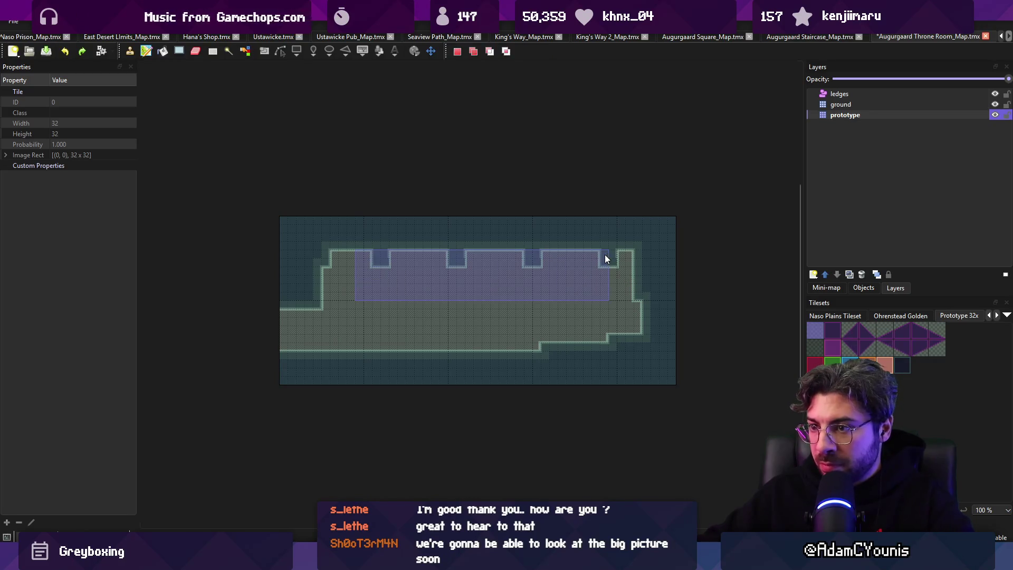
{"action": "key", "text": "ctrl+x"}
{"action": "key", "text": "ctrl+v"}
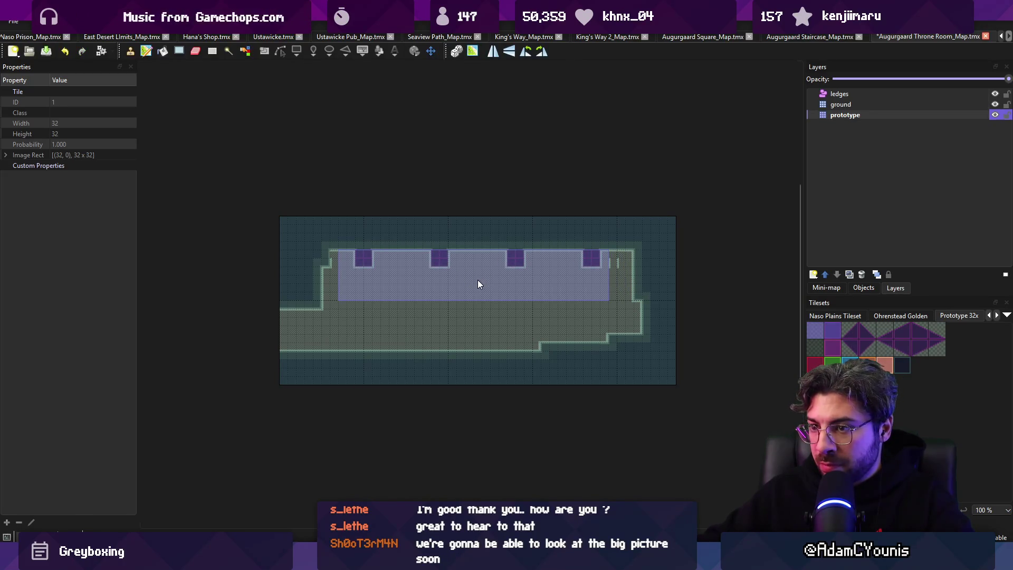
{"action": "right_click", "coordinate": [330, 266]}
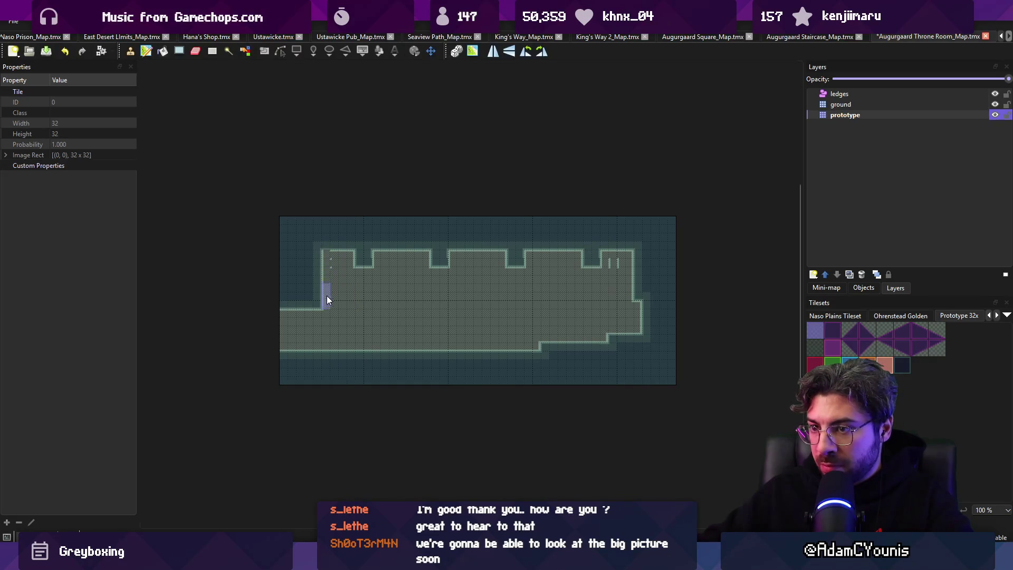
{"action": "key", "text": "ctrl+z"}
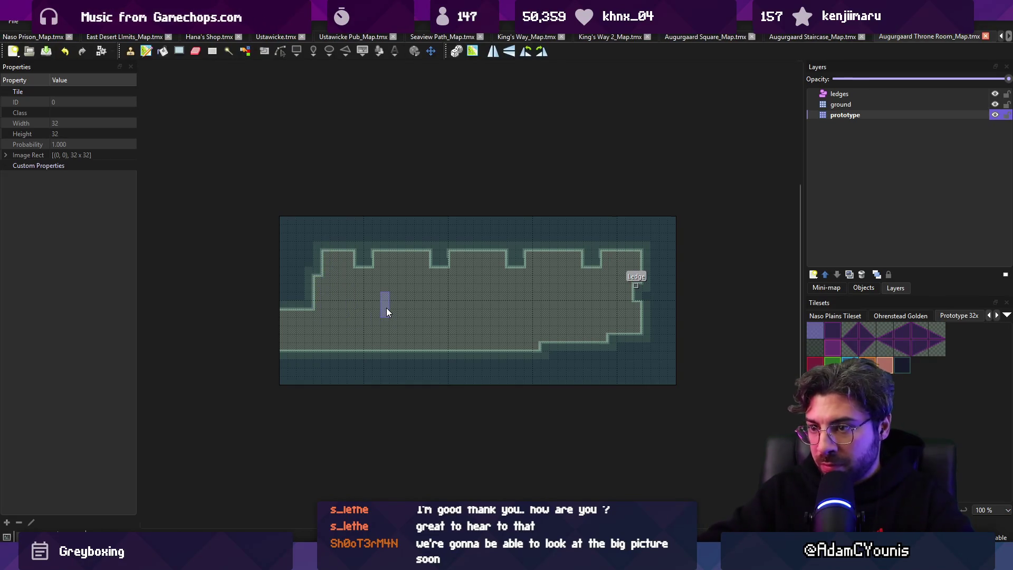
{"action": "left_click", "coordinate": [646, 268]}
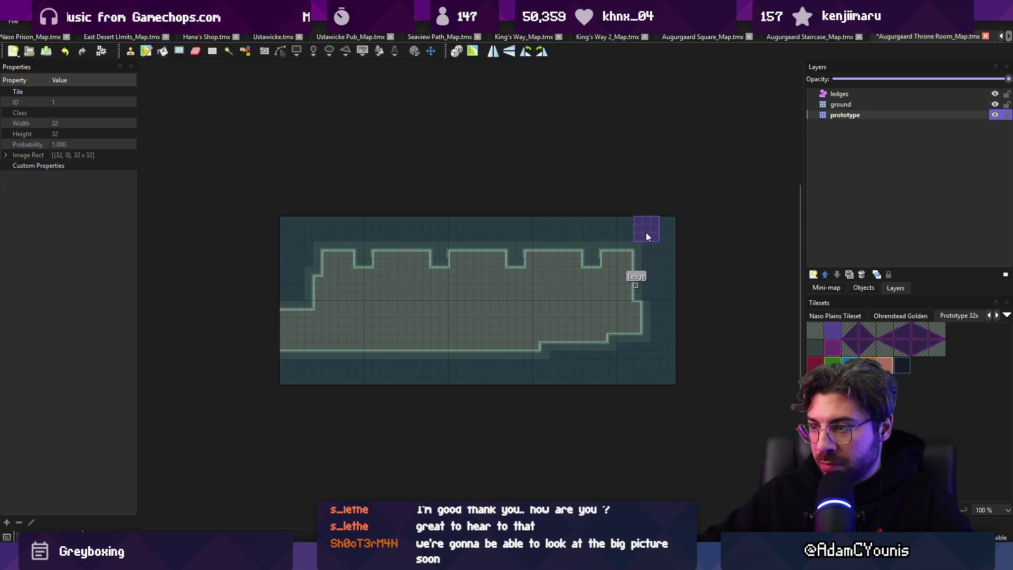
{"action": "key", "text": "alt+Tab"}
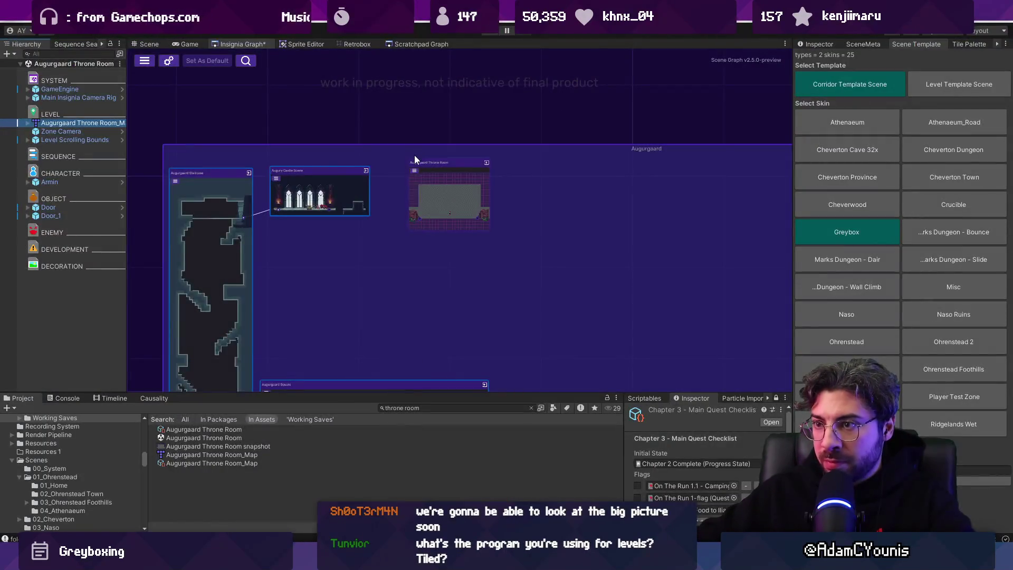
- Compare the throne room scene with the prototype layer's properties in the Tiled map
{"action": "left_click", "coordinate": [148, 44]}
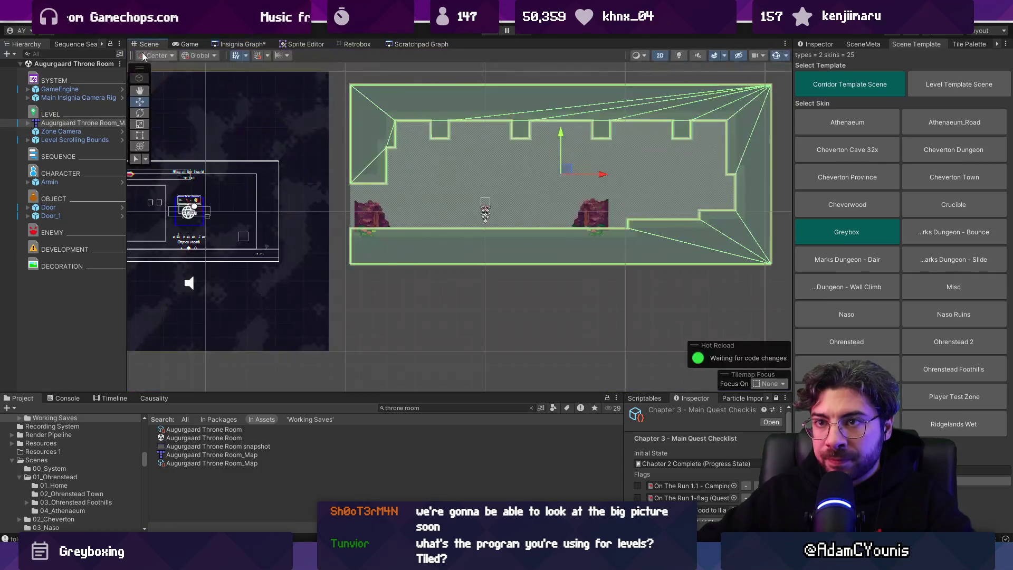
{"action": "key", "text": "alt+Tab"}
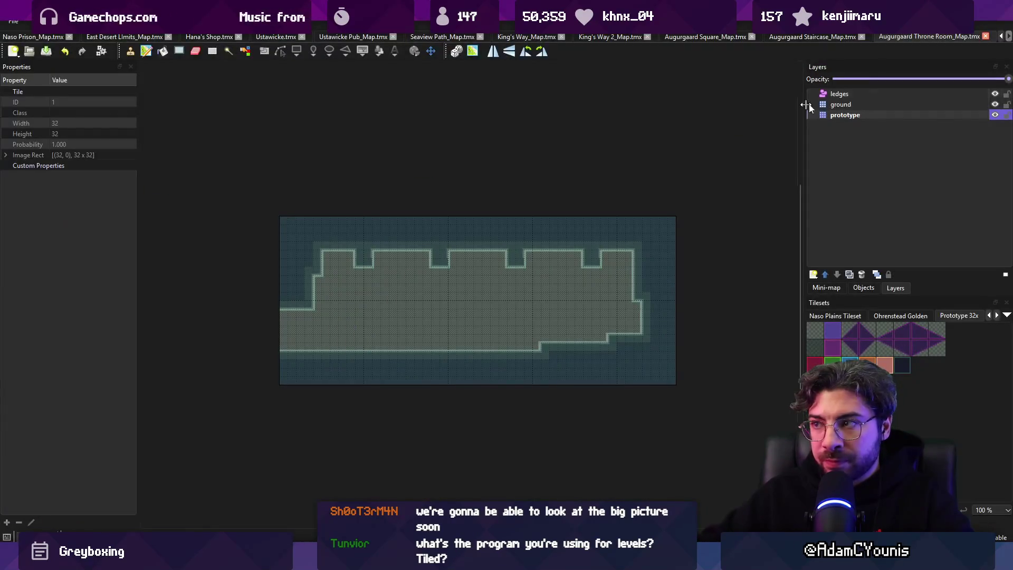
{"action": "left_click", "coordinate": [871, 117]}
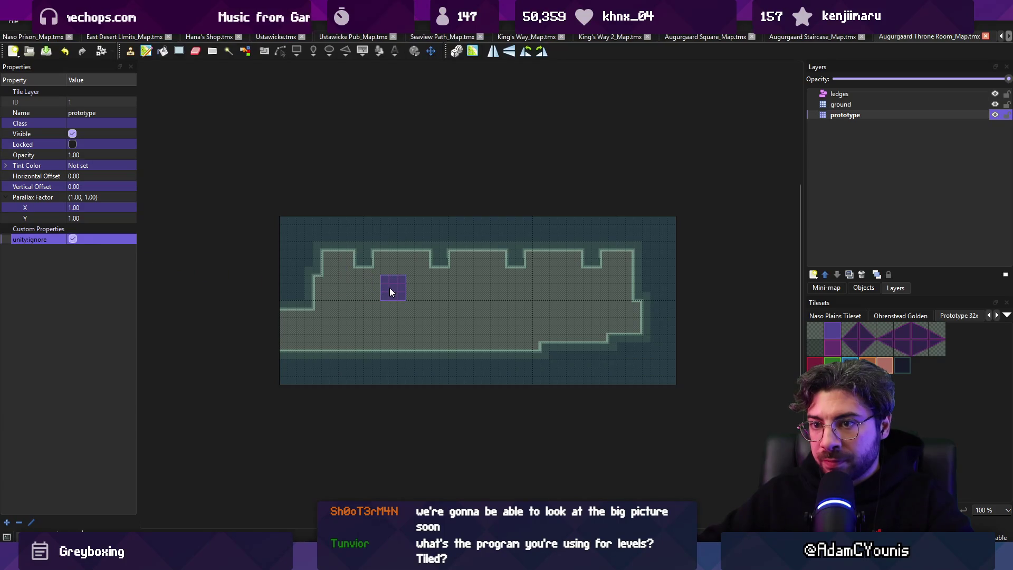
{"action": "key", "text": "alt+Tab"}
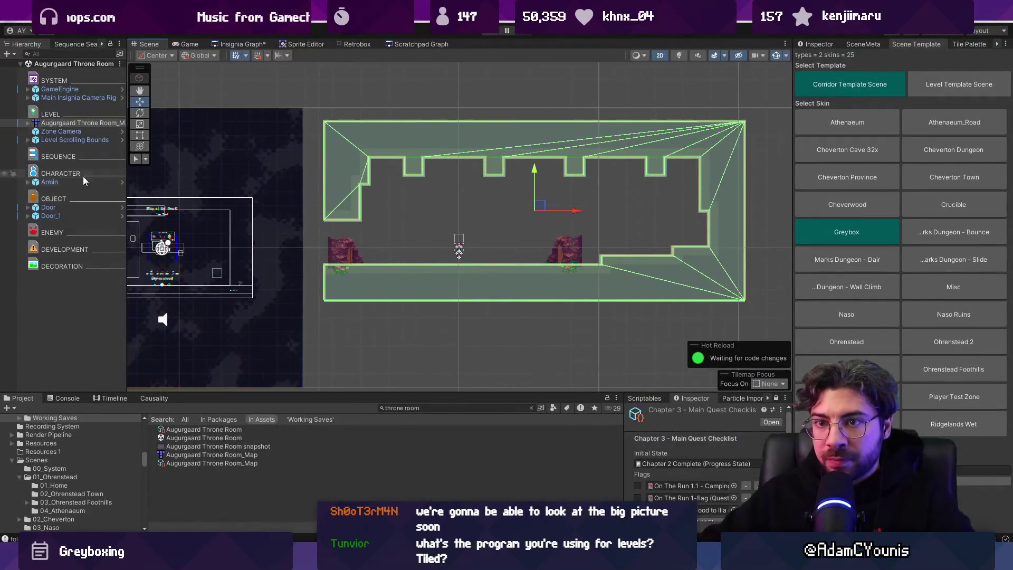
- Dock the properties panel beside the template panels and review the door destination and direction options, keeping Door_1
{"action": "left_click", "coordinate": [51, 216]}
{"action": "key", "text": "Delete"}
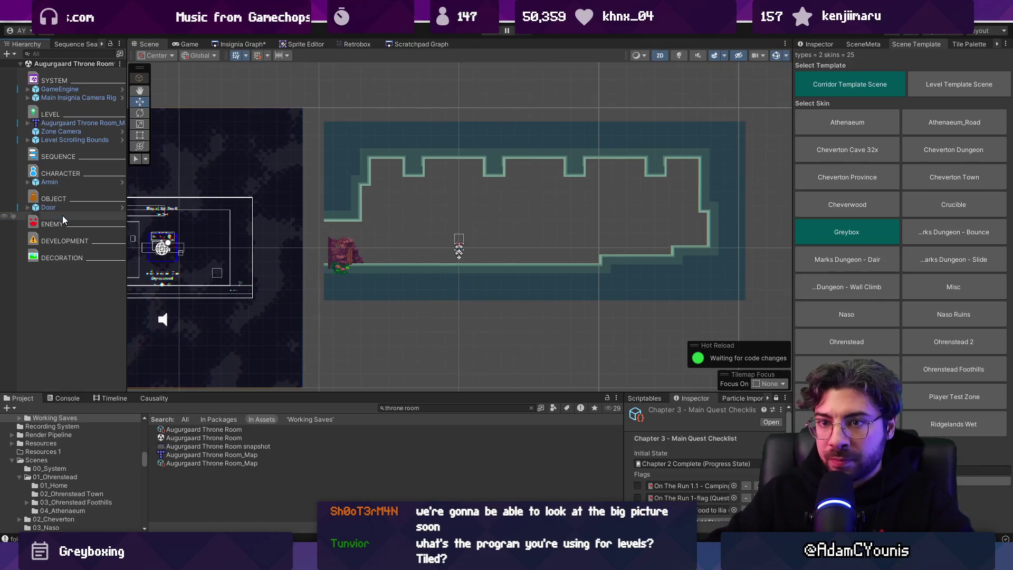
{"action": "left_click", "coordinate": [59, 211]}
{"action": "left_click_drag", "start_coordinate": [815, 44], "coordinate": [817, 174]}
{"action": "mouse_move", "coordinate": [816, 24]}
{"action": "left_mouse_down"}
{"action": "mouse_move", "coordinate": [938, 49]}
{"action": "mouse_move", "coordinate": [813, 44]}
{"action": "left_mouse_up"}
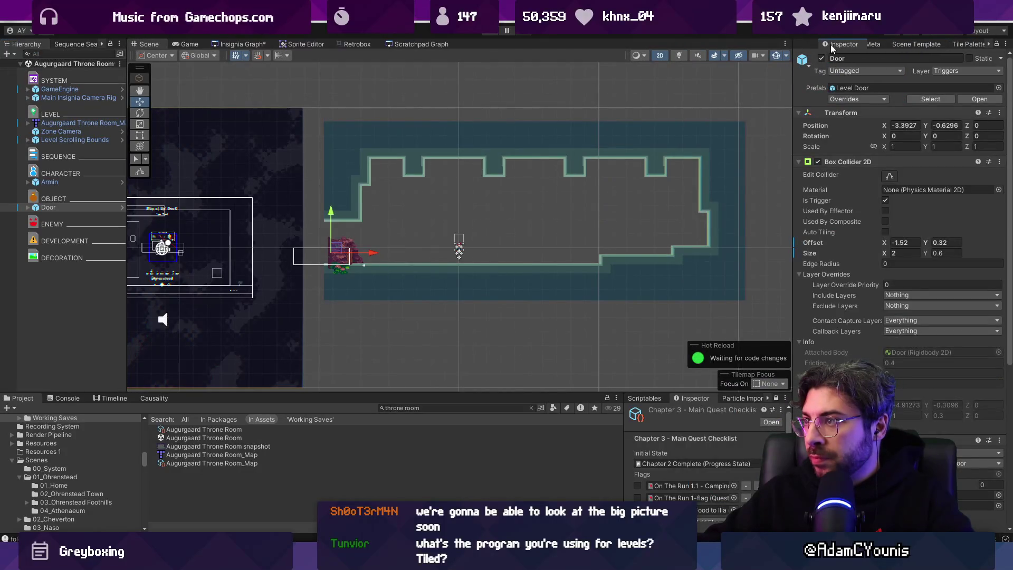
{"action": "key", "text": "ctrl+z"}
{"action": "key", "text": "ctrl+z"}
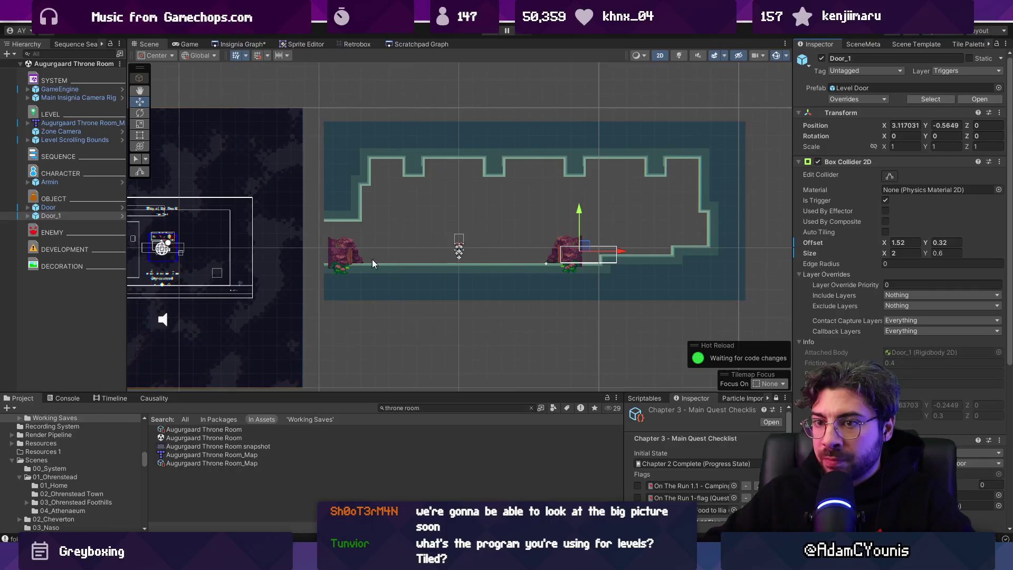
{"action": "scroll", "coordinate": [904, 371], "scroll_direction": "down", "scroll_amount": 3}
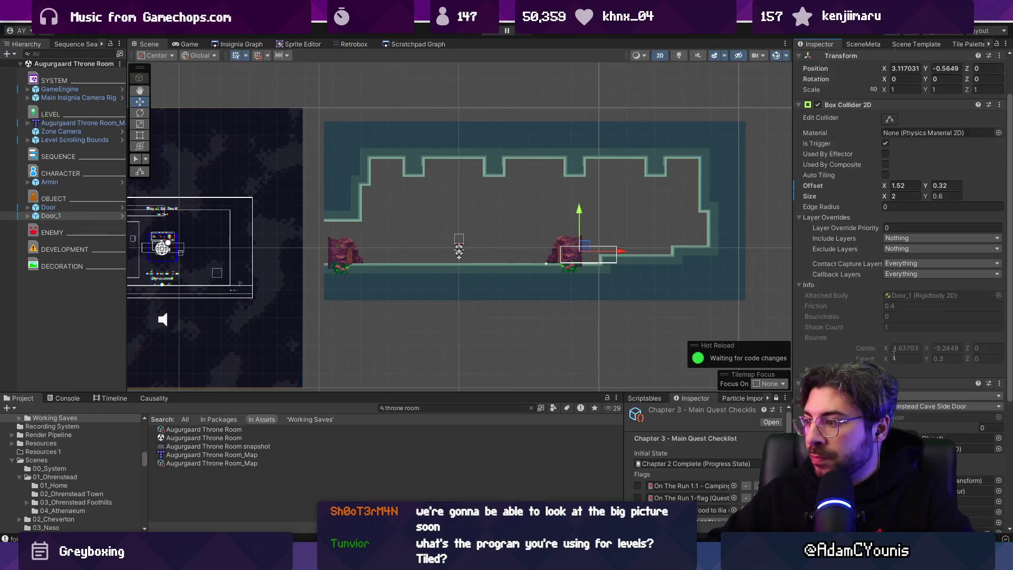
{"action": "left_click", "coordinate": [911, 378]}
{"action": "left_click", "coordinate": [912, 372]}
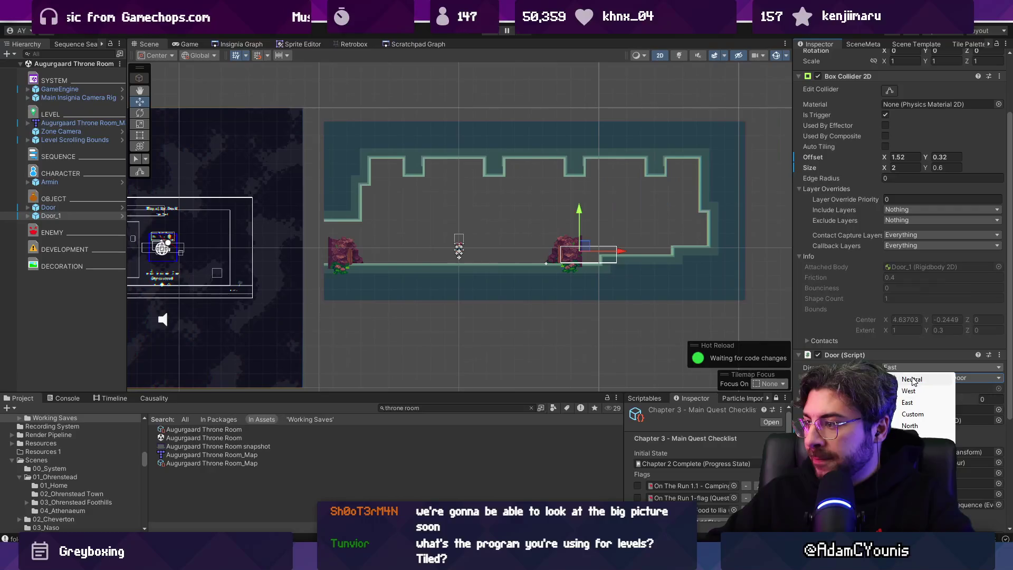
- Delete the Appearance children of both Door and Door_1
{"action": "left_click", "coordinate": [27, 216]}
{"action": "left_click", "coordinate": [28, 207]}
{"action": "left_click", "coordinate": [66, 267]}
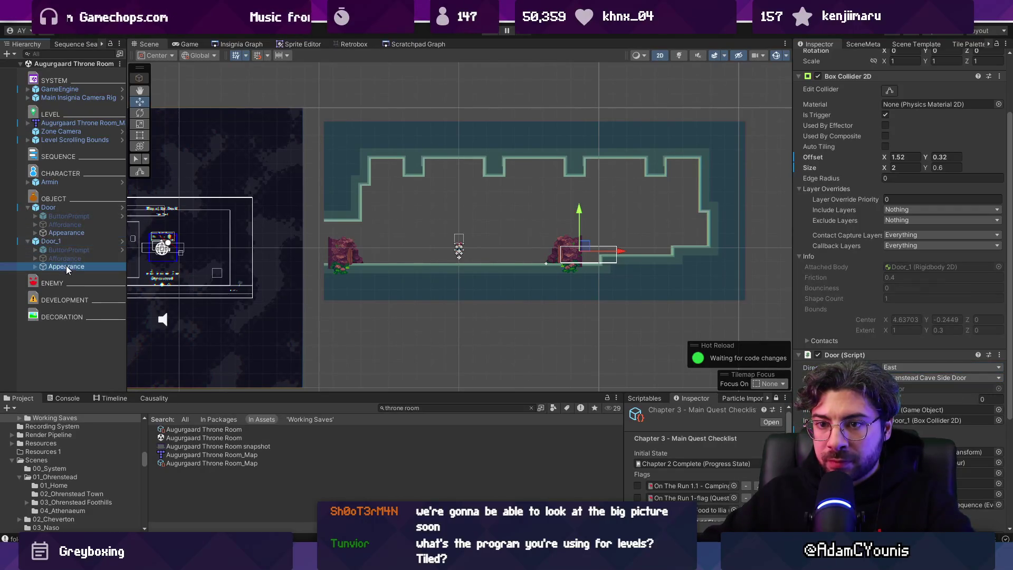
{"action": "left_click", "coordinate": [66, 233], "text": "ctrl"}
{"action": "key", "text": "Delete"}
- Move Door_1 into the throne room's right-hand doorway
{"action": "left_click", "coordinate": [337, 257]}
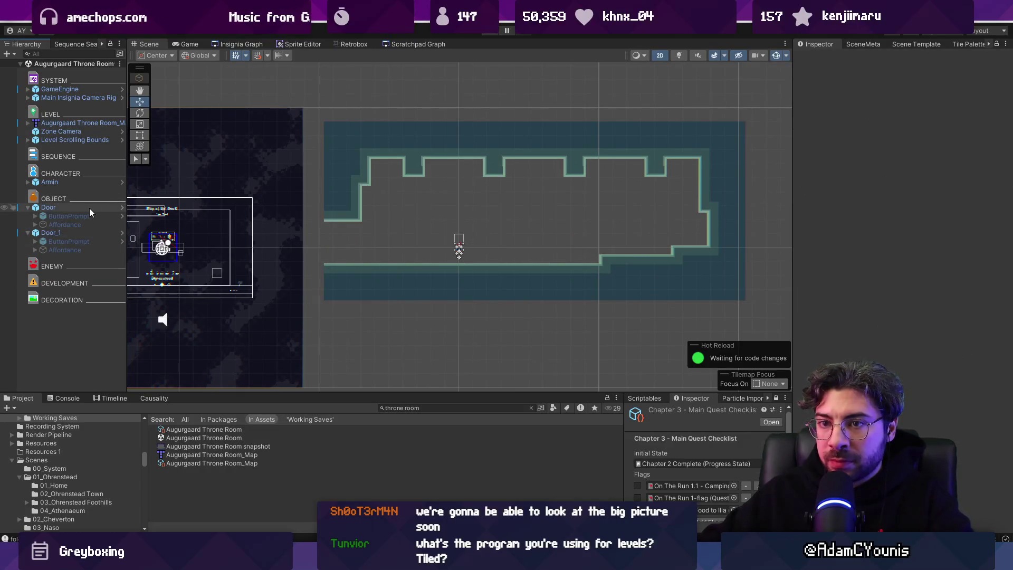
{"action": "left_click", "coordinate": [70, 233]}
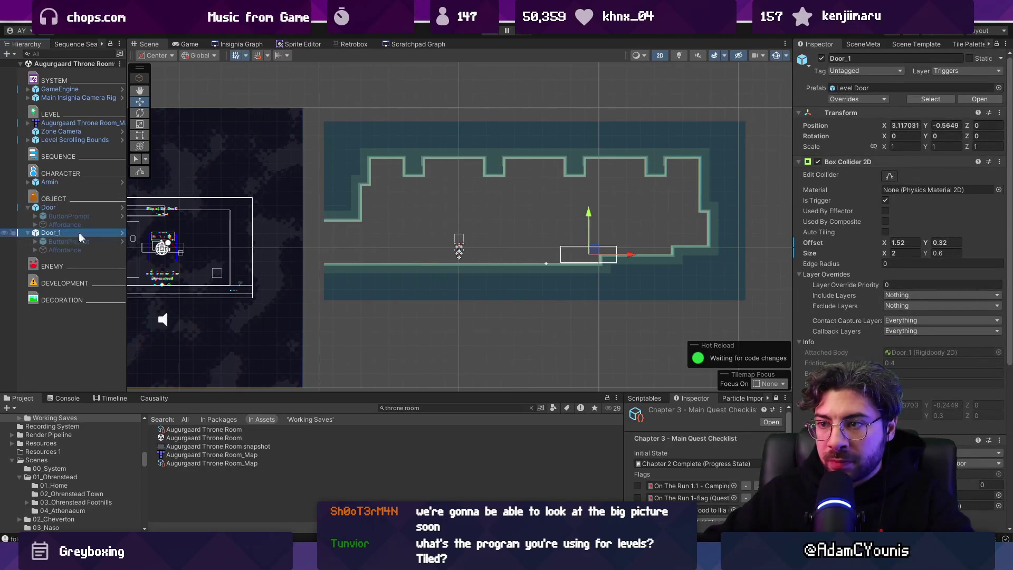
{"action": "mouse_move", "coordinate": [575, 247]}
{"action": "left_mouse_down"}
{"action": "mouse_move", "coordinate": [599, 222]}
{"action": "mouse_move", "coordinate": [730, 237]}
{"action": "left_mouse_up"}
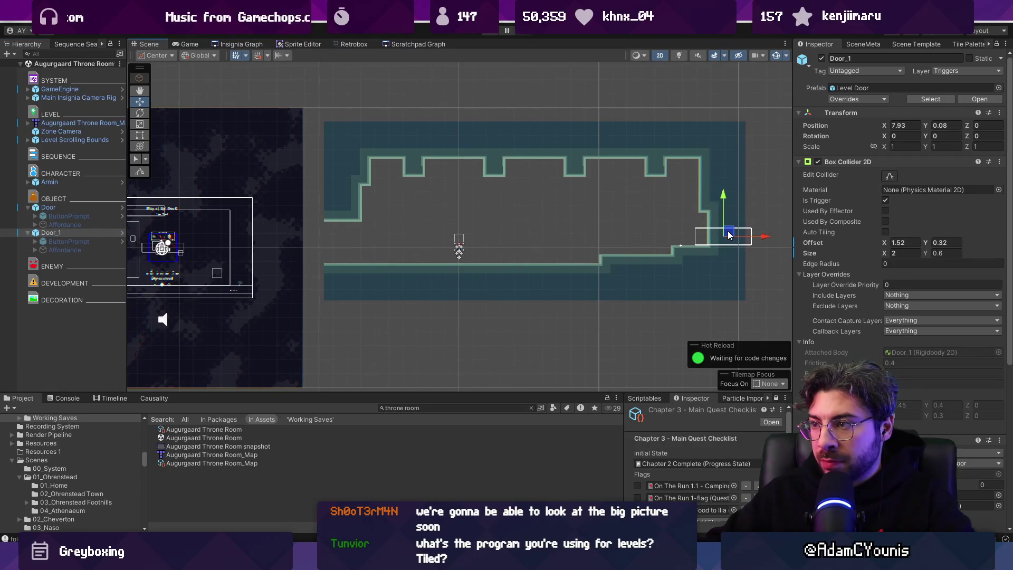
{"action": "left_click", "coordinate": [59, 207], "text": "ctrl"}
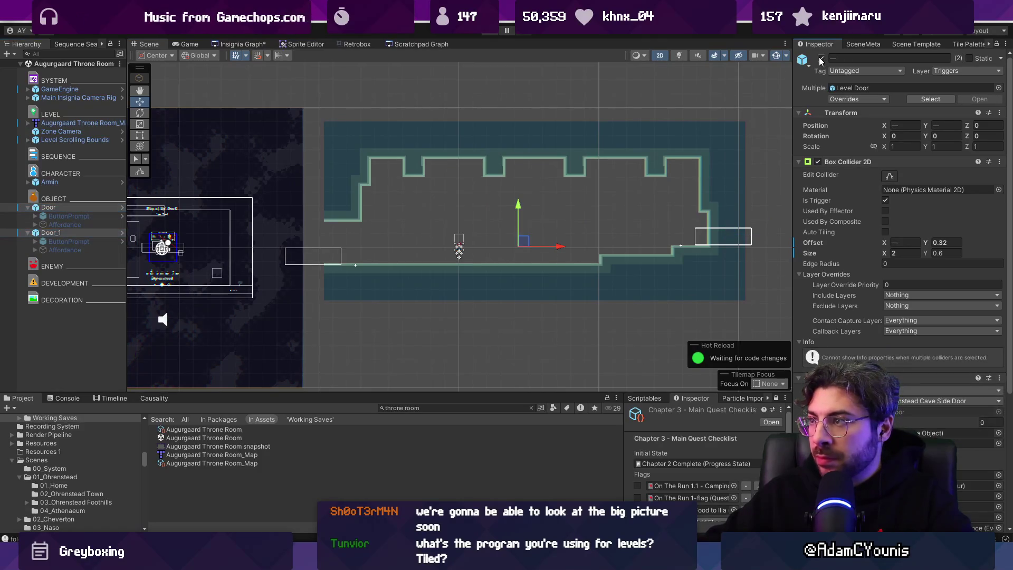
- Snap the Level Scrolling Bounds to the room geometry and set its position to 0, 0
{"action": "left_click", "coordinate": [90, 141]}
{"action": "left_click", "coordinate": [1005, 161]}
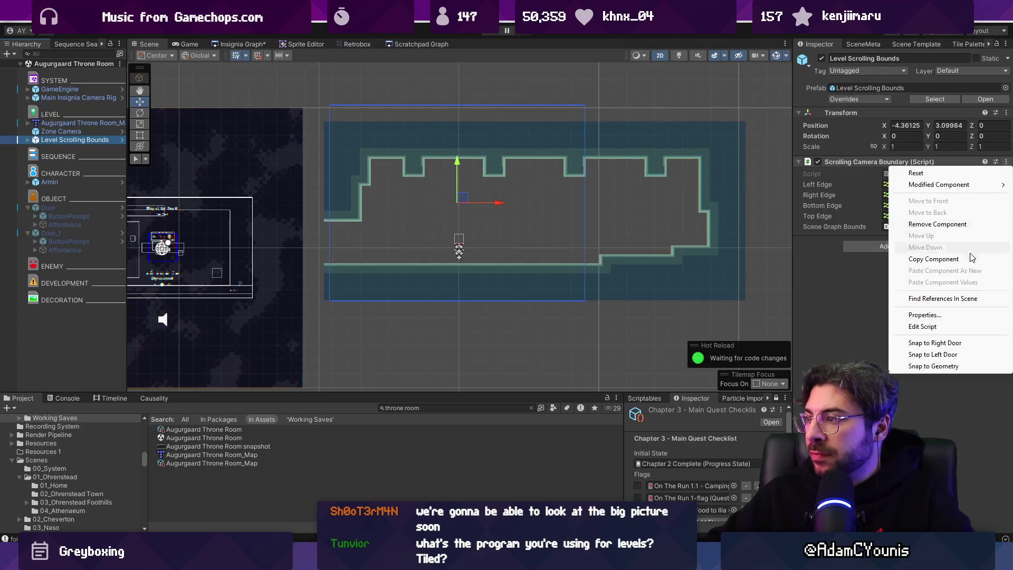
{"action": "left_click", "coordinate": [982, 365]}
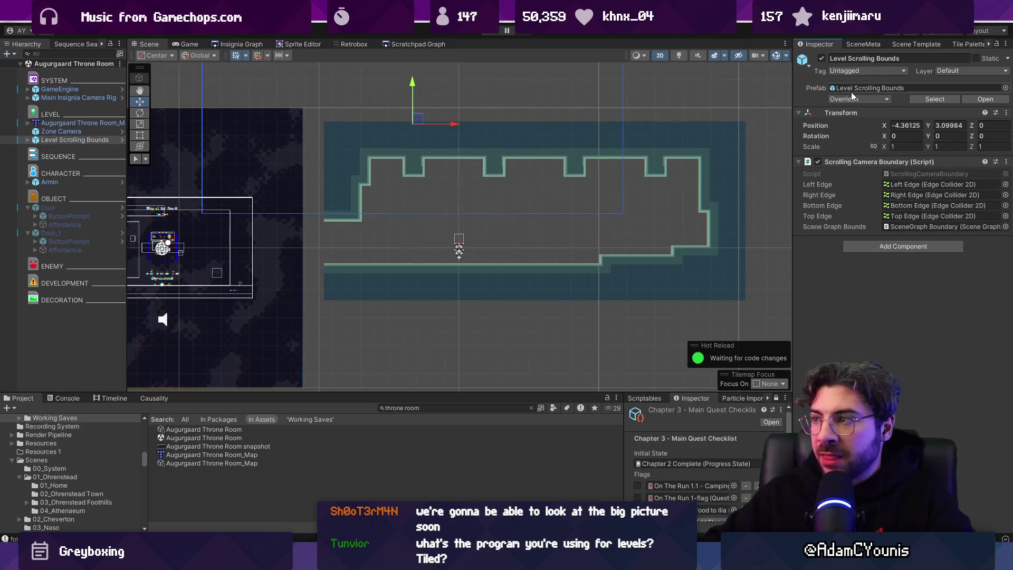
{"action": "type", "text": "0"}
{"action": "key", "text": "Tab"}
{"action": "type", "text": "0"}
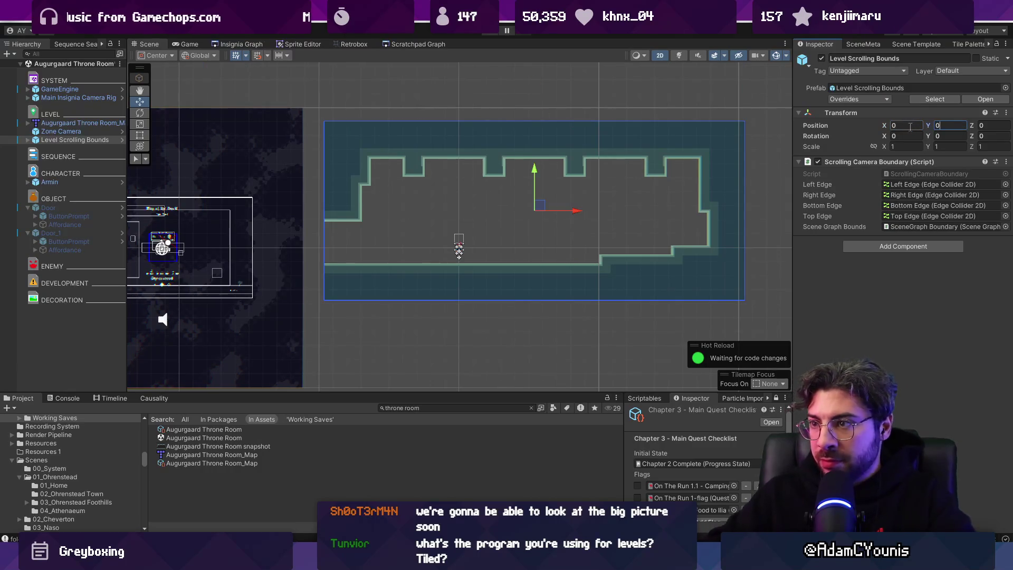
{"action": "left_click", "coordinate": [239, 45]}
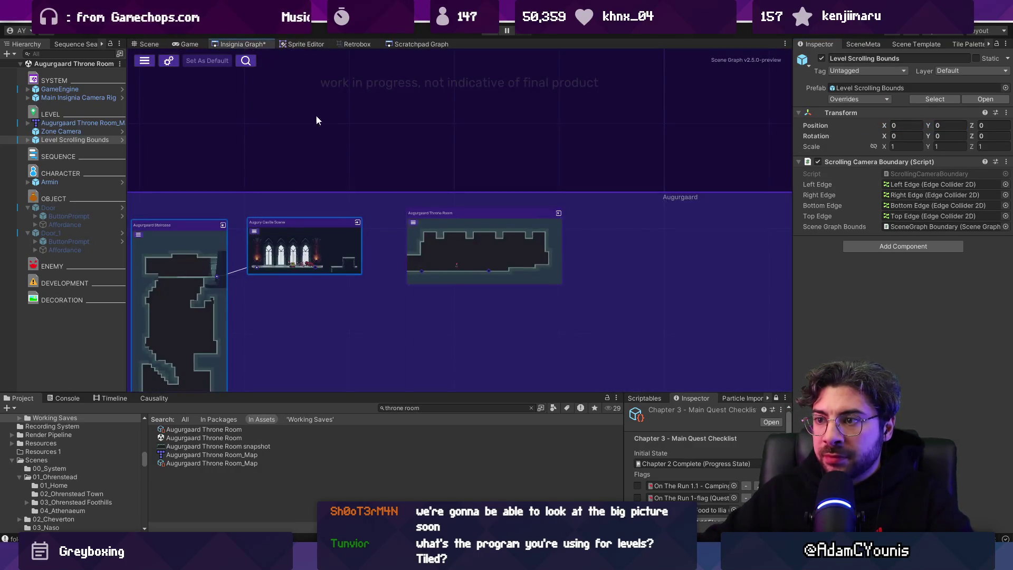
- Link Augury Castle Scene to the Throne Room node in the graph and centre the node
{"action": "scroll", "coordinate": [447, 241], "scroll_direction": "up", "scroll_amount": 3}
{"action": "scroll", "coordinate": [391, 240], "scroll_direction": "down", "scroll_amount": 3}
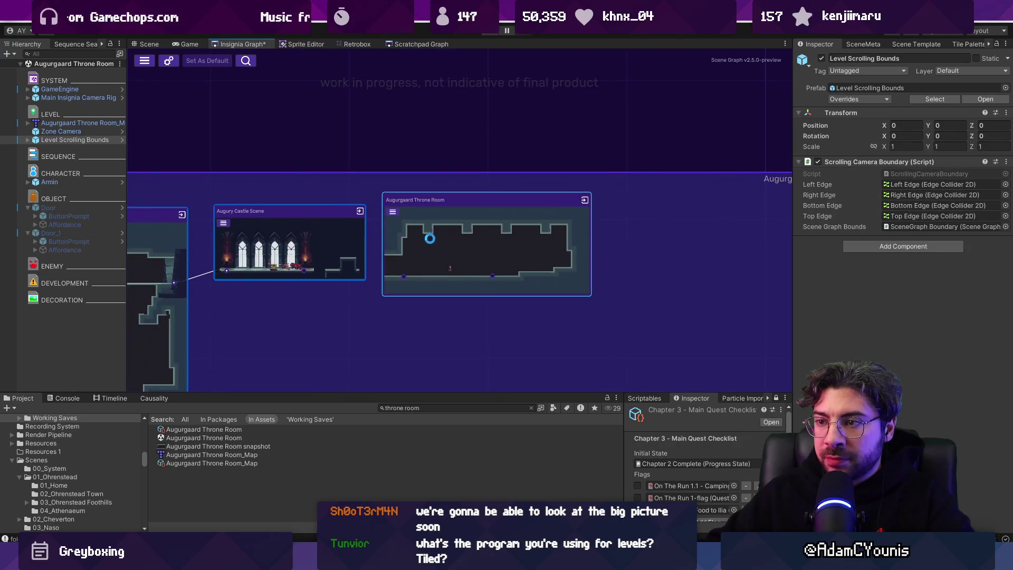
{"action": "scroll", "coordinate": [303, 275], "scroll_direction": "up", "scroll_amount": 1}
{"action": "mouse_move", "coordinate": [301, 268]}
{"action": "left_mouse_down"}
{"action": "mouse_move", "coordinate": [427, 274]}
{"action": "mouse_move", "coordinate": [417, 277]}
{"action": "left_mouse_up"}
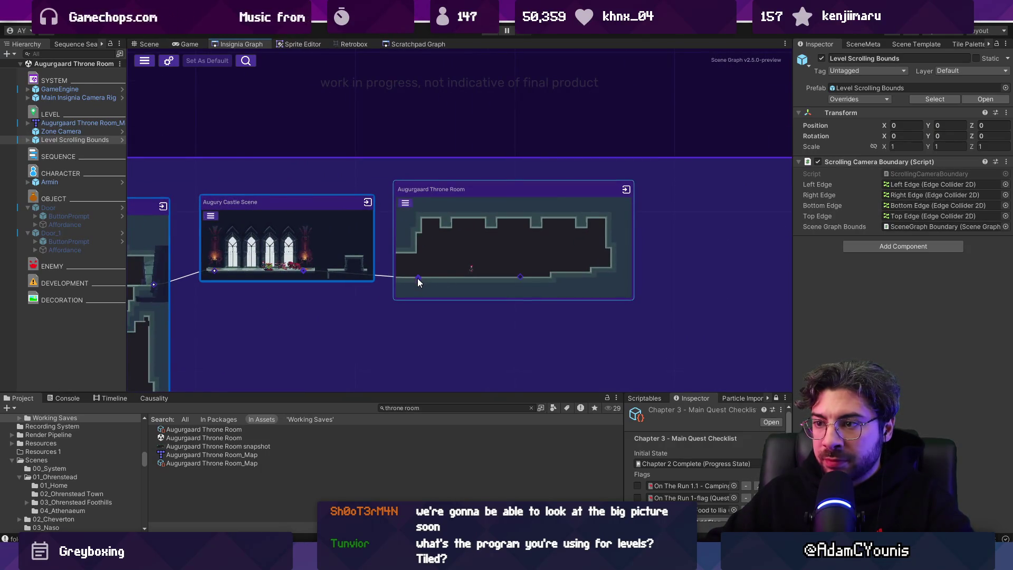
{"action": "left_click_drag", "start_coordinate": [581, 287], "coordinate": [480, 284]}
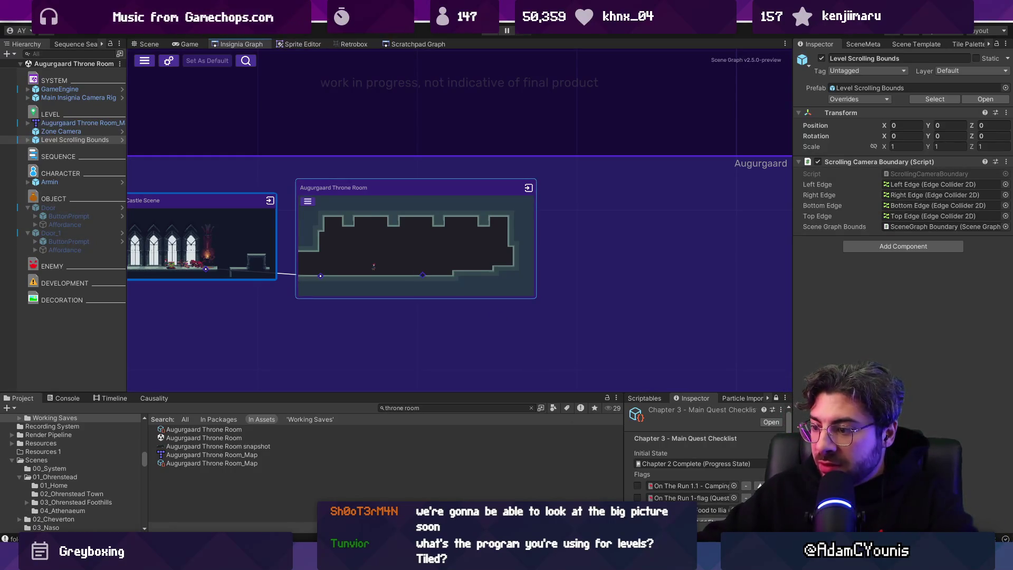
- Review the throne room's SceneMeta and Scene Template settings: Level Template Scene with the Greybox skin
{"action": "mouse_move", "coordinate": [344, 560]}
{"action": "left_click", "coordinate": [449, 408]}
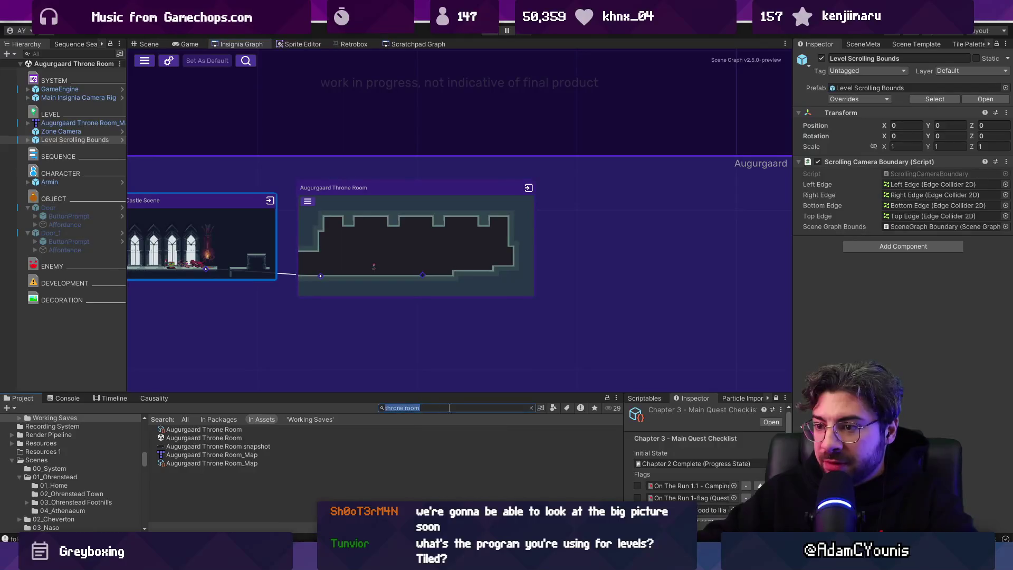
{"action": "left_click", "coordinate": [864, 45]}
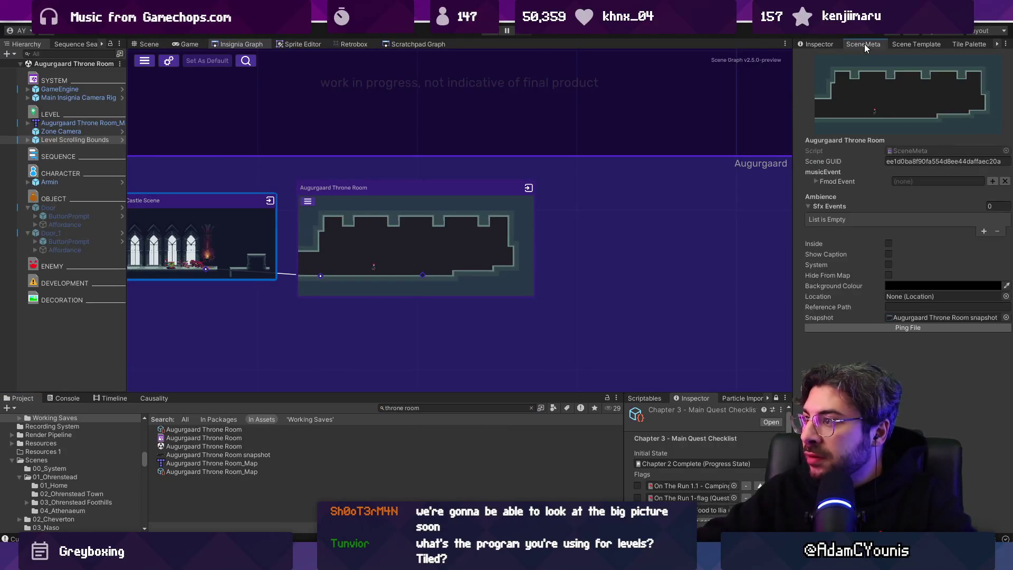
{"action": "left_click", "coordinate": [899, 46]}
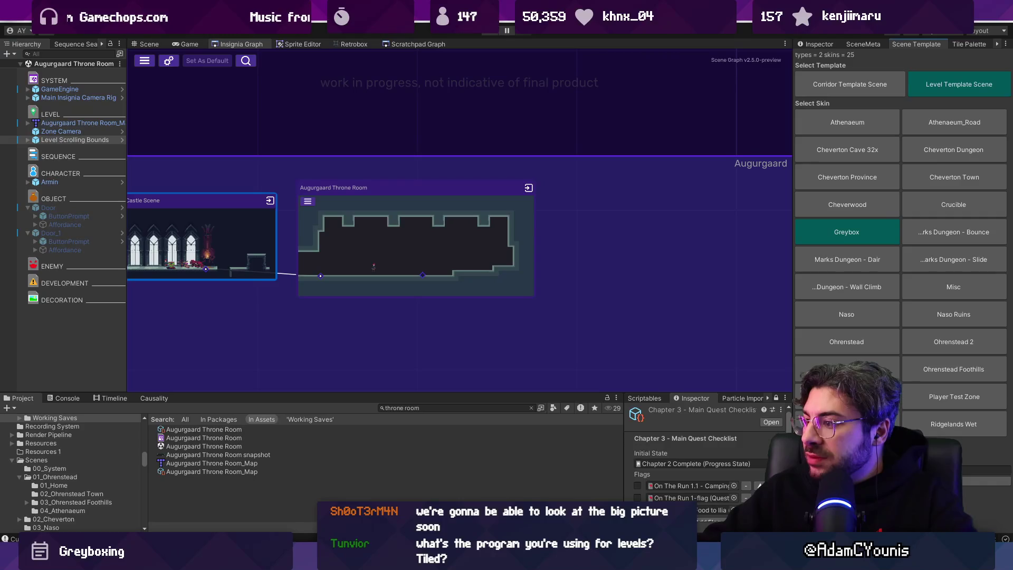
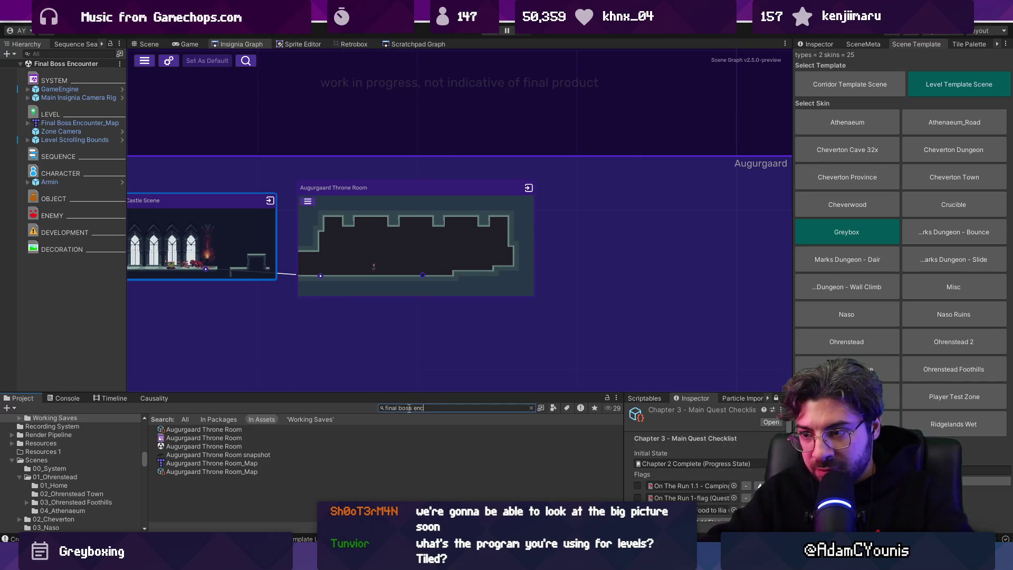
- Add the Final Boss Encounter room to the Insignia Graph and open its map in Tiled
{"action": "mouse_move", "coordinate": [347, 430]}
{"action": "left_mouse_down"}
{"action": "mouse_move", "coordinate": [359, 125]}
{"action": "mouse_move", "coordinate": [418, 185]}
{"action": "mouse_move", "coordinate": [575, 222]}
{"action": "mouse_move", "coordinate": [380, 107]}
{"action": "mouse_move", "coordinate": [391, 102]}
{"action": "left_mouse_up"}
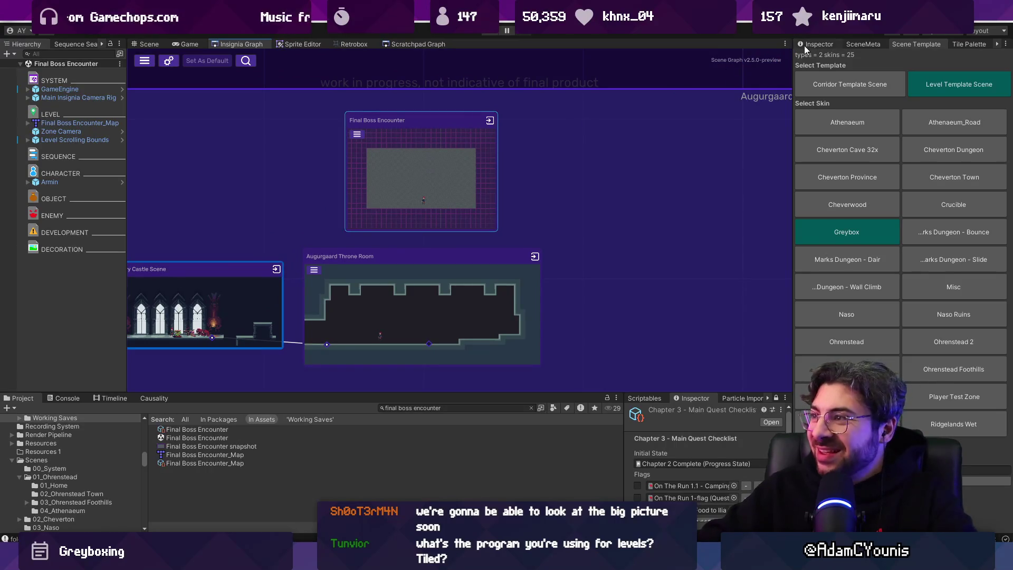
{"action": "right_click", "coordinate": [83, 125]}
{"action": "mouse_move", "coordinate": [146, 244]}
{"action": "left_click", "coordinate": [239, 246]}
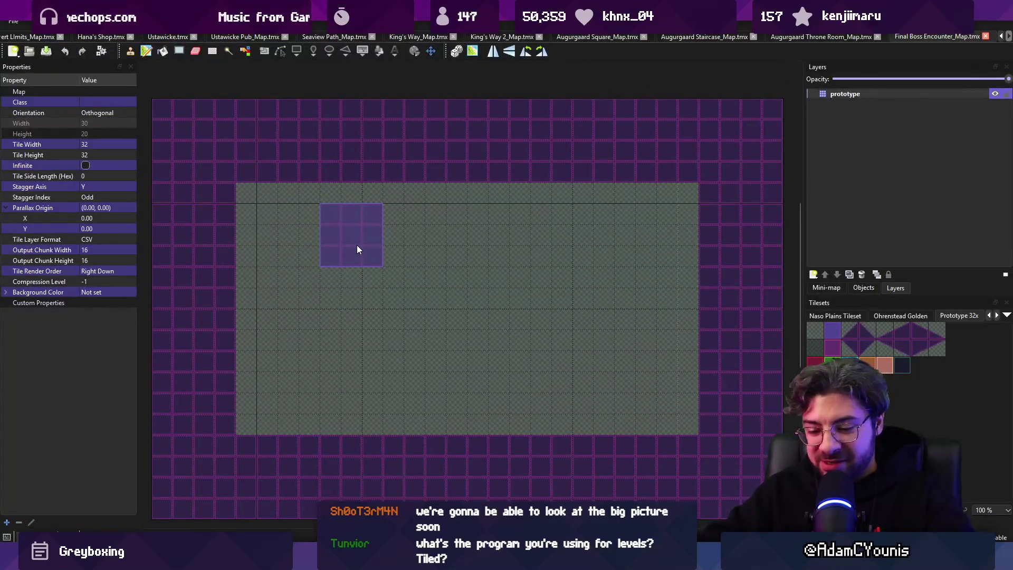
- Flag the prototype layer with unity:ignore and save the map
{"action": "left_click", "coordinate": [845, 104]}
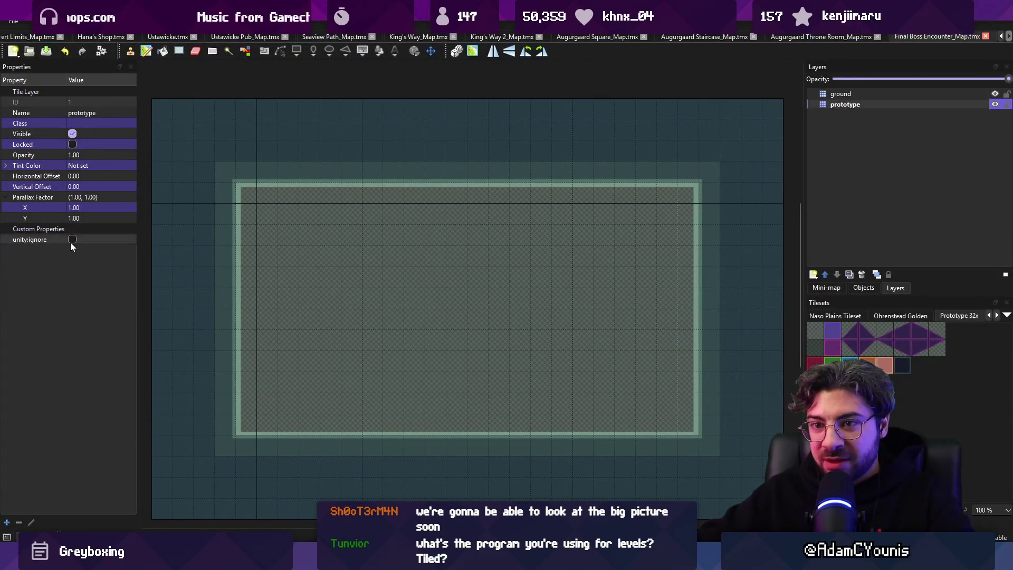
{"action": "left_click", "coordinate": [72, 239]}
{"action": "key", "text": "ctrl+s"}
- After trying and undoing a fill and crop, erase the dark tiles on the map's left and right sides
{"action": "scroll", "coordinate": [325, 272], "scroll_direction": "down", "scroll_amount": 5}
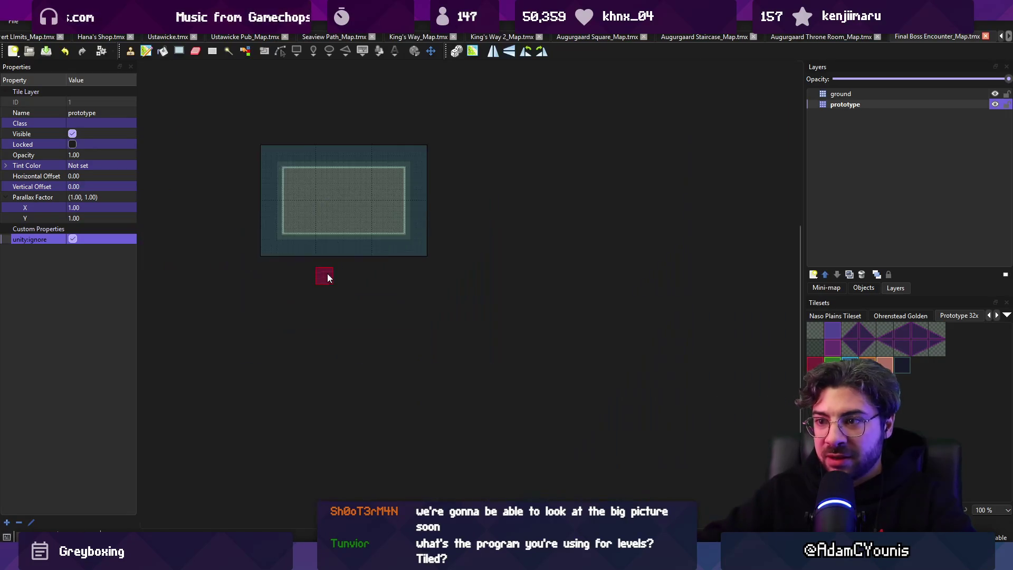
{"action": "left_click_drag", "start_coordinate": [285, 225], "coordinate": [544, 340]}
{"action": "left_click", "coordinate": [129, 21]}
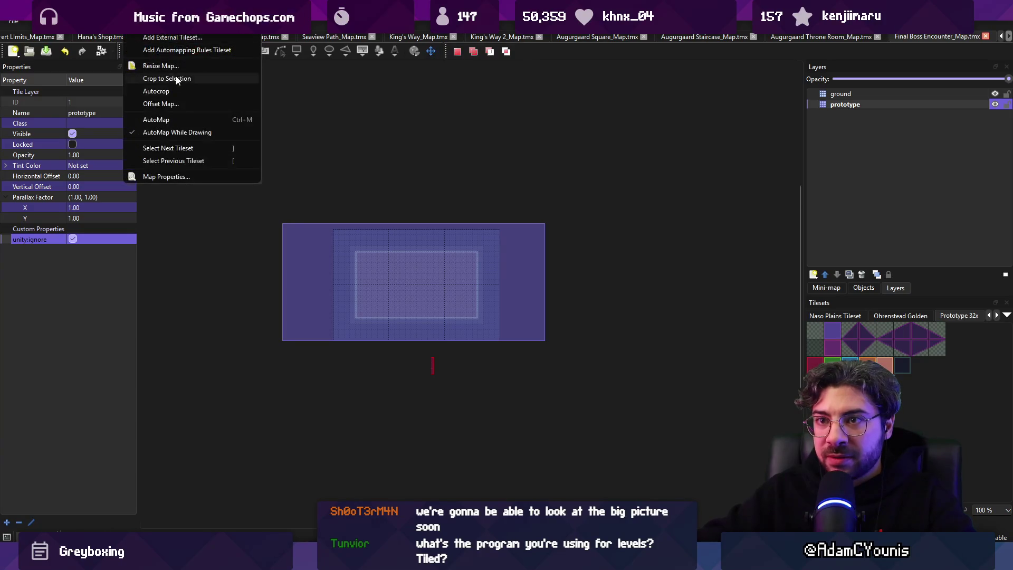
{"action": "left_click", "coordinate": [179, 83]}
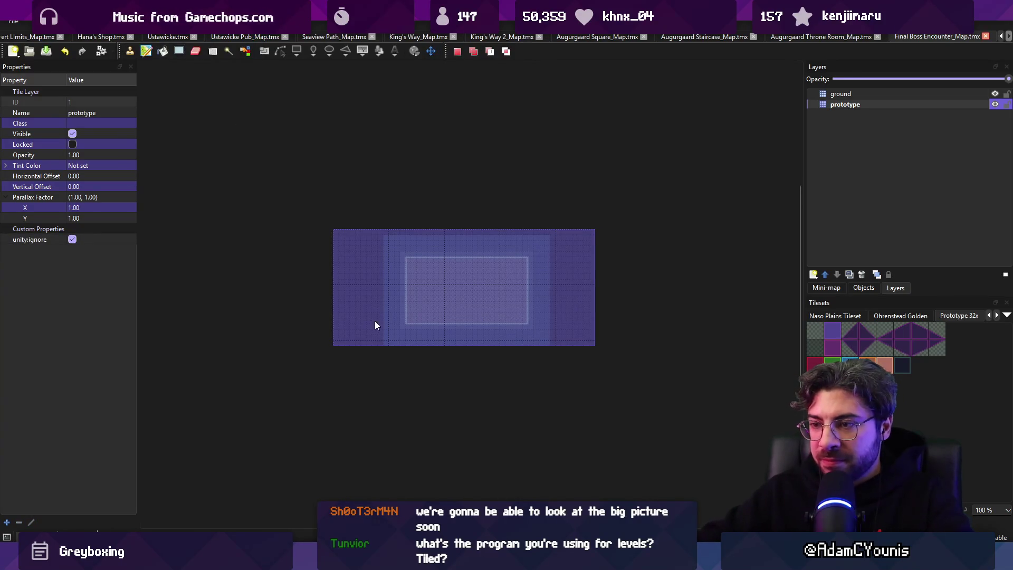
{"action": "key", "text": "ctrl+z"}
{"action": "key", "text": "ctrl+z"}
{"action": "mouse_move", "coordinate": [386, 315]}
{"action": "left_mouse_down"}
{"action": "mouse_move", "coordinate": [341, 261]}
{"action": "mouse_move", "coordinate": [274, 220]}
{"action": "left_mouse_up"}
{"action": "mouse_move", "coordinate": [604, 296]}
{"action": "left_mouse_down"}
{"action": "mouse_move", "coordinate": [632, 335]}
{"action": "mouse_move", "coordinate": [627, 227]}
{"action": "mouse_move", "coordinate": [716, 215]}
{"action": "mouse_move", "coordinate": [678, 212]}
{"action": "left_mouse_up"}
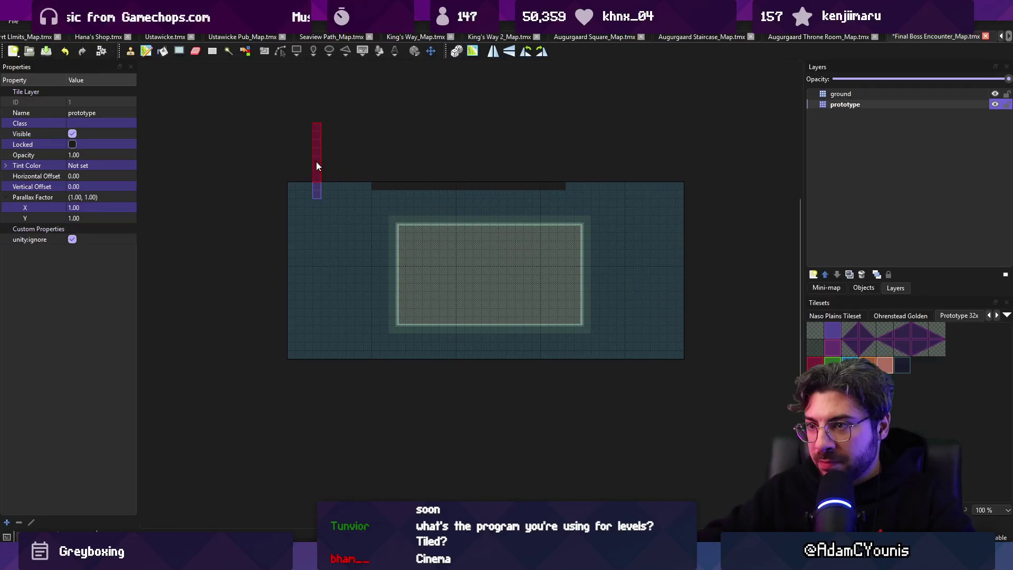
- Clear the dark top strip and paste in the ledge stamp with two Ledge objects
{"action": "left_click_drag", "start_coordinate": [326, 164], "coordinate": [618, 163]}
{"action": "key", "text": "ctrl+v"}
{"action": "left_click", "coordinate": [380, 267]}
{"action": "left_click", "coordinate": [380, 309]}
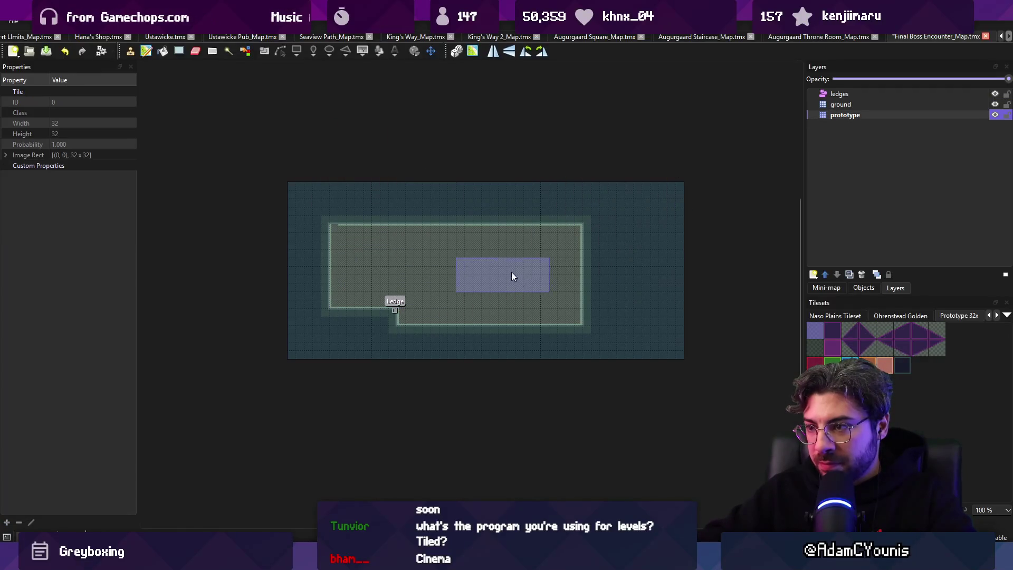
{"action": "left_click", "coordinate": [570, 300]}
- Fill the top strip with ground, add a Ledge on the right step, and open the left wall
{"action": "left_click_drag", "start_coordinate": [377, 199], "coordinate": [635, 182]}
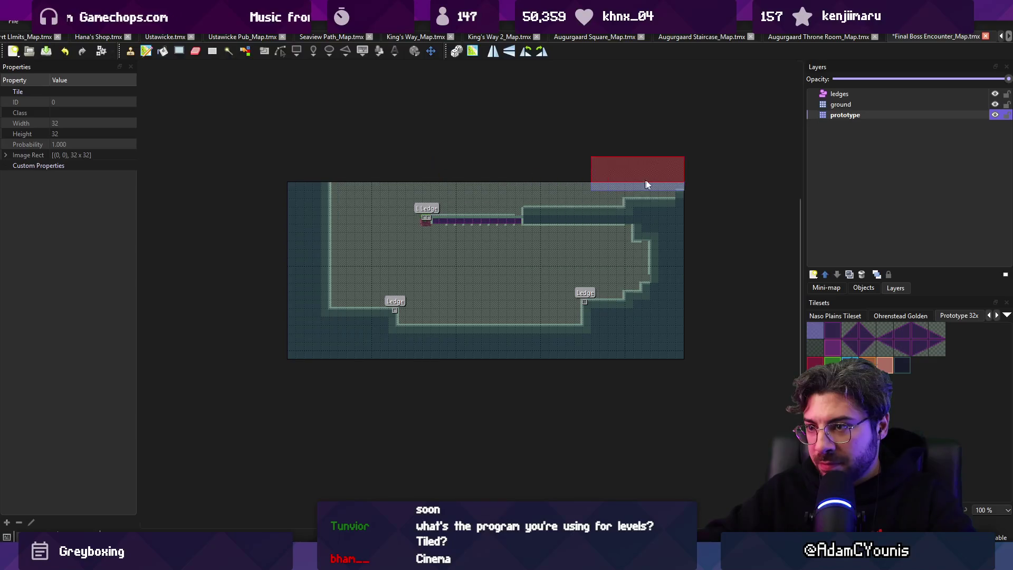
{"action": "left_click", "coordinate": [644, 243]}
{"action": "left_click_drag", "start_coordinate": [350, 199], "coordinate": [312, 284]}
{"action": "scroll", "coordinate": [559, 321], "scroll_direction": "up", "scroll_amount": 3}
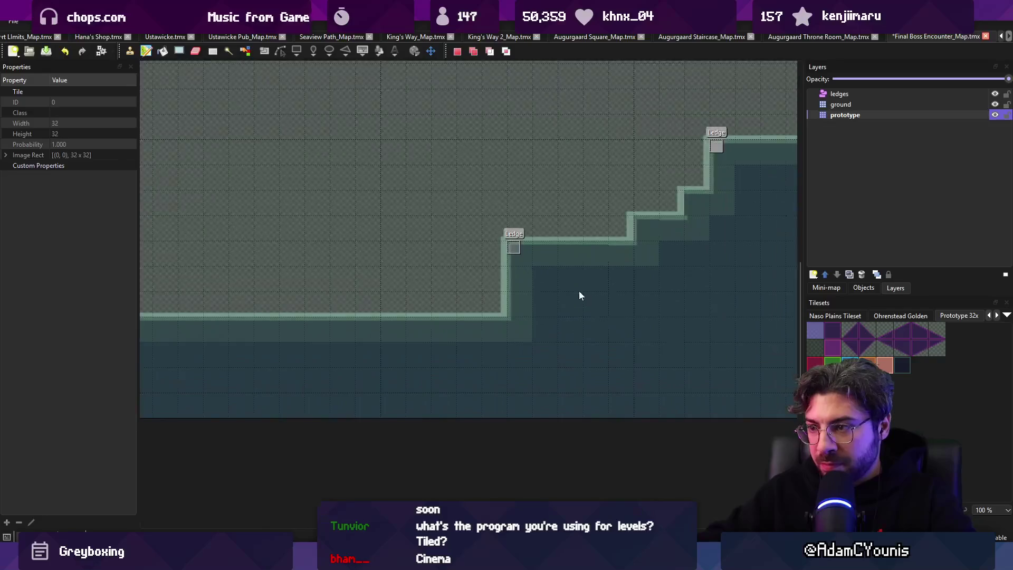
{"action": "left_click", "coordinate": [855, 330]}
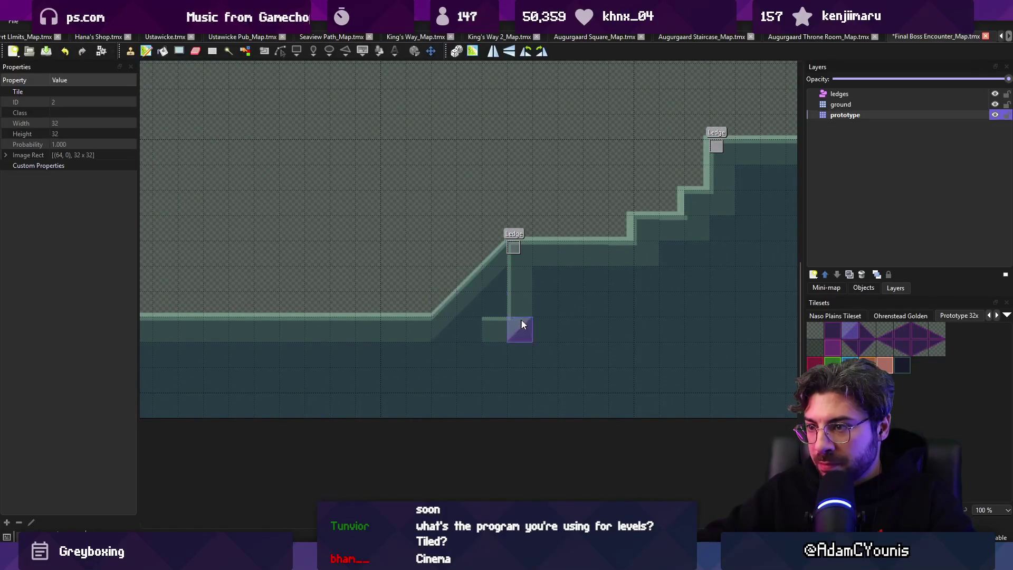
{"action": "left_click", "coordinate": [832, 330]}
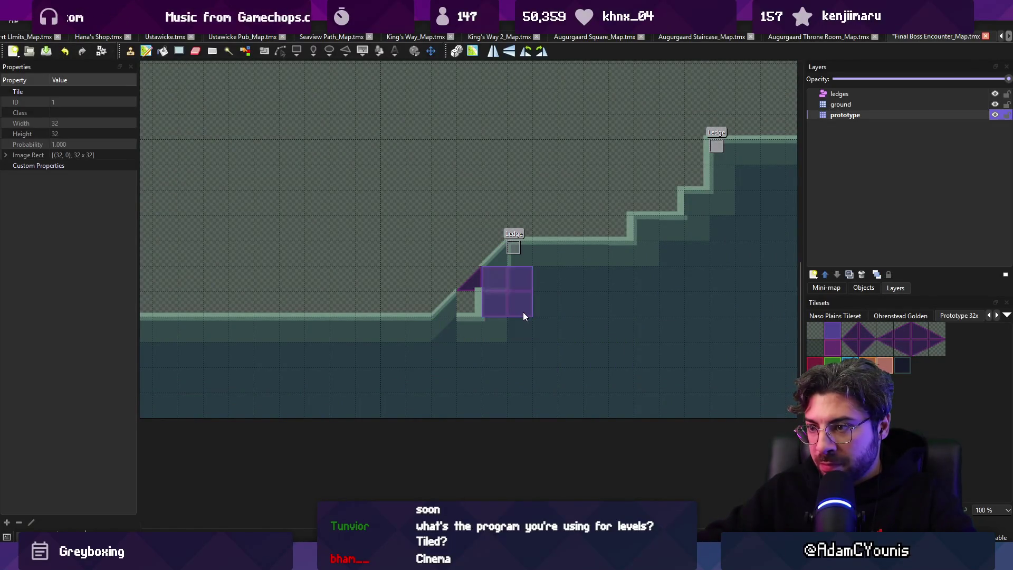
{"action": "key", "text": "ctrl+z"}
{"action": "scroll", "coordinate": [560, 349], "scroll_direction": "down", "scroll_amount": 2}
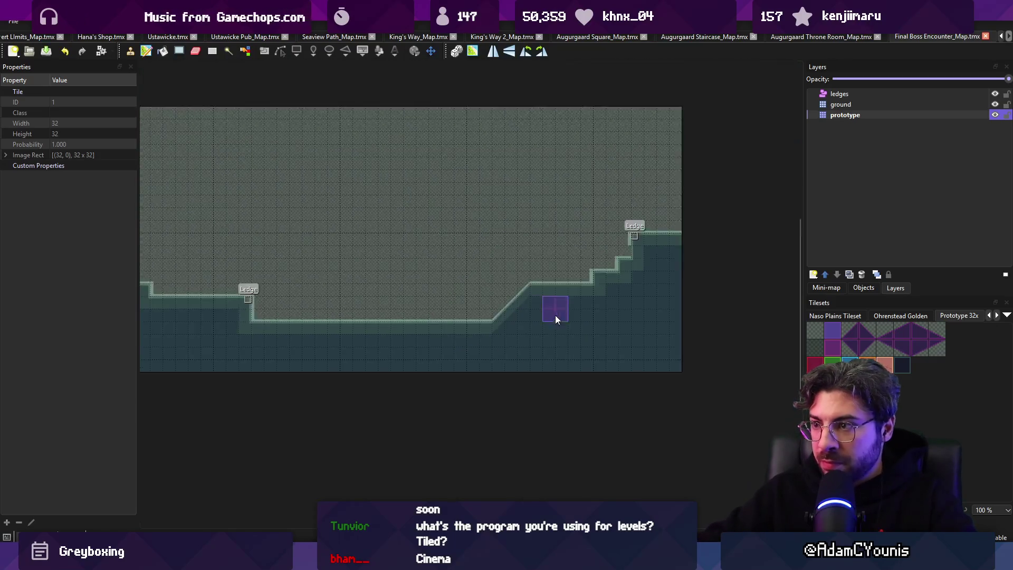
- Delete the stair-step tiles and paint grey background over the right-hand step
{"action": "key", "text": "r"}
{"action": "left_click_drag", "start_coordinate": [560, 306], "coordinate": [588, 306]}
{"action": "key", "text": "Delete"}
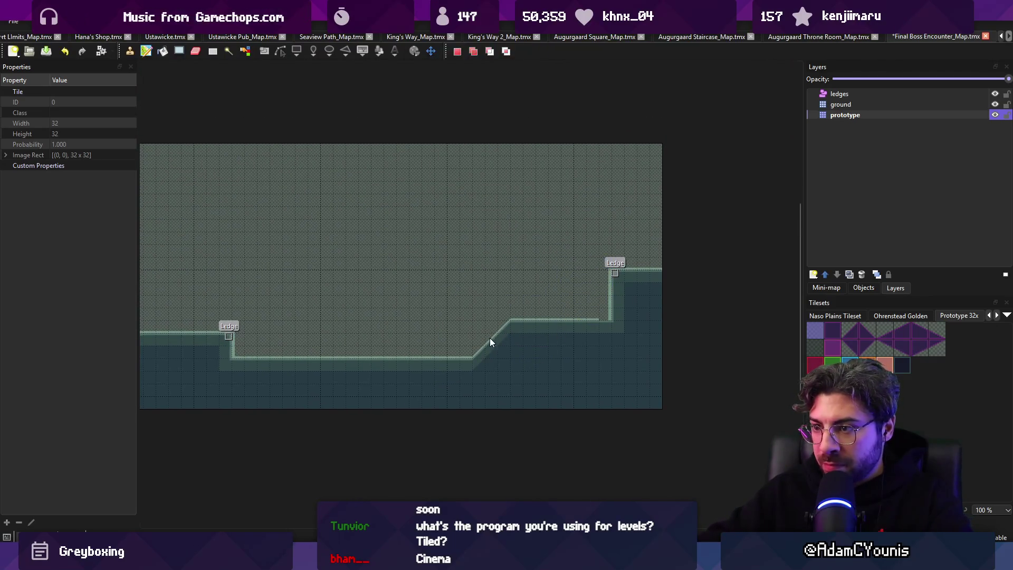
{"action": "key", "text": "ctrl+v"}
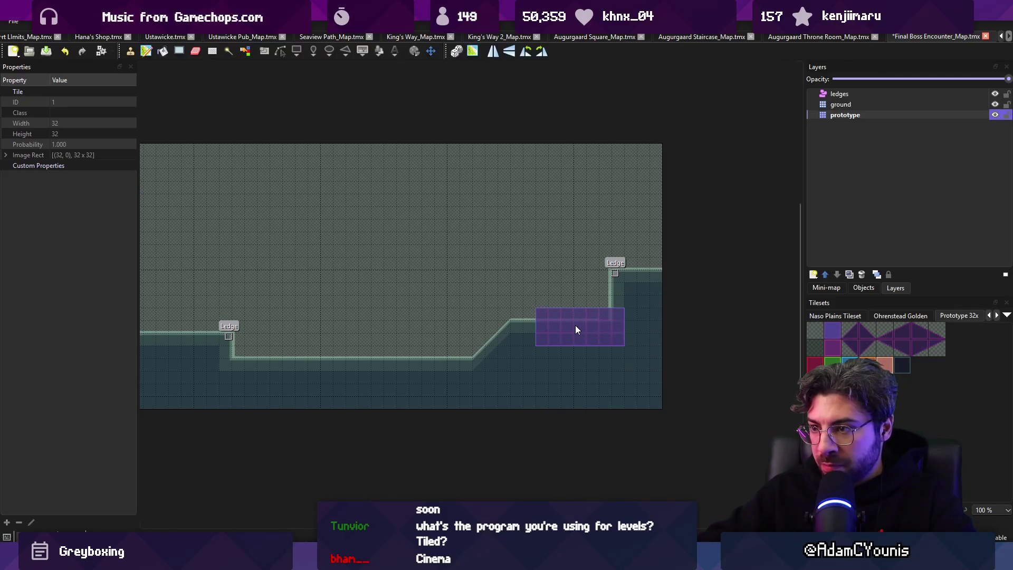
{"action": "right_click", "coordinate": [542, 290]}
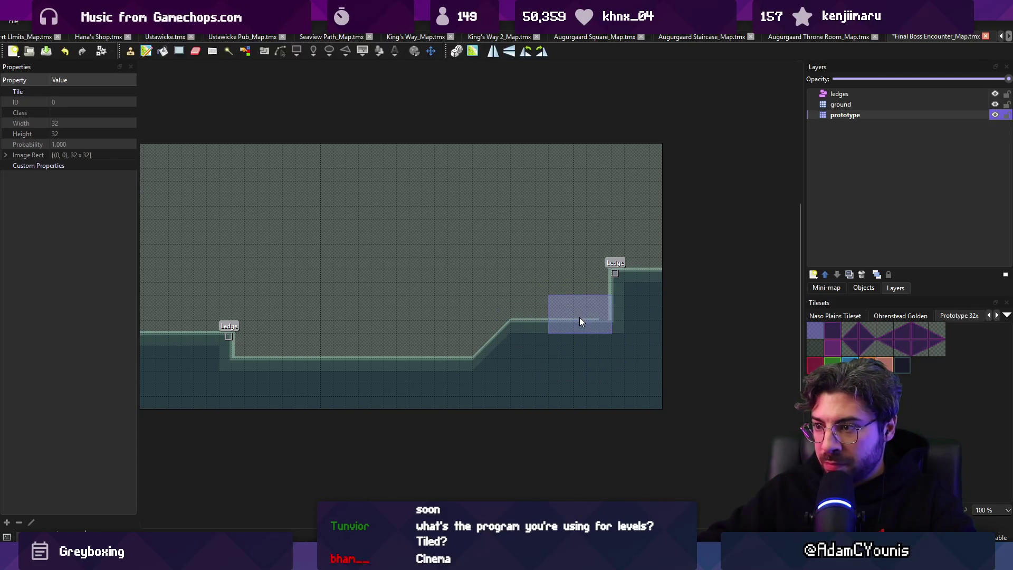
{"action": "left_click_drag", "start_coordinate": [580, 315], "coordinate": [601, 278]}
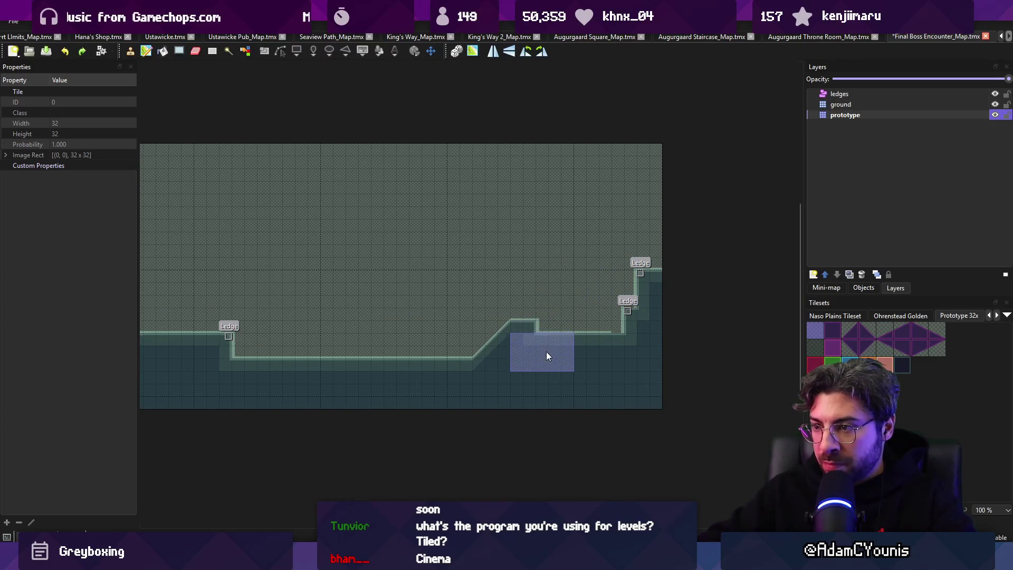
{"action": "key", "text": "ctrl+v"}
- Raise the floor with ground tiles, add background above it, and restamp a large terrain region
{"action": "scroll", "coordinate": [287, 375], "scroll_direction": "left", "scroll_amount": 3}
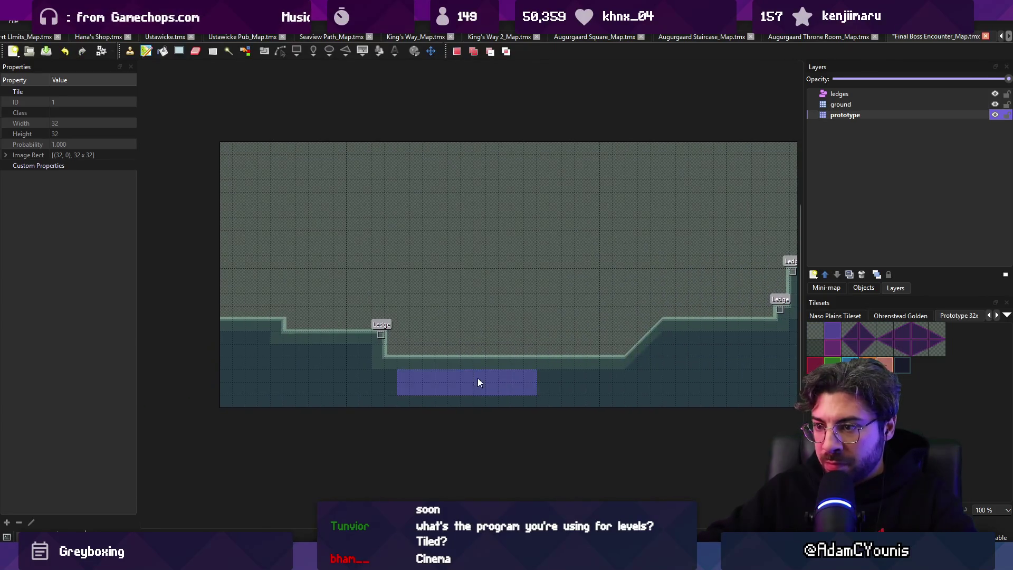
{"action": "left_click_drag", "start_coordinate": [498, 381], "coordinate": [416, 360]}
{"action": "right_click", "coordinate": [412, 301]}
{"action": "left_click_drag", "start_coordinate": [328, 325], "coordinate": [353, 334]}
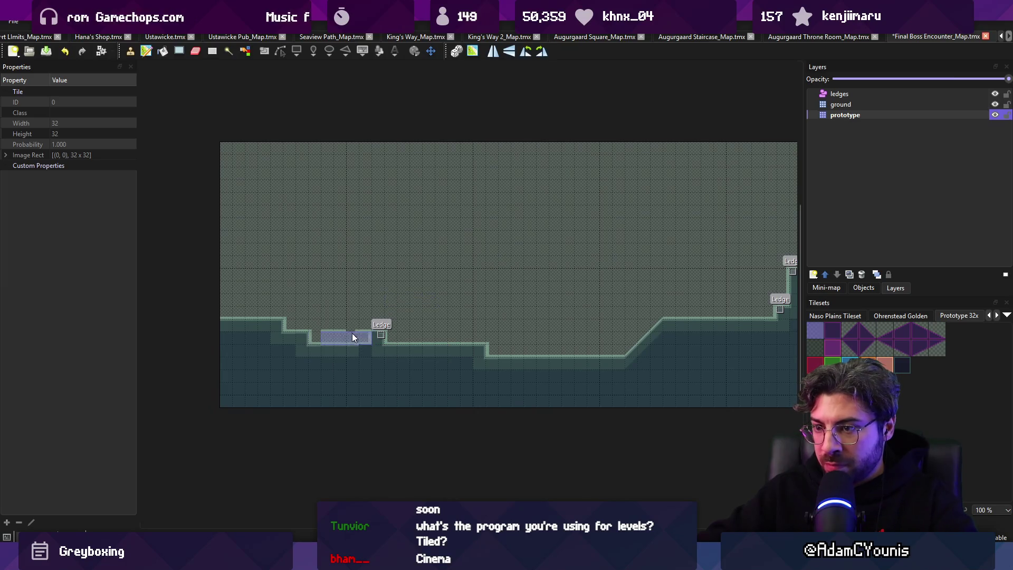
{"action": "right_click", "coordinate": [283, 352]}
{"action": "right_click", "coordinate": [230, 253]}
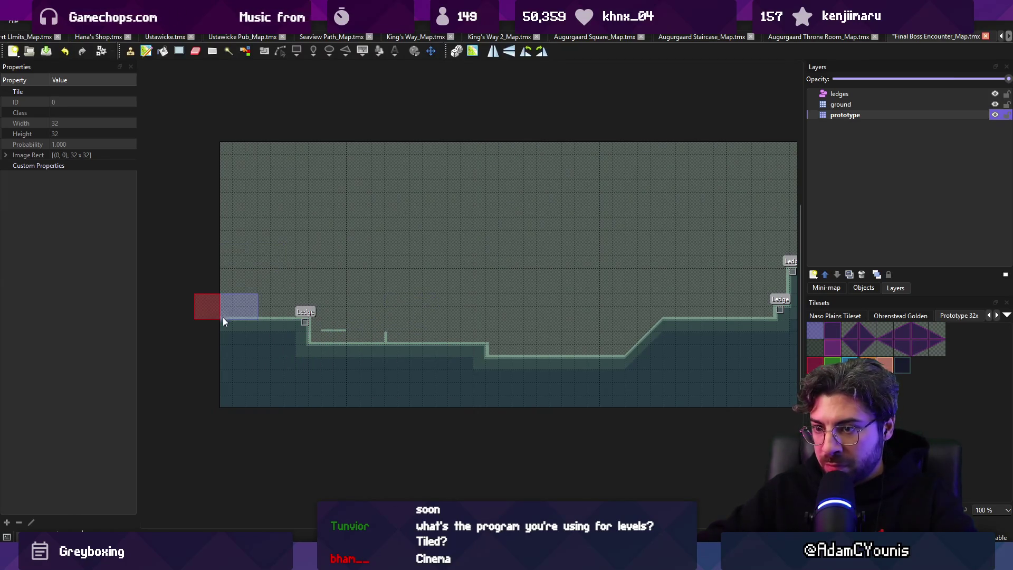
{"action": "mouse_move", "coordinate": [215, 227]}
{"action": "left_mouse_down"}
{"action": "mouse_move", "coordinate": [313, 292]}
{"action": "mouse_move", "coordinate": [748, 372]}
{"action": "left_mouse_up"}
{"action": "left_click", "coordinate": [445, 271]}
- Paint a stepped wall along the map bottom and reshape it on the right
{"action": "key", "text": "r"}
{"action": "key", "text": "b"}
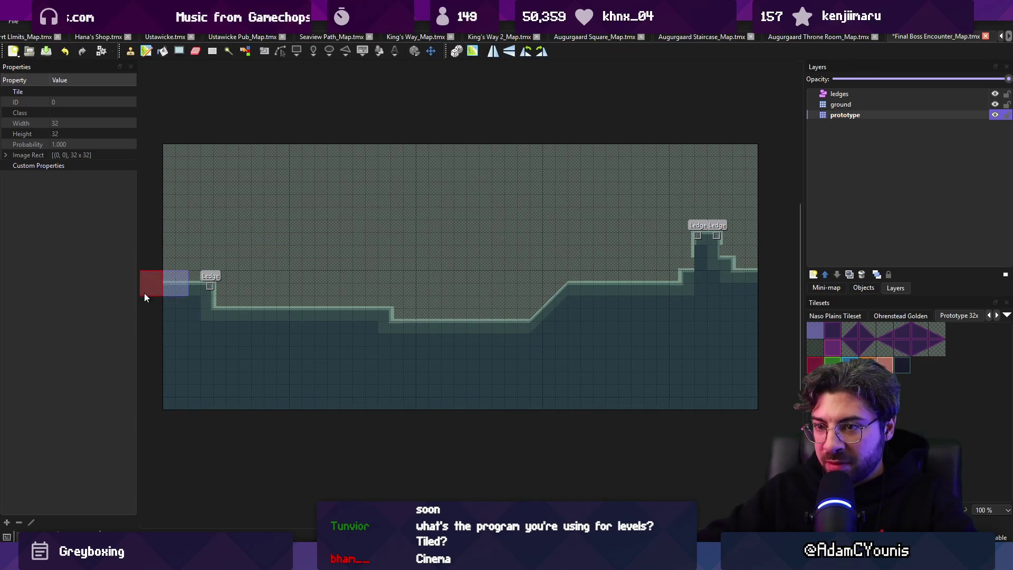
{"action": "mouse_move", "coordinate": [162, 371]}
{"action": "left_mouse_down"}
{"action": "mouse_move", "coordinate": [337, 422]}
{"action": "mouse_move", "coordinate": [663, 403]}
{"action": "mouse_move", "coordinate": [734, 362]}
{"action": "mouse_move", "coordinate": [775, 299]}
{"action": "left_mouse_up"}
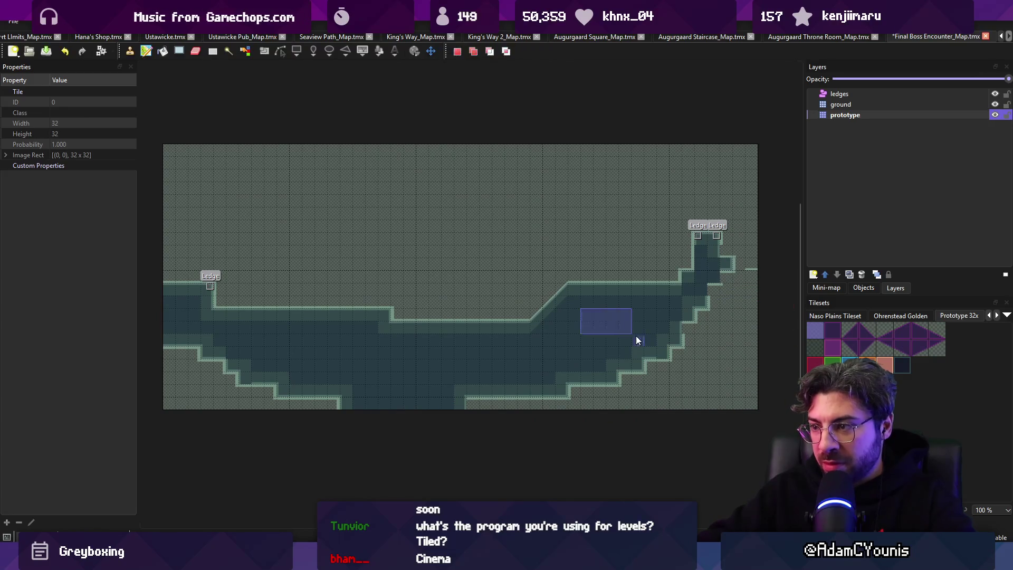
{"action": "right_click", "coordinate": [723, 299]}
{"action": "mouse_move", "coordinate": [736, 257]}
{"action": "left_mouse_down"}
{"action": "mouse_move", "coordinate": [717, 313]}
{"action": "mouse_move", "coordinate": [682, 347]}
{"action": "mouse_move", "coordinate": [516, 399]}
{"action": "left_mouse_up"}
- Cut the lower block of the map and move it up one tile
{"action": "key", "text": "r"}
{"action": "mouse_move", "coordinate": [165, 221]}
{"action": "left_mouse_down"}
{"action": "mouse_move", "coordinate": [324, 324]}
{"action": "mouse_move", "coordinate": [758, 410]}
{"action": "left_mouse_up"}
{"action": "key", "text": "ctrl+x"}
{"action": "key", "text": "ctrl+v"}
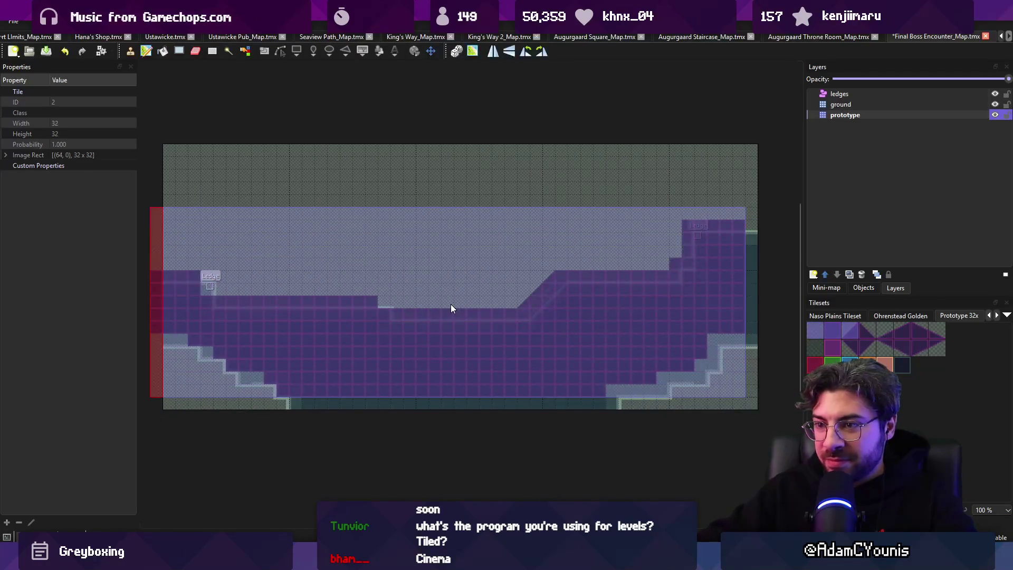
{"action": "left_click", "coordinate": [458, 305]}
{"action": "key", "text": "Escape"}
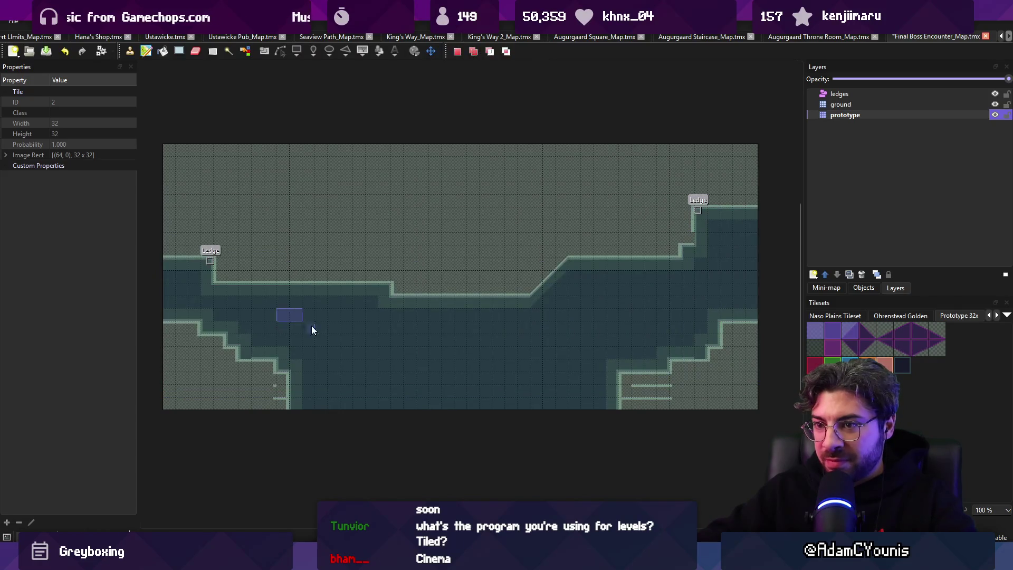
- Make the bottom floor edge continuous and select the entire map area
{"action": "right_click", "coordinate": [275, 403]}
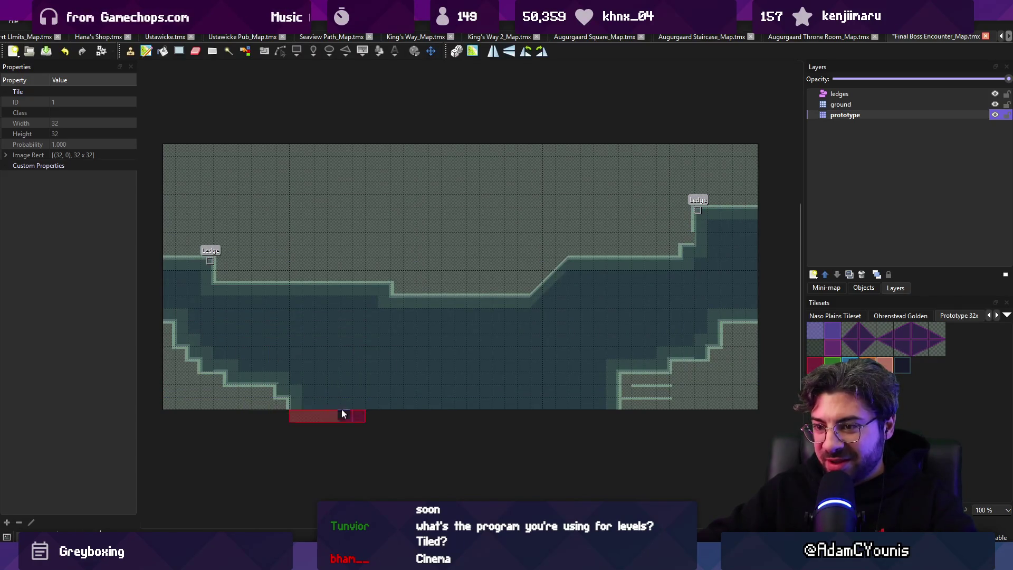
{"action": "mouse_move", "coordinate": [275, 403]}
{"action": "left_mouse_down"}
{"action": "mouse_move", "coordinate": [591, 403]}
{"action": "mouse_move", "coordinate": [605, 389]}
{"action": "left_mouse_up"}
{"action": "right_click", "coordinate": [313, 334]}
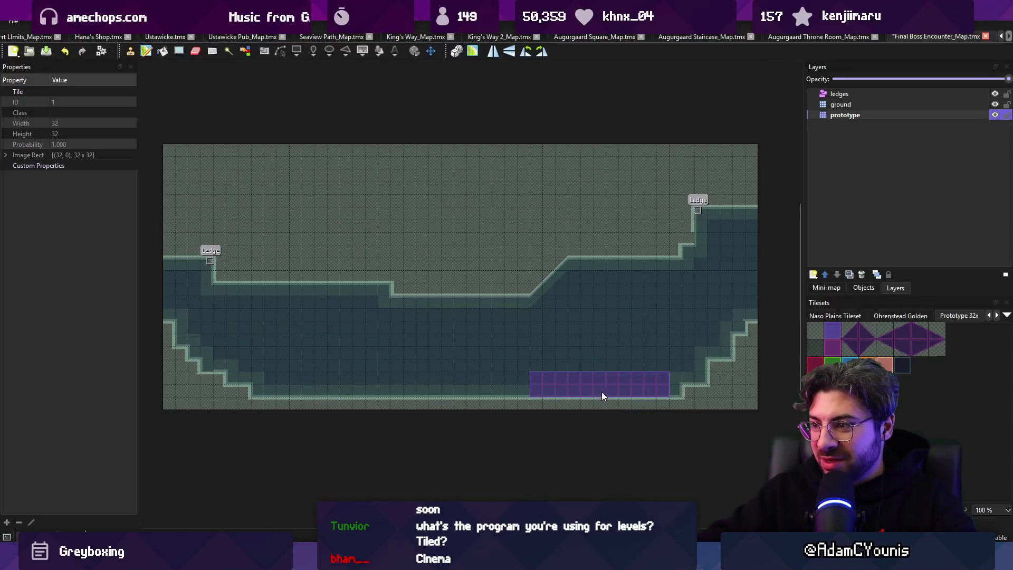
{"action": "key", "text": "r"}
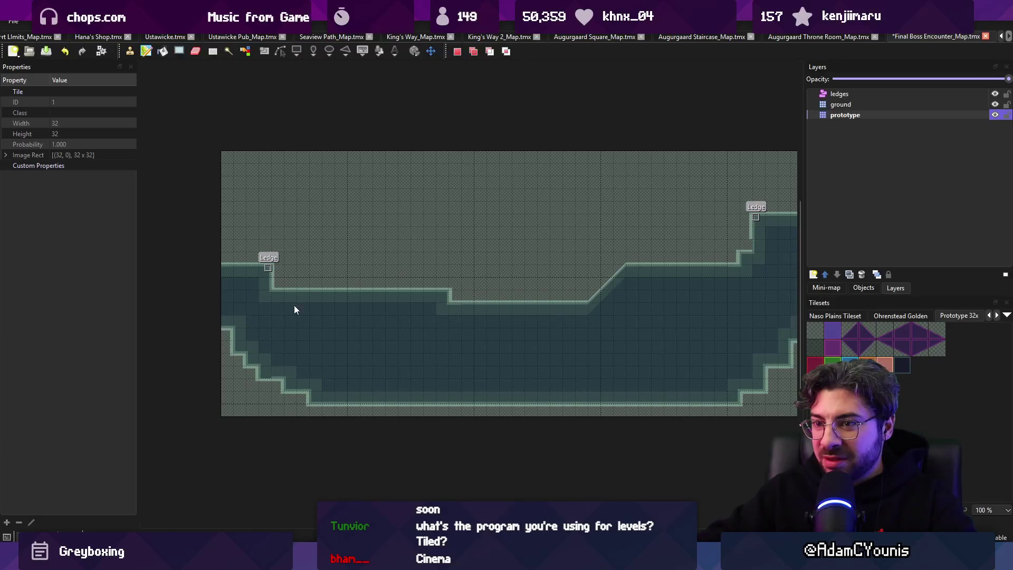
{"action": "scroll", "coordinate": [273, 296], "scroll_direction": "down", "scroll_amount": 2}
{"action": "mouse_move", "coordinate": [181, 209]}
{"action": "left_mouse_down"}
{"action": "mouse_move", "coordinate": [644, 350]}
{"action": "mouse_move", "coordinate": [676, 378]}
{"action": "left_mouse_up"}
- Crop the map to the selection and paint tiles over the empty edges
{"action": "left_click", "coordinate": [133, 22]}
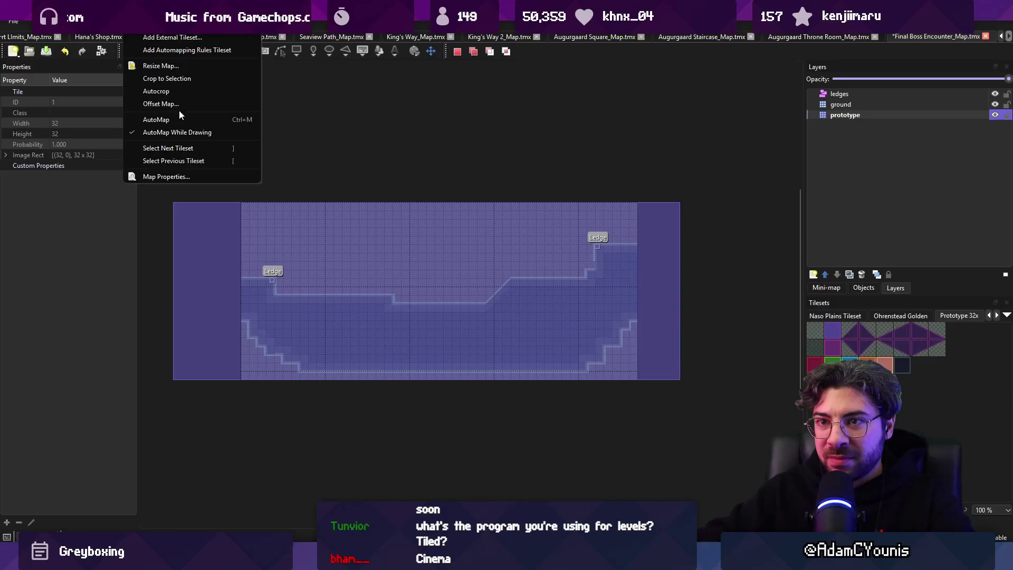
{"action": "left_click", "coordinate": [196, 78]}
{"action": "left_click", "coordinate": [382, 268]}
{"action": "key", "text": "b"}
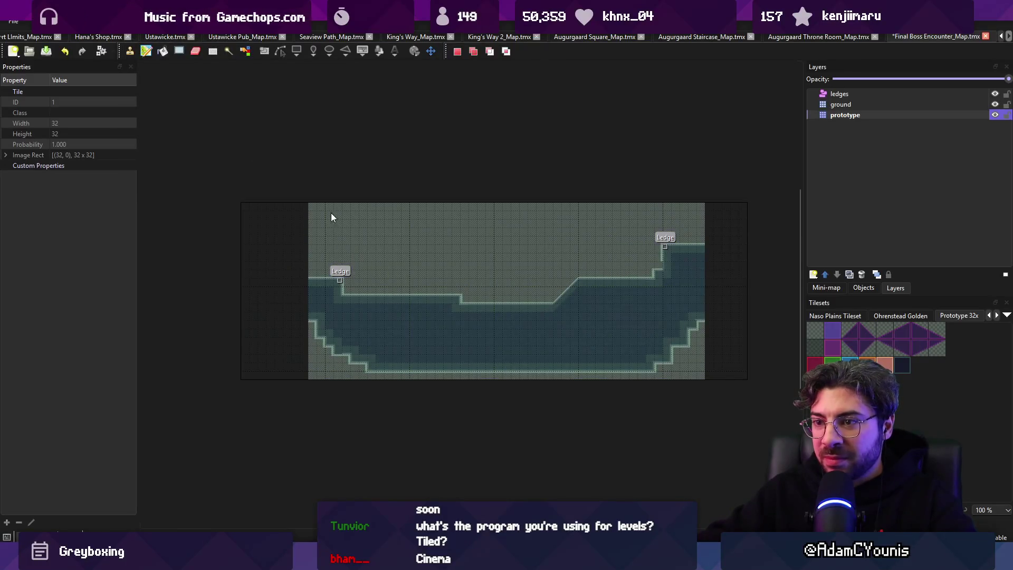
{"action": "left_click", "coordinate": [268, 365]}
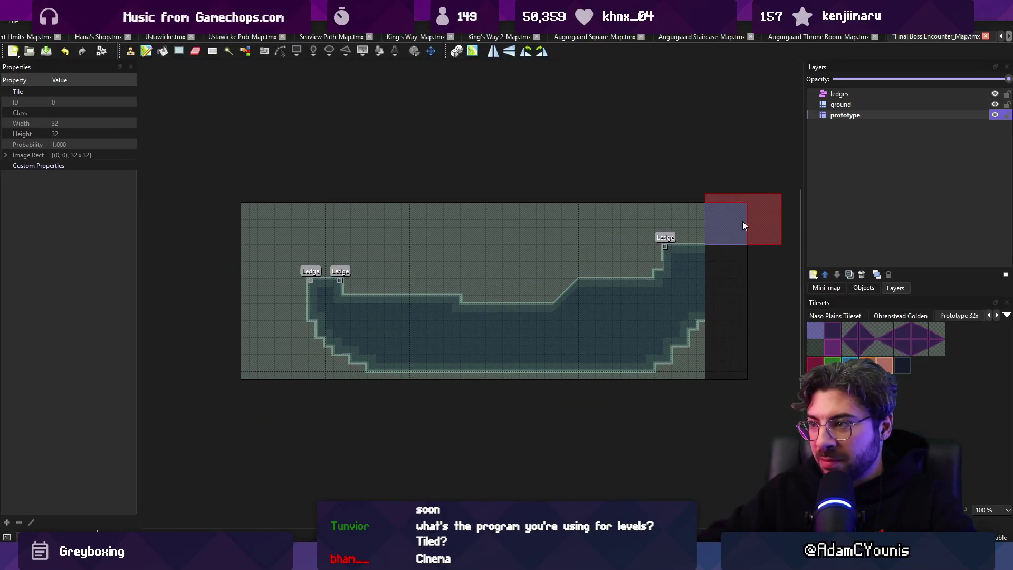
{"action": "left_click_drag", "start_coordinate": [742, 221], "coordinate": [745, 334]}
- Widen the right pit and shift the left pit section to a new spot
{"action": "key", "text": "r"}
{"action": "right_click", "coordinate": [681, 257]}
{"action": "mouse_move", "coordinate": [728, 251]}
{"action": "left_mouse_down"}
{"action": "mouse_move", "coordinate": [705, 305]}
{"action": "mouse_move", "coordinate": [667, 340]}
{"action": "left_mouse_up"}
{"action": "mouse_move", "coordinate": [267, 263]}
{"action": "left_mouse_down"}
{"action": "mouse_move", "coordinate": [460, 373]}
{"action": "mouse_move", "coordinate": [381, 374]}
{"action": "left_mouse_up"}
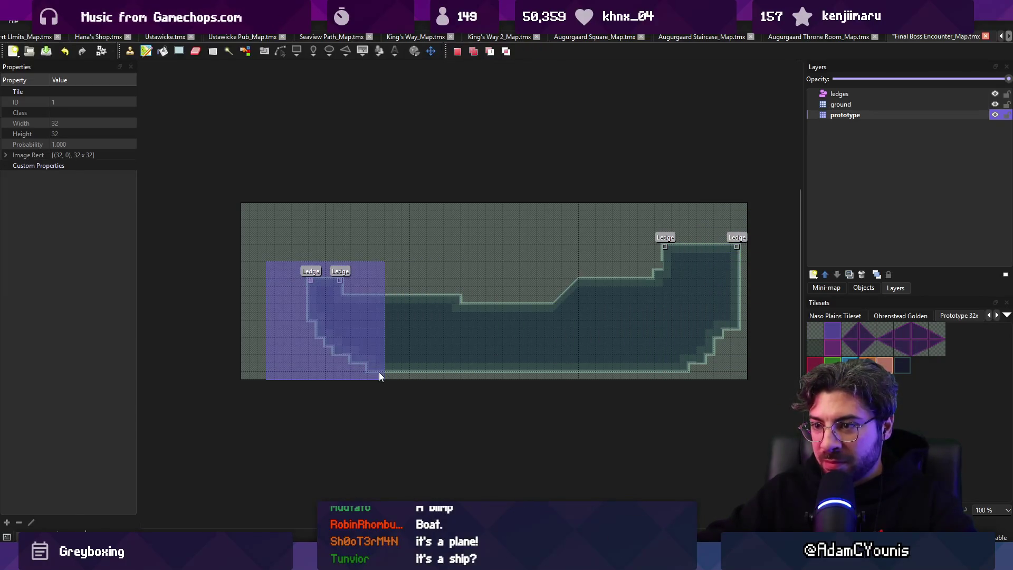
{"action": "key", "text": "ctrl+x"}
{"action": "key", "text": "ctrl+v"}
{"action": "left_click", "coordinate": [379, 322]}
- Cut and reposition the right part of the pit
{"action": "key", "text": "r"}
{"action": "left_click_drag", "start_coordinate": [331, 201], "coordinate": [754, 383]}
{"action": "key", "text": "ctrl+x"}
{"action": "key", "text": "ctrl+v"}
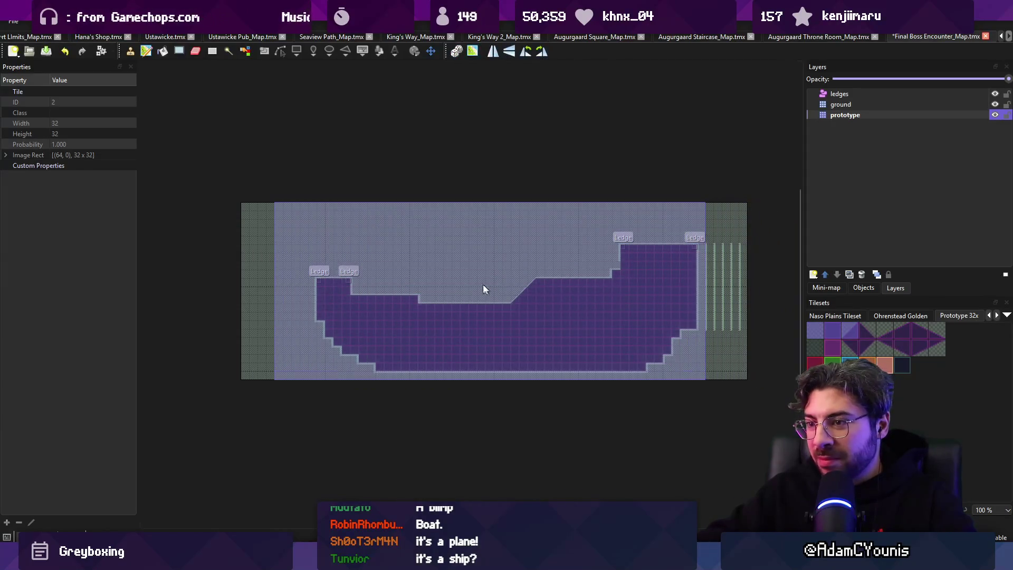
{"action": "left_click", "coordinate": [477, 289]}
- Extend the pit leftward with moved pit rows and repaint its lower-left staircase edge
{"action": "key", "text": "r"}
{"action": "left_click_drag", "start_coordinate": [471, 334], "coordinate": [512, 331]}
{"action": "key", "text": "ctrl+x"}
{"action": "key", "text": "ctrl+v"}
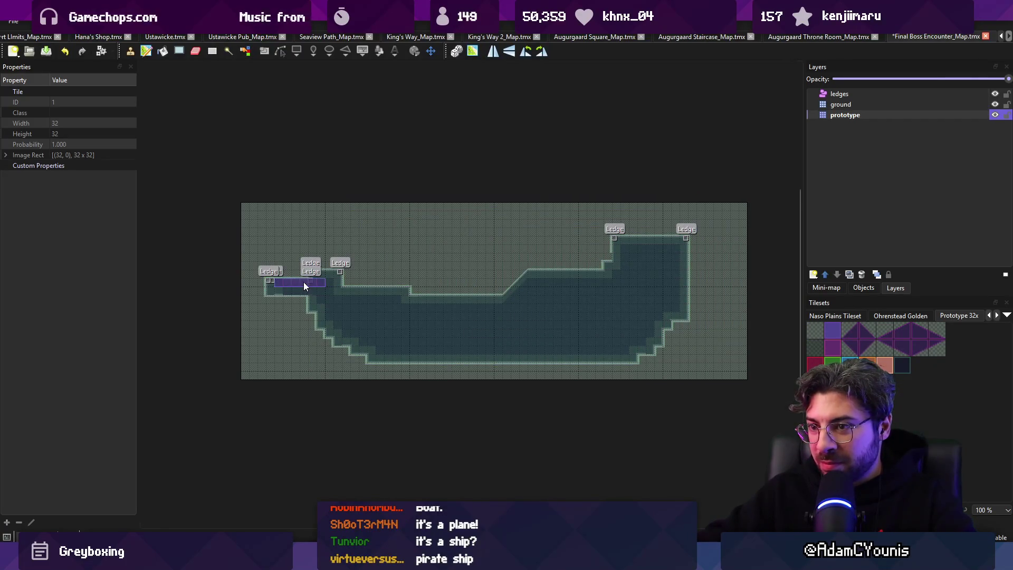
{"action": "left_click", "coordinate": [295, 285]}
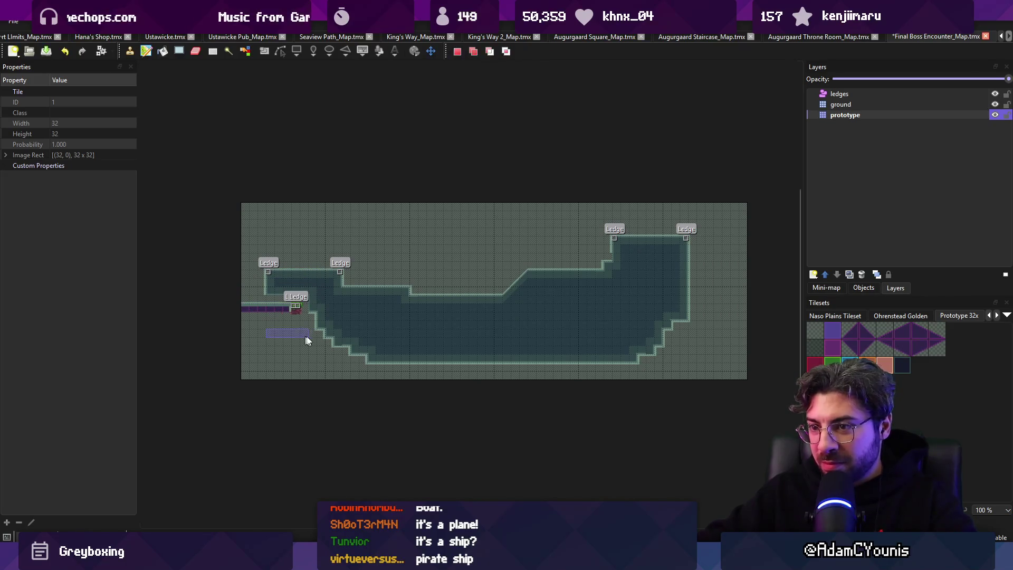
{"action": "left_click", "coordinate": [277, 312]}
{"action": "mouse_move", "coordinate": [277, 297]}
{"action": "left_mouse_down"}
{"action": "mouse_move", "coordinate": [342, 359]}
{"action": "mouse_move", "coordinate": [410, 369]}
{"action": "left_mouse_up"}
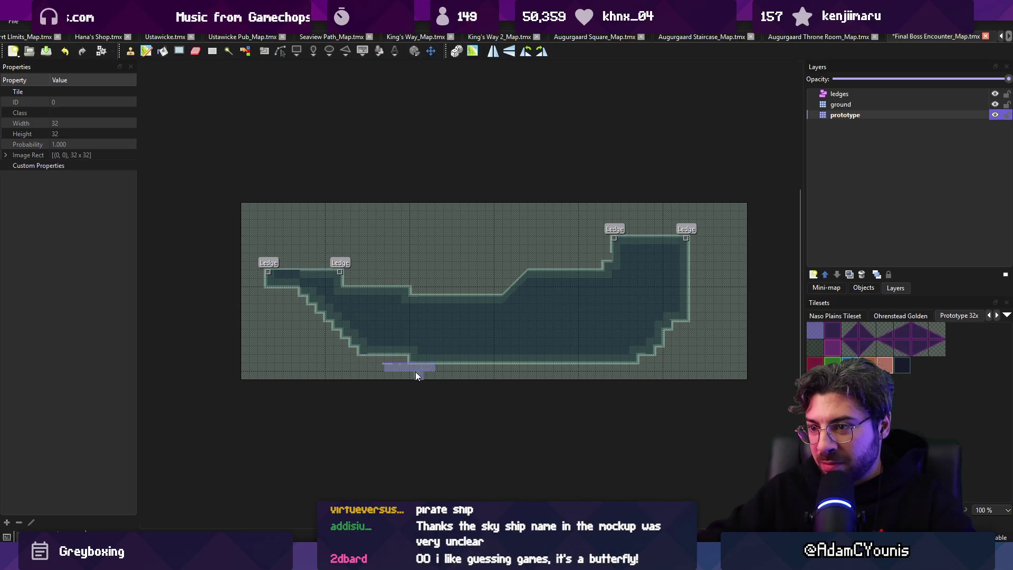
- Carve a stepped pocket into the pit's right end, pushing the right wall out one tile
{"action": "left_click_drag", "start_coordinate": [696, 320], "coordinate": [699, 358]}
{"action": "right_click", "coordinate": [678, 288]}
{"action": "mouse_move", "coordinate": [679, 283]}
{"action": "left_mouse_down"}
{"action": "mouse_move", "coordinate": [719, 328]}
{"action": "mouse_move", "coordinate": [712, 370]}
{"action": "left_mouse_up"}
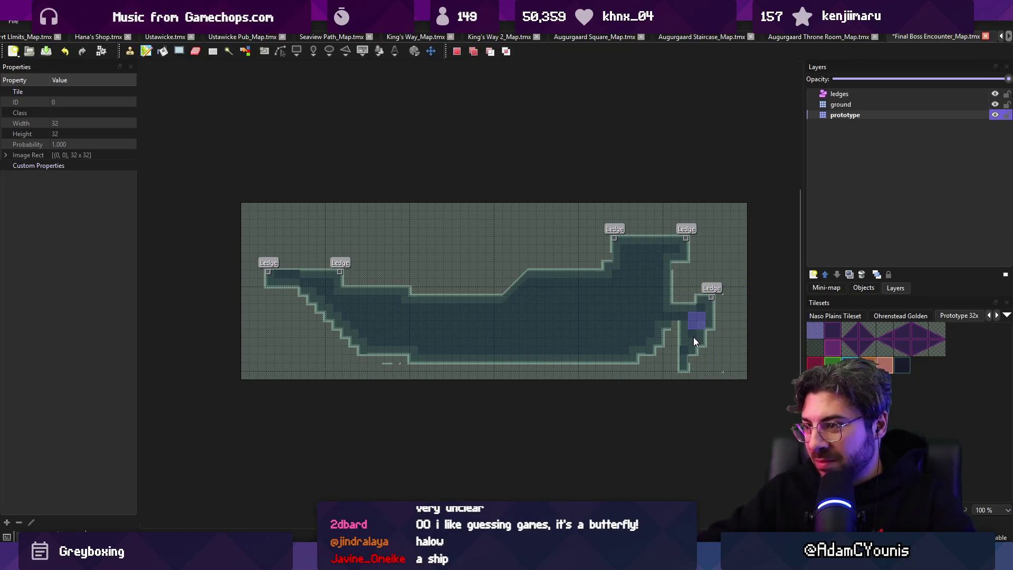
{"action": "right_click", "coordinate": [693, 348]}
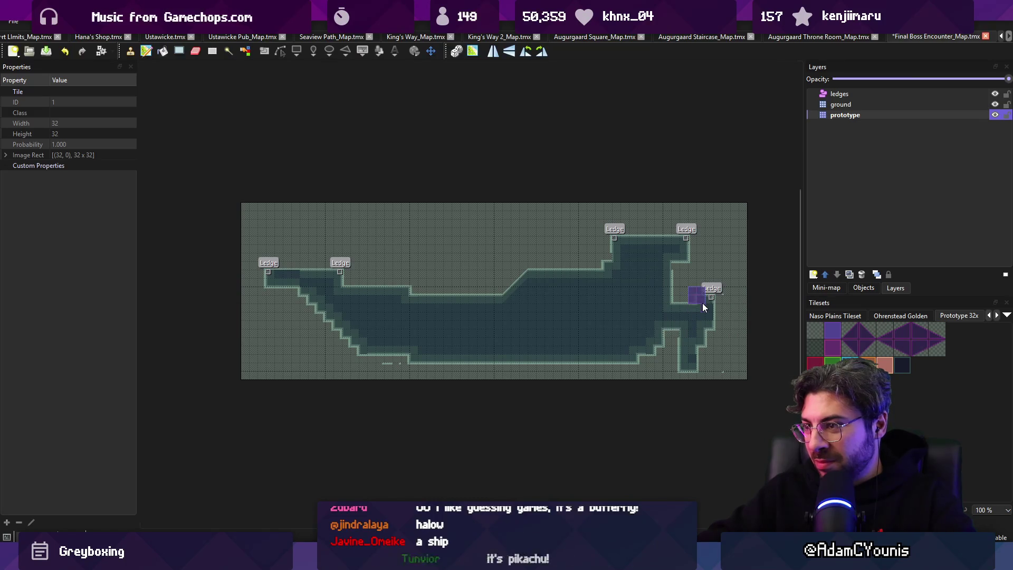
{"action": "left_click", "coordinate": [714, 326]}
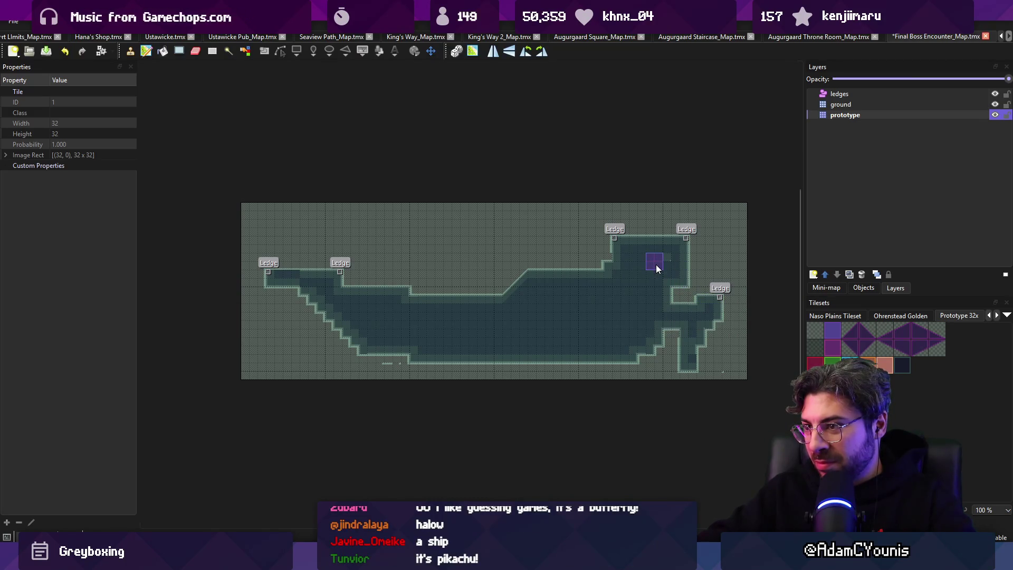
{"action": "key", "text": "r"}
{"action": "left_click_drag", "start_coordinate": [469, 304], "coordinate": [476, 320]}
- Try pillar tiles down from the map top and settle on the pink pillar tile
{"action": "key", "text": "b"}
{"action": "left_click_drag", "start_coordinate": [479, 205], "coordinate": [481, 242]}
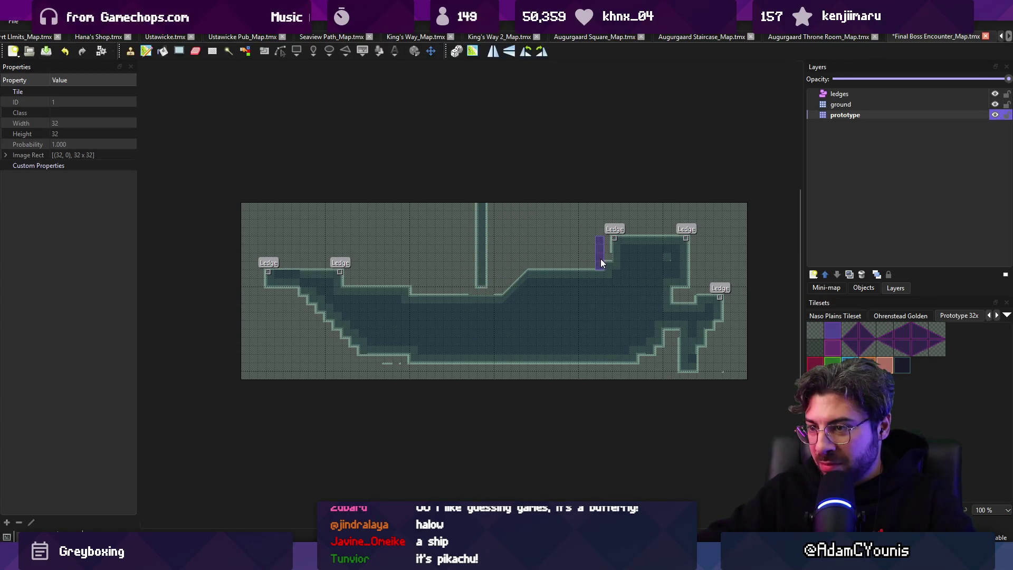
{"action": "key", "text": "ctrl+z"}
{"action": "key", "text": "ctrl+z"}
{"action": "left_click", "coordinate": [830, 347]}
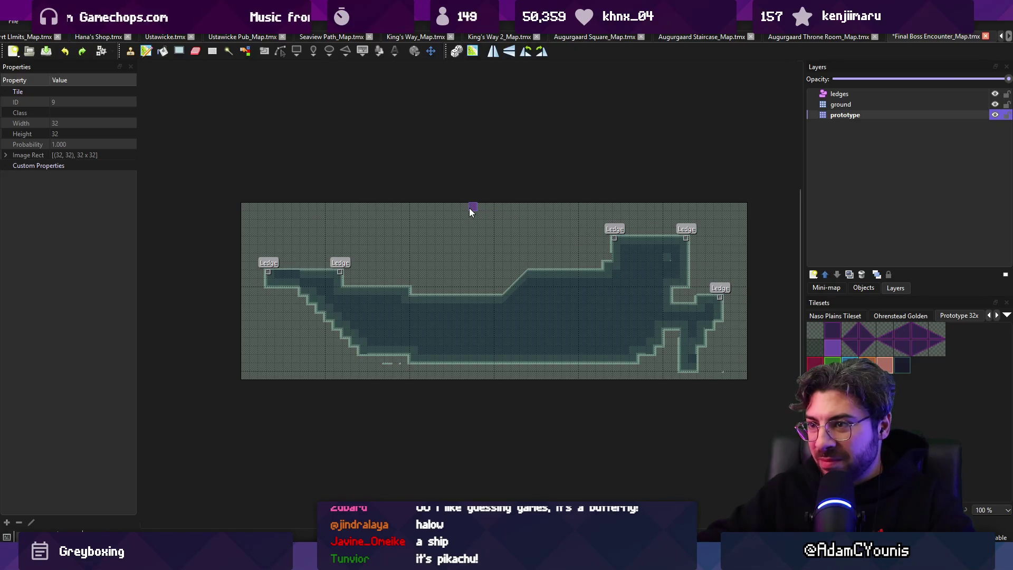
{"action": "mouse_move", "coordinate": [482, 209]}
{"action": "left_mouse_down"}
{"action": "mouse_move", "coordinate": [481, 268]}
{"action": "mouse_move", "coordinate": [467, 228]}
{"action": "left_mouse_up"}
{"action": "key", "text": "ctrl+z"}
{"action": "left_click", "coordinate": [881, 365]}
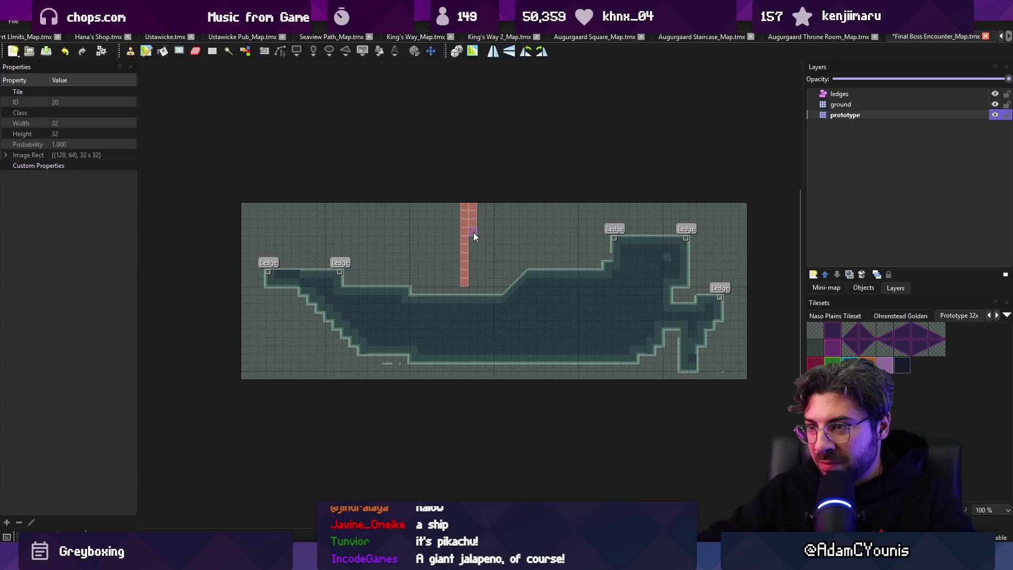
{"action": "key", "text": "ctrl+z"}
- Paint one-wide pink pillars down from the map's top edge and save
{"action": "left_click_drag", "start_coordinate": [481, 290], "coordinate": [481, 207]}
{"action": "left_click_drag", "start_coordinate": [559, 261], "coordinate": [559, 207]}
{"action": "key", "text": "ctrl+z"}
{"action": "left_click_drag", "start_coordinate": [389, 281], "coordinate": [389, 206]}
{"action": "key", "text": "r"}
{"action": "scroll", "coordinate": [465, 265], "scroll_direction": "up", "scroll_amount": 1}
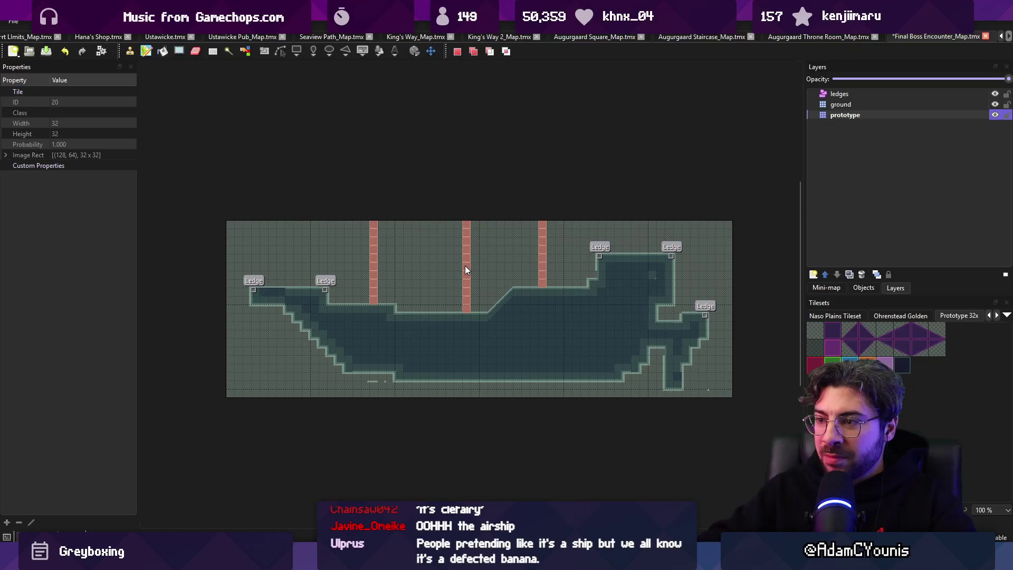
{"action": "key", "text": "ctrl+s"}
- Trim the bottom tile from each of the three pink pillars and save
{"action": "left_click", "coordinate": [852, 116]}
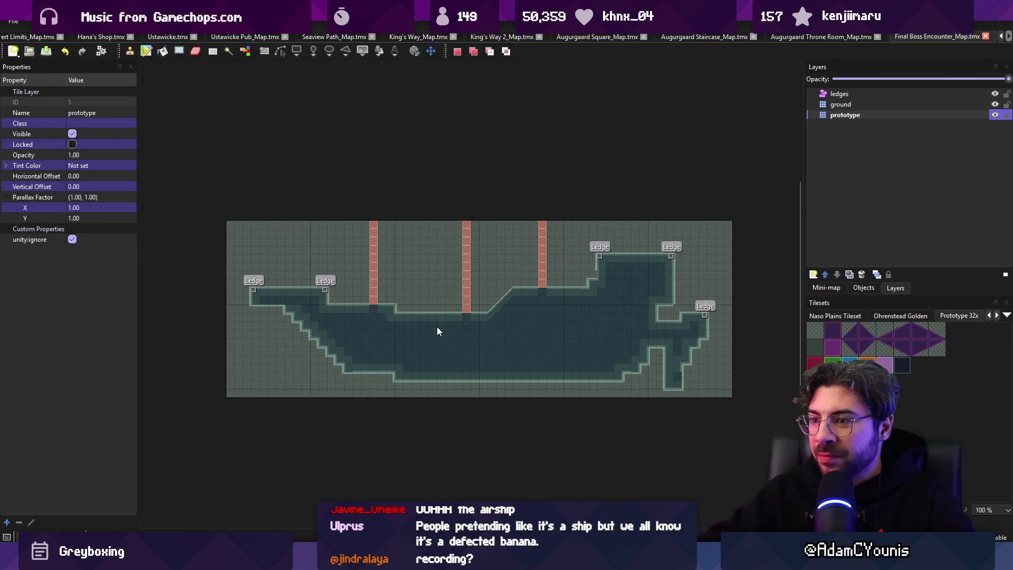
{"action": "left_click_drag", "start_coordinate": [447, 323], "coordinate": [477, 337]}
{"action": "key", "text": "b"}
{"action": "left_click", "coordinate": [467, 307]}
{"action": "left_click", "coordinate": [373, 299]}
{"action": "left_click", "coordinate": [544, 284]}
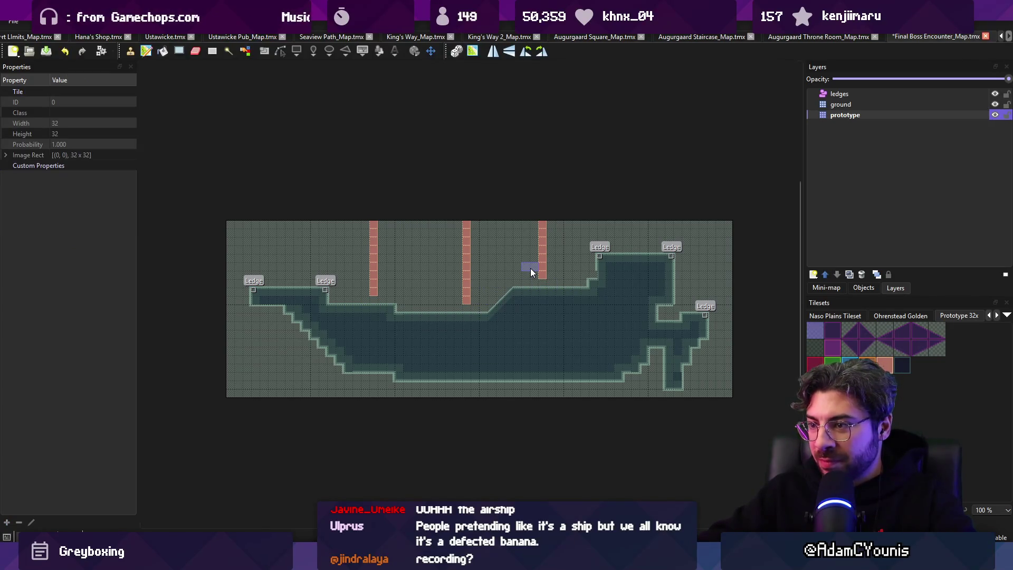
{"action": "key", "text": "ctrl+s"}
- Lower the pit's left bottom edge and extend the lower-left slope further left
{"action": "key", "text": "r"}
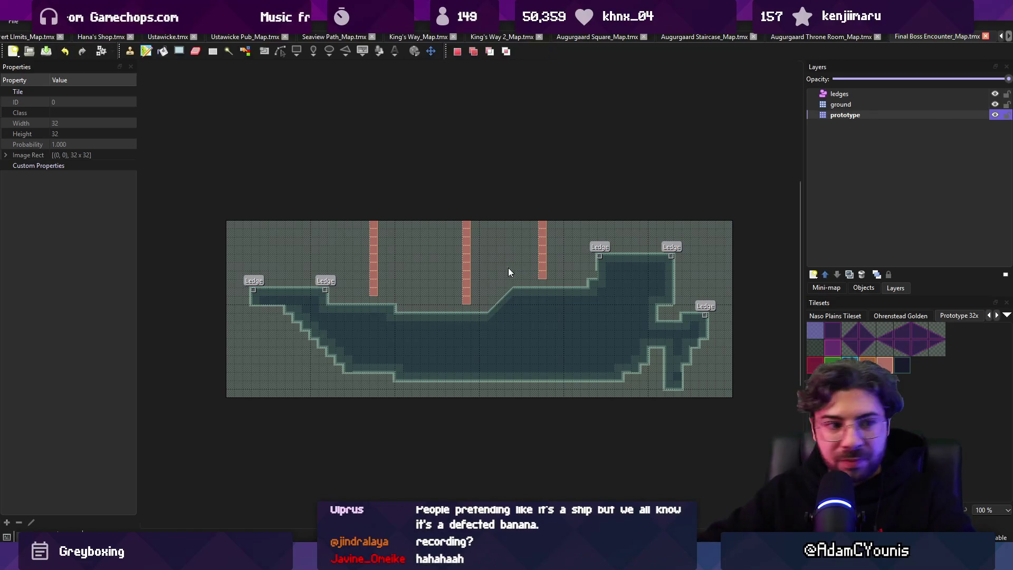
{"action": "key", "text": "b"}
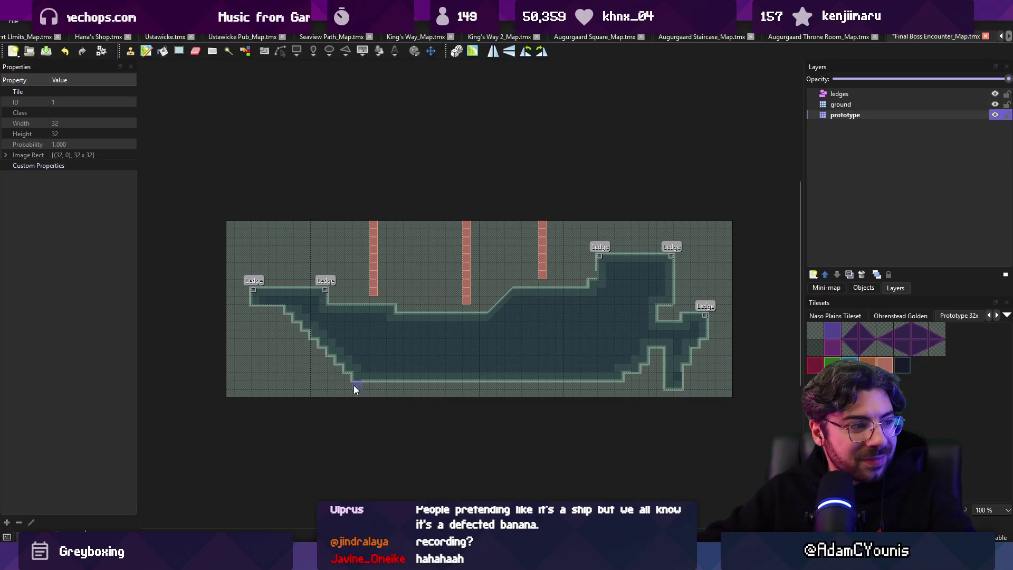
{"action": "right_click", "coordinate": [358, 390]}
{"action": "left_click", "coordinate": [362, 384]}
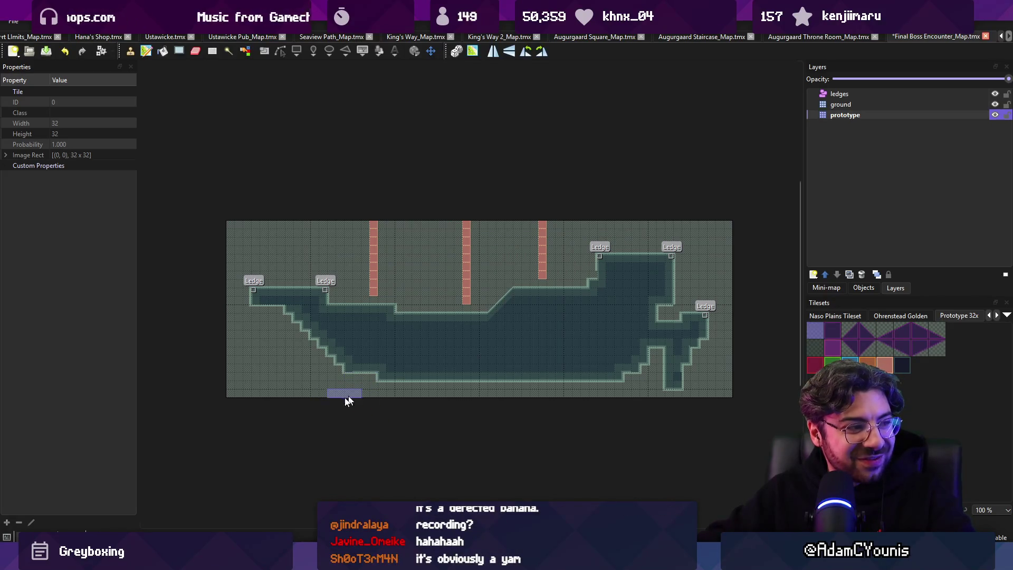
{"action": "right_click", "coordinate": [326, 314]}
{"action": "left_click_drag", "start_coordinate": [310, 321], "coordinate": [358, 353]}
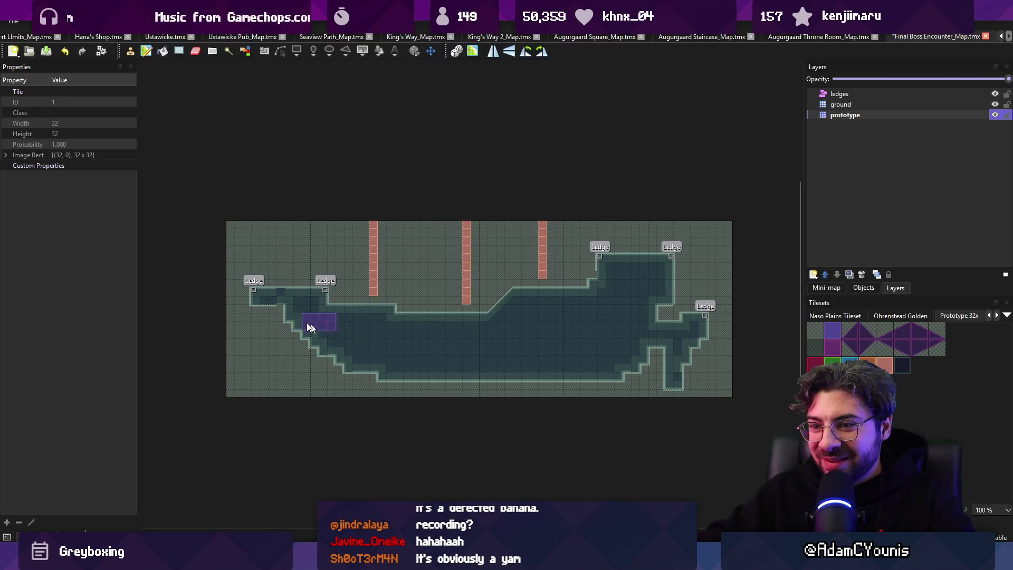
- Extend the pit left under the upper-left ledges, save, and return to Unity
{"action": "right_click", "coordinate": [267, 312]}
{"action": "left_click_drag", "start_coordinate": [262, 302], "coordinate": [254, 308]}
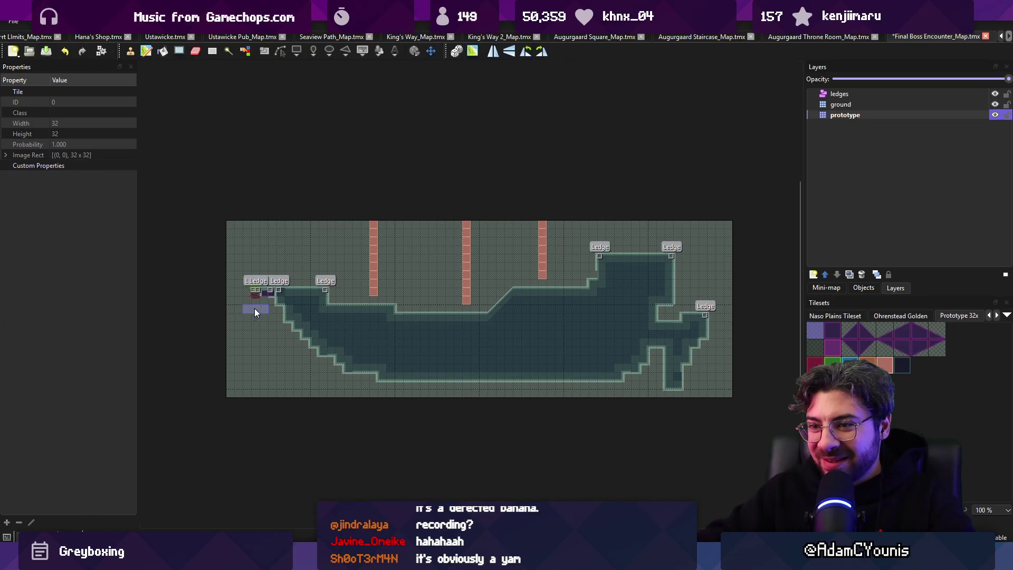
{"action": "right_click", "coordinate": [266, 293]}
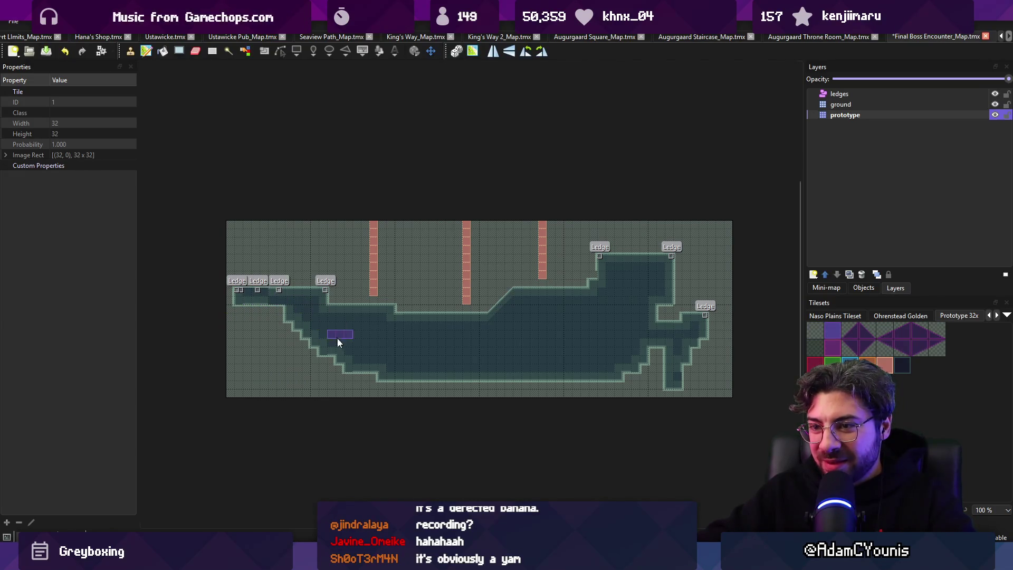
{"action": "key", "text": "ctrl+s"}
{"action": "key", "text": "alt+Tab"}
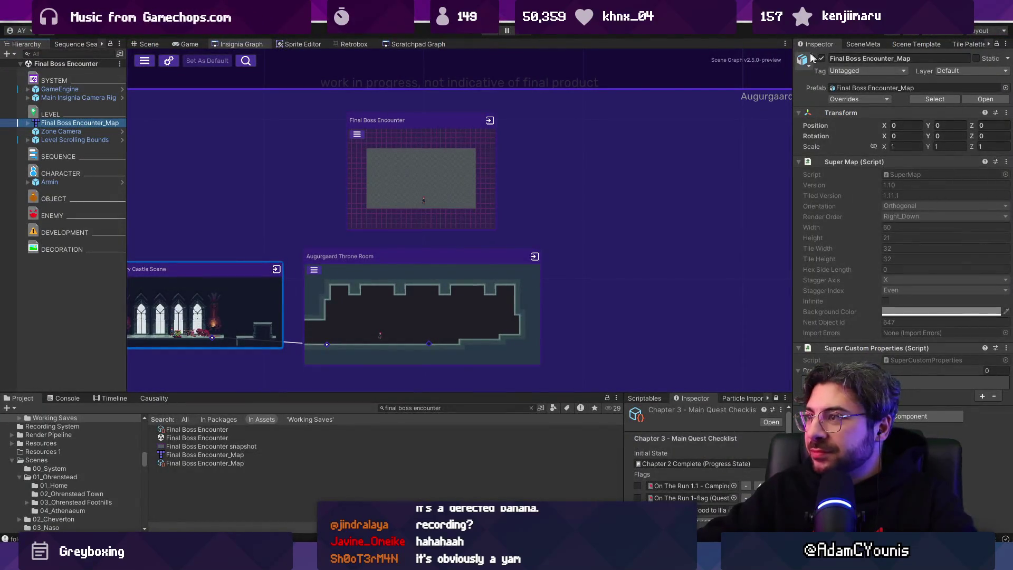
- Frame the imported Final Boss Encounter map and select the Level Scrolling Bounds object
{"action": "right_click", "coordinate": [47, 123]}
{"action": "left_click", "coordinate": [47, 125]}
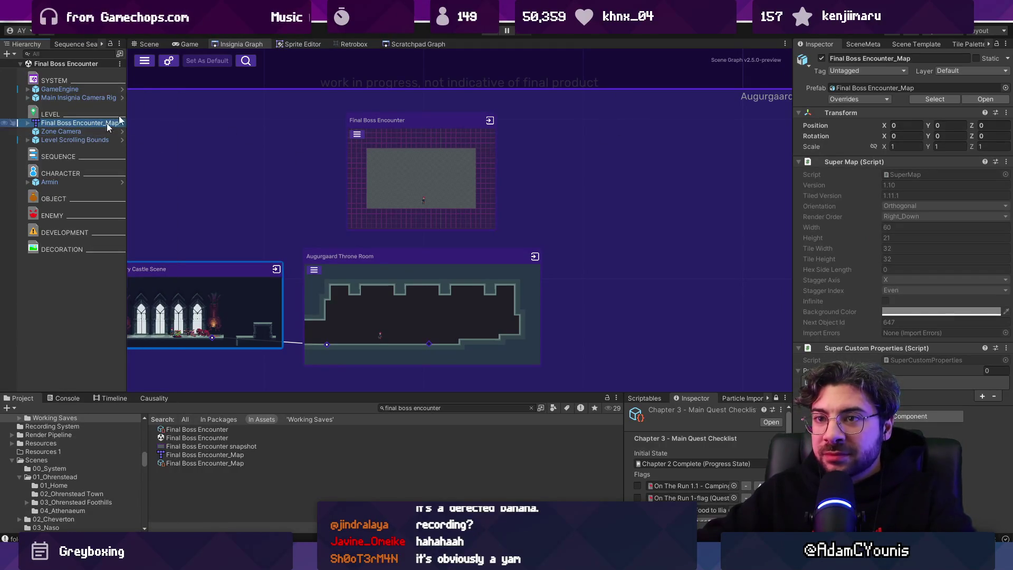
{"action": "left_click", "coordinate": [146, 44]}
{"action": "key", "text": "f"}
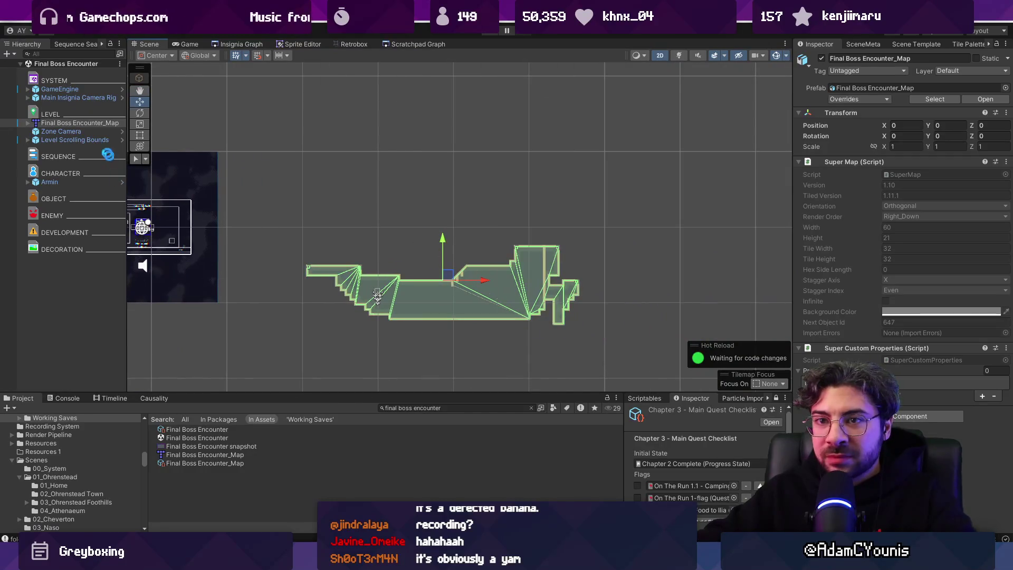
{"action": "left_click", "coordinate": [68, 140]}
{"action": "left_click", "coordinate": [1006, 162]}
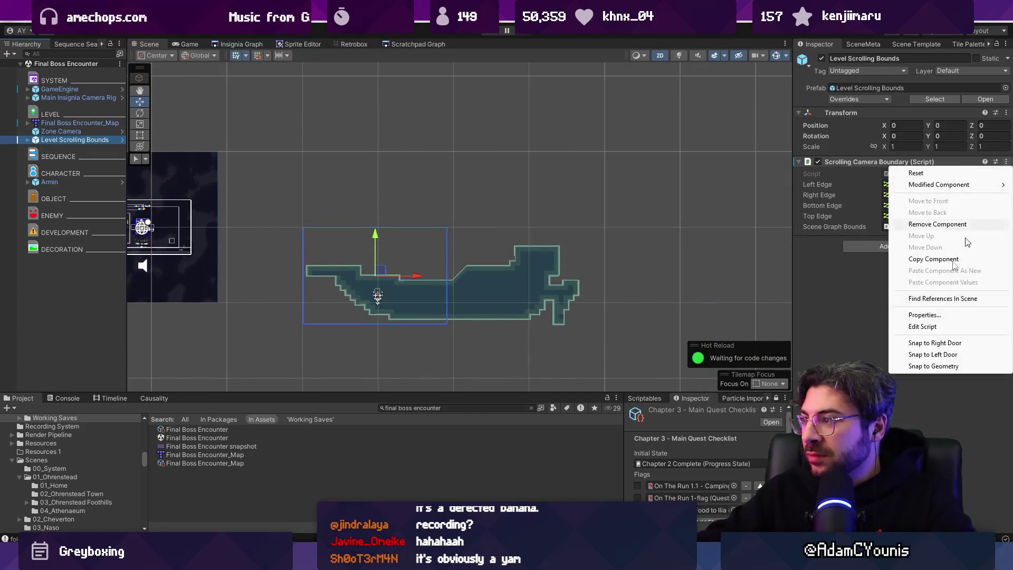
{"action": "left_click", "coordinate": [179, 154]}
{"action": "key", "text": "f"}
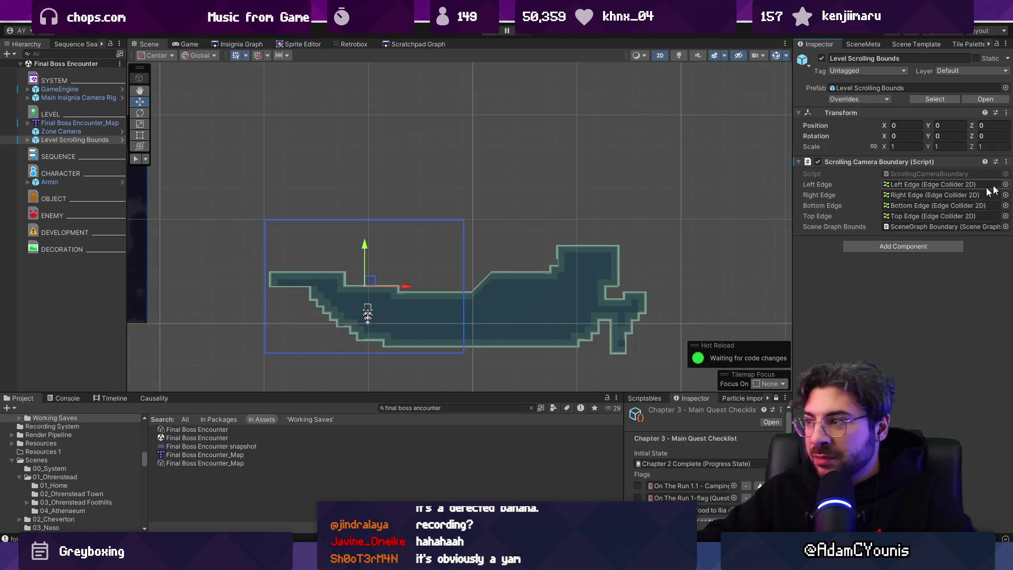
{"action": "left_click", "coordinate": [1006, 161]}
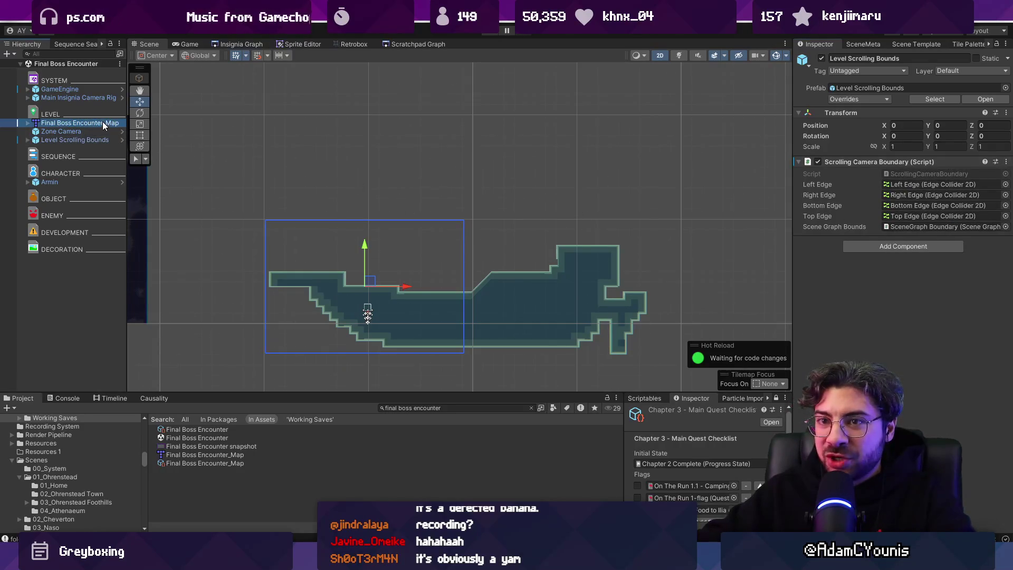
- Move the Right Edge past the map's right end and raise both side edges
{"action": "left_click", "coordinate": [104, 123]}
{"action": "left_click", "coordinate": [106, 140]}
{"action": "left_click", "coordinate": [28, 140]}
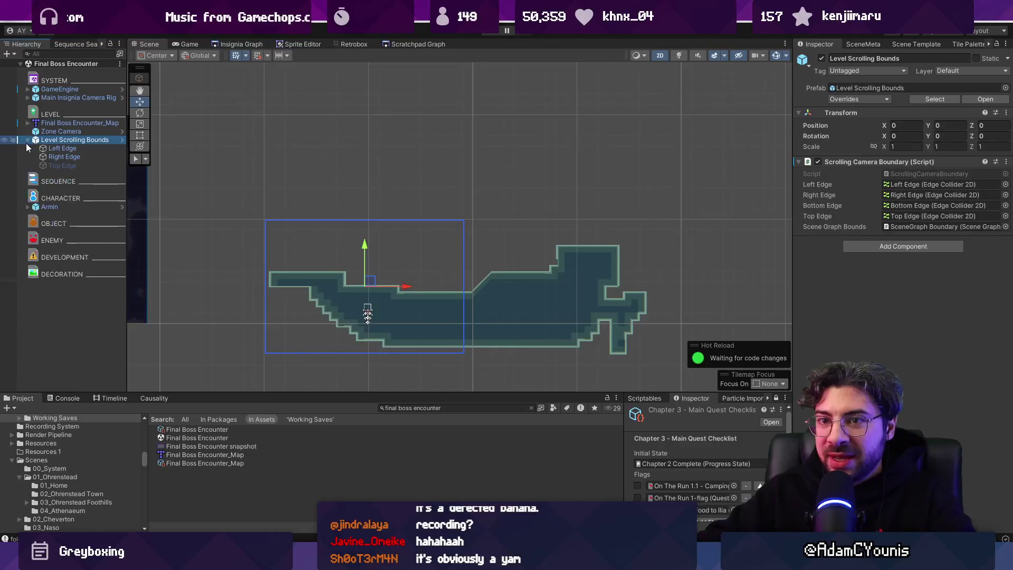
{"action": "left_click", "coordinate": [54, 156]}
{"action": "left_click_drag", "start_coordinate": [505, 291], "coordinate": [667, 293]}
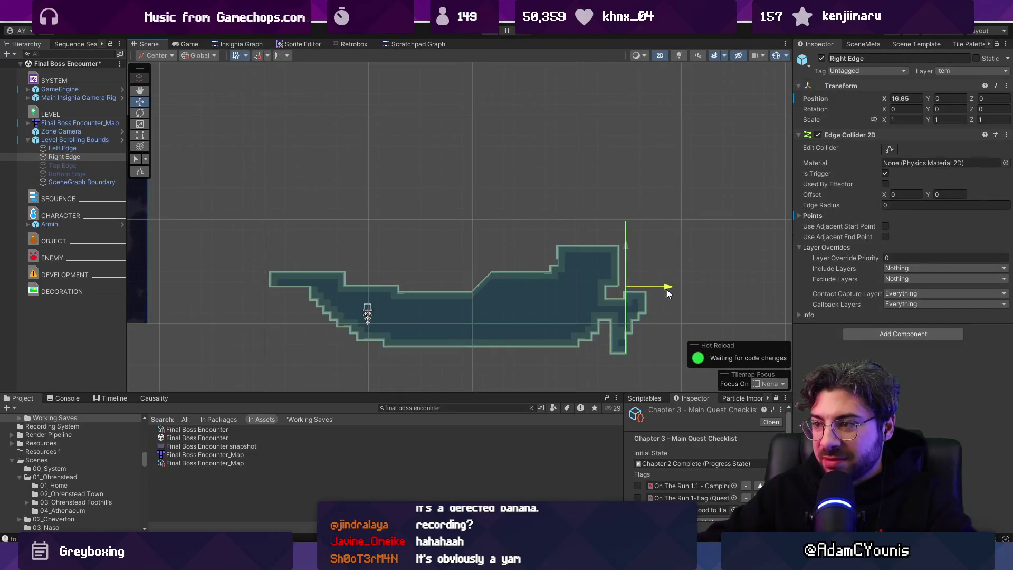
{"action": "left_click", "coordinate": [62, 148], "text": "ctrl"}
{"action": "left_click_drag", "start_coordinate": [449, 250], "coordinate": [451, 224]}
- Toggle the camera boundary script so the bounds refit to the moved edges
{"action": "left_click", "coordinate": [91, 140]}
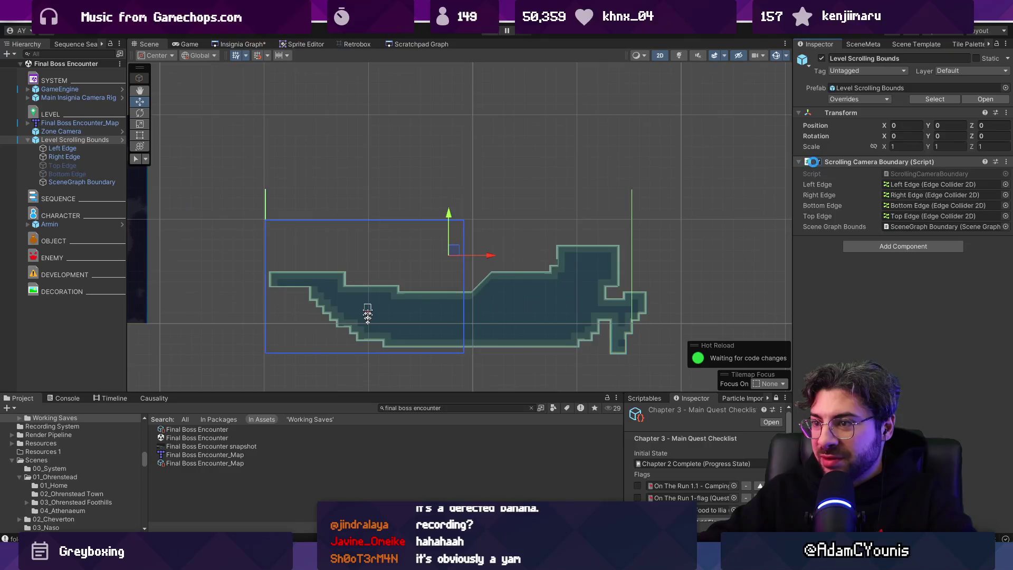
{"action": "left_click", "coordinate": [818, 162]}
{"action": "left_click", "coordinate": [818, 162]}
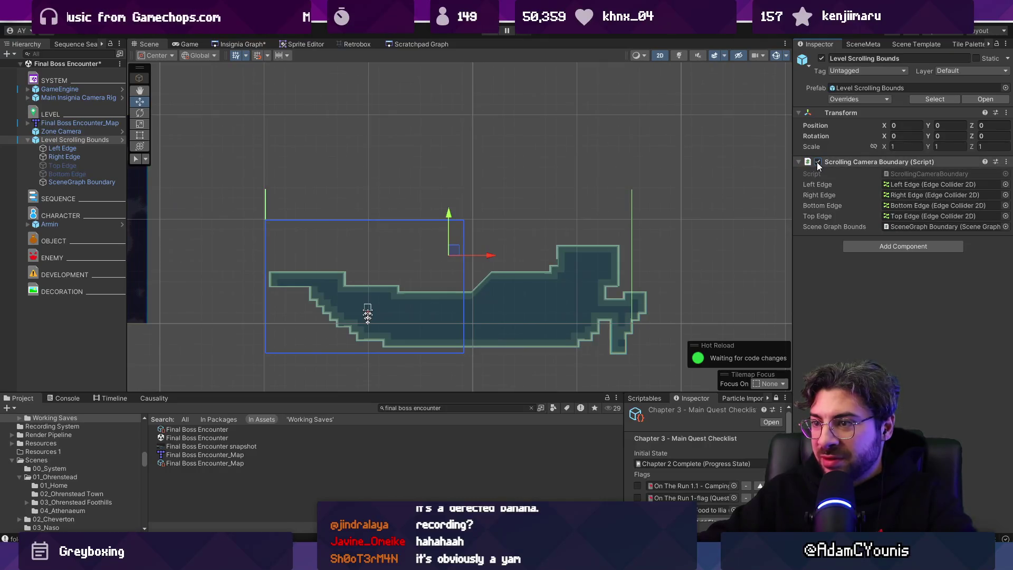
{"action": "left_click", "coordinate": [62, 148]}
{"action": "left_click", "coordinate": [78, 158]}
{"action": "left_click", "coordinate": [62, 149]}
{"action": "left_click", "coordinate": [75, 140]}
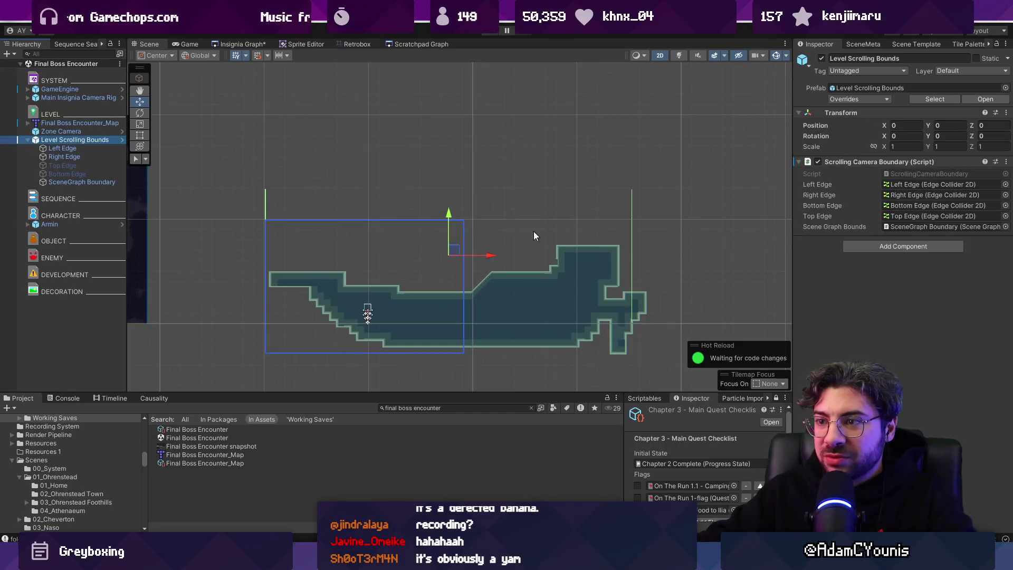
{"action": "double_click", "coordinate": [818, 162]}
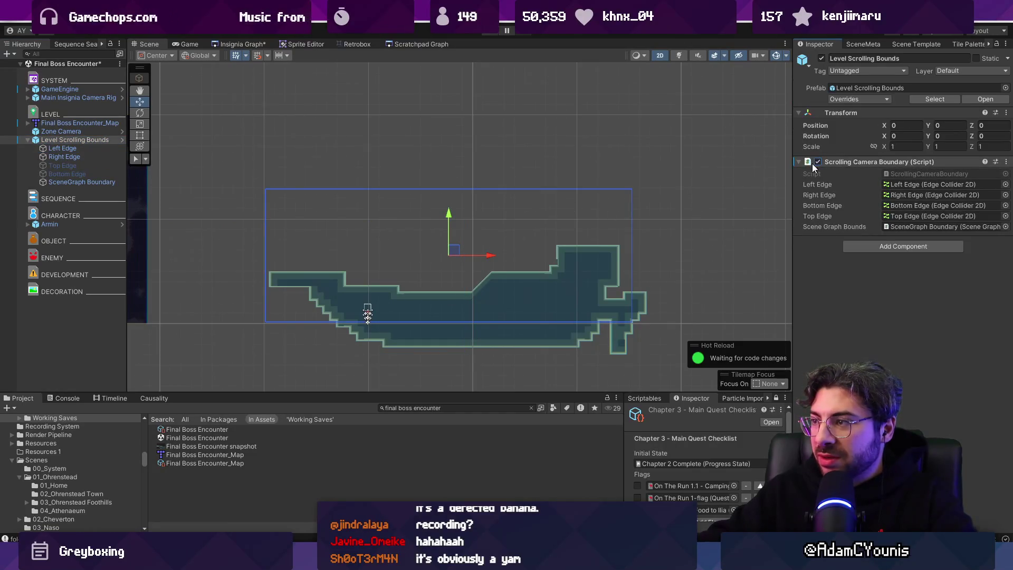
- Extend the Right Edge collider down below the pit, save, and refresh the boundary script
{"action": "left_click", "coordinate": [93, 155]}
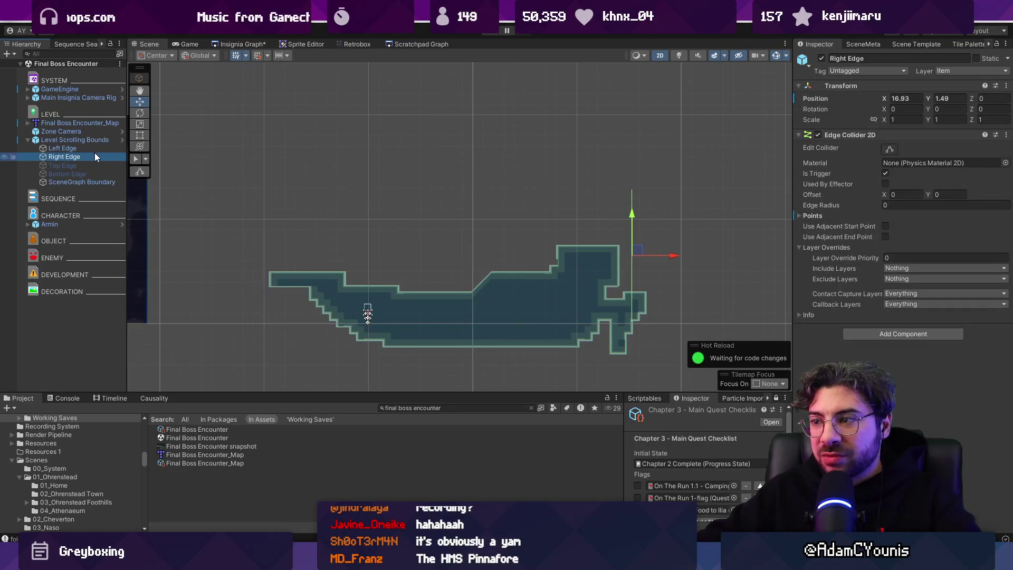
{"action": "left_click", "coordinate": [139, 172]}
{"action": "left_click_drag", "start_coordinate": [632, 320], "coordinate": [633, 369]}
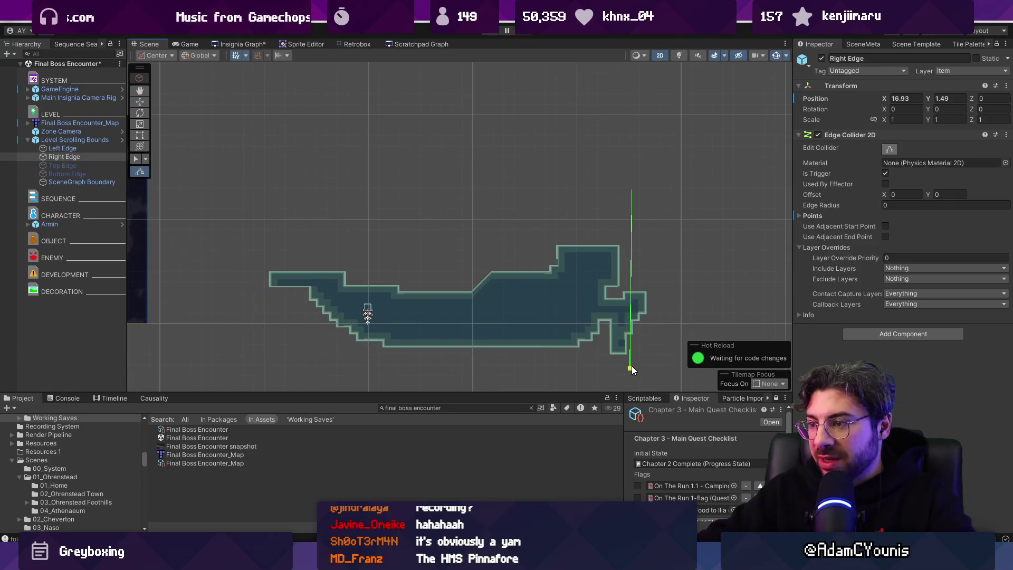
{"action": "key", "text": "ctrl+s"}
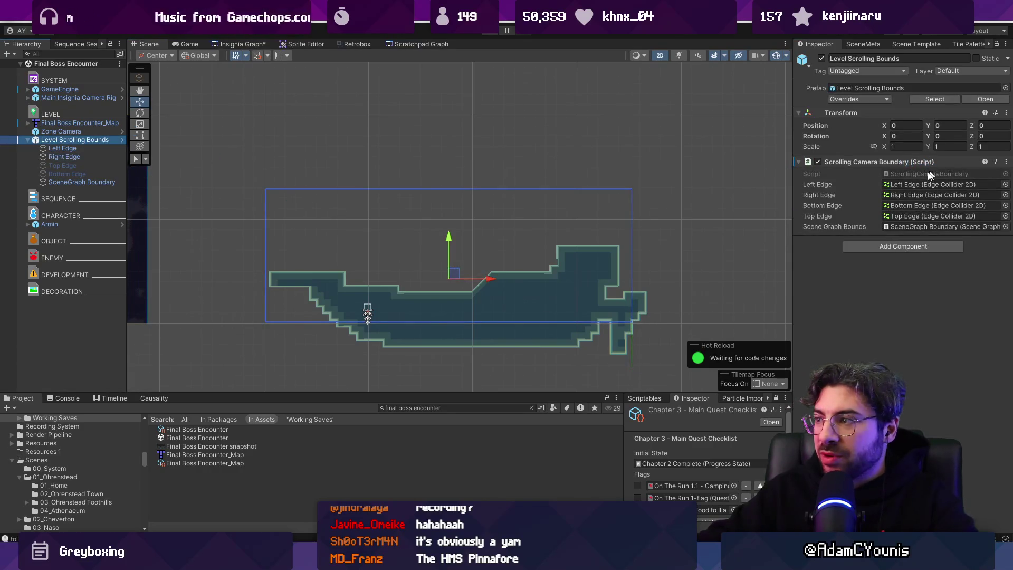
{"action": "left_click", "coordinate": [818, 162]}
{"action": "left_click", "coordinate": [817, 162]}
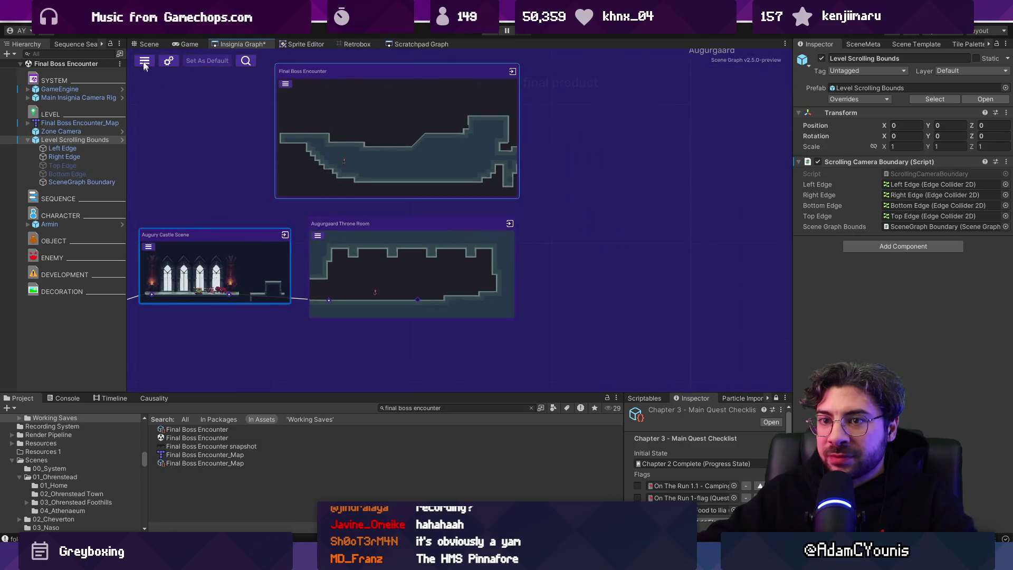
- Search 'door level' and place a Level Door prefab on the floor ledge
{"action": "left_click", "coordinate": [443, 405]}
{"action": "type", "text": "door levbe"}
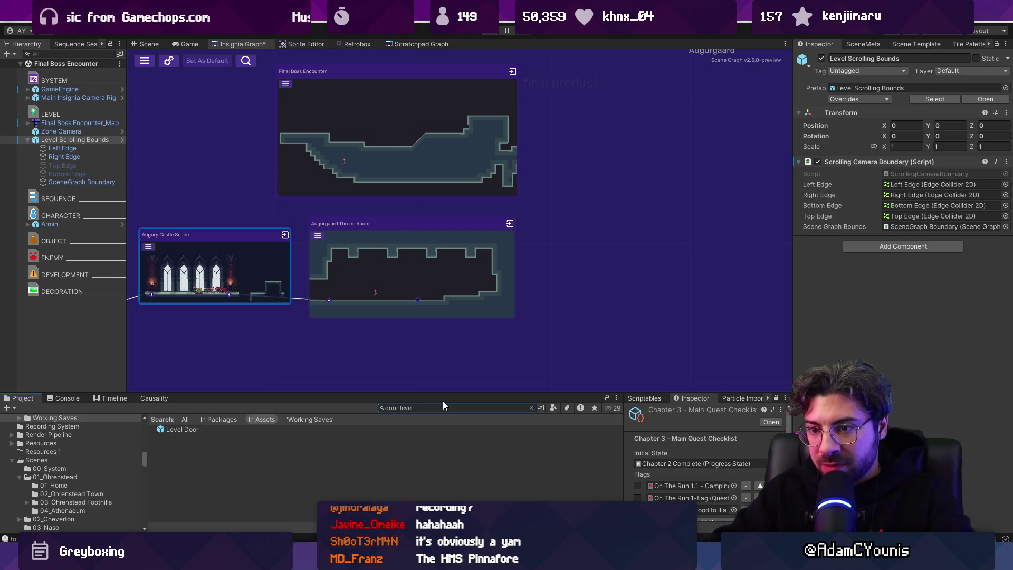
{"action": "mouse_move", "coordinate": [178, 429]}
{"action": "left_mouse_down"}
{"action": "mouse_move", "coordinate": [81, 331]}
{"action": "mouse_move", "coordinate": [79, 289]}
{"action": "left_mouse_up"}
{"action": "left_click", "coordinate": [28, 300]}
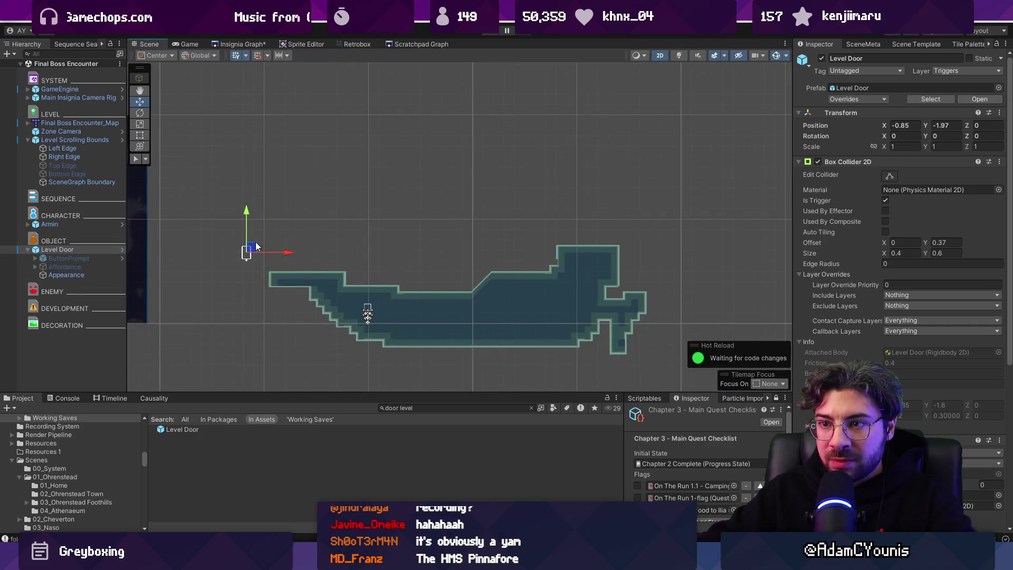
{"action": "mouse_move", "coordinate": [256, 246]}
{"action": "left_mouse_down"}
{"action": "mouse_move", "coordinate": [433, 248]}
{"action": "mouse_move", "coordinate": [449, 280]}
{"action": "left_mouse_up"}
- Save, refresh the camera boundary, and re-add the Final Boss Encounter node to the scene graph
{"action": "left_click", "coordinate": [240, 44]}
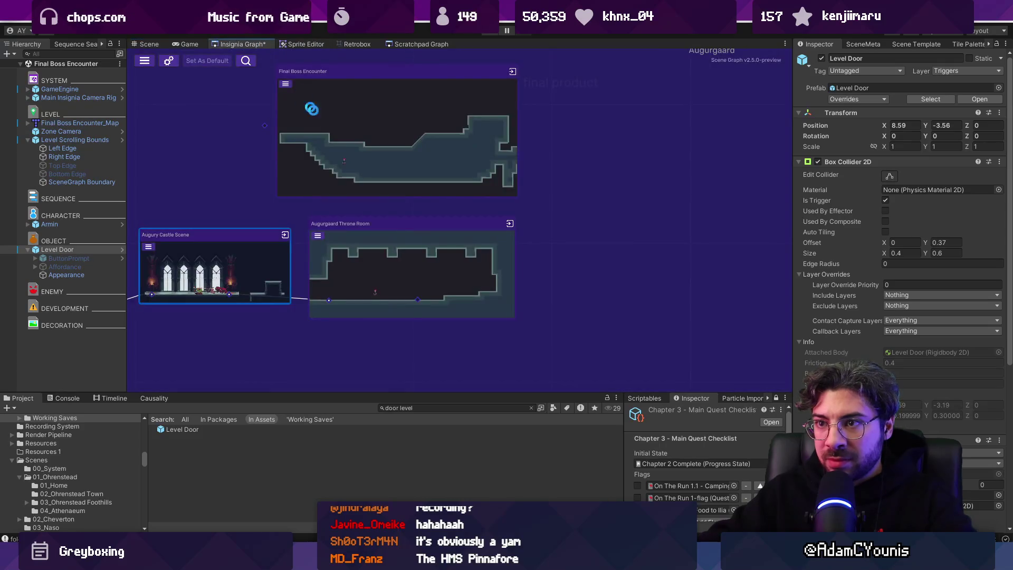
{"action": "key", "text": "ctrl+s"}
{"action": "left_click", "coordinate": [79, 140]}
{"action": "left_click", "coordinate": [818, 162]}
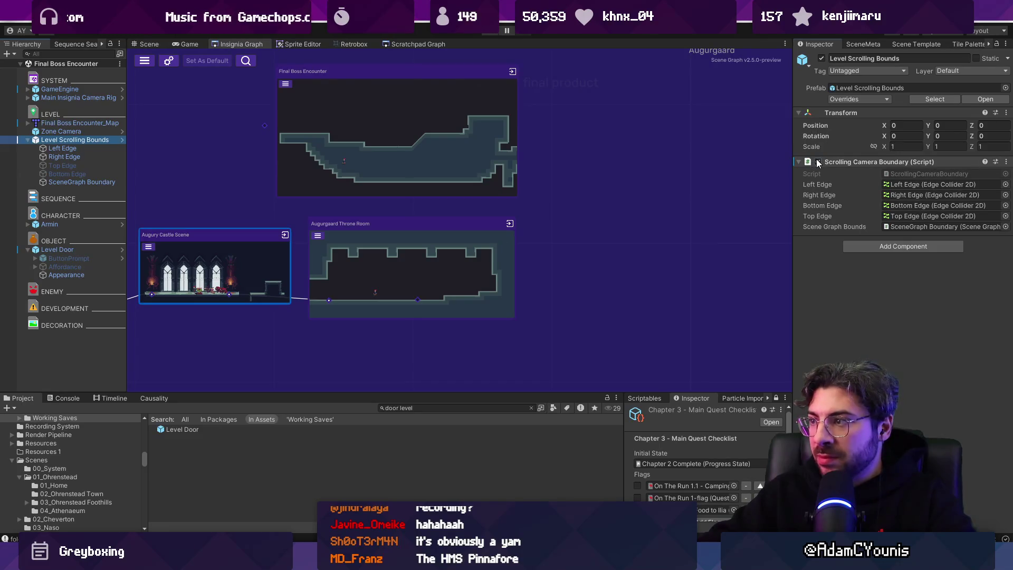
{"action": "left_click", "coordinate": [458, 160]}
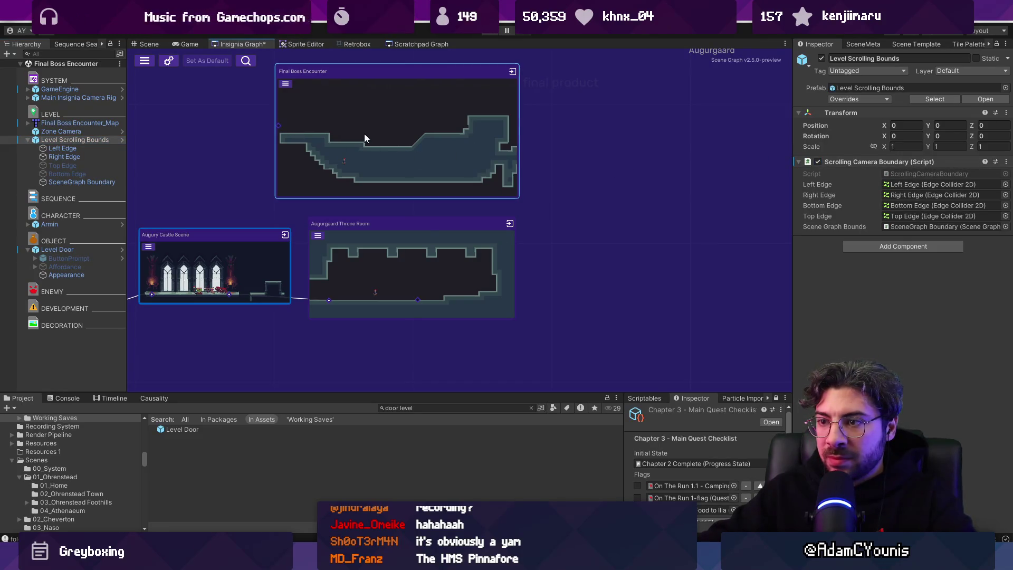
{"action": "key", "text": "Delete"}
{"action": "type", "text": "final encoun"}
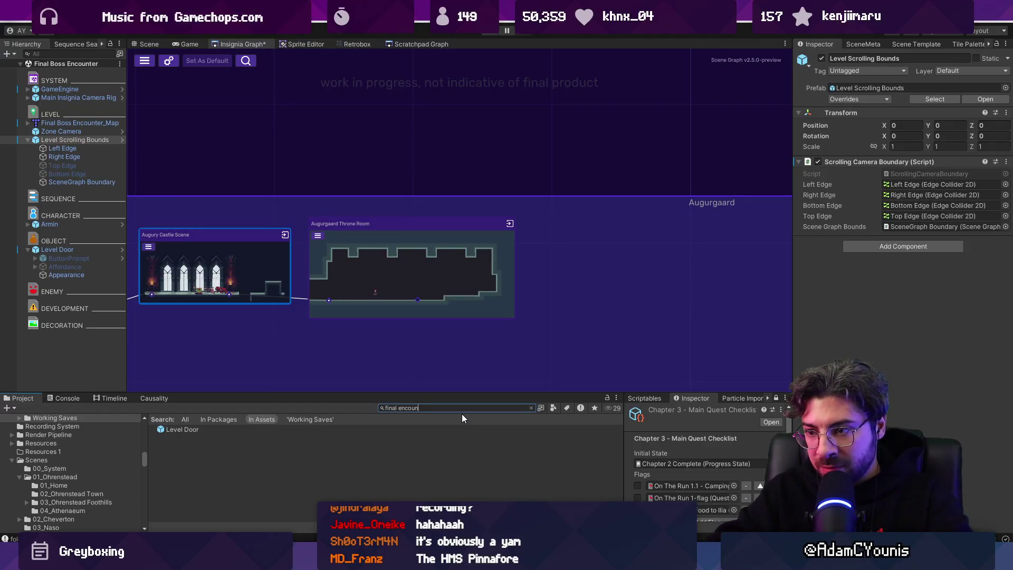
{"action": "type", "text": "ter"}
{"action": "mouse_move", "coordinate": [224, 428]}
{"action": "left_mouse_down"}
{"action": "mouse_move", "coordinate": [203, 438]}
{"action": "mouse_move", "coordinate": [443, 193]}
{"action": "mouse_move", "coordinate": [382, 96]}
{"action": "mouse_move", "coordinate": [385, 122]}
{"action": "mouse_move", "coordinate": [561, 231]}
{"action": "mouse_move", "coordinate": [391, 151]}
{"action": "mouse_move", "coordinate": [410, 183]}
{"action": "mouse_move", "coordinate": [418, 333]}
{"action": "left_mouse_up"}
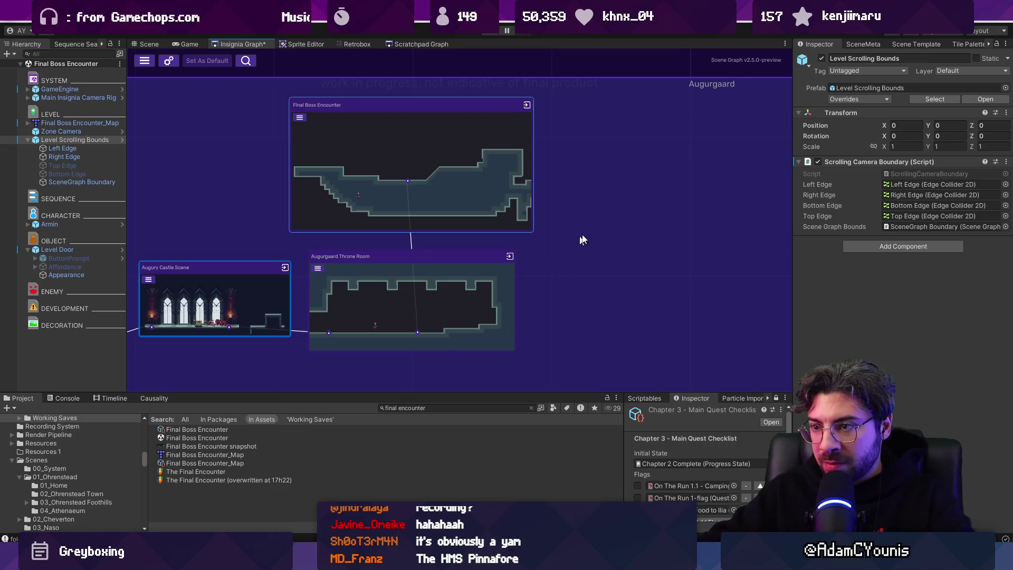
- Deactivate the Level Door and select the Augurgaard Throne Room node
{"action": "left_click", "coordinate": [57, 249]}
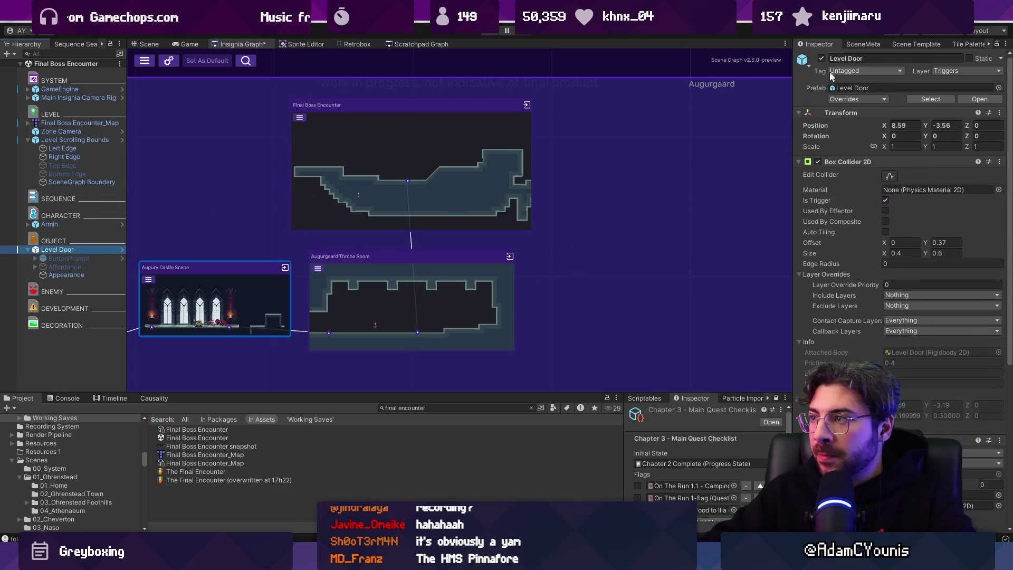
{"action": "left_click", "coordinate": [822, 59]}
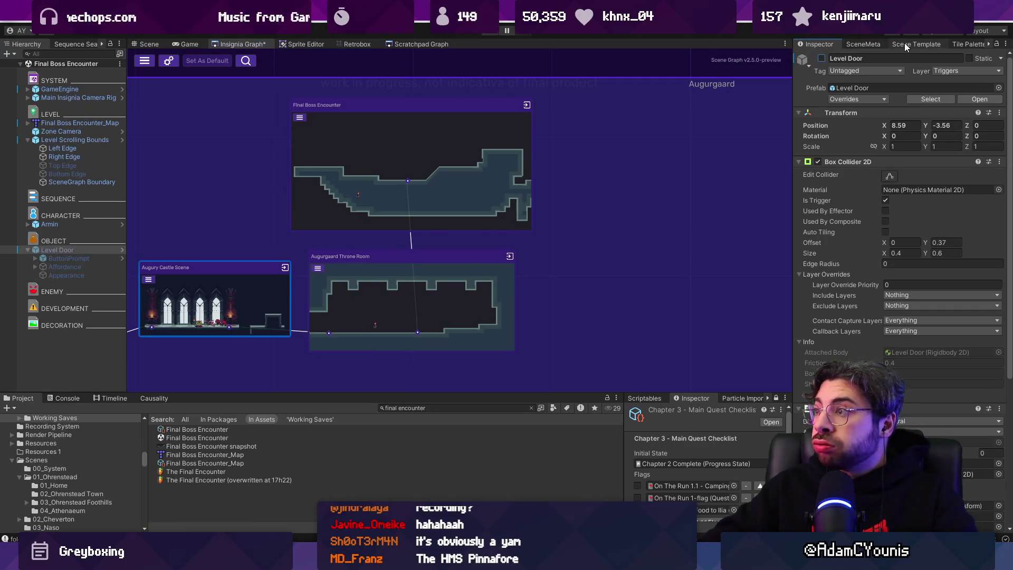
{"action": "left_click", "coordinate": [878, 43]}
{"action": "left_click", "coordinate": [404, 276]}
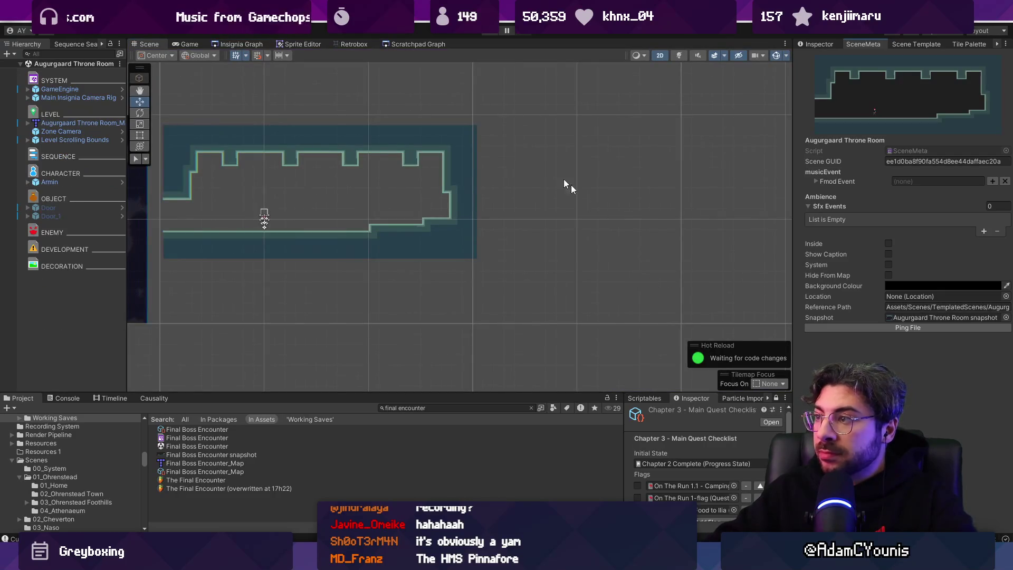
- Nudge a room node up in the Insignia Graph, bring Augury Cave into view, and save
{"action": "left_click", "coordinate": [384, 45]}
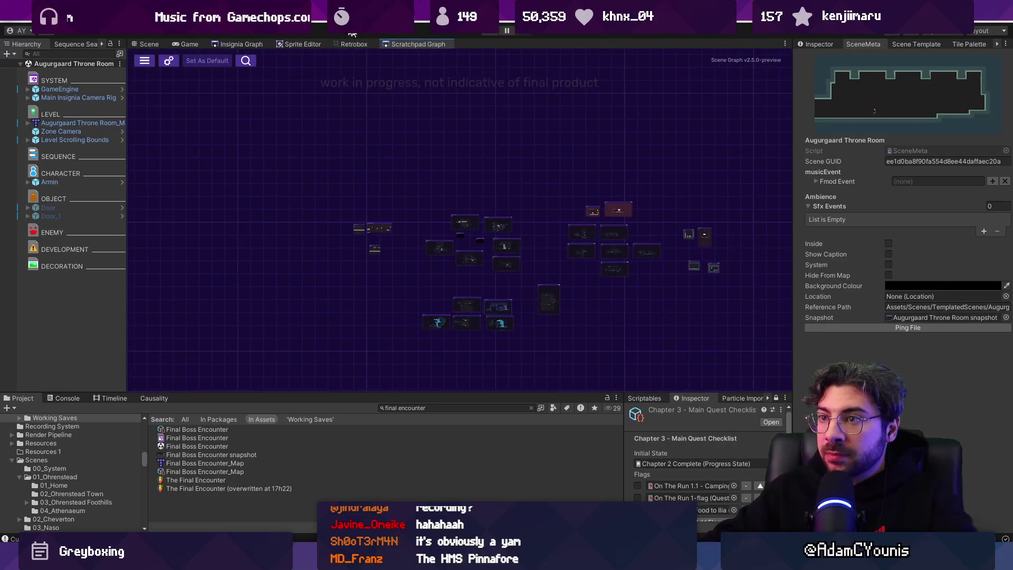
{"action": "left_click", "coordinate": [239, 44]}
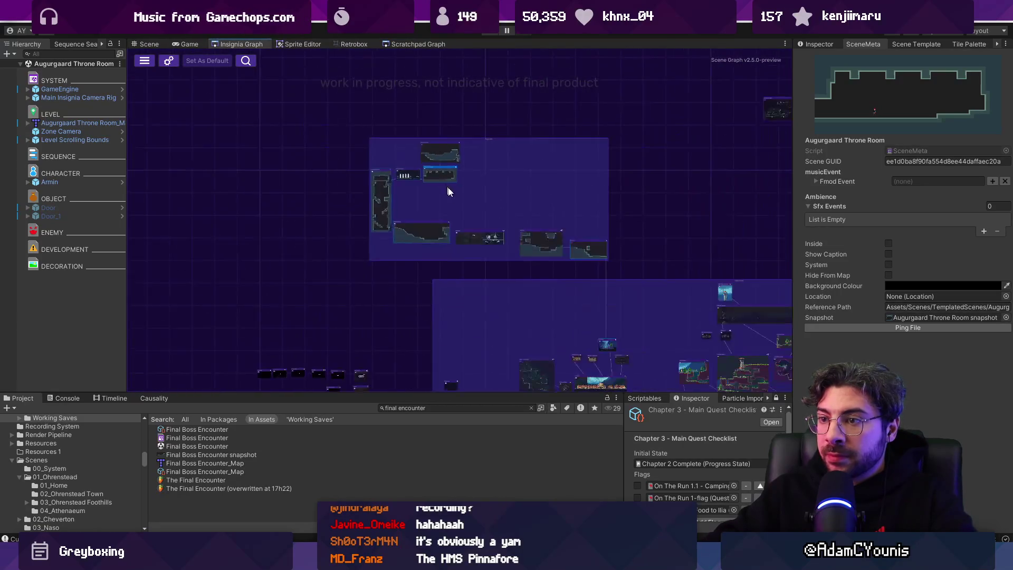
{"action": "scroll", "coordinate": [492, 215], "scroll_direction": "up", "scroll_amount": 6}
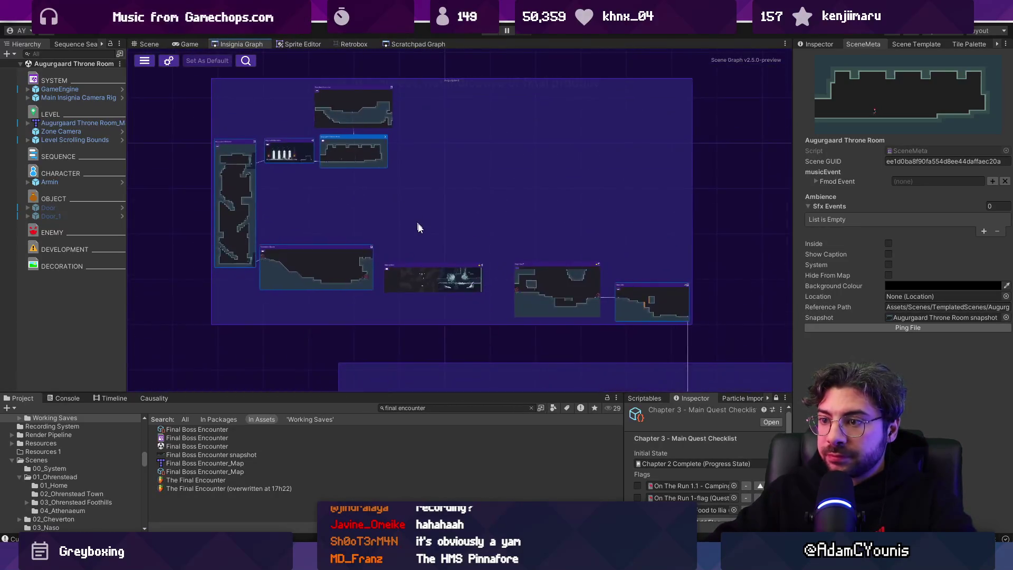
{"action": "left_click_drag", "start_coordinate": [380, 265], "coordinate": [384, 210]}
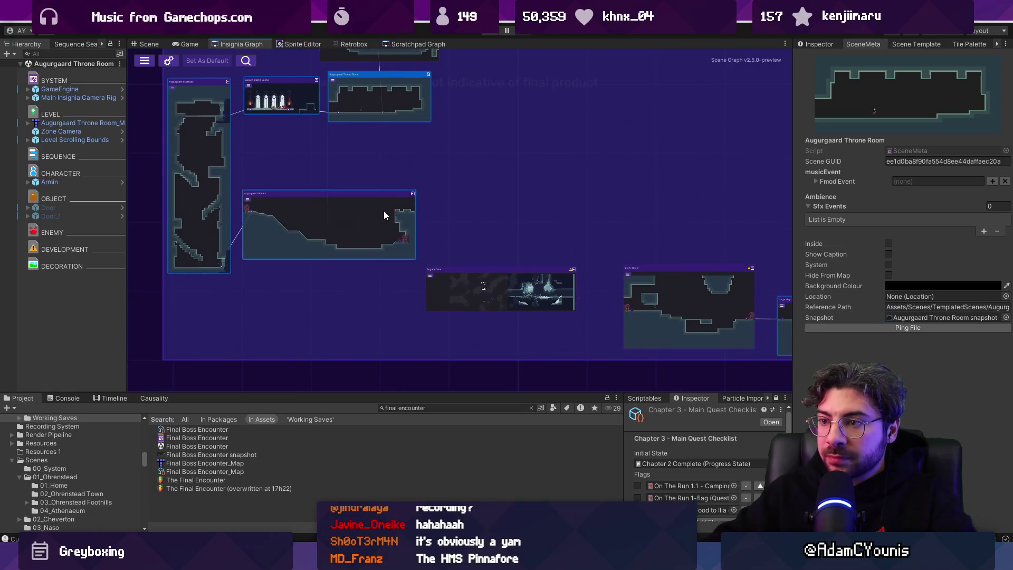
{"action": "scroll", "coordinate": [521, 277], "scroll_direction": "up", "scroll_amount": 5}
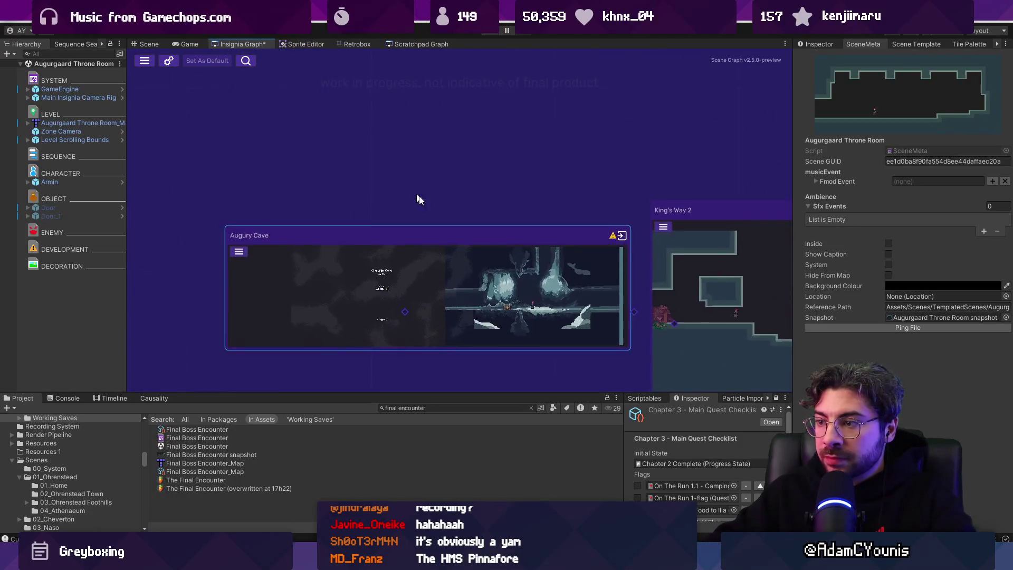
{"action": "left_click_drag", "start_coordinate": [555, 251], "coordinate": [329, 180]}
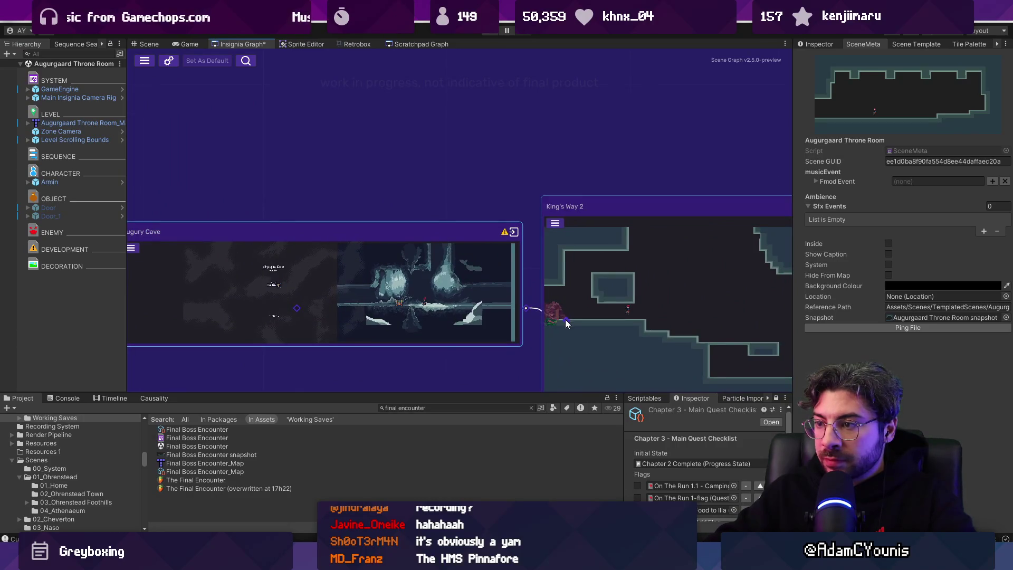
{"action": "scroll", "coordinate": [566, 319], "scroll_direction": "up", "scroll_amount": 1}
{"action": "scroll", "coordinate": [555, 264], "scroll_direction": "down", "scroll_amount": 2}
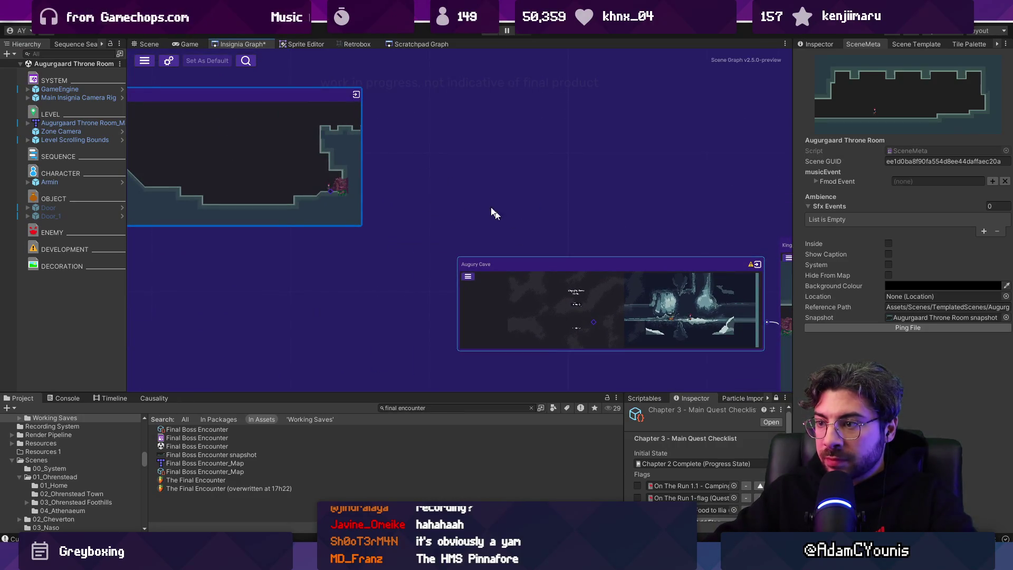
{"action": "key", "text": "ctrl+s"}
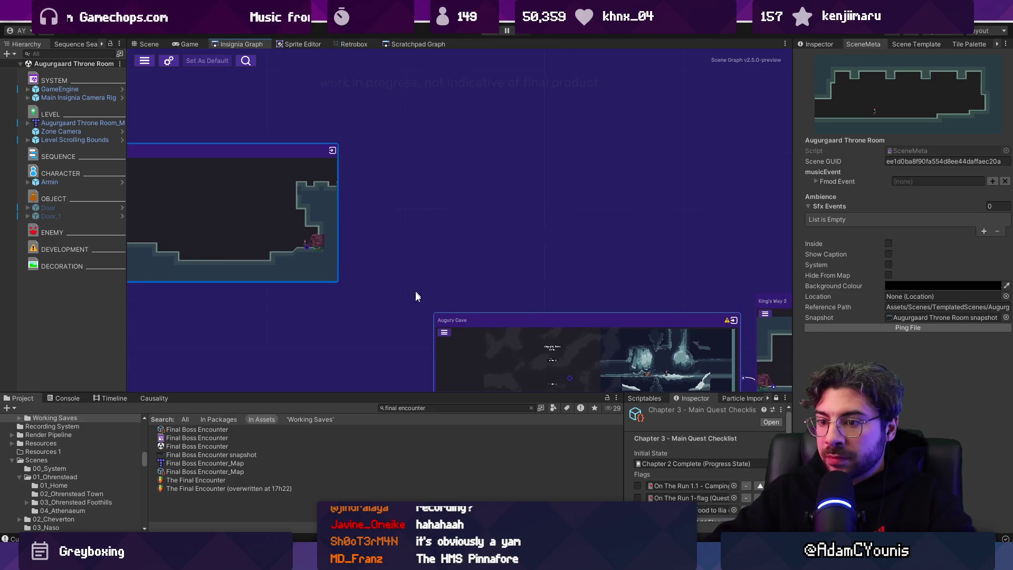
{"action": "left_click", "coordinate": [917, 44]}
- Search the Project for 'city gate' and add the Augurgaard City Gate scene to the graph
{"action": "left_click", "coordinate": [962, 42]}
{"action": "left_click", "coordinate": [918, 44]}
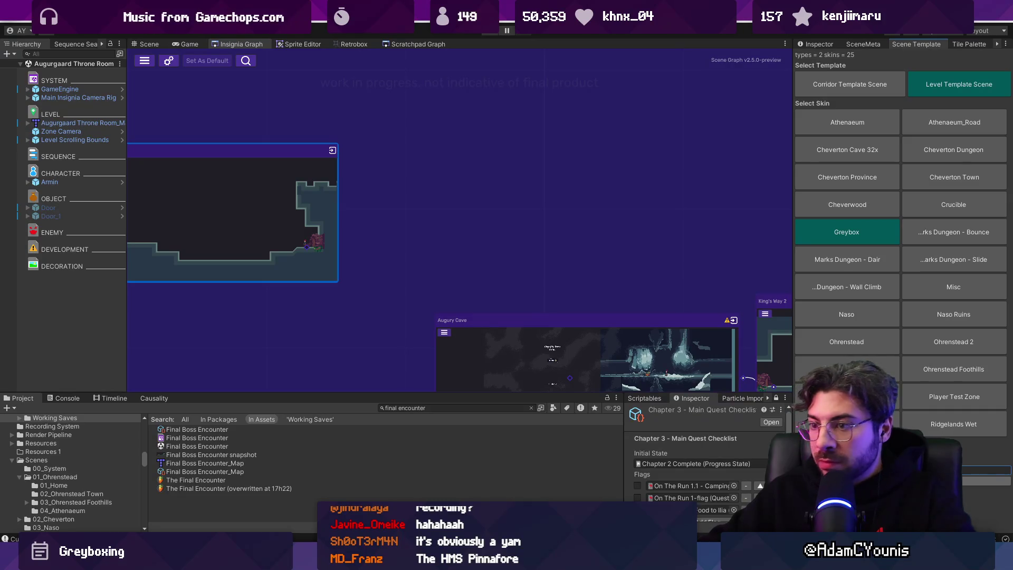
{"action": "left_click", "coordinate": [444, 407]}
{"action": "type", "text": "city gate"}
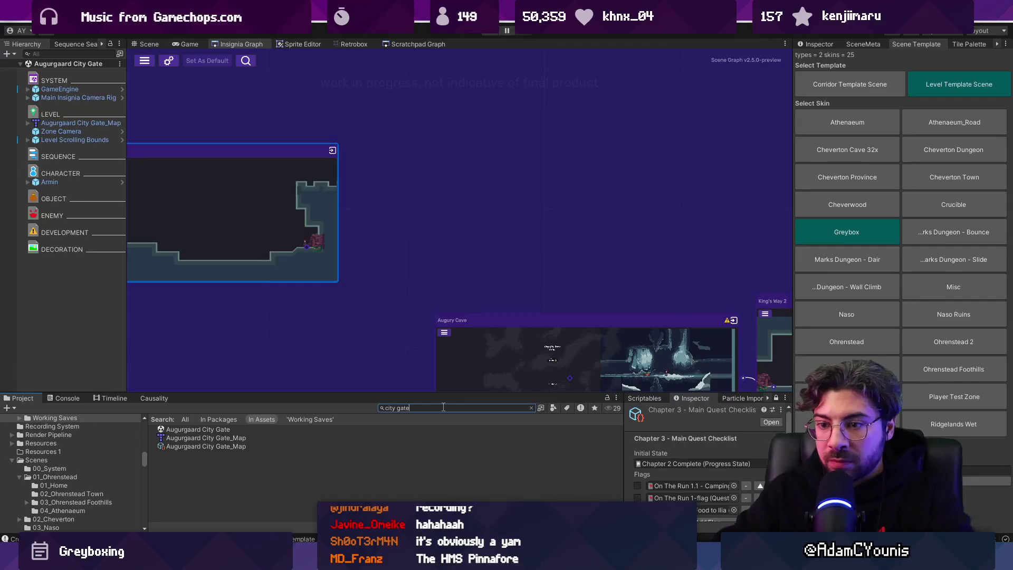
{"action": "left_click_drag", "start_coordinate": [209, 429], "coordinate": [457, 236]}
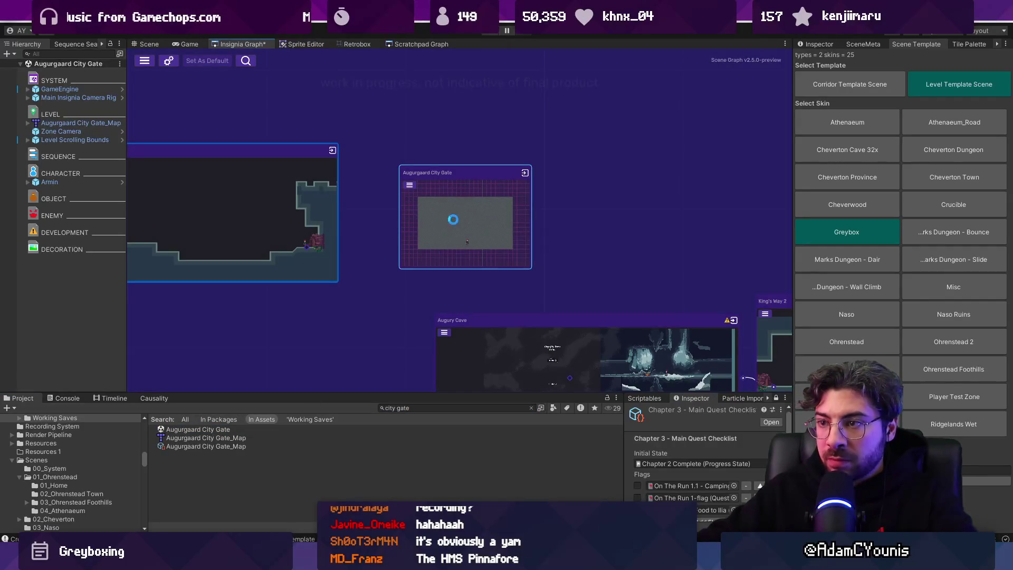
- Select City Gate_Map in the Scene view and inspect its properties
{"action": "left_click", "coordinate": [144, 44]}
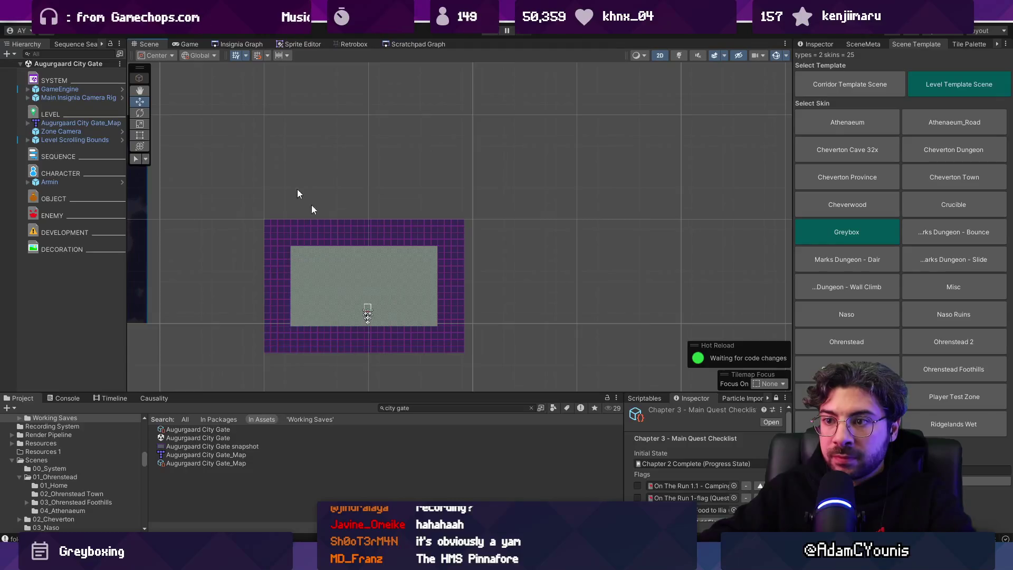
{"action": "left_click", "coordinate": [377, 258]}
{"action": "left_click", "coordinate": [818, 44]}
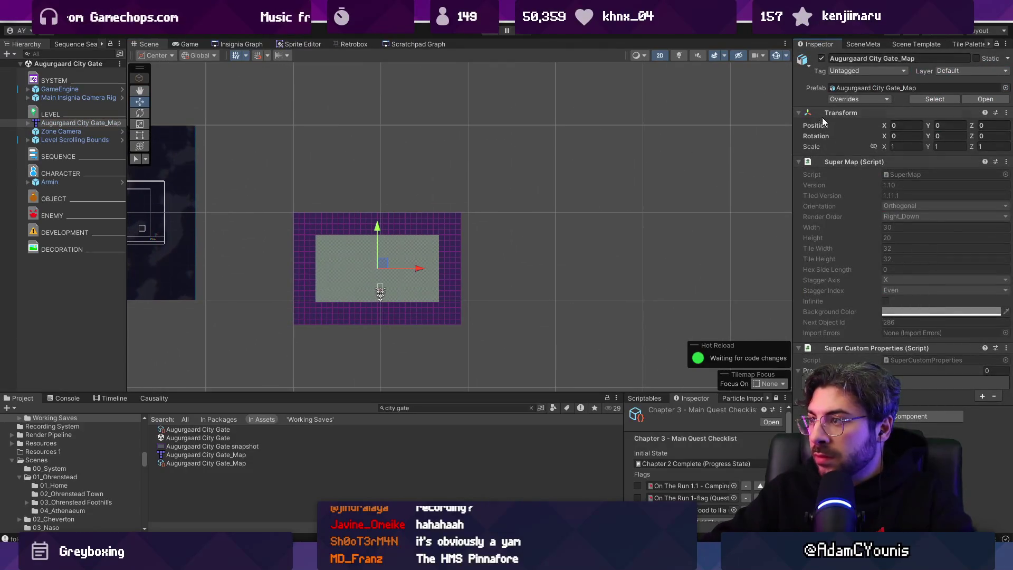
- Open City Gate_Map in Tiled and resize the map to 48×27 tiles
{"action": "right_click", "coordinate": [96, 125]}
{"action": "mouse_move", "coordinate": [135, 235]}
{"action": "left_click", "coordinate": [248, 236]}
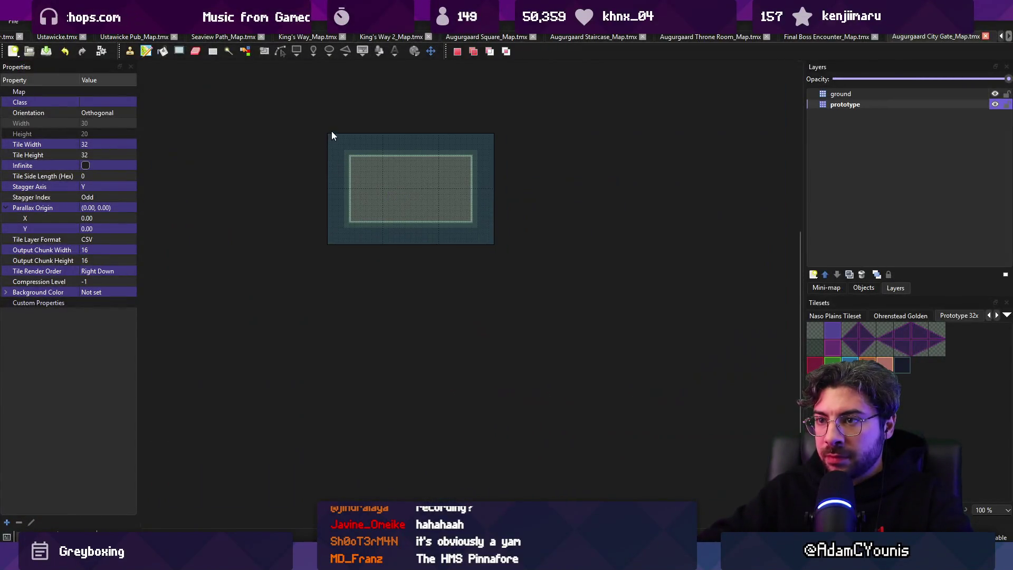
{"action": "mouse_move", "coordinate": [331, 134]}
{"action": "left_mouse_down"}
{"action": "mouse_move", "coordinate": [539, 242]}
{"action": "mouse_move", "coordinate": [581, 239]}
{"action": "mouse_move", "coordinate": [327, 98]}
{"action": "left_mouse_up"}
{"action": "left_click", "coordinate": [138, 21]}
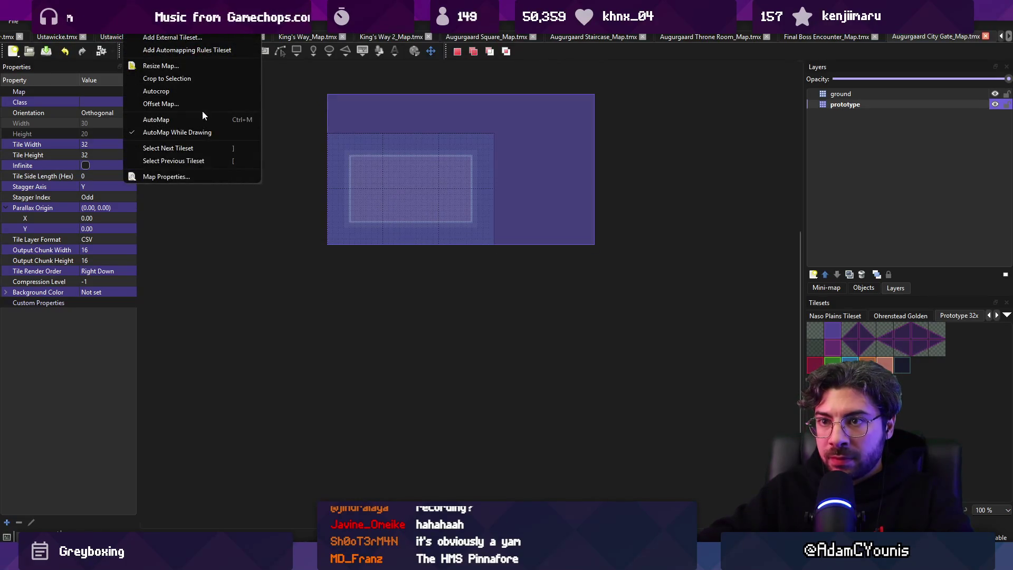
{"action": "left_click", "coordinate": [188, 79]}
{"action": "left_click", "coordinate": [371, 239]}
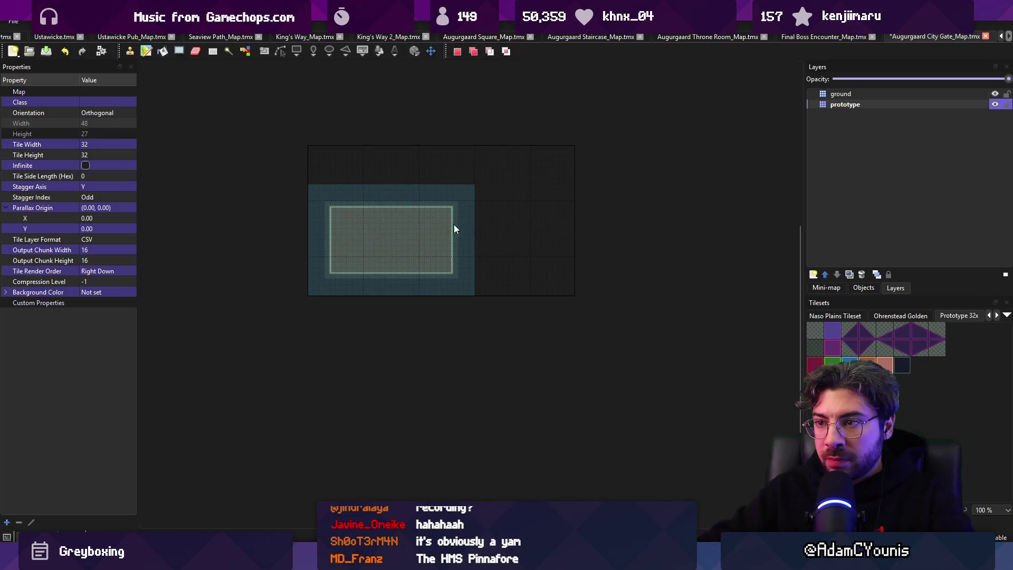
- Cut the lower-left wall section and paste it lower on the floor
{"action": "left_click_drag", "start_coordinate": [359, 212], "coordinate": [394, 242]}
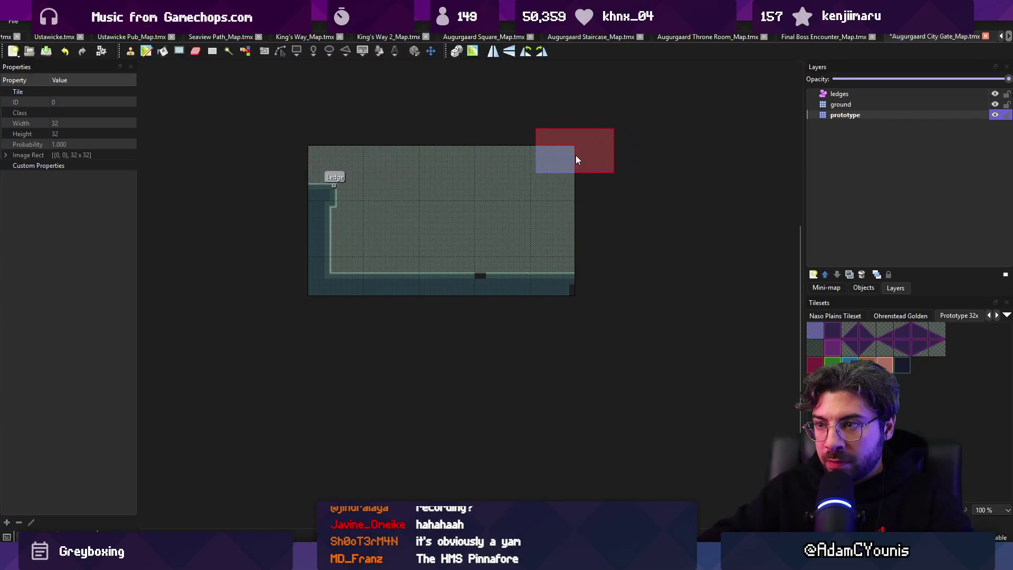
{"action": "key", "text": "r"}
{"action": "key", "text": "b"}
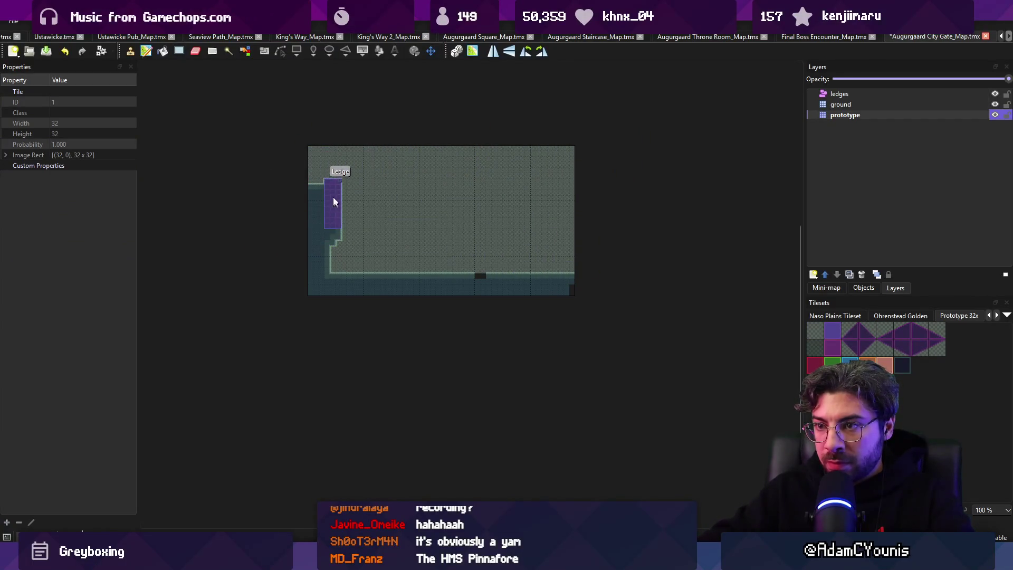
{"action": "key", "text": "r"}
{"action": "left_click_drag", "start_coordinate": [298, 212], "coordinate": [412, 299]}
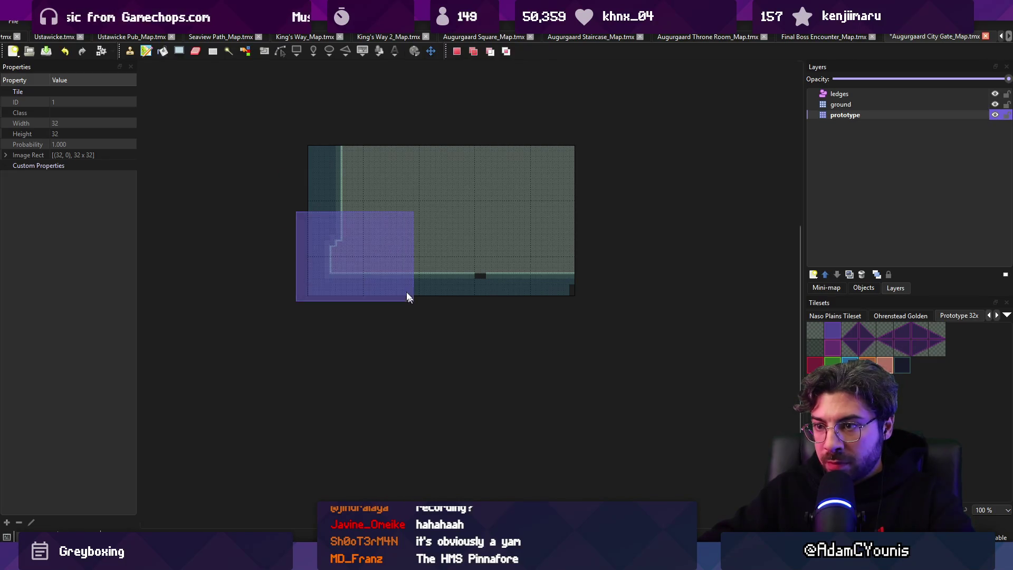
{"action": "key", "text": "ctrl+x"}
{"action": "key", "text": "ctrl+v"}
{"action": "left_click", "coordinate": [359, 227]}
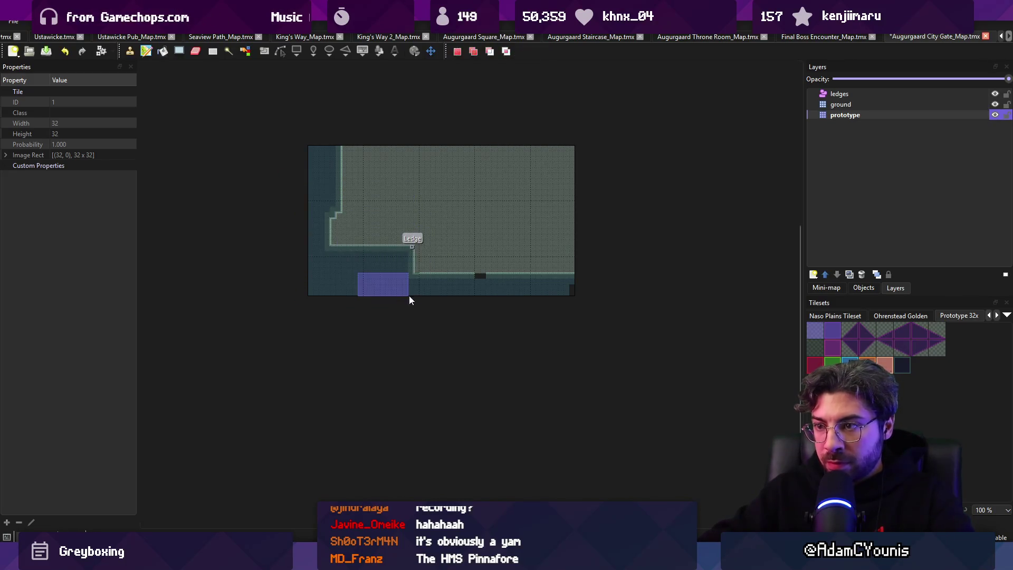
{"action": "left_click", "coordinate": [480, 279]}
- Cut a floor-edge strip and move the left ledge corner further right
{"action": "key", "text": "r"}
{"action": "left_click_drag", "start_coordinate": [449, 247], "coordinate": [392, 240]}
{"action": "key", "text": "ctrl+x"}
{"action": "key", "text": "ctrl+v"}
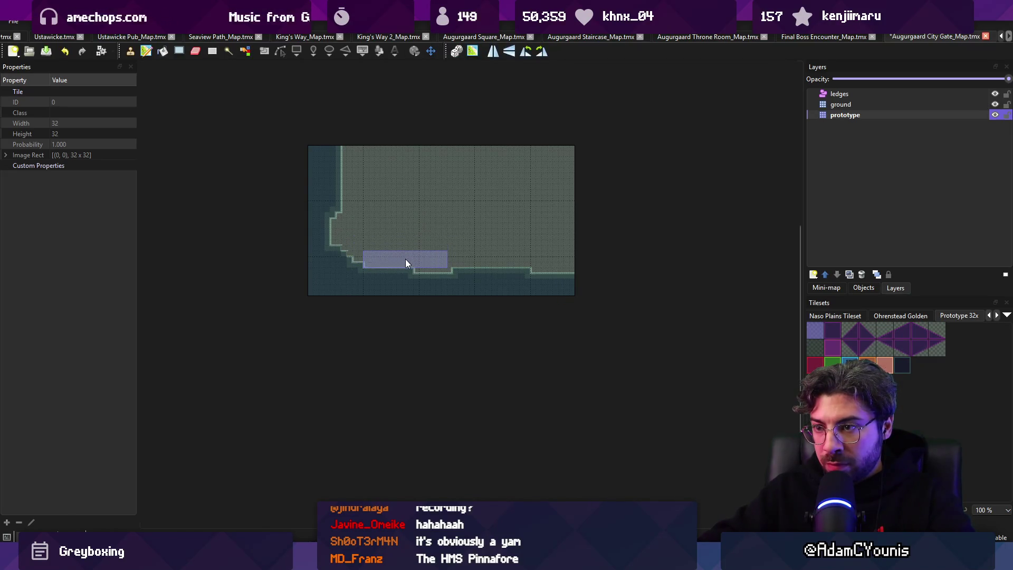
{"action": "key", "text": "r"}
{"action": "left_click_drag", "start_coordinate": [332, 255], "coordinate": [383, 273]}
{"action": "key", "text": "ctrl+x"}
{"action": "key", "text": "ctrl+v"}
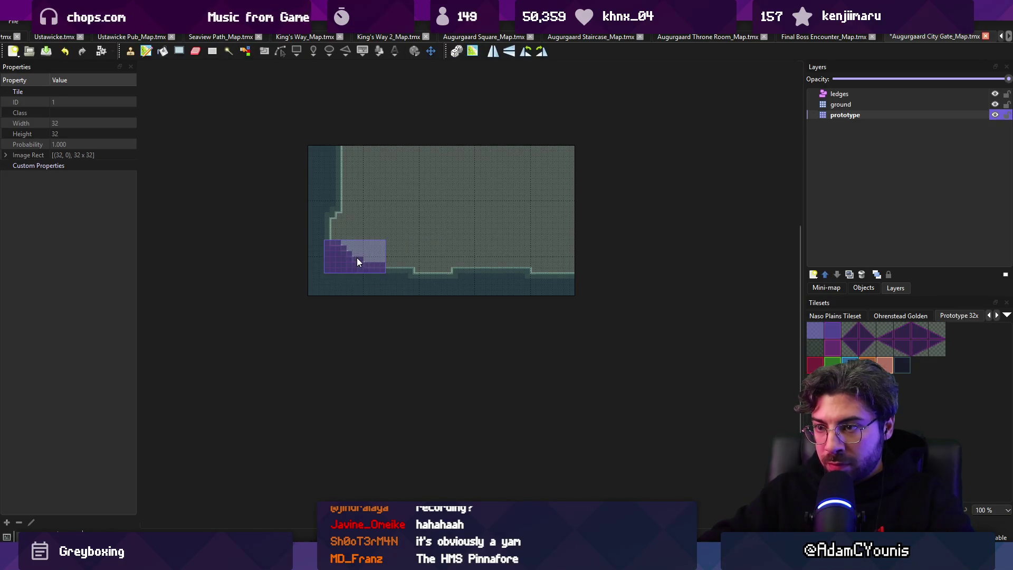
{"action": "left_click", "coordinate": [387, 266]}
{"action": "key", "text": "r"}
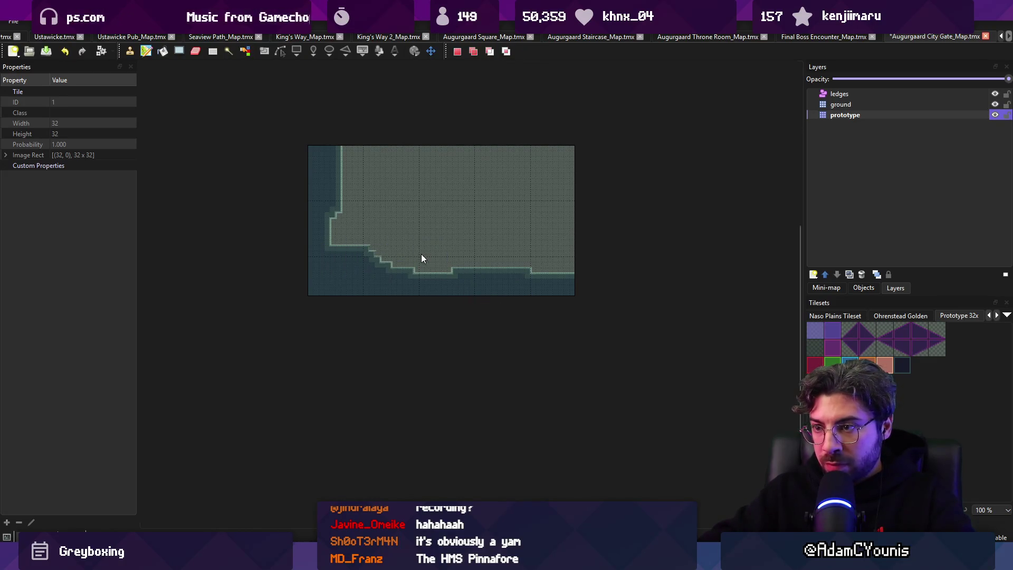
- Crop the map to the selected playable area
{"action": "mouse_move", "coordinate": [284, 151]}
{"action": "left_mouse_down"}
{"action": "mouse_move", "coordinate": [528, 276]}
{"action": "mouse_move", "coordinate": [670, 295]}
{"action": "left_mouse_up"}
{"action": "left_click", "coordinate": [163, 22]}
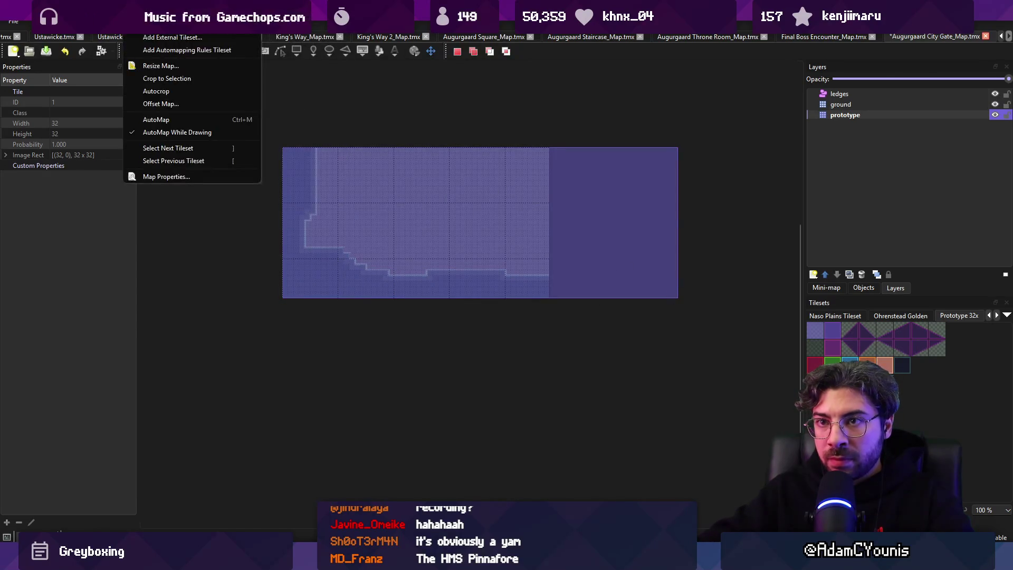
{"action": "left_click", "coordinate": [173, 79]}
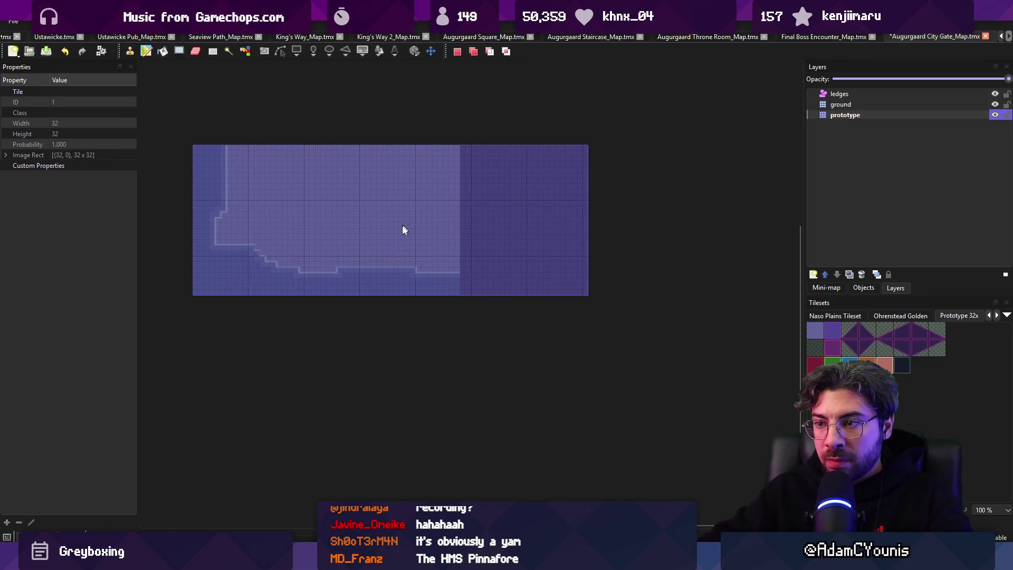
{"action": "key", "text": "ctrl+shift+a"}
- Paint ground tiles along the bottom-right strip and save the map
{"action": "left_click", "coordinate": [475, 290]}
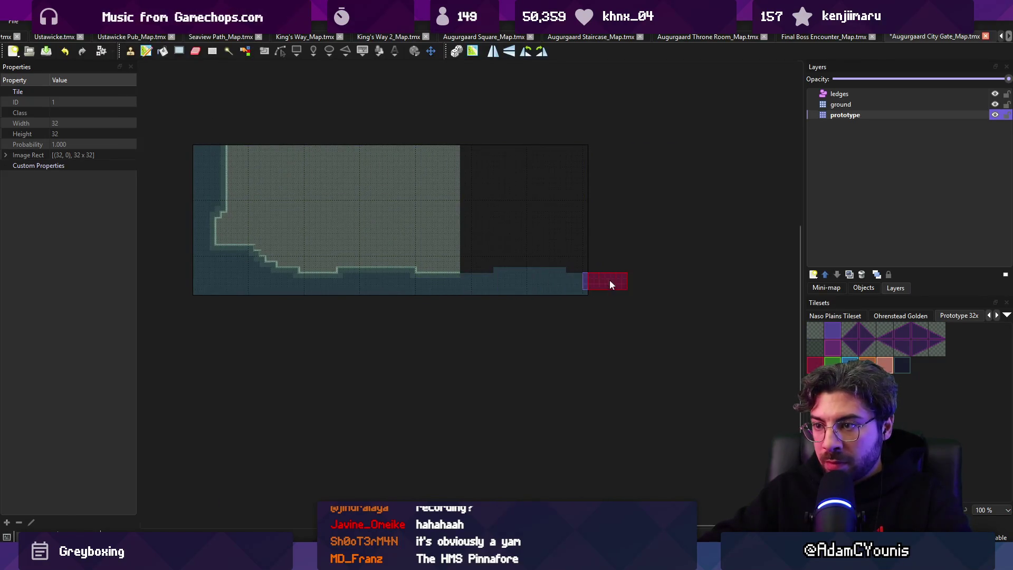
{"action": "left_click_drag", "start_coordinate": [444, 217], "coordinate": [504, 202]}
{"action": "mouse_move", "coordinate": [487, 243]}
{"action": "left_mouse_down"}
{"action": "mouse_move", "coordinate": [561, 201]}
{"action": "mouse_move", "coordinate": [507, 270]}
{"action": "left_mouse_up"}
{"action": "key", "text": "r"}
{"action": "key", "text": "ctrl+z"}
{"action": "key", "text": "b"}
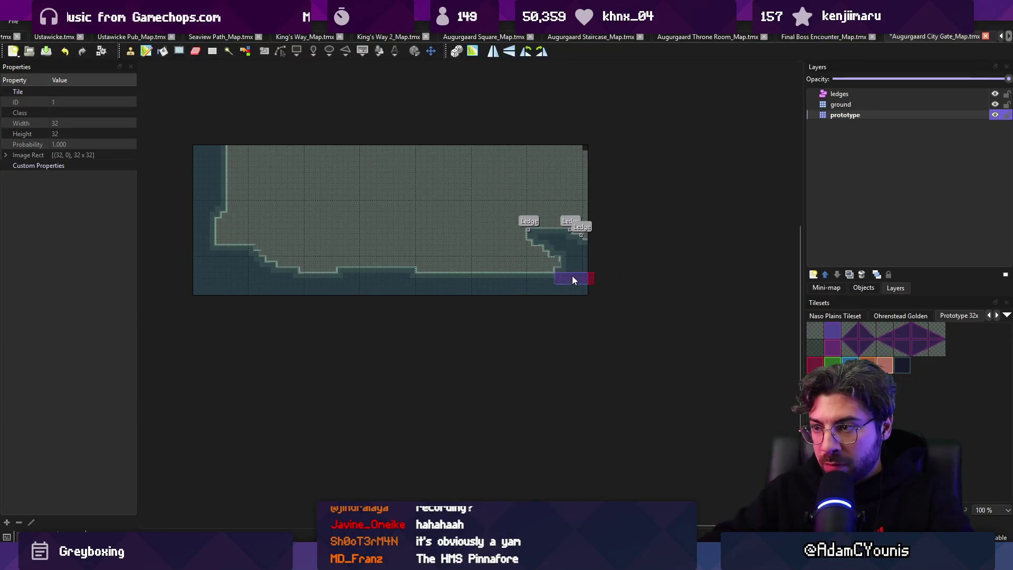
{"action": "right_click", "coordinate": [548, 166]}
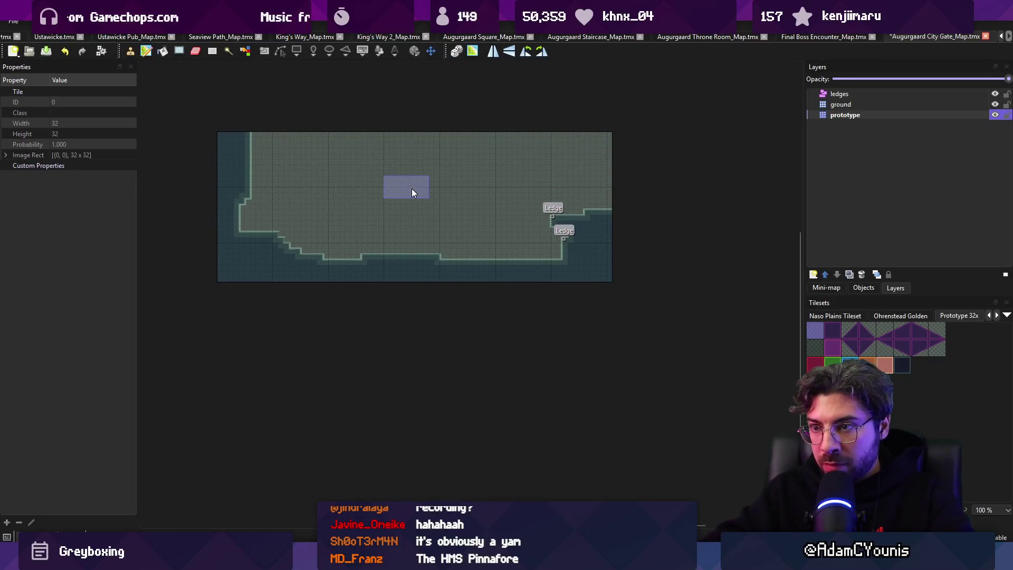
{"action": "key", "text": "ctrl+s"}
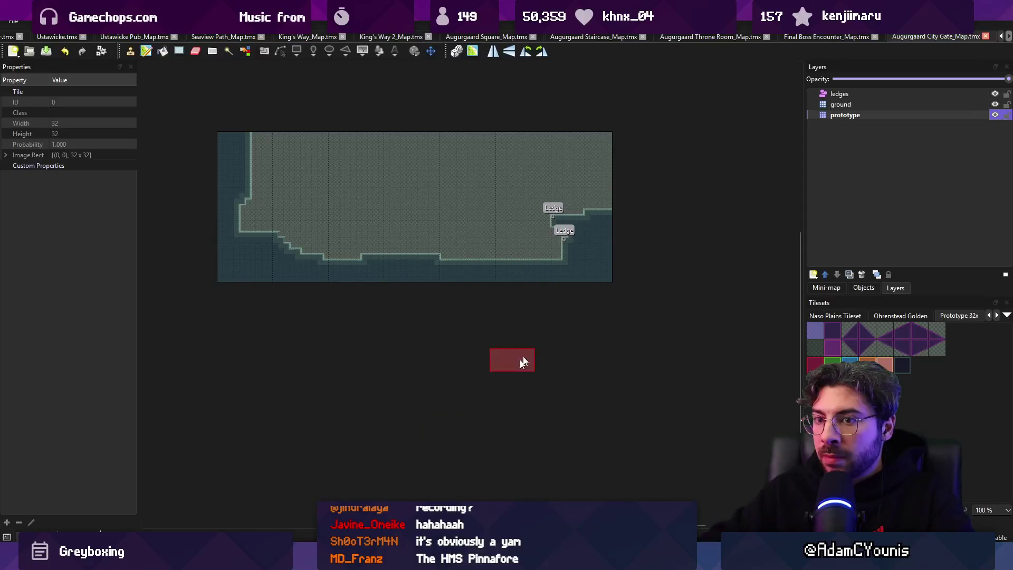
- Enable unity:ignore on the prototype layer, save, and return to Unity
{"action": "left_click", "coordinate": [845, 115]}
{"action": "left_click", "coordinate": [72, 239]}
{"action": "key", "text": "ctrl+s"}
{"action": "key", "text": "alt+Tab"}
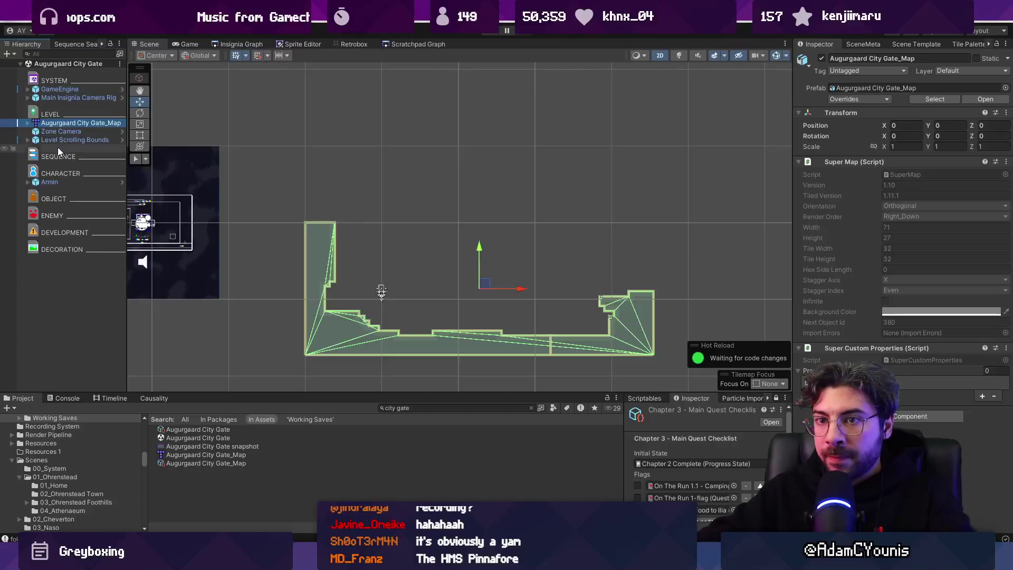
- Move the City Gate's scrolling-bounds Right Edge to the map's right end
{"action": "left_click", "coordinate": [62, 140]}
{"action": "right_click", "coordinate": [959, 186]}
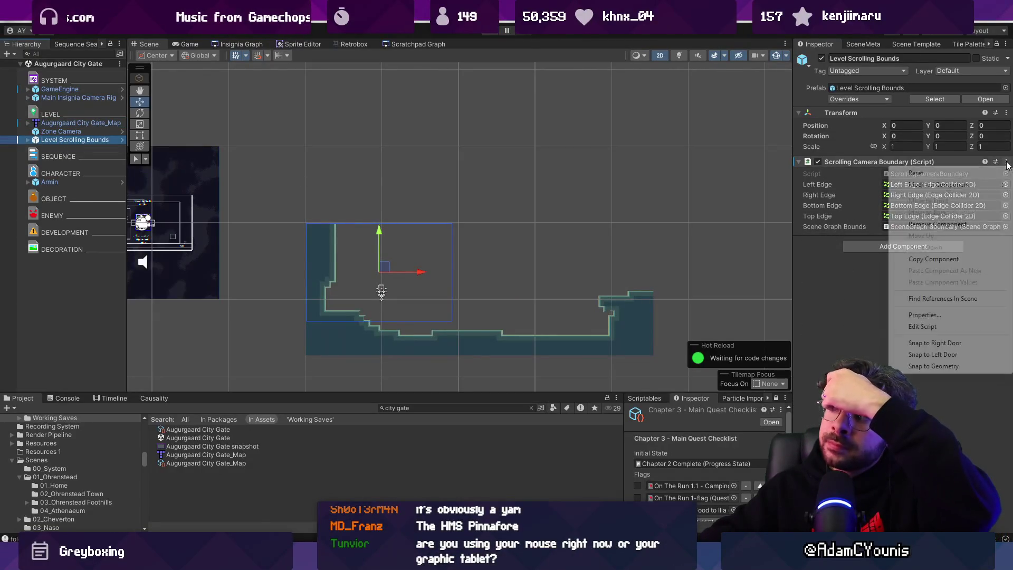
{"action": "left_click", "coordinate": [451, 216]}
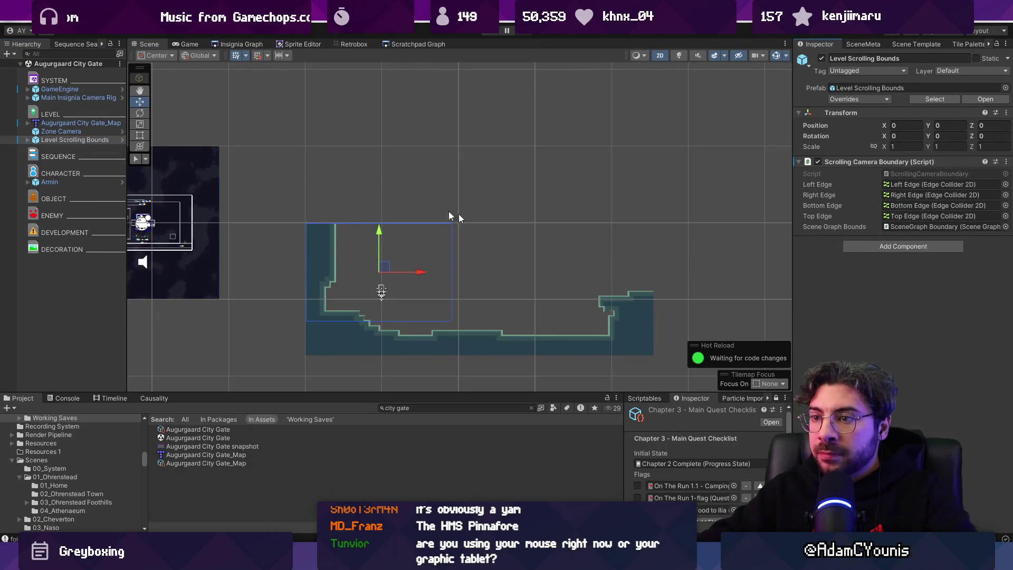
{"action": "left_click", "coordinate": [28, 140]}
{"action": "left_click", "coordinate": [61, 148]}
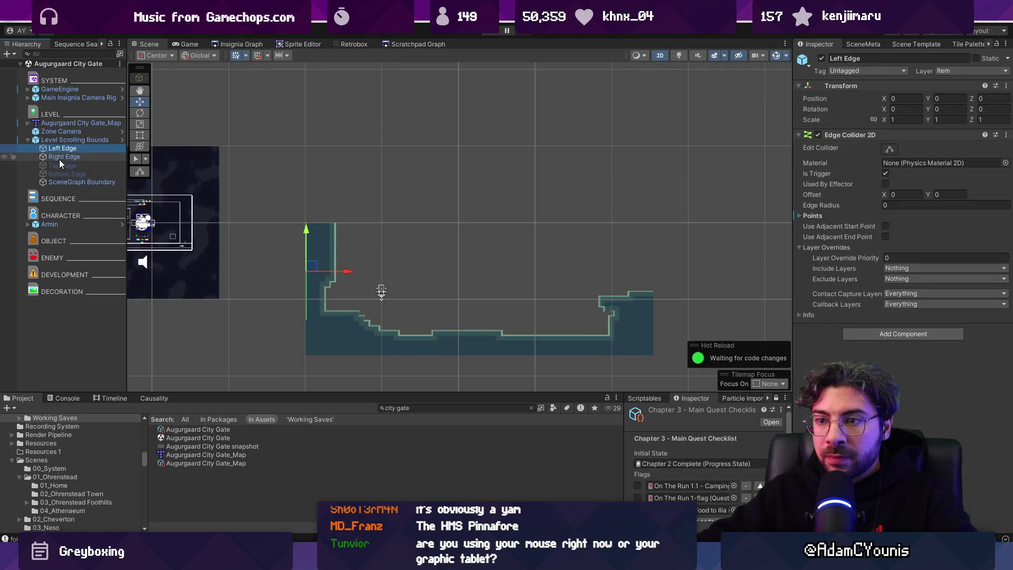
{"action": "left_click", "coordinate": [64, 157]}
{"action": "left_click_drag", "start_coordinate": [502, 274], "coordinate": [692, 273]}
- Check the Left Edge collider and the bounds in the scene graph, then return to the Scene view
{"action": "left_click", "coordinate": [62, 148]}
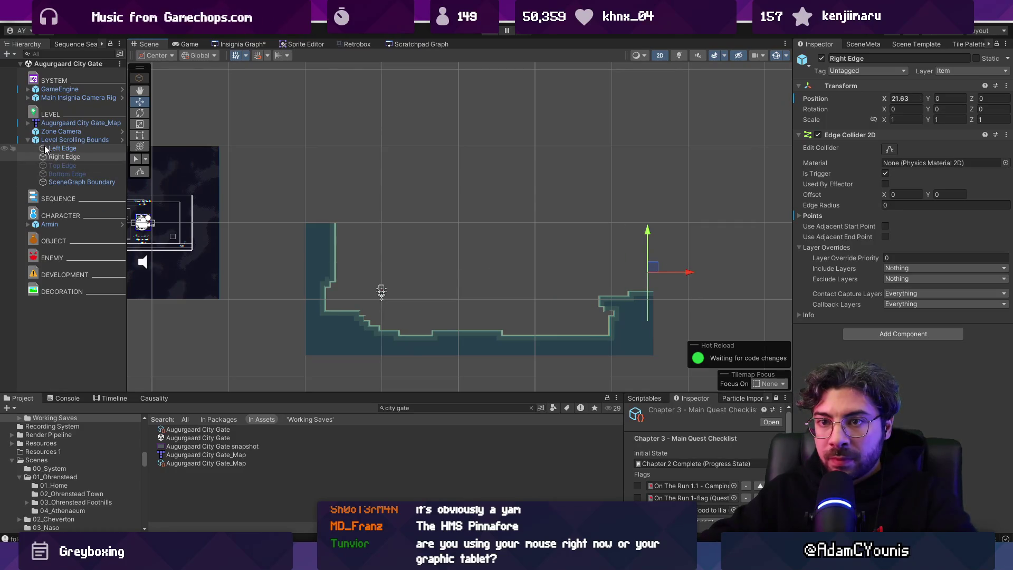
{"action": "left_click", "coordinate": [890, 149]}
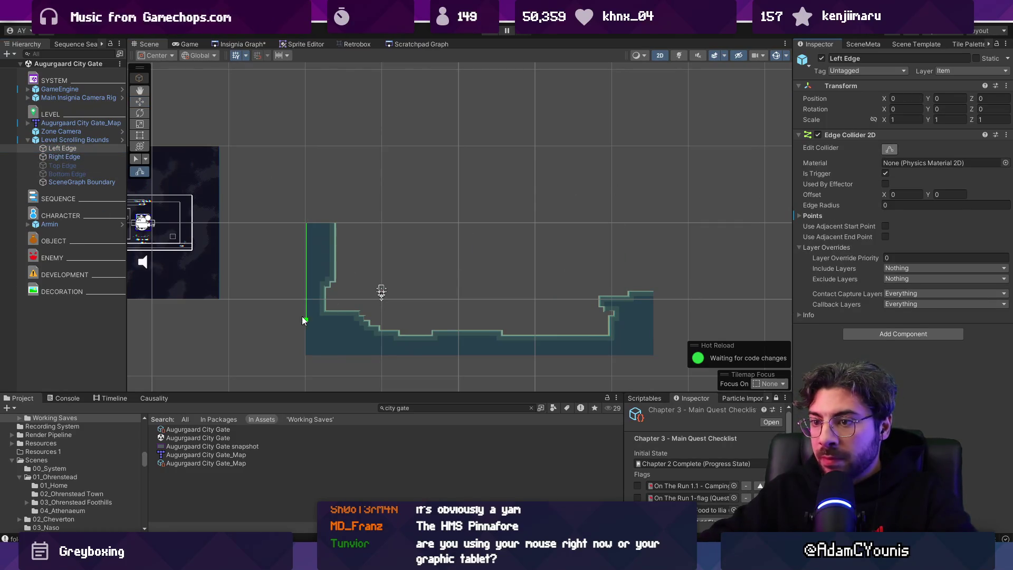
{"action": "left_click", "coordinate": [57, 157]}
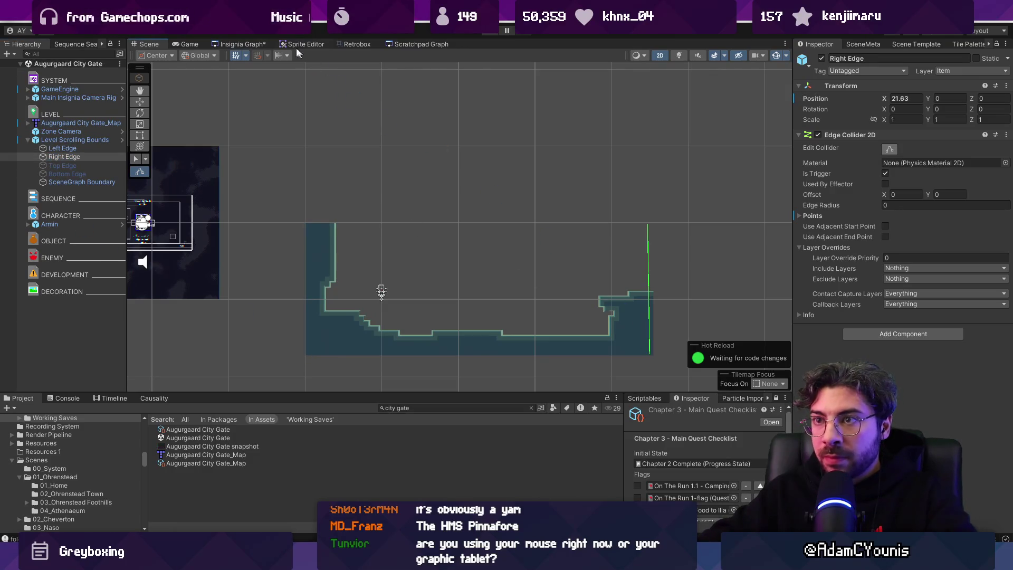
{"action": "left_click", "coordinate": [256, 45]}
{"action": "left_click", "coordinate": [428, 210]}
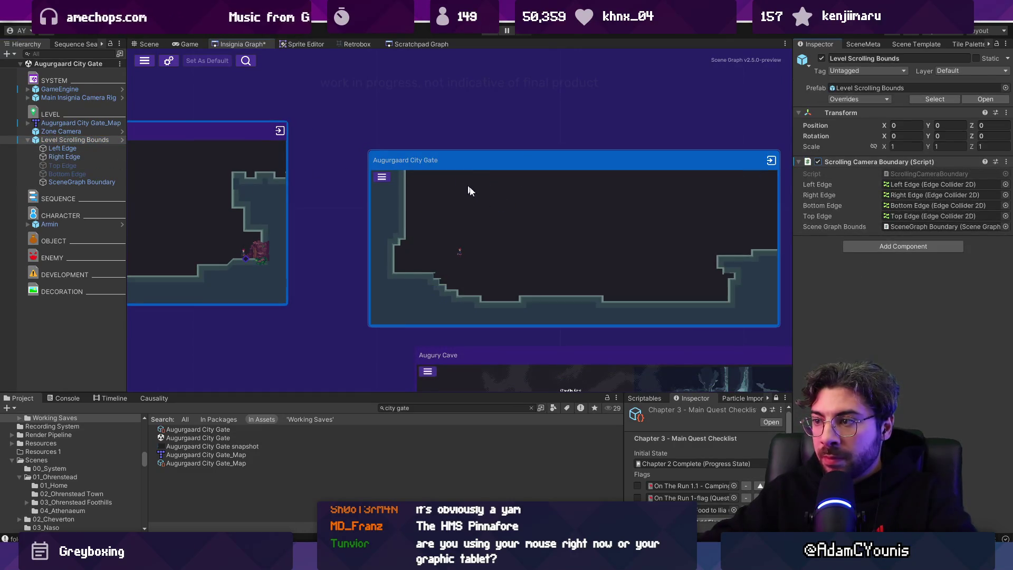
{"action": "left_click", "coordinate": [146, 45]}
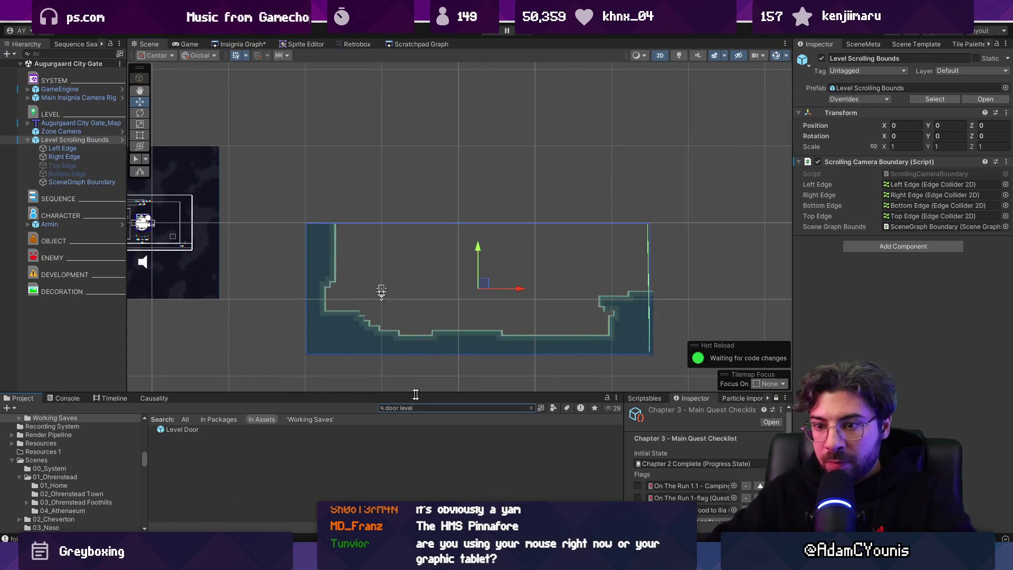
- Add Level Doors and place them on the left and right ledges
{"action": "mouse_move", "coordinate": [195, 430]}
{"action": "left_mouse_down"}
{"action": "mouse_move", "coordinate": [74, 332]}
{"action": "mouse_move", "coordinate": [84, 302]}
{"action": "left_mouse_up"}
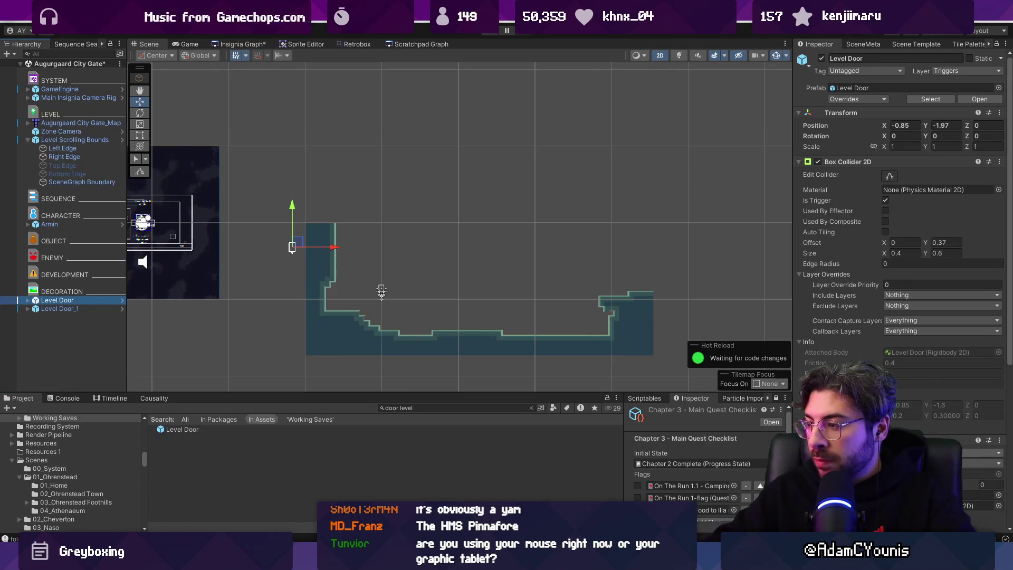
{"action": "left_click_drag", "start_coordinate": [277, 245], "coordinate": [327, 299]}
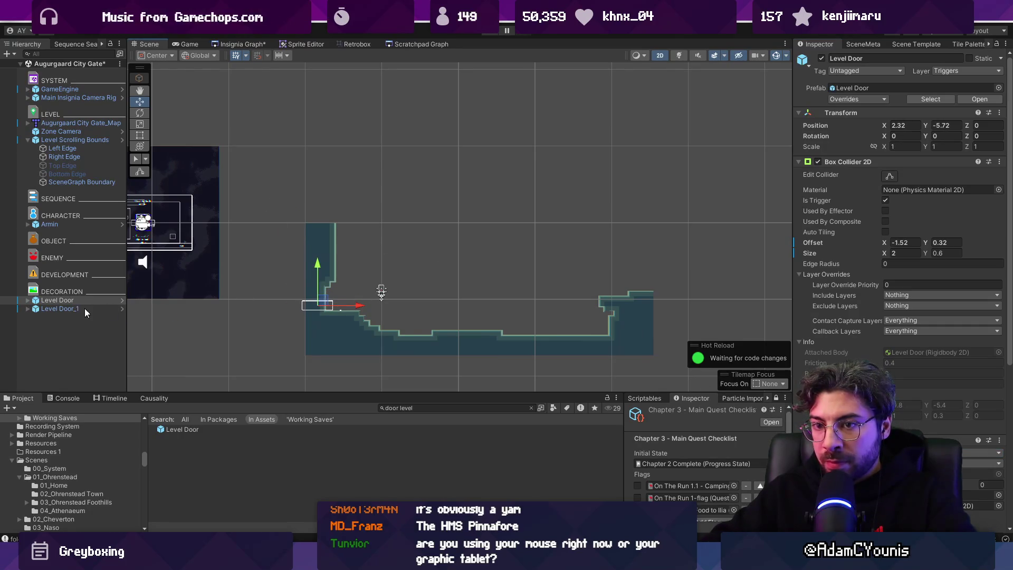
{"action": "key", "text": "ctrl+z"}
{"action": "key", "text": "ctrl+z"}
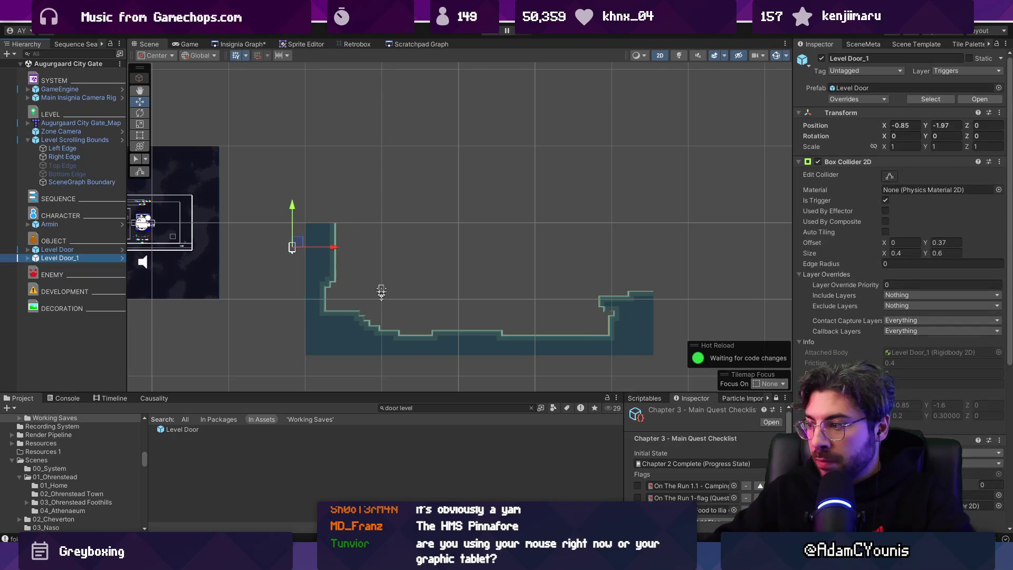
{"action": "key", "text": "ctrl+z"}
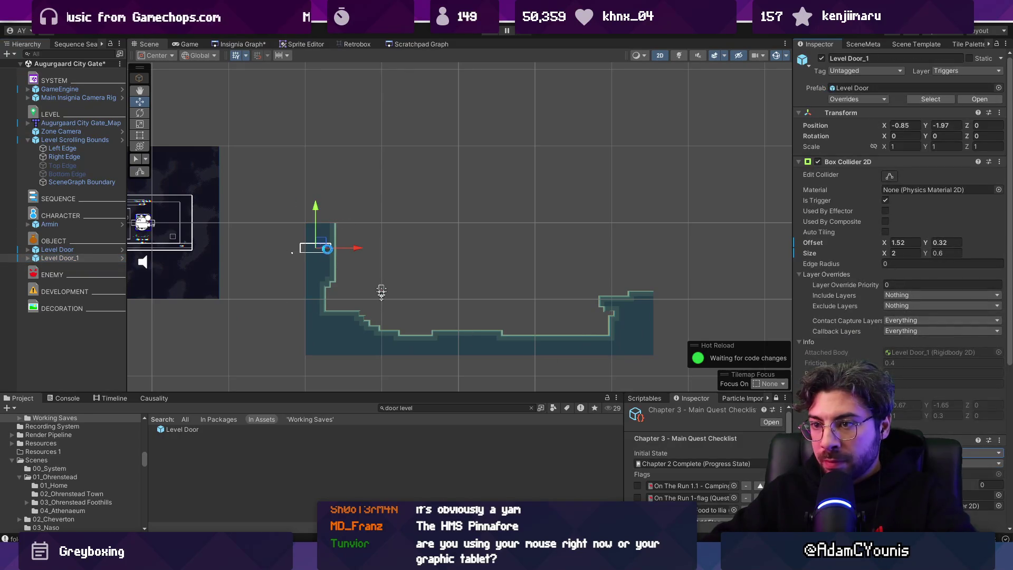
{"action": "left_click_drag", "start_coordinate": [323, 247], "coordinate": [628, 328]}
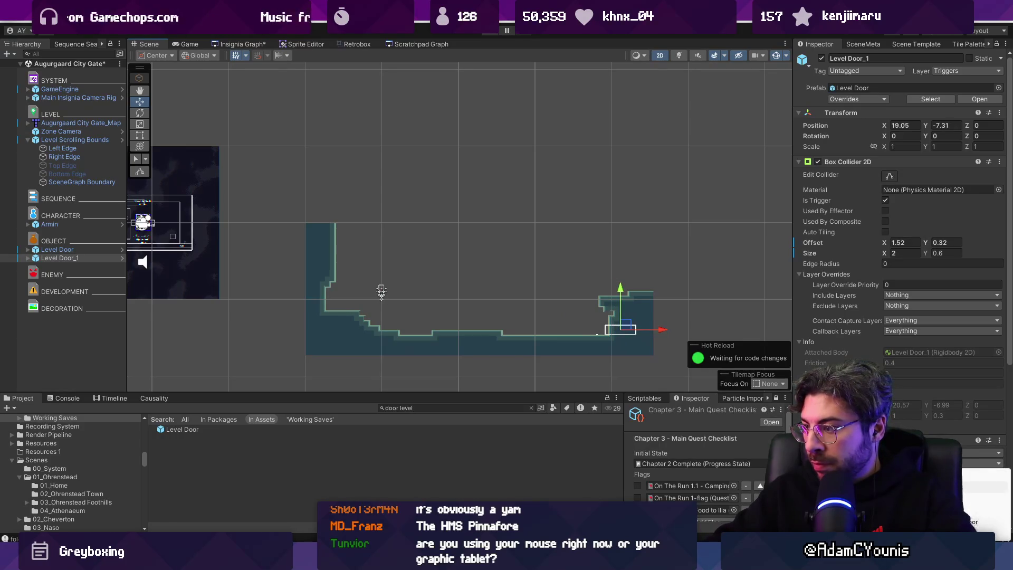
{"action": "scroll", "coordinate": [602, 312], "scroll_direction": "up", "scroll_amount": 5}
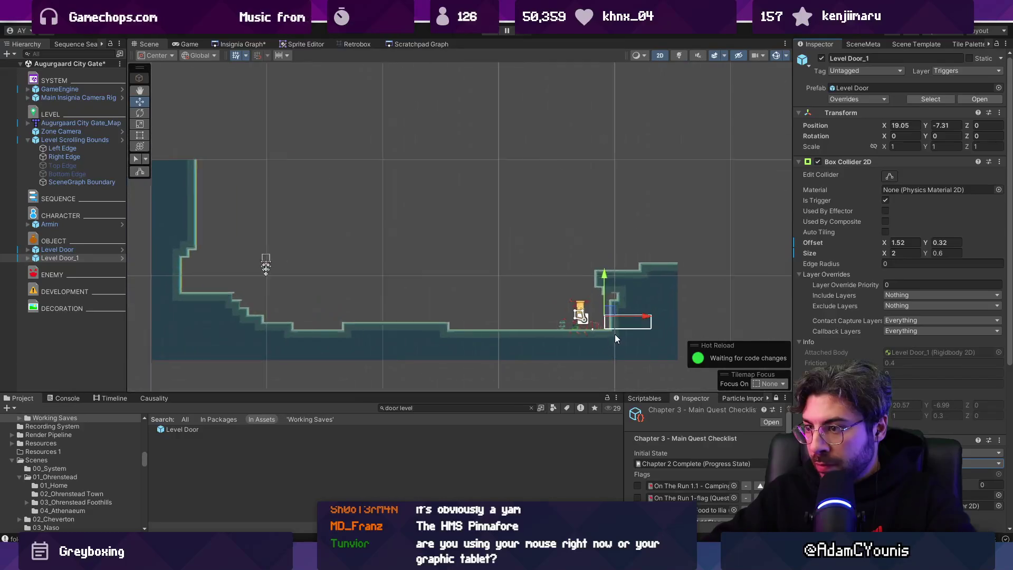
{"action": "scroll", "coordinate": [581, 306], "scroll_direction": "down", "scroll_amount": 6}
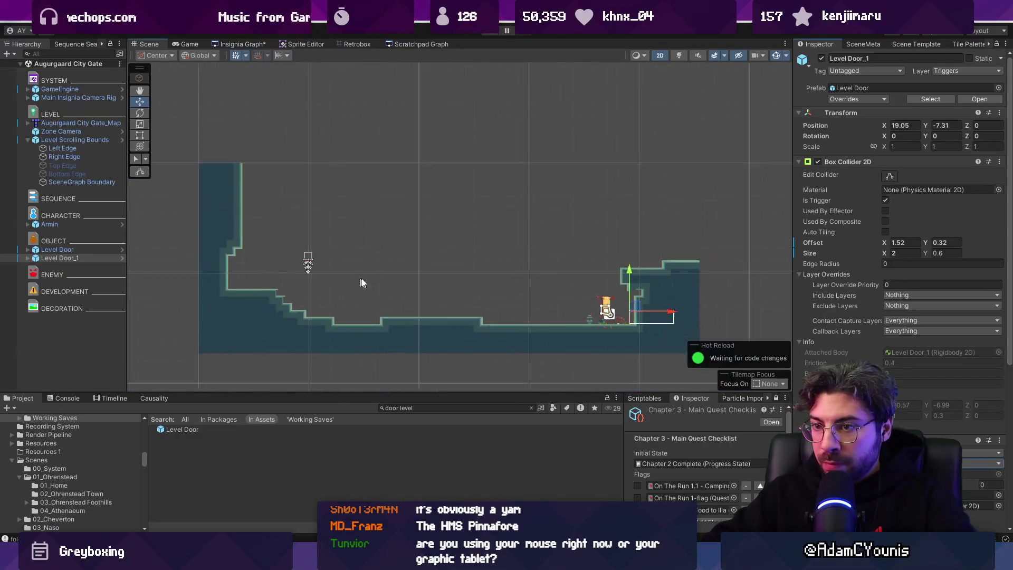
- Nudge the first door onto the left ledge, save, and move Armin beside the right door
{"action": "left_click", "coordinate": [79, 250]}
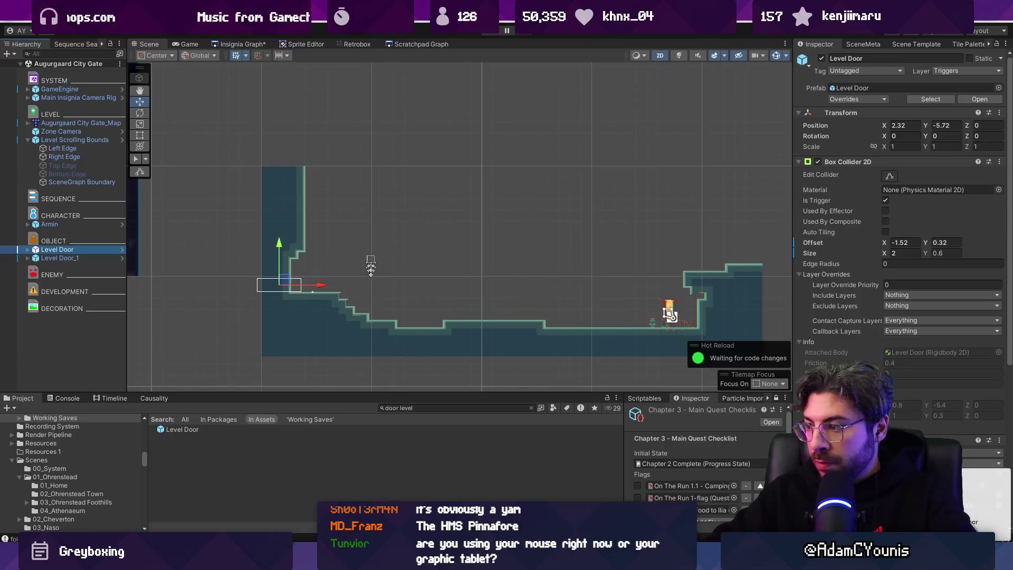
{"action": "left_click_drag", "start_coordinate": [288, 283], "coordinate": [315, 285]}
{"action": "key", "text": "ctrl+s"}
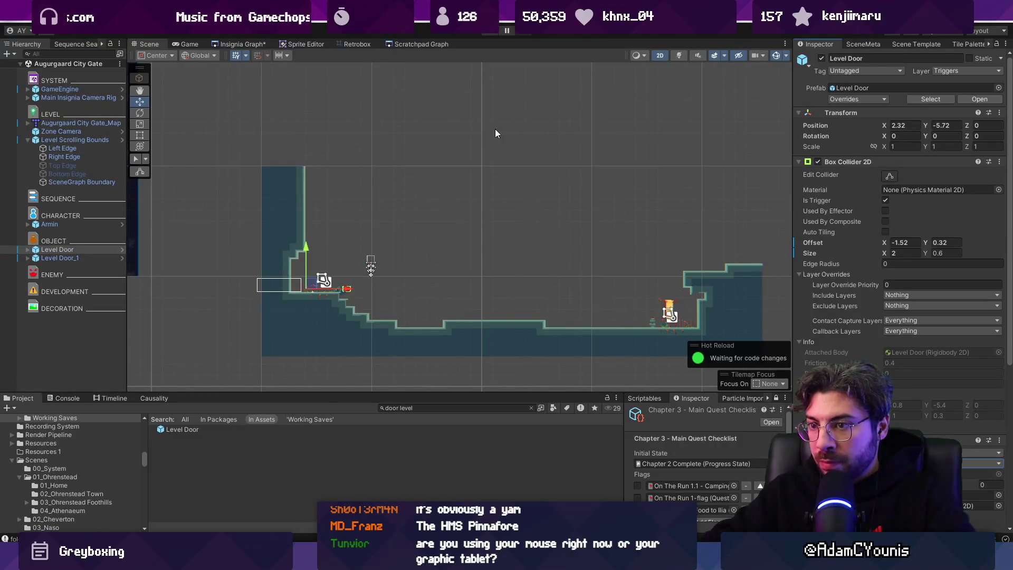
{"action": "left_click", "coordinate": [95, 224]}
{"action": "left_click_drag", "start_coordinate": [375, 265], "coordinate": [690, 318]}
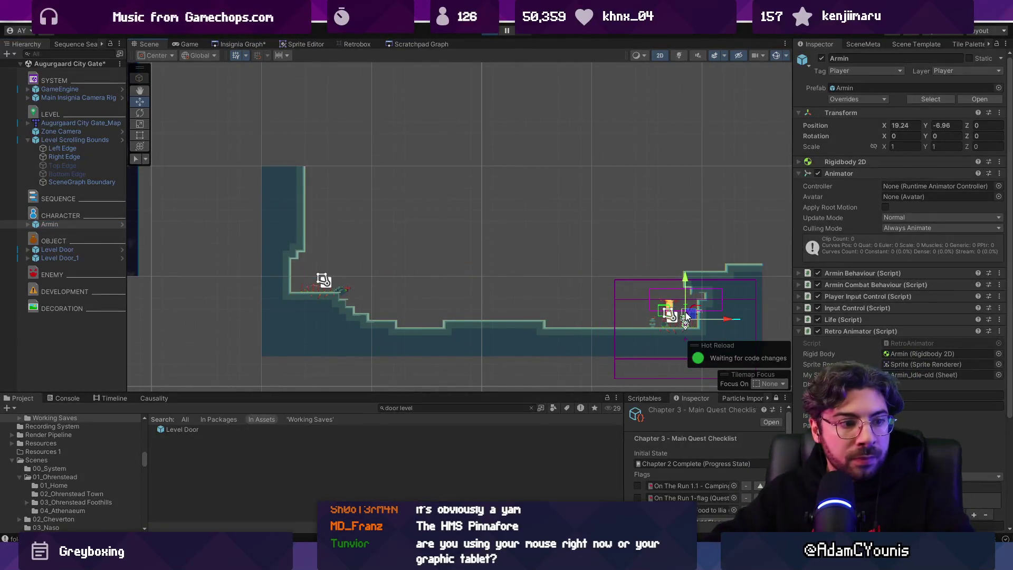
{"action": "key", "text": "ctrl+p"}
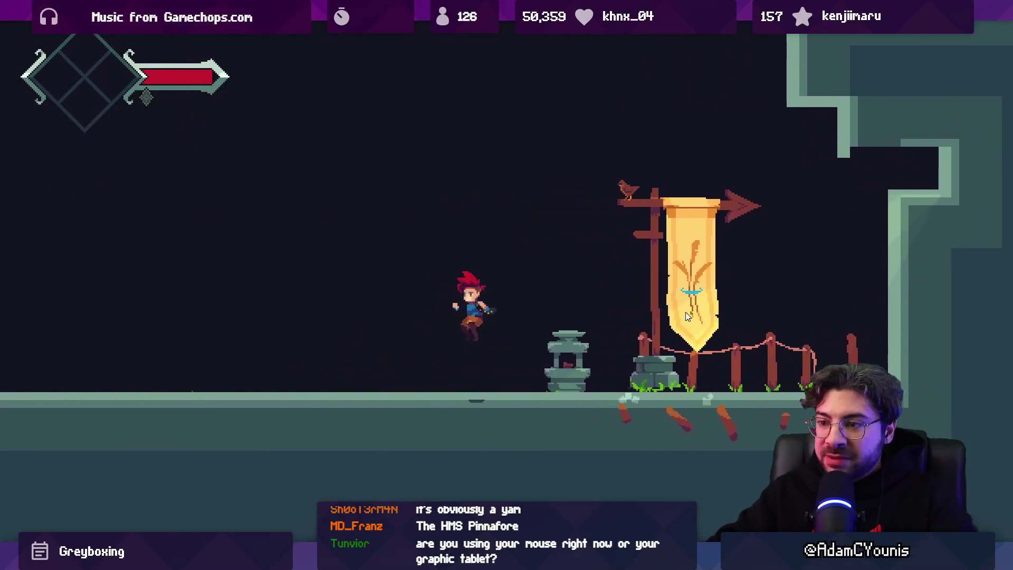
{"action": "key", "text": "ctrl+shift+p"}
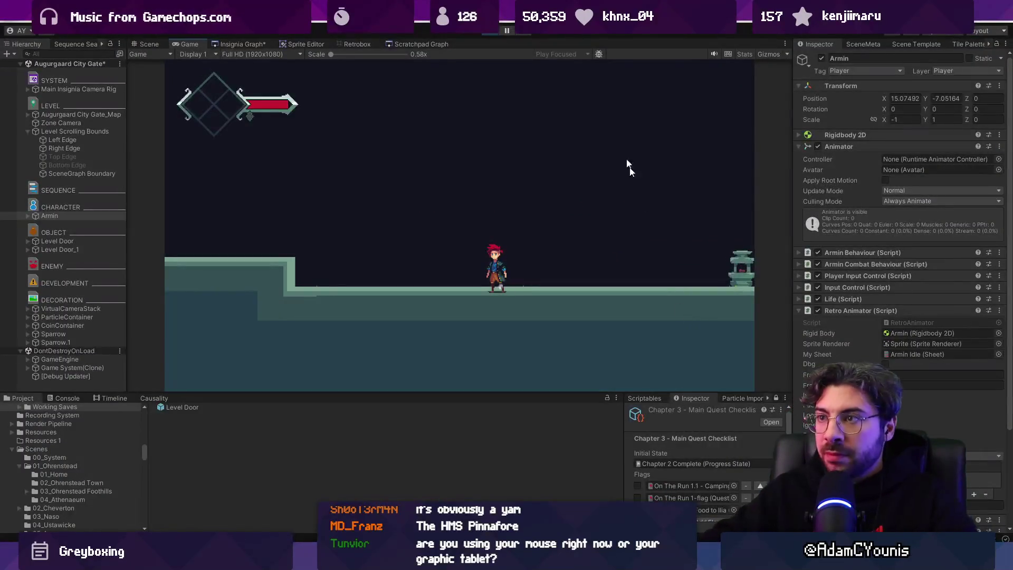
{"action": "left_click", "coordinate": [485, 31]}
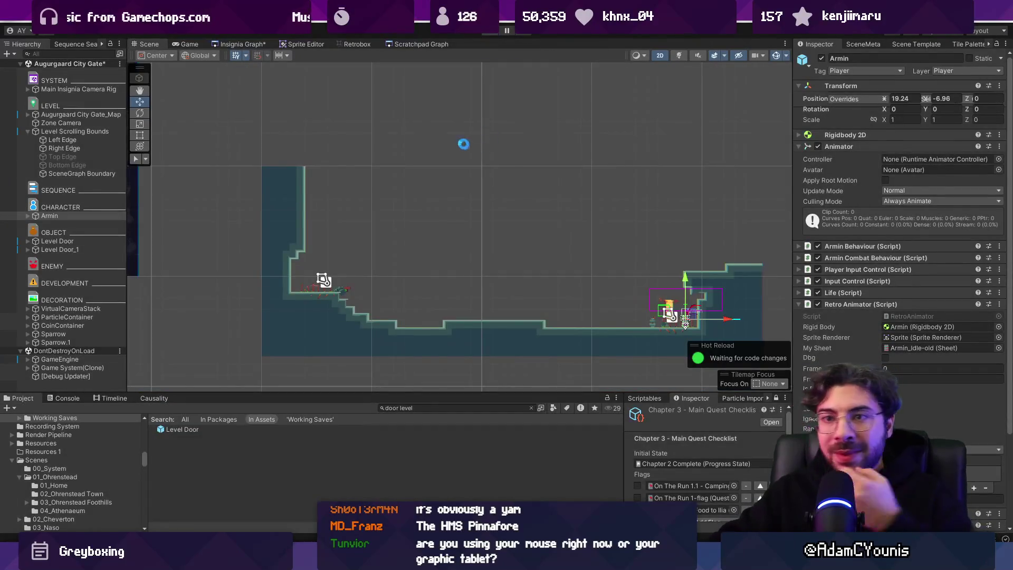
{"action": "left_click", "coordinate": [257, 46]}
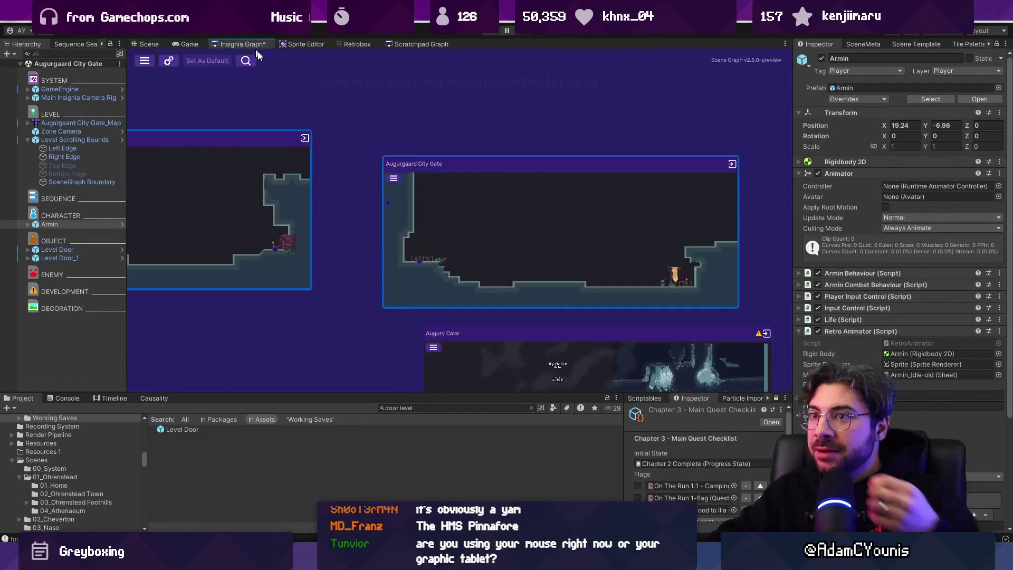
- Replace the old City Gate graph node with the City Gate scene from the Project panel, then save
{"action": "scroll", "coordinate": [437, 200], "scroll_direction": "up", "scroll_amount": 3}
{"action": "scroll", "coordinate": [437, 200], "scroll_direction": "up", "scroll_amount": 1}
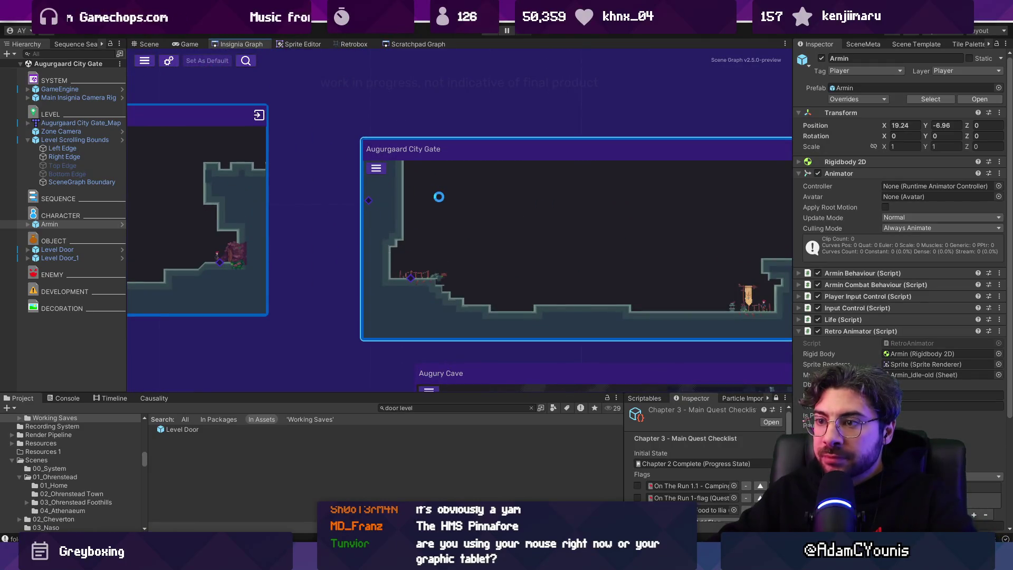
{"action": "key", "text": "Delete"}
{"action": "type", "text": "city gat"}
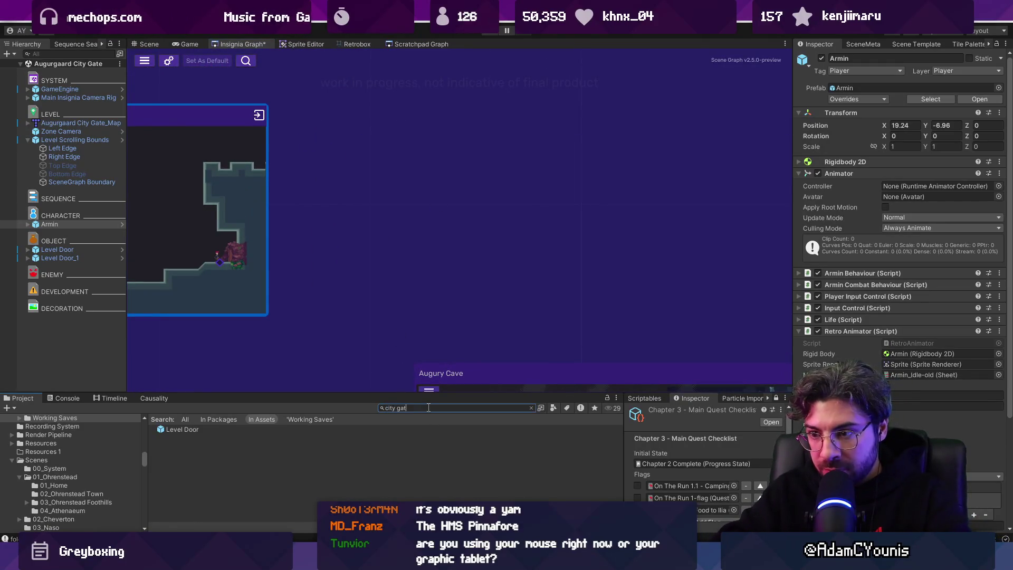
{"action": "type", "text": "e"}
{"action": "left_click_drag", "start_coordinate": [198, 438], "coordinate": [431, 203]}
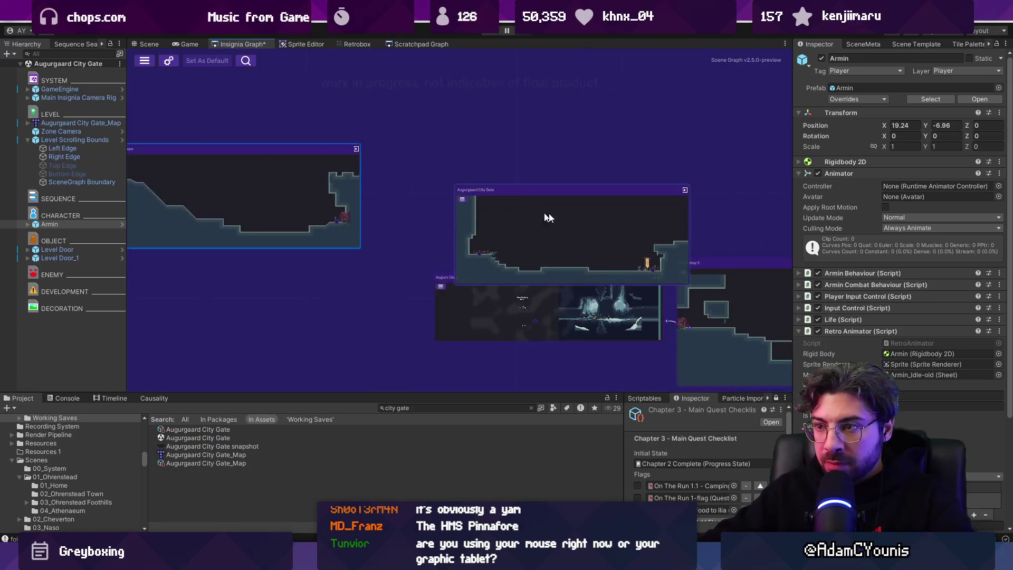
{"action": "key", "text": "ctrl+s"}
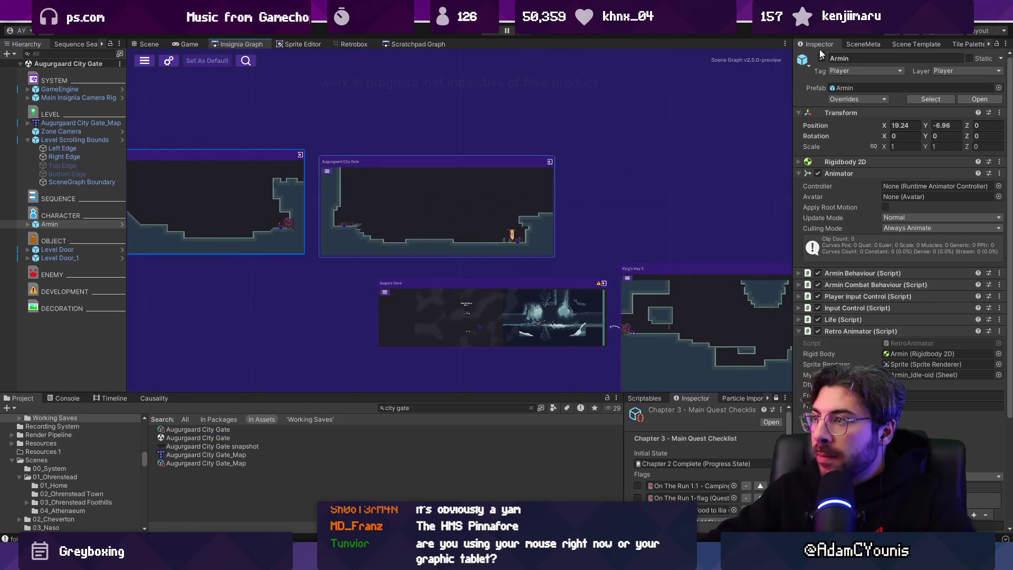
- Display the City Gate scene's meta settings and select and frame the Augurgaard City Gate node
{"action": "left_click", "coordinate": [863, 44]}
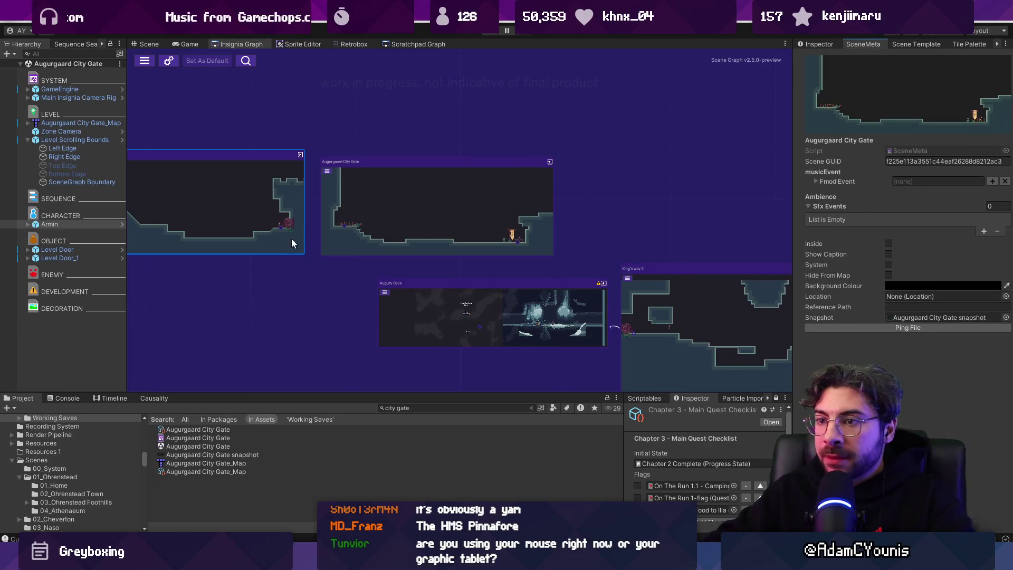
{"action": "scroll", "coordinate": [284, 227], "scroll_direction": "up", "scroll_amount": 1}
{"action": "left_click", "coordinate": [351, 223]}
{"action": "key", "text": "f"}
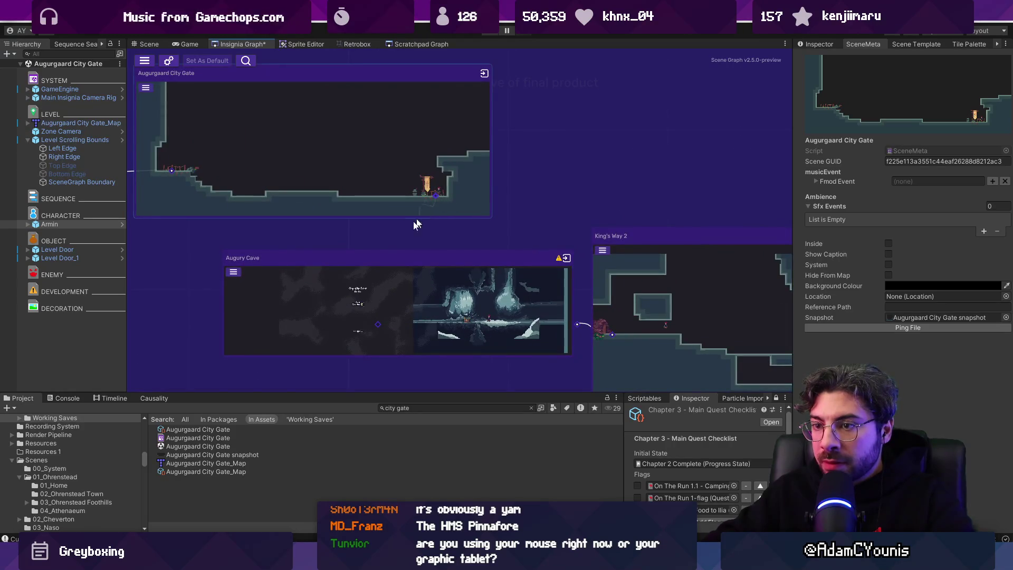
{"action": "scroll", "coordinate": [326, 294], "scroll_direction": "down", "scroll_amount": 3}
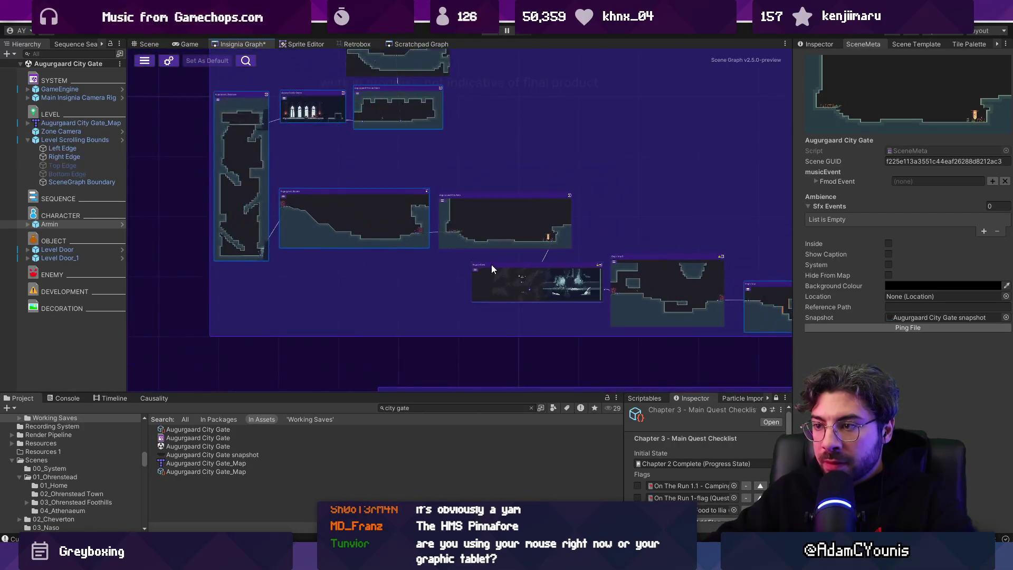